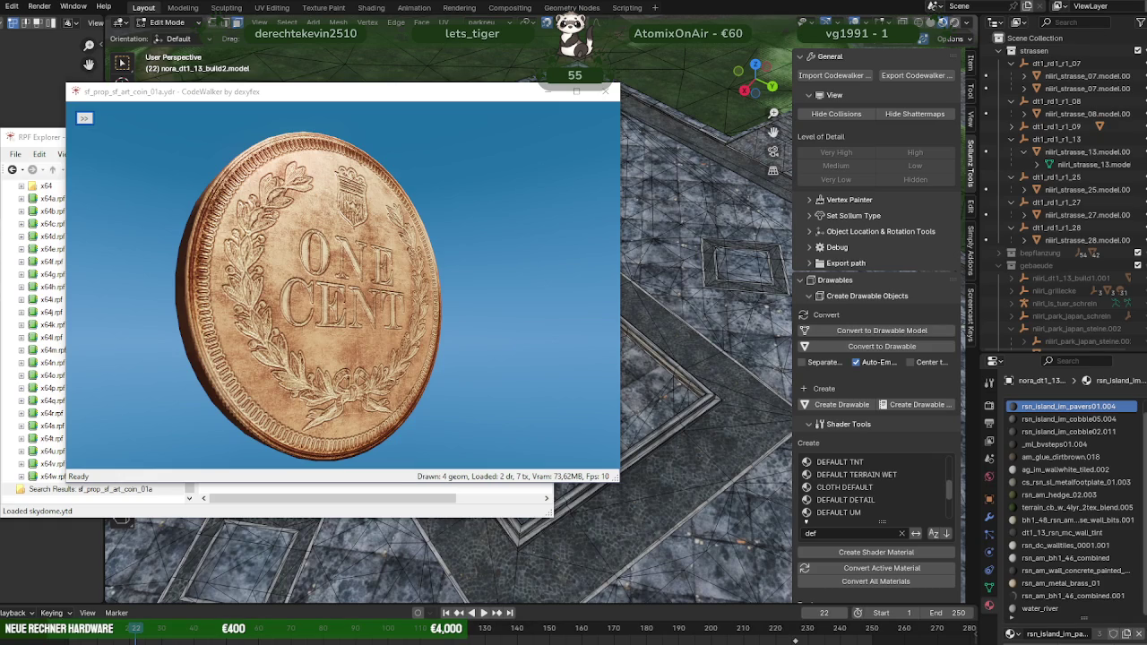
# Step: Return to the PlebMasters Forge 'gold' search results and go to page 8
pyautogui.hotkey('alt', 'Tab')
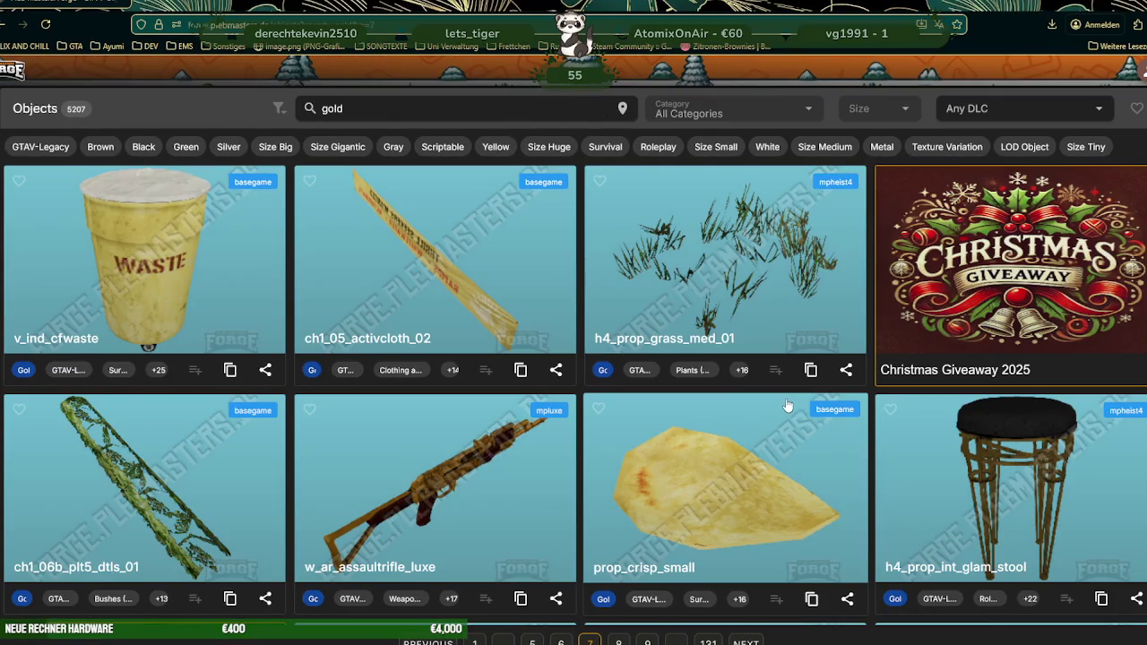
pyautogui.scroll(-3, 791, 406)
pyautogui.scroll(-1, 791, 404)
pyautogui.scroll(-3, 791, 403)
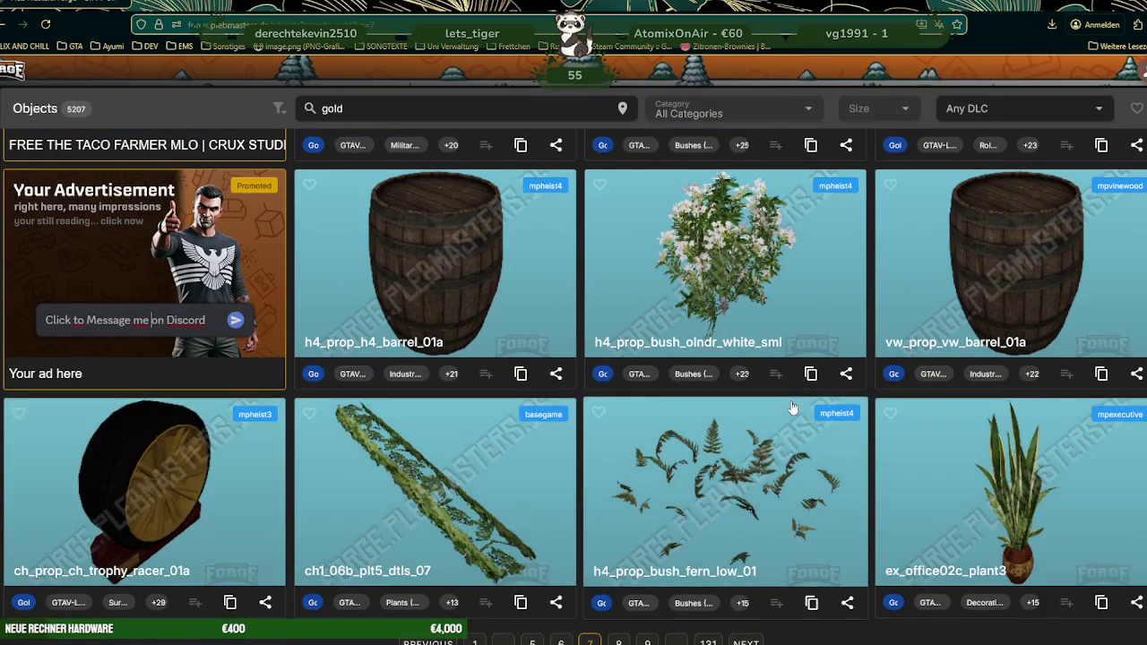
pyautogui.scroll(-2, 792, 407)
pyautogui.scroll(-2, 791, 406)
pyautogui.scroll(-1, 792, 406)
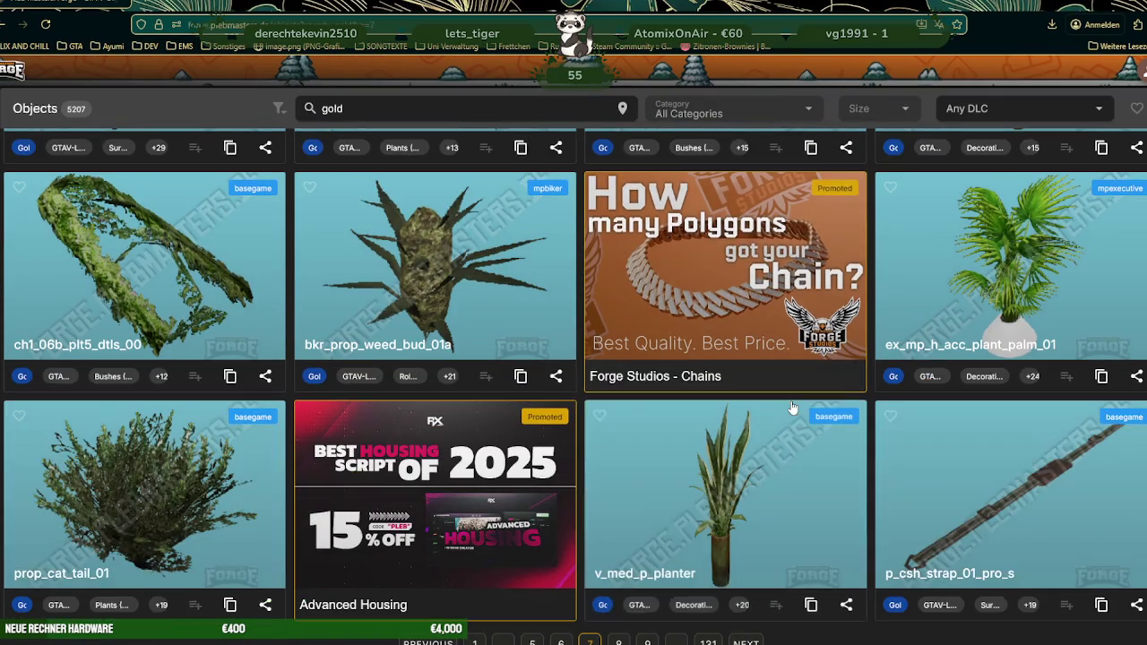
pyautogui.scroll(-2, 792, 406)
pyautogui.scroll(-3, 793, 406)
pyautogui.scroll(-2, 796, 409)
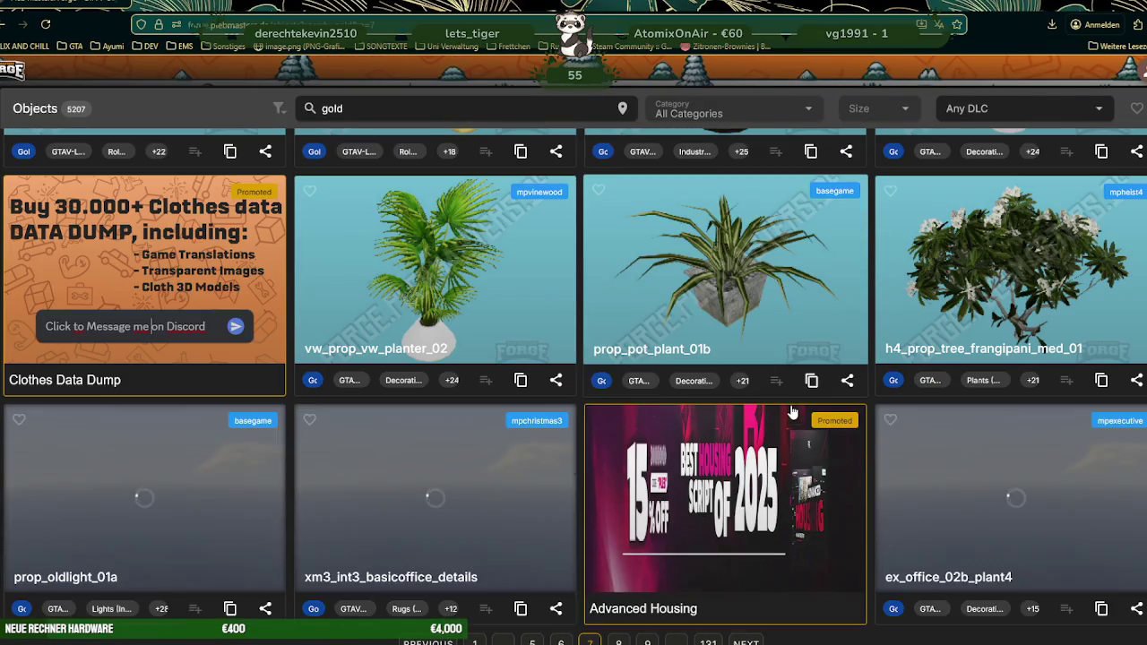
pyautogui.scroll(-3, 815, 457)
pyautogui.scroll(-3, 816, 453)
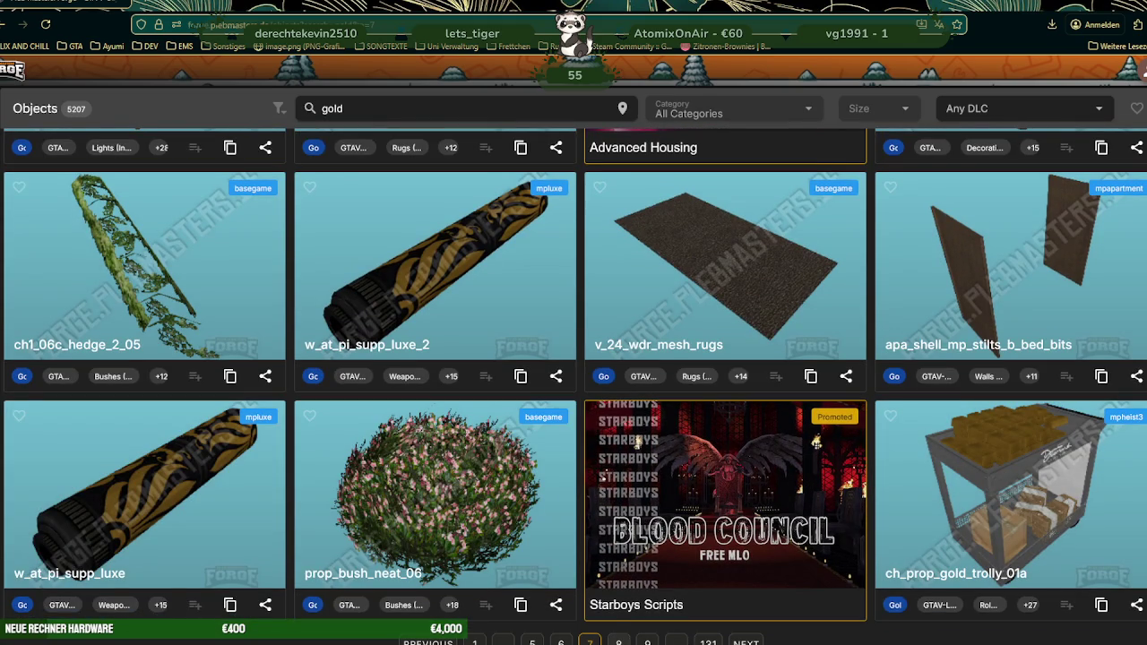
pyautogui.click(618, 642)
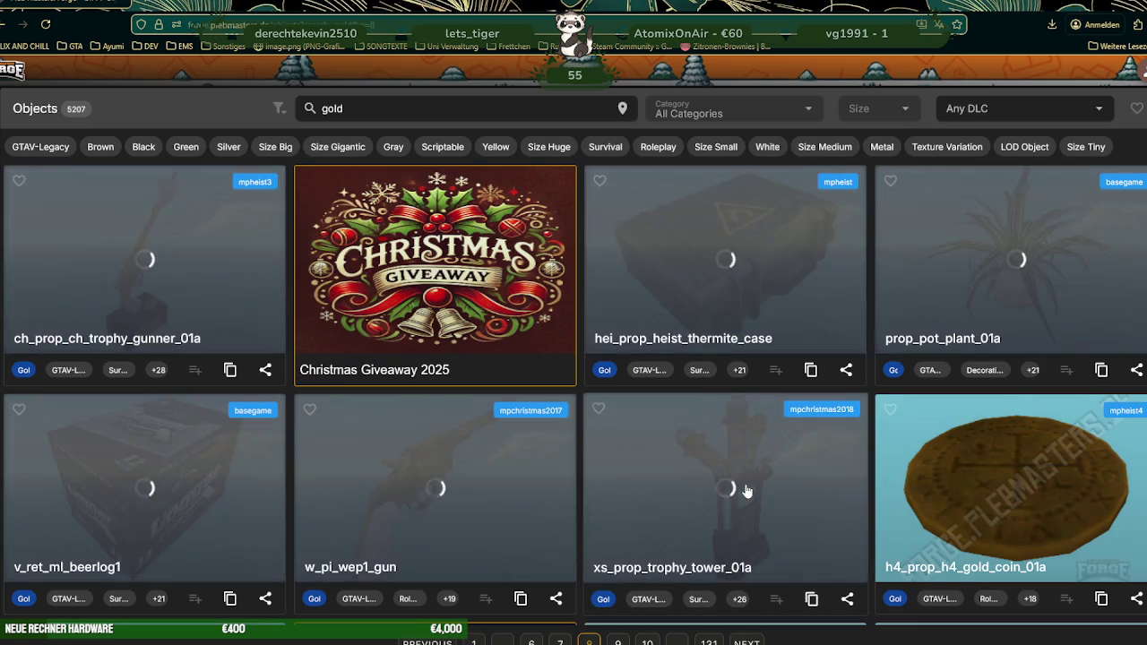
pyautogui.scroll(-3, 771, 462)
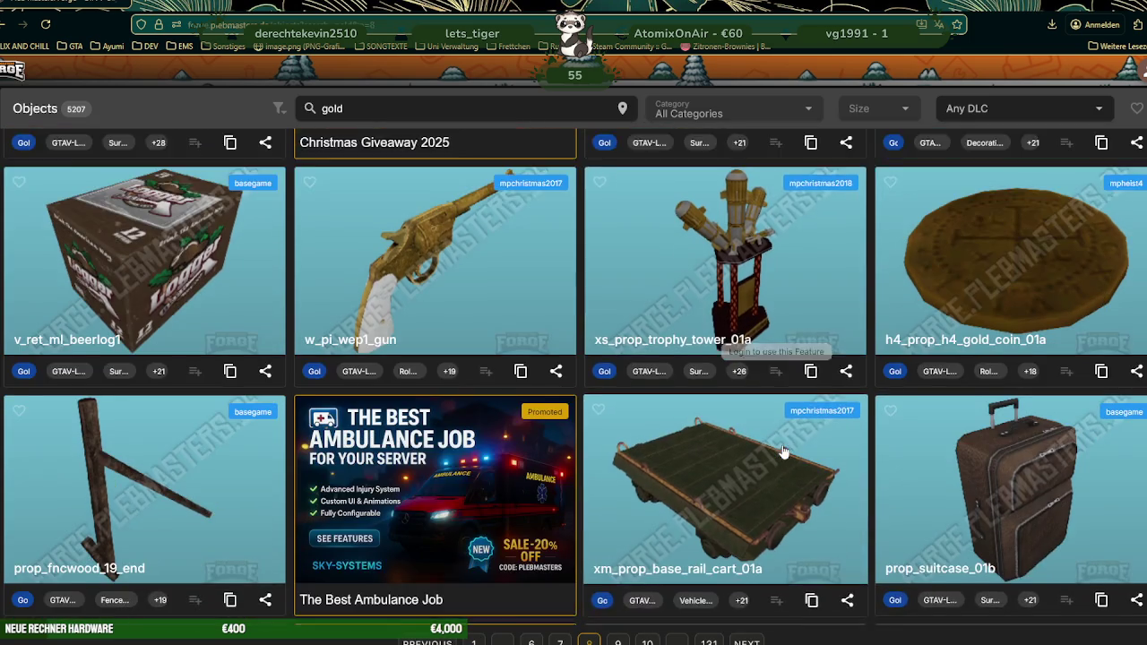
pyautogui.scroll(-3, 782, 453)
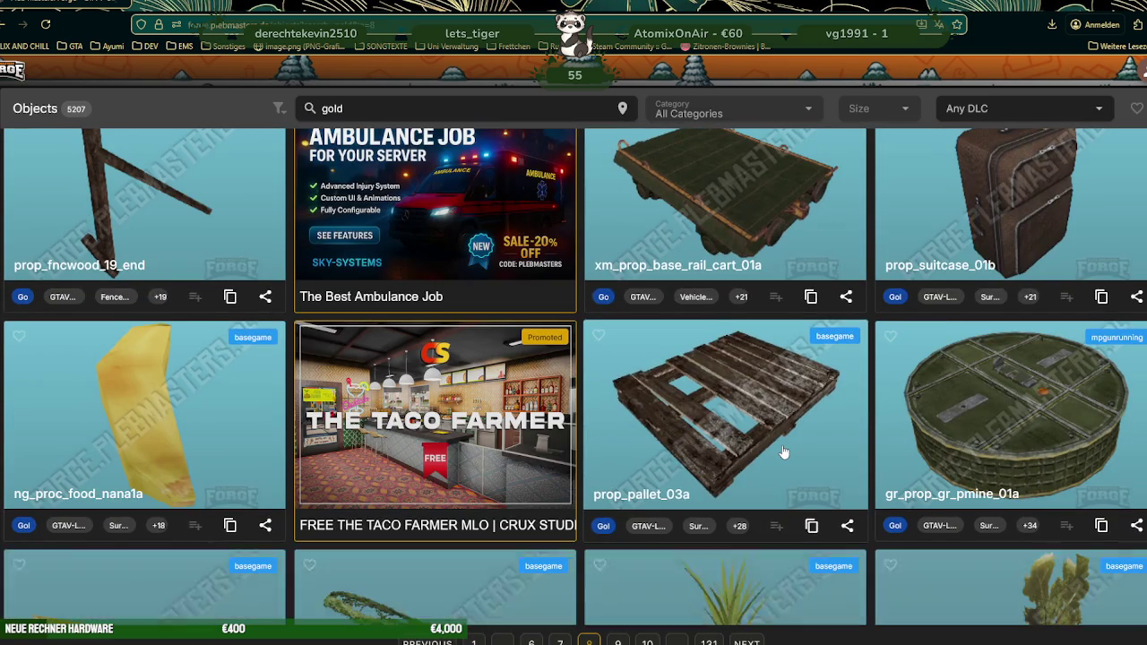
pyautogui.scroll(-2, 783, 453)
pyautogui.scroll(5, 782, 453)
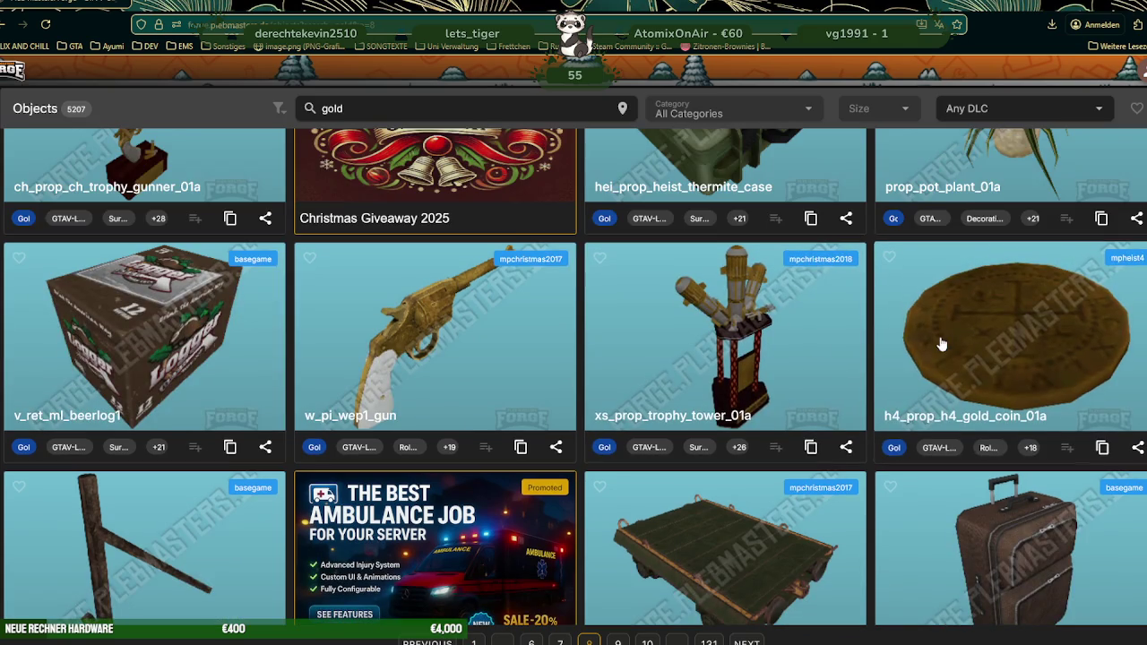
pyautogui.click(950, 345)
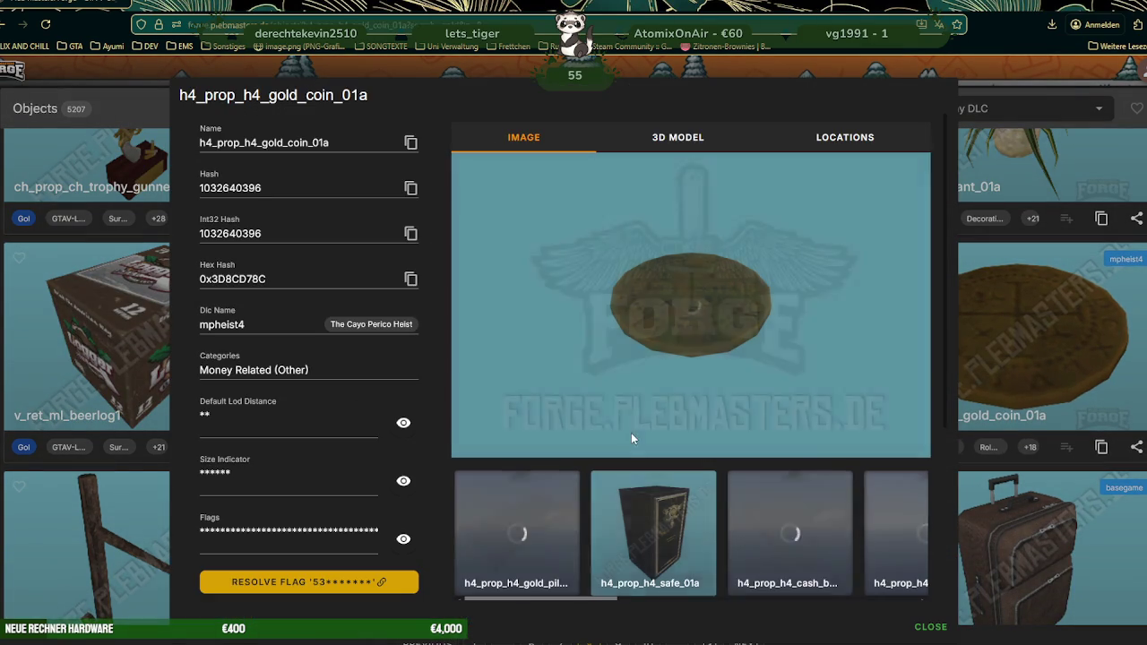
# Step: Inspect h4_prop_h4_gold_pile_01a in the 3D MODEL view, then close its details
pyautogui.click(540, 516)
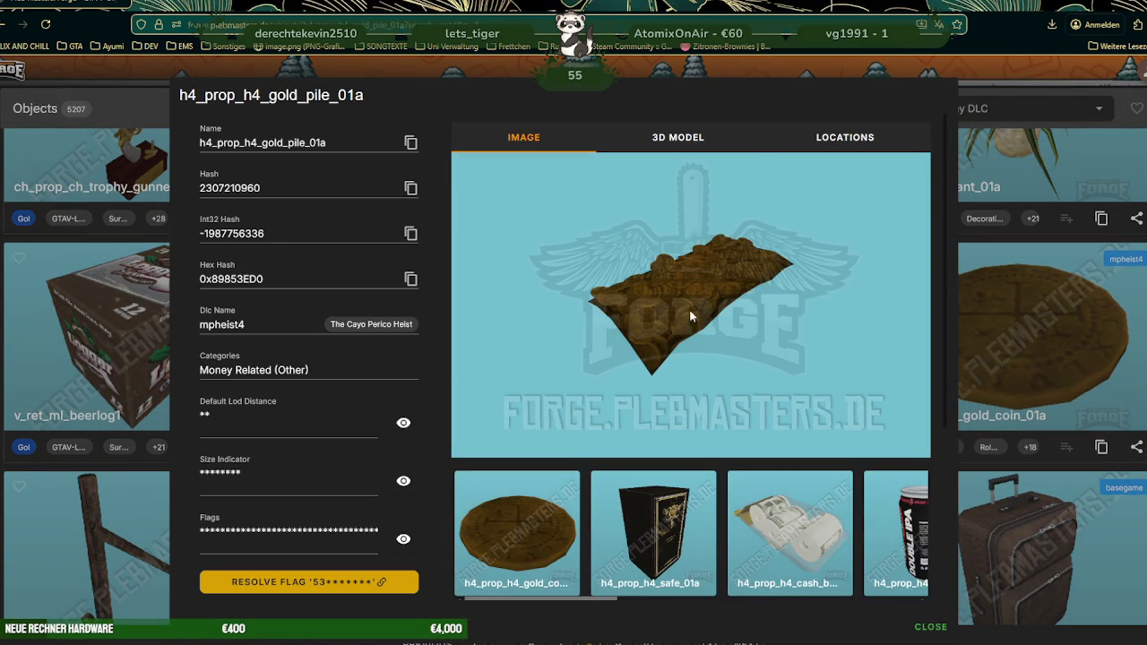
pyautogui.click(679, 142)
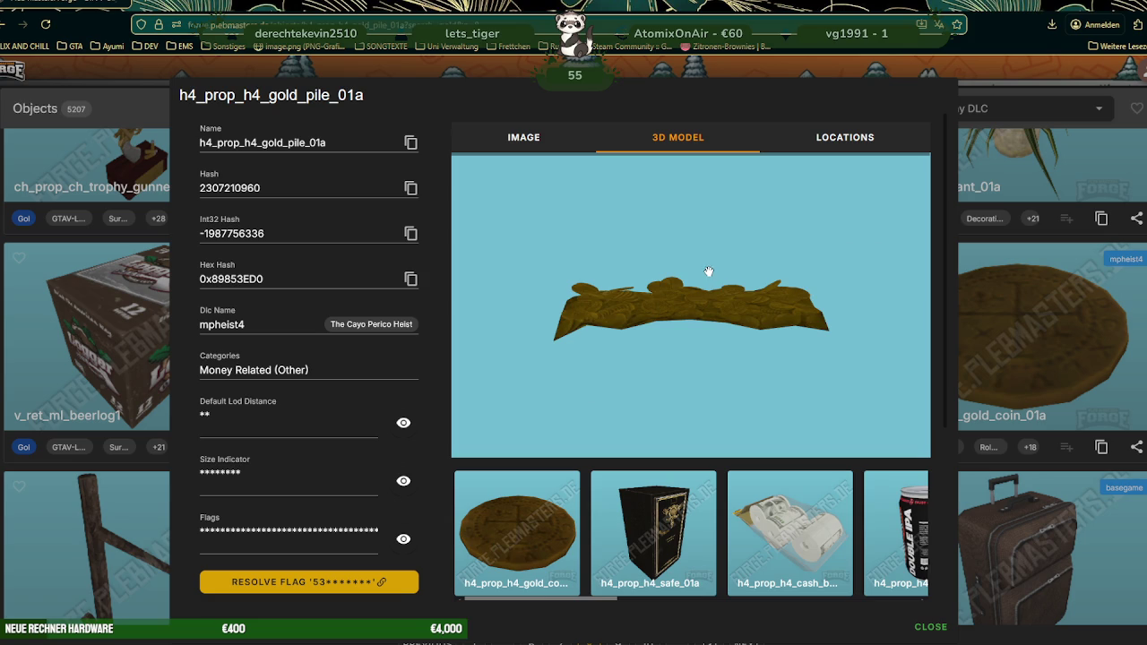
pyautogui.moveTo(688, 302)
pyautogui.mouseDown()
pyautogui.moveTo(661, 318)
pyautogui.moveTo(666, 280)
pyautogui.moveTo(643, 287)
pyautogui.moveTo(686, 320)
pyautogui.moveTo(722, 320)
pyautogui.moveTo(673, 332)
pyautogui.moveTo(743, 341)
pyautogui.moveTo(693, 322)
pyautogui.moveTo(742, 338)
pyautogui.moveTo(714, 340)
pyautogui.moveTo(743, 341)
pyautogui.moveTo(728, 312)
pyautogui.moveTo(752, 376)
pyautogui.mouseUp()
pyautogui.scroll(5, 661, 317)
pyautogui.scroll(2, 684, 314)
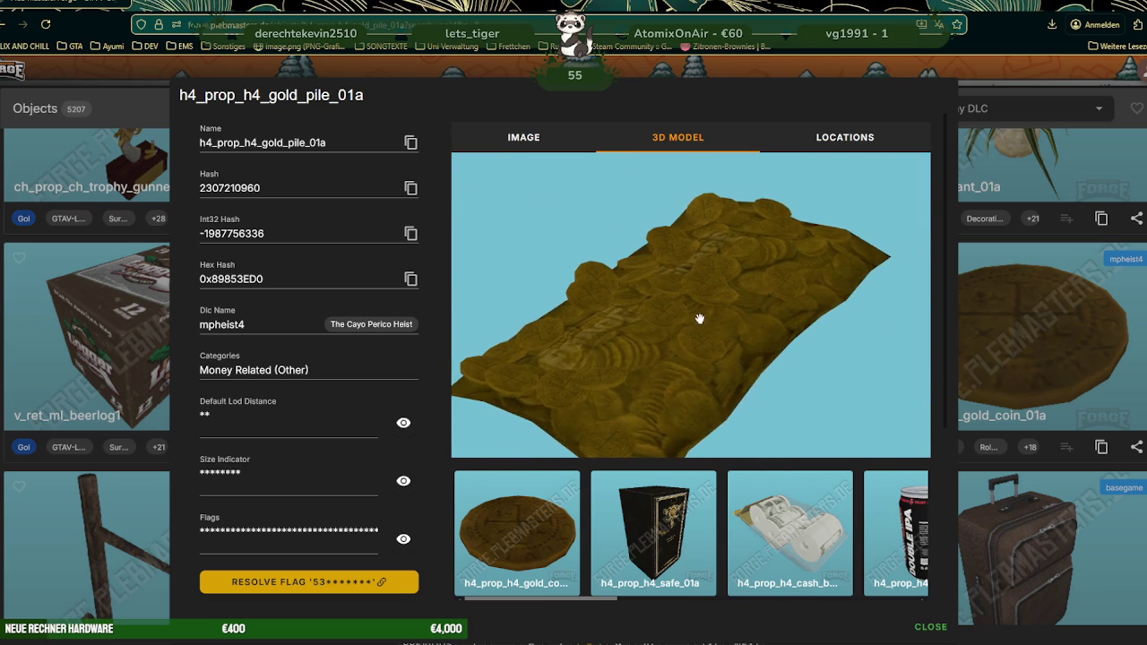
pyautogui.hscroll(2, 766, 537)
pyautogui.hscroll(3, 766, 544)
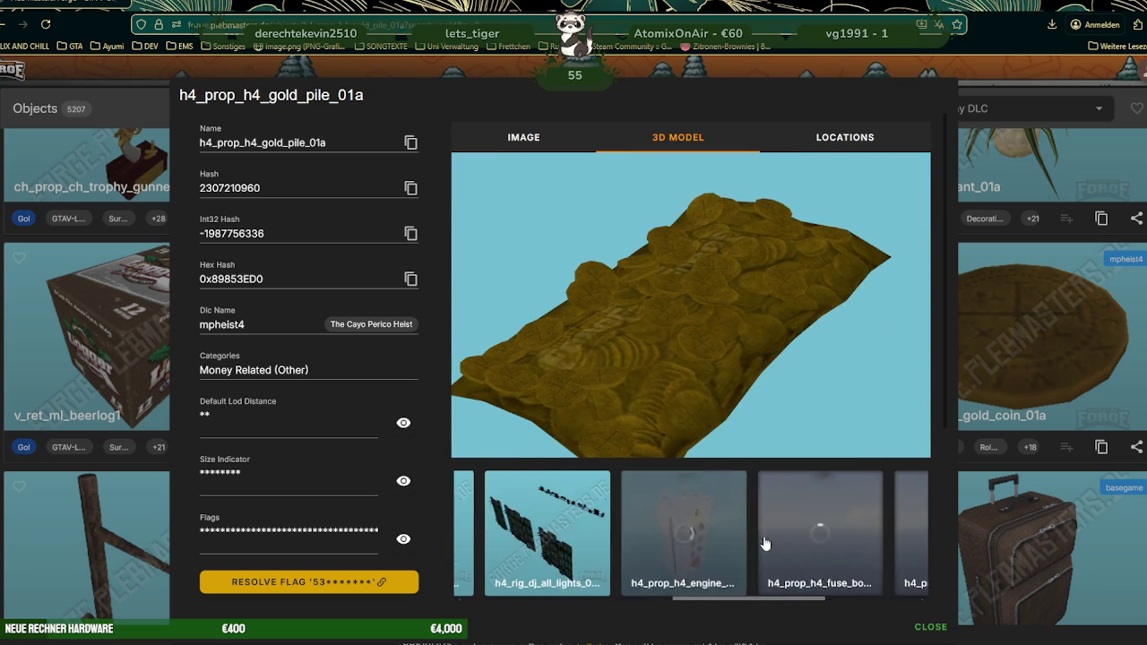
pyautogui.hscroll(2, 765, 542)
pyautogui.hscroll(-2, 763, 540)
pyautogui.hscroll(-2, 763, 541)
pyautogui.hscroll(-2, 762, 541)
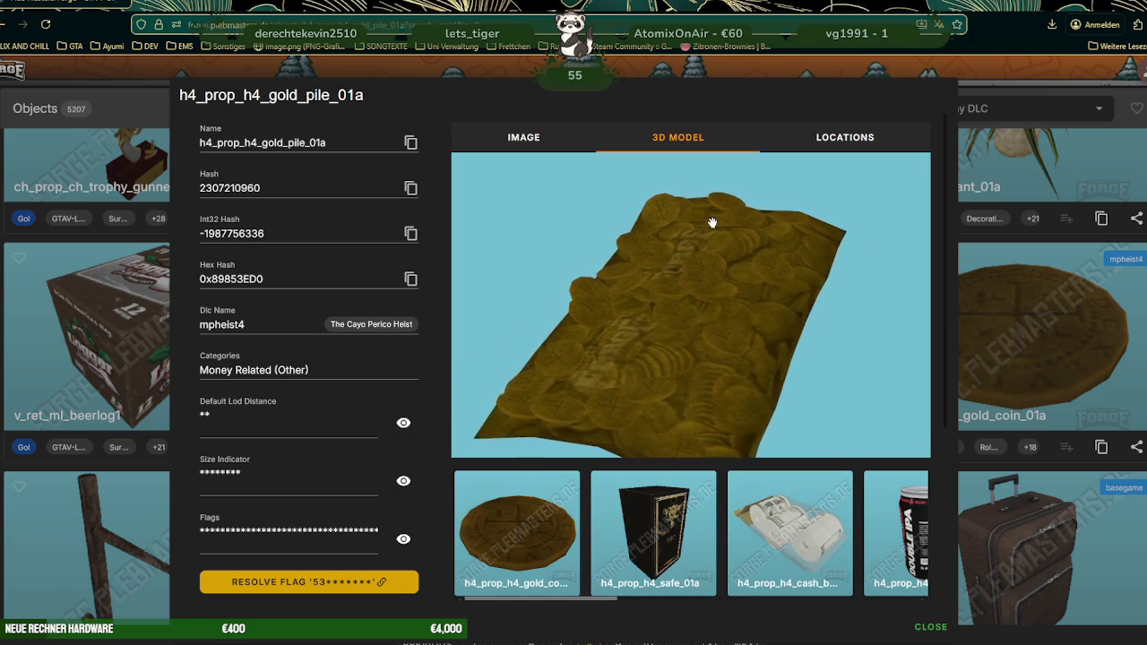
pyautogui.click(1024, 357)
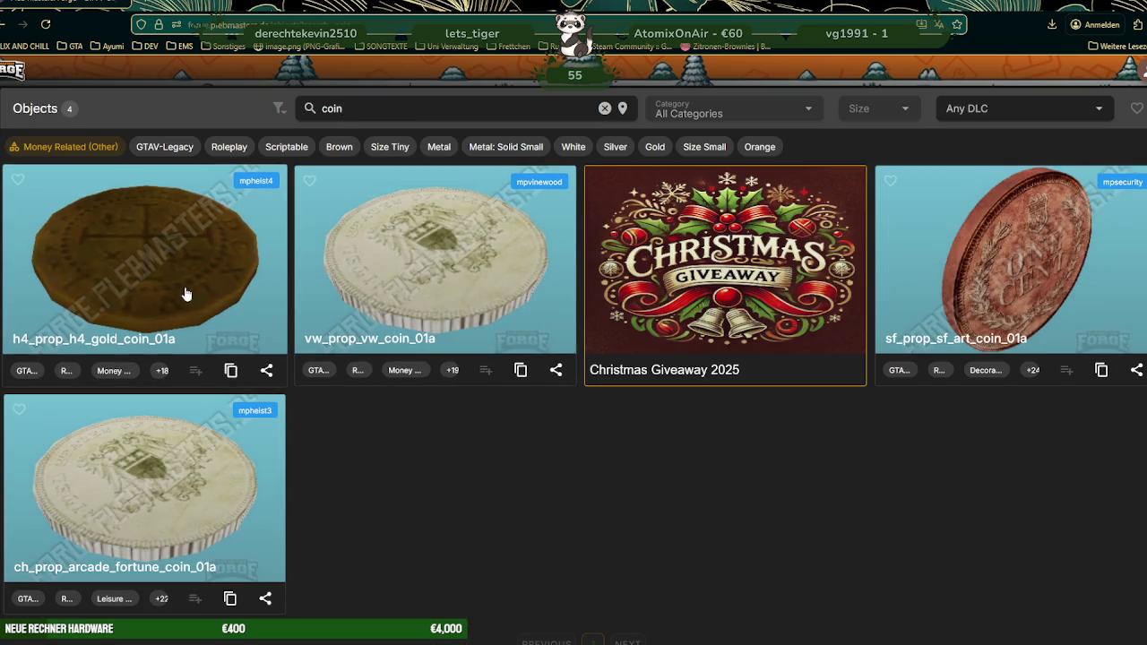
pyautogui.click(186, 294)
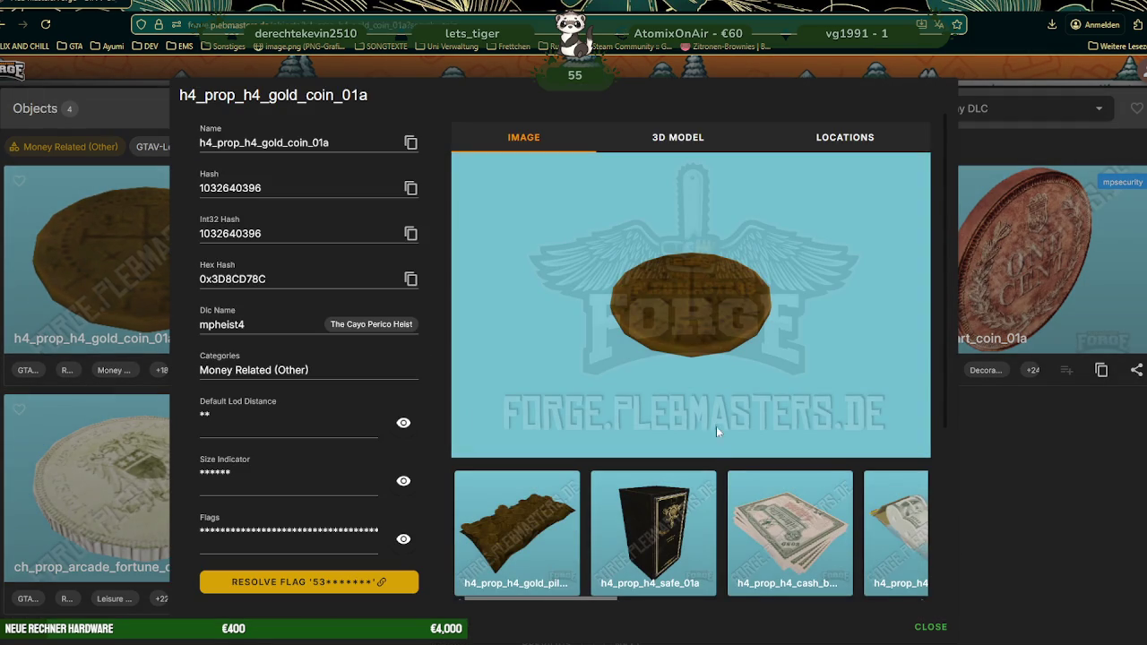
pyautogui.click(1034, 319)
pyautogui.click(1035, 318)
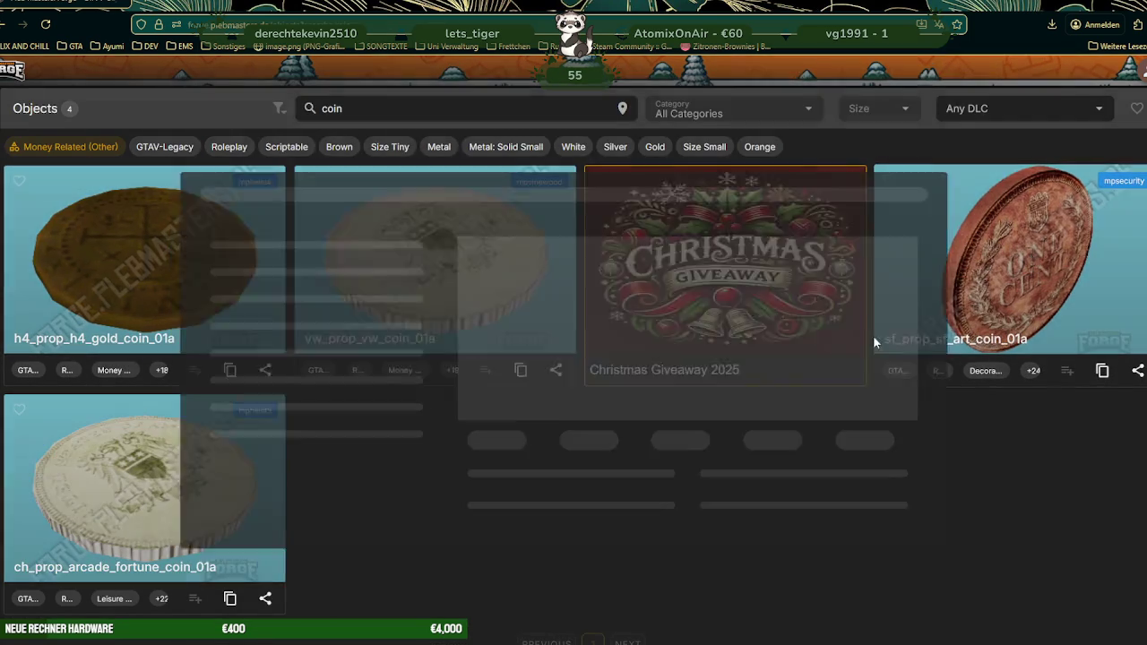
pyautogui.hscroll(3, 789, 518)
pyautogui.hscroll(3, 788, 517)
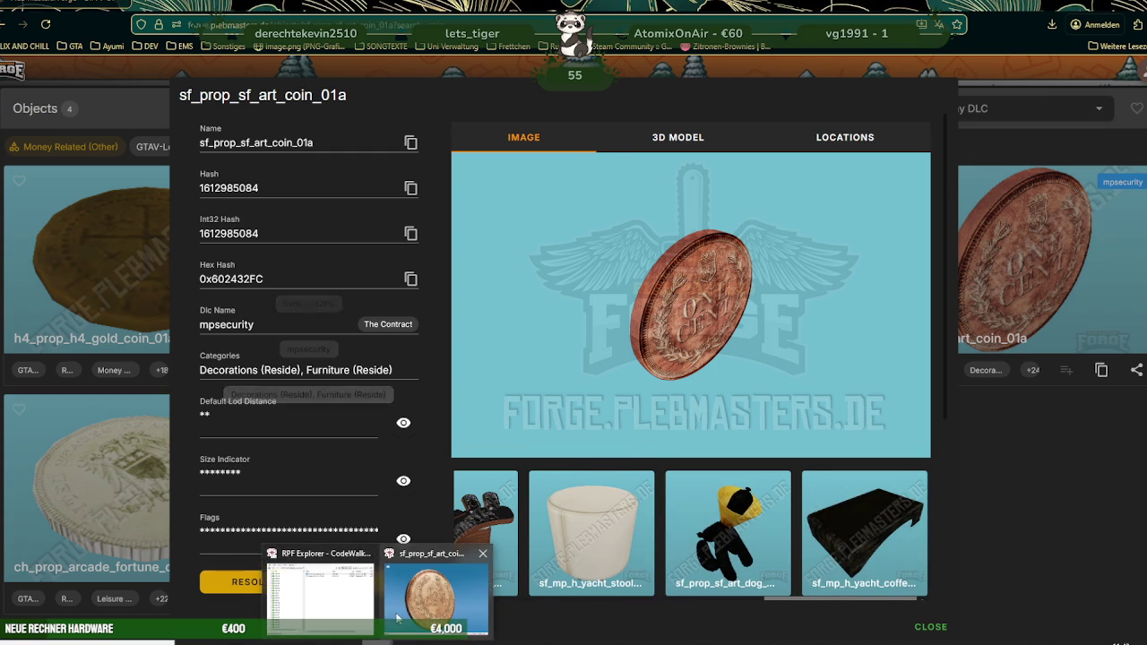
# Step: Save the coin's 3 textures from the CodeWalker viewer's Materials tab and close the viewer
pyautogui.click(428, 587)
pyautogui.click(84, 117)
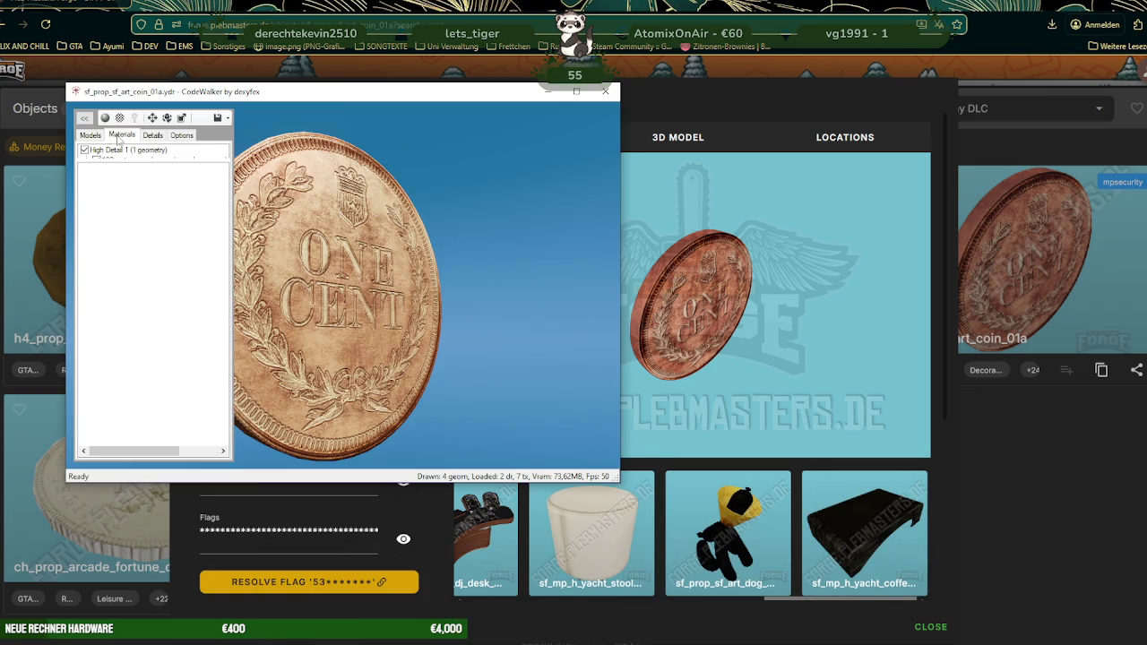
pyautogui.click(122, 134)
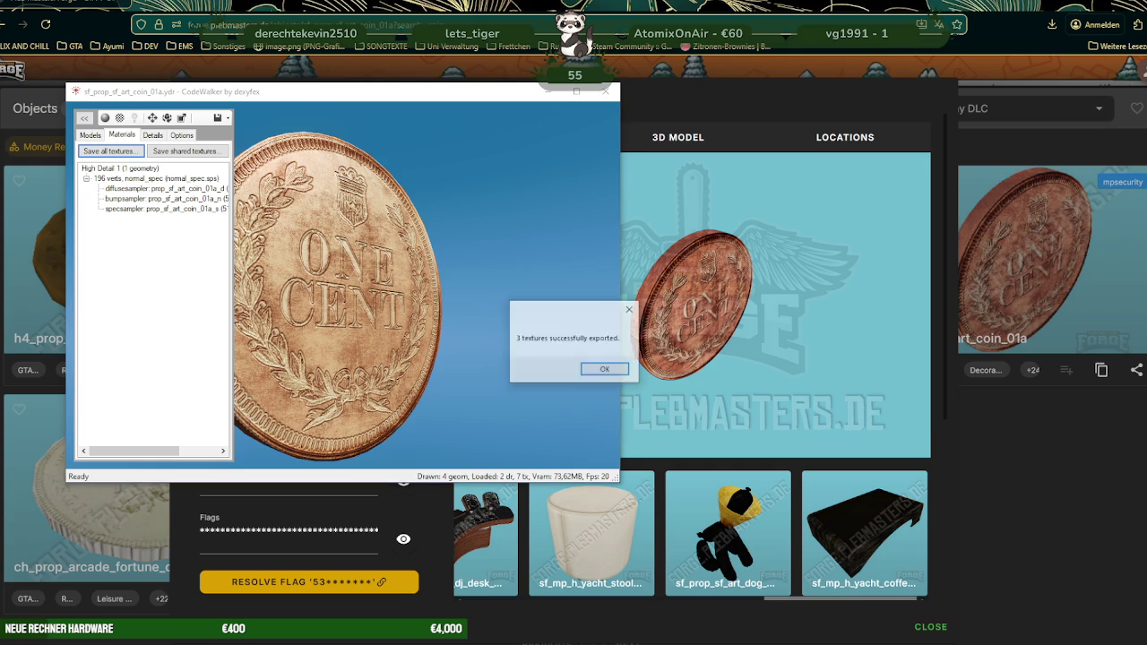
pyautogui.click(615, 369)
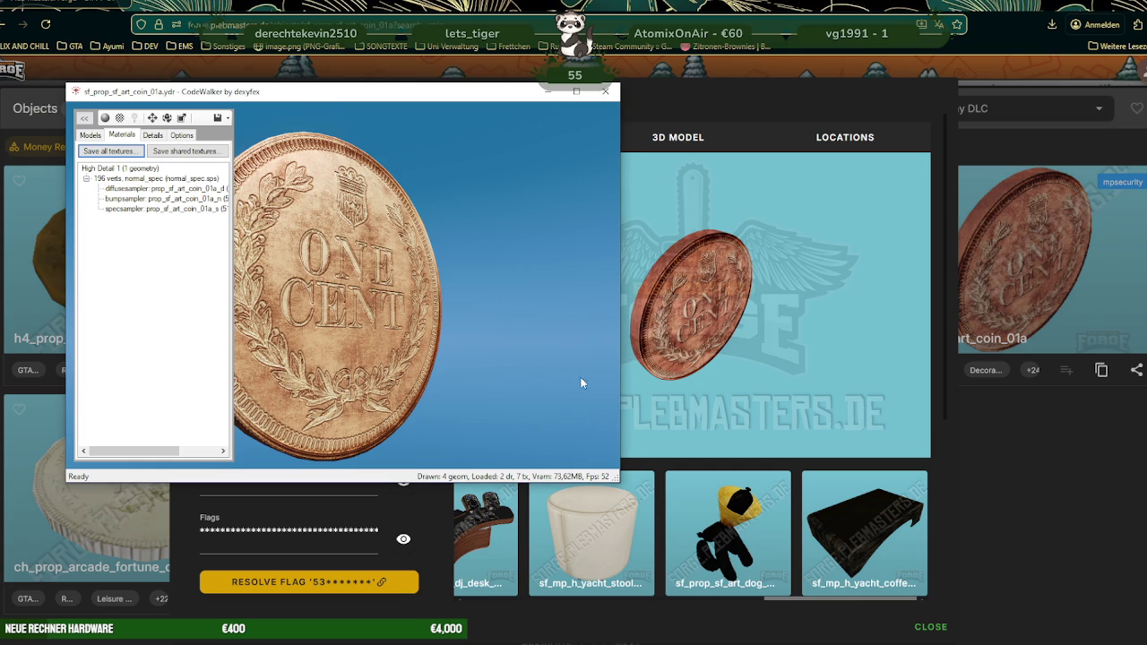
pyautogui.click(602, 98)
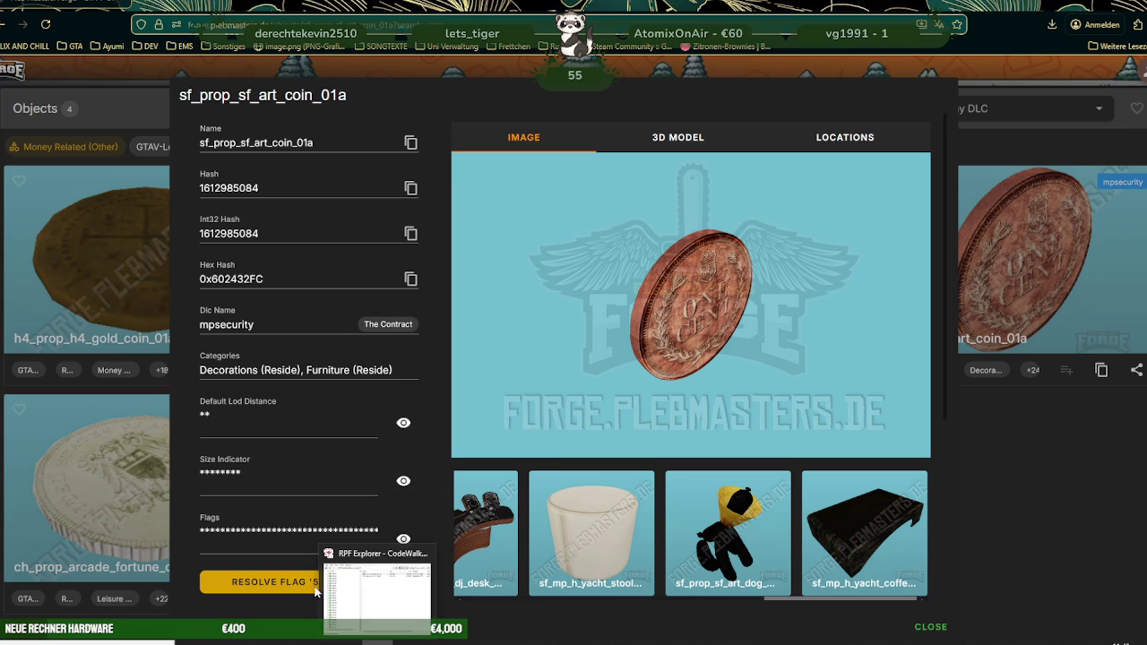
# Step: Export sf_prop_sf_art_coin_01a.ydr as XML from RPF Explorer and switch to Blender
pyautogui.click(315, 591)
pyautogui.rightClick(278, 200)
pyautogui.click(345, 237)
pyautogui.press('Return')
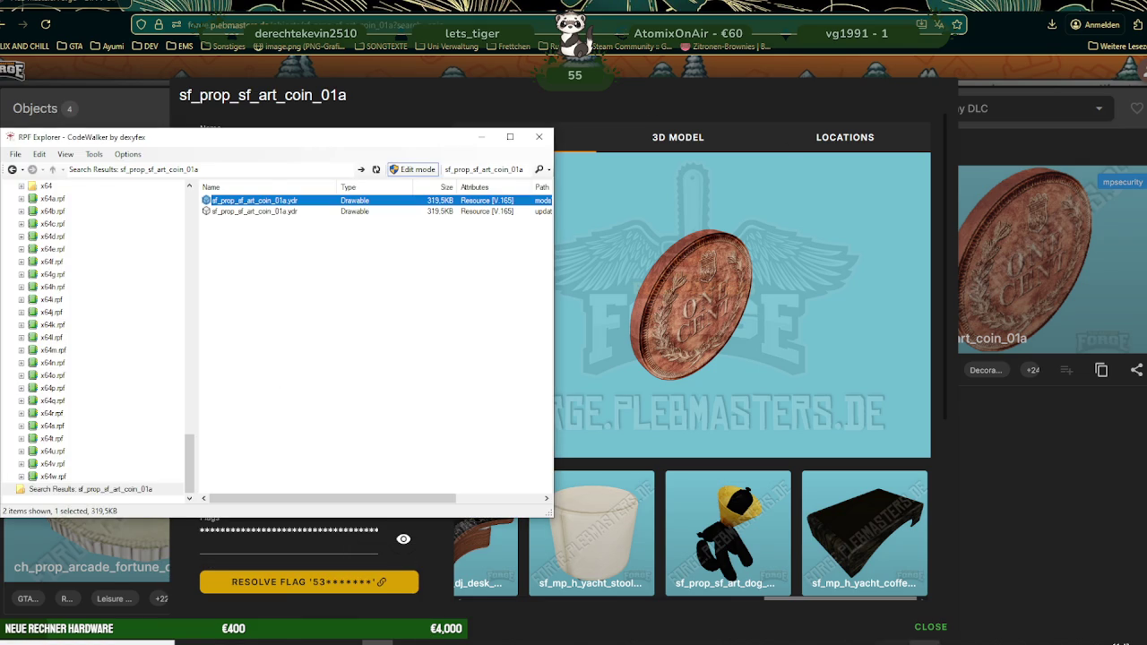
pyautogui.hotkey('alt', 'Tab')
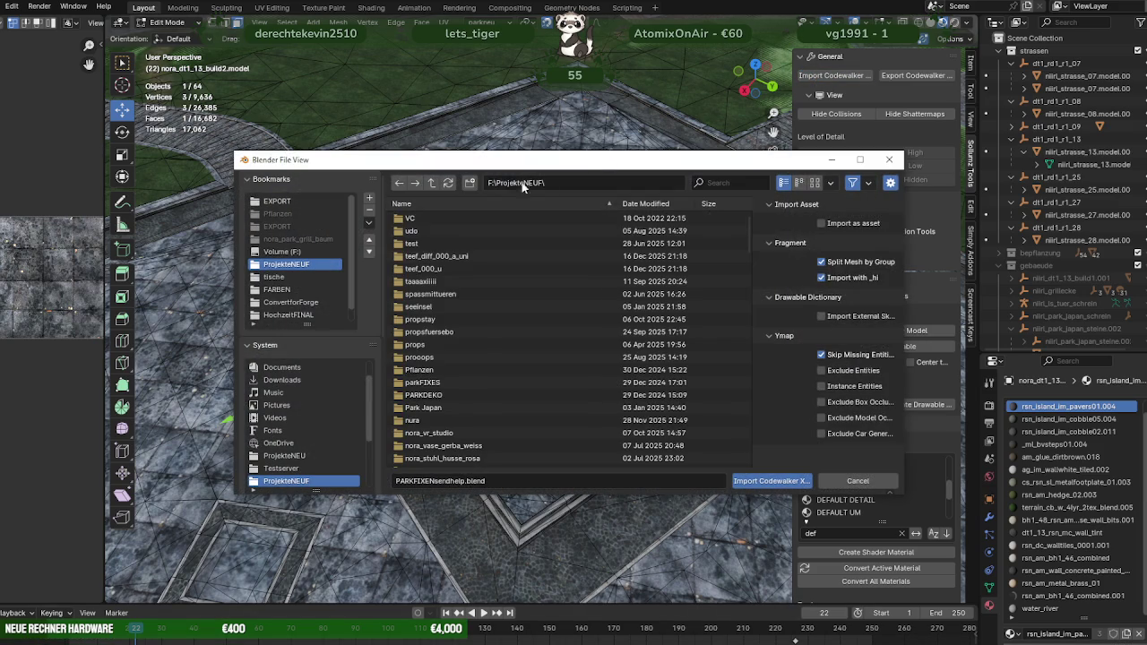
# Step: Browse the MONSTERFIXEN and EXPORT folders in the import browser, returning to ProjekteNEUF
pyautogui.scroll(-10, 470, 303)
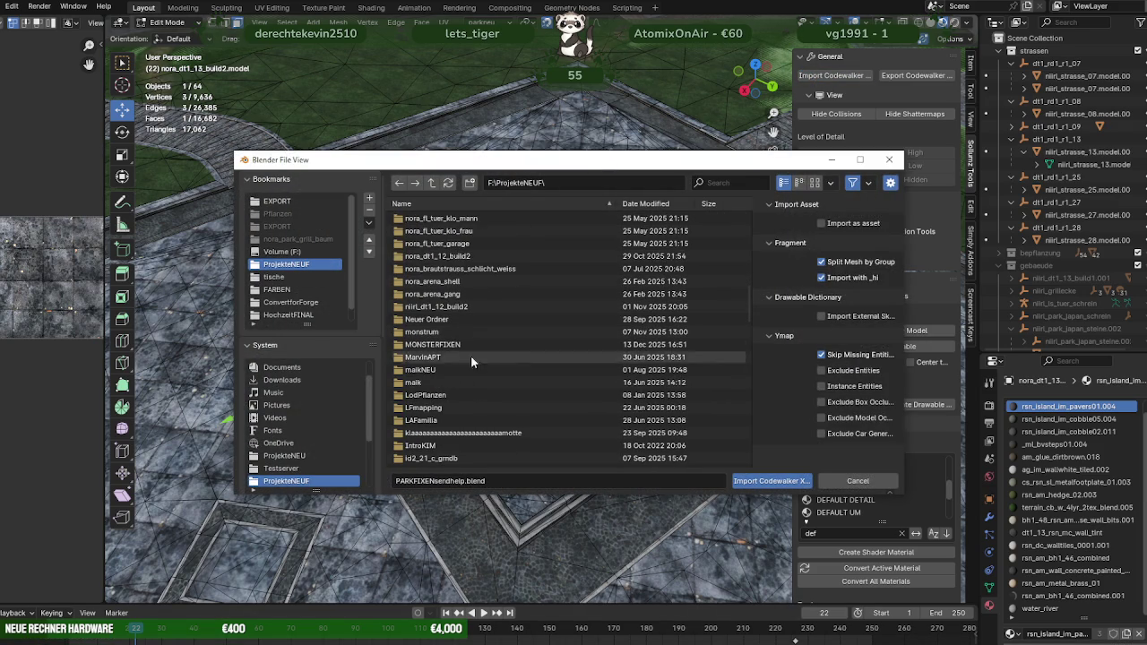
pyautogui.doubleClick(440, 344)
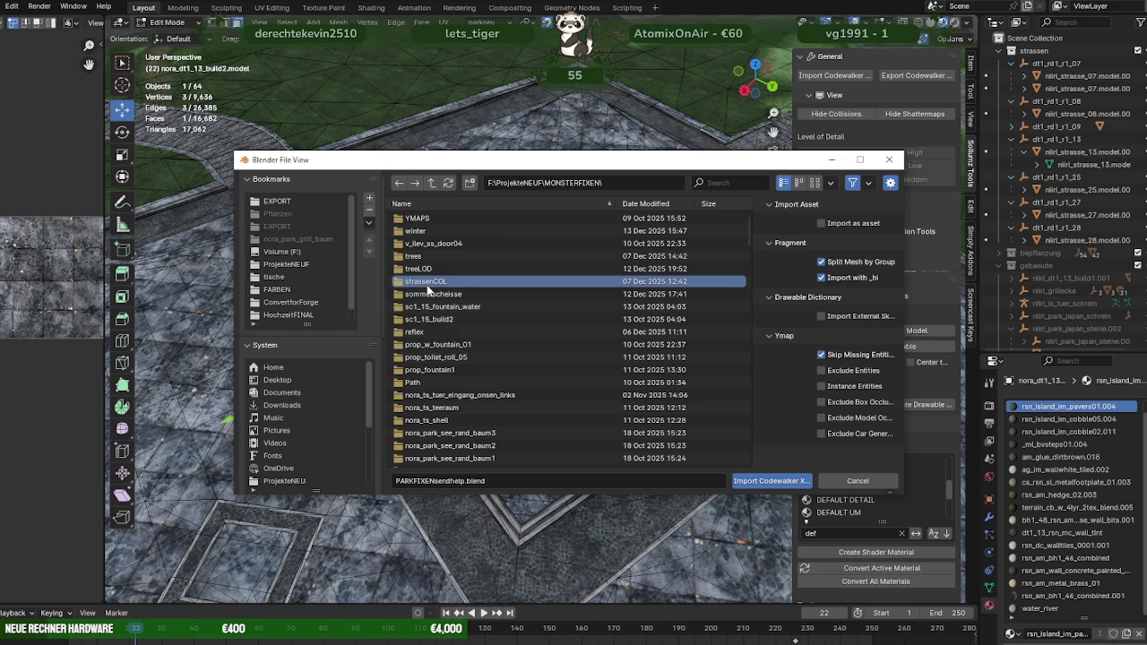
pyautogui.click(433, 230)
pyautogui.click(432, 182)
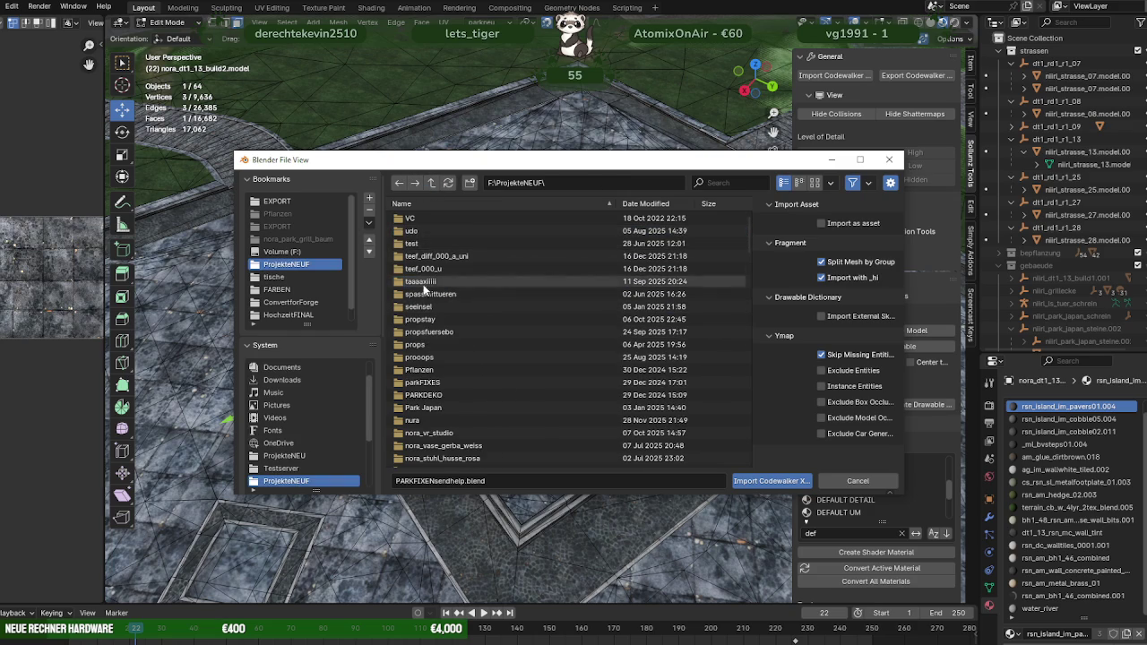
pyautogui.scroll(-2, 436, 318)
pyautogui.scroll(-2, 435, 314)
pyautogui.scroll(-3, 433, 298)
pyautogui.scroll(-3, 433, 300)
pyautogui.scroll(-3, 437, 306)
pyautogui.scroll(-3, 439, 306)
pyautogui.scroll(-2, 437, 300)
pyautogui.click(427, 446)
pyautogui.doubleClick(429, 447)
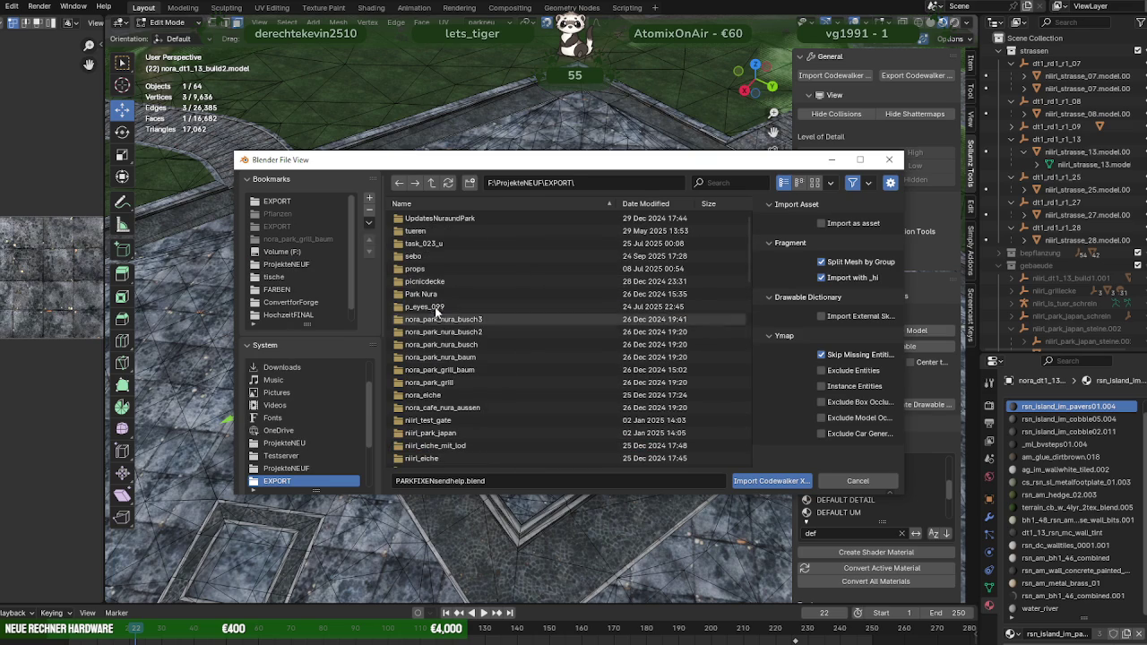
pyautogui.click(437, 308)
pyautogui.click(432, 182)
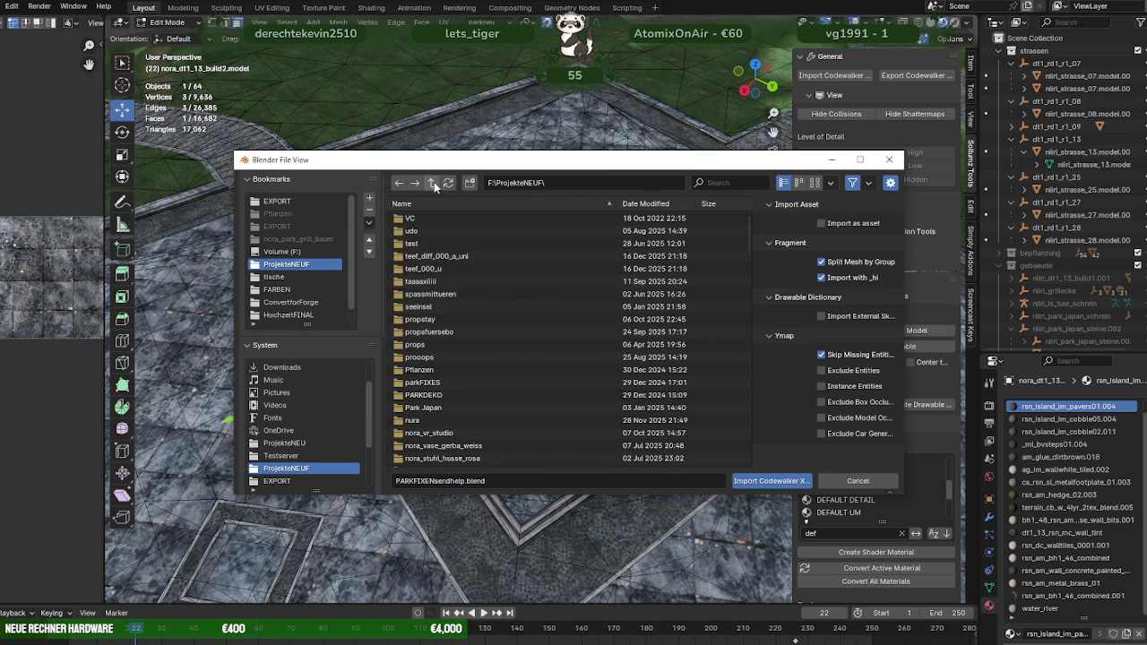
# Step: Navigate to the MONSTERFIXEN\eastereggs folder
pyautogui.scroll(-3, 438, 404)
pyautogui.scroll(-4, 438, 404)
pyautogui.scroll(-2, 438, 405)
pyautogui.scroll(-2, 438, 405)
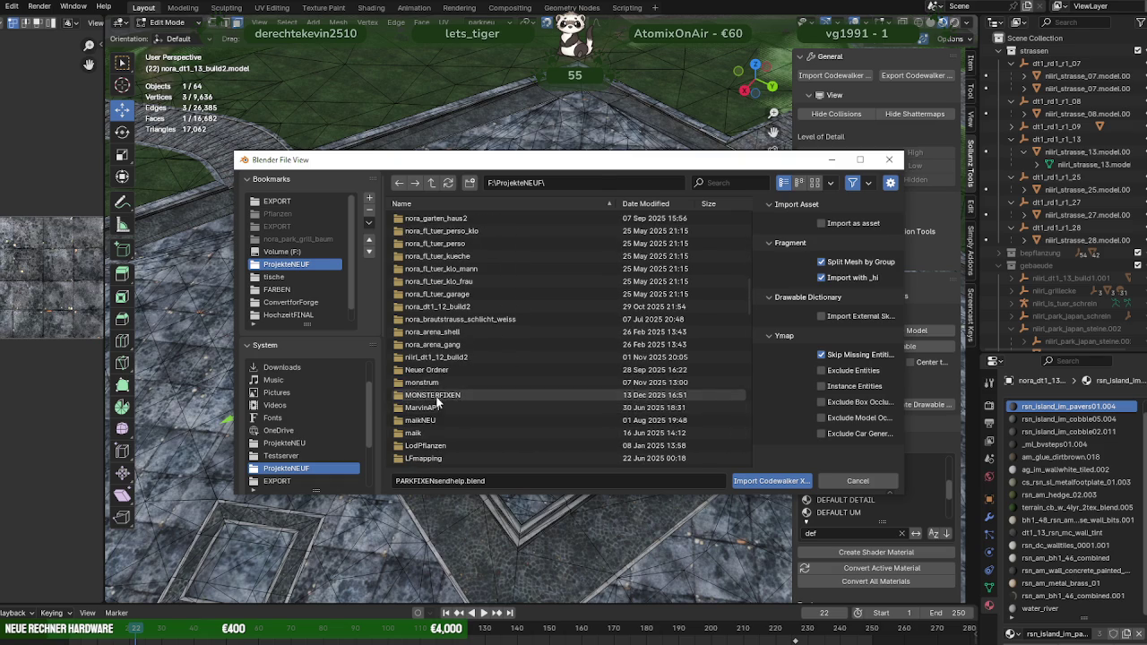
pyautogui.doubleClick(437, 397)
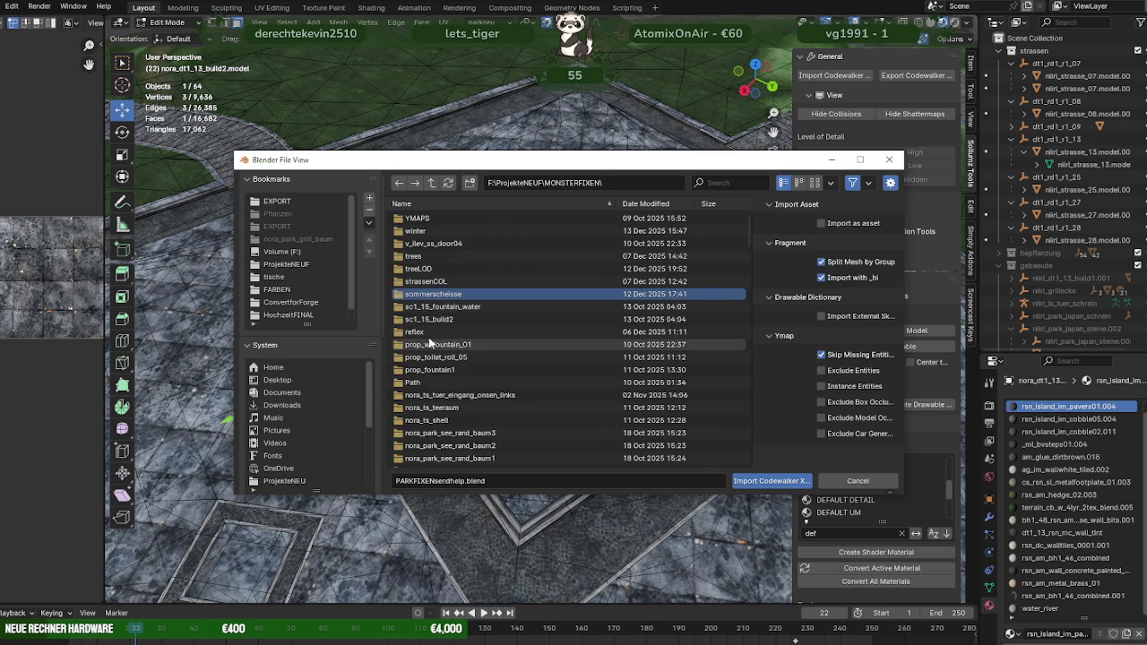
pyautogui.scroll(-5, 429, 337)
pyautogui.scroll(-3, 432, 345)
pyautogui.scroll(-2, 470, 330)
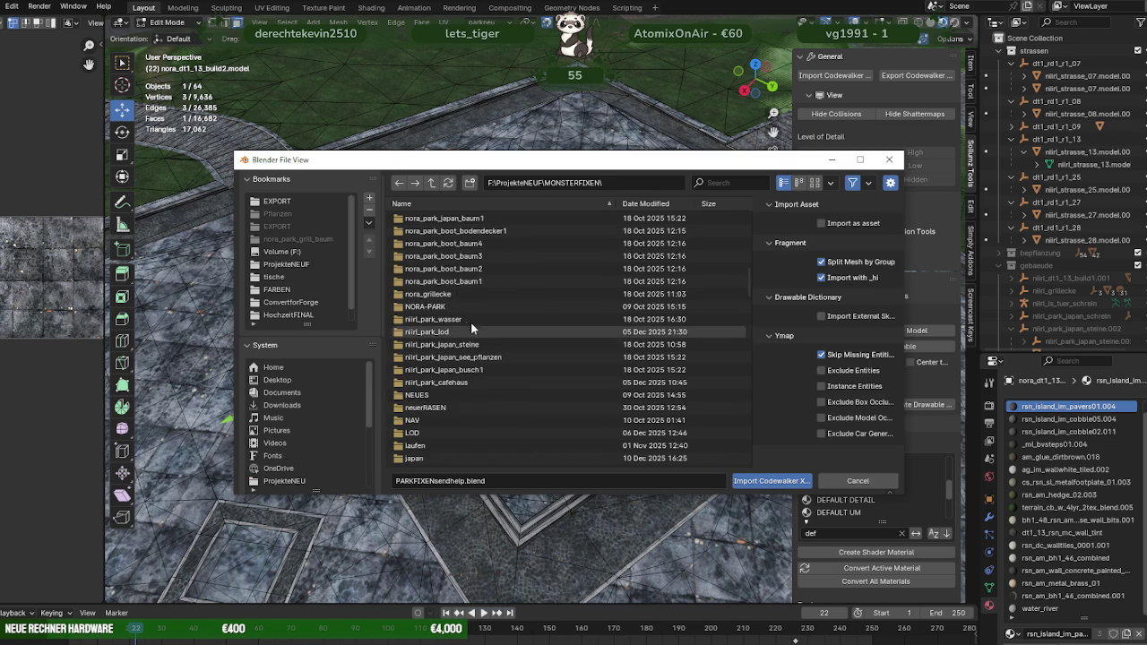
pyautogui.scroll(-3, 457, 312)
pyautogui.scroll(-1, 453, 358)
pyautogui.doubleClick(426, 433)
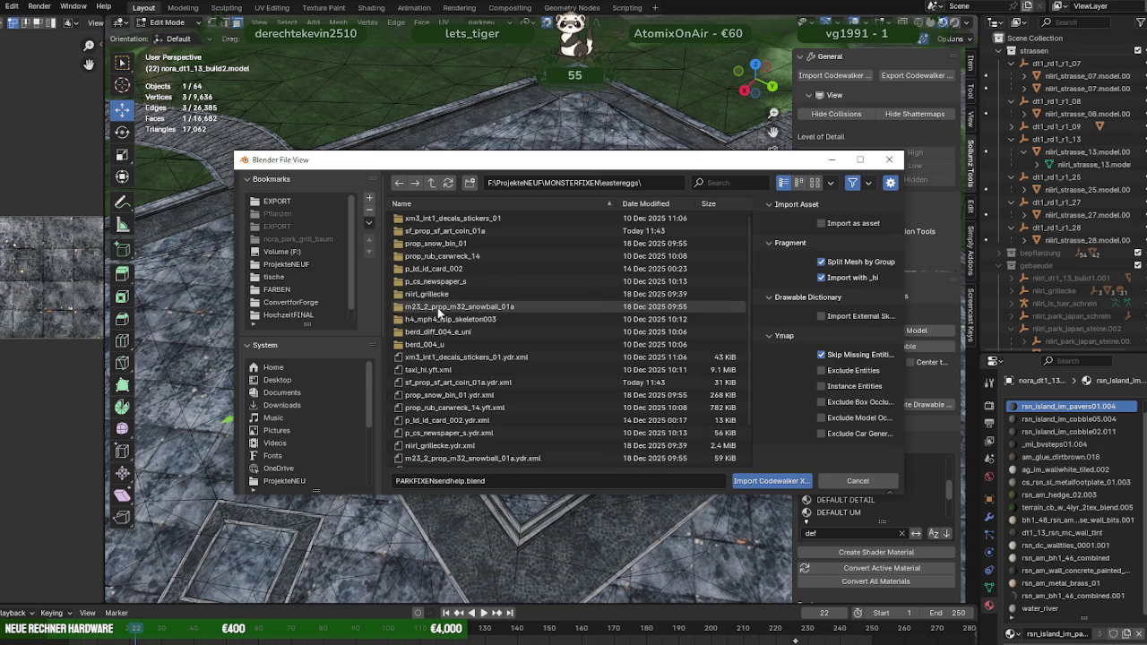
# Step: Sort by date modified and import sf_prop_sf_art_coin_01a.ydr.xml
pyautogui.scroll(-1, 487, 347)
pyautogui.scroll(1, 505, 336)
pyautogui.click(655, 204)
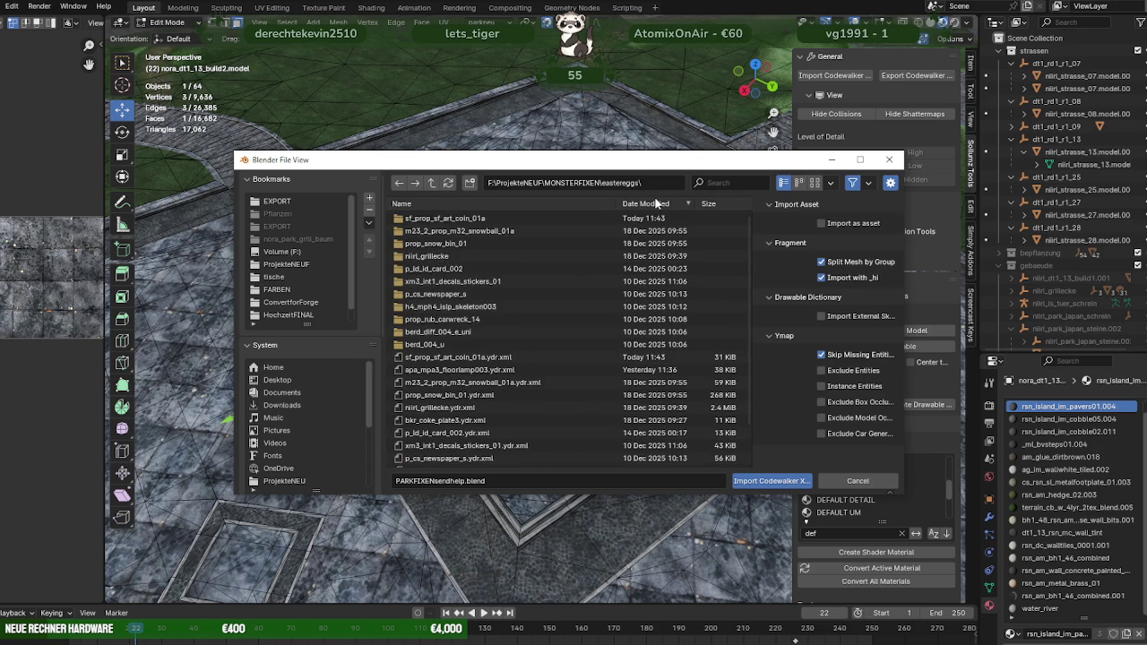
pyautogui.click(453, 358)
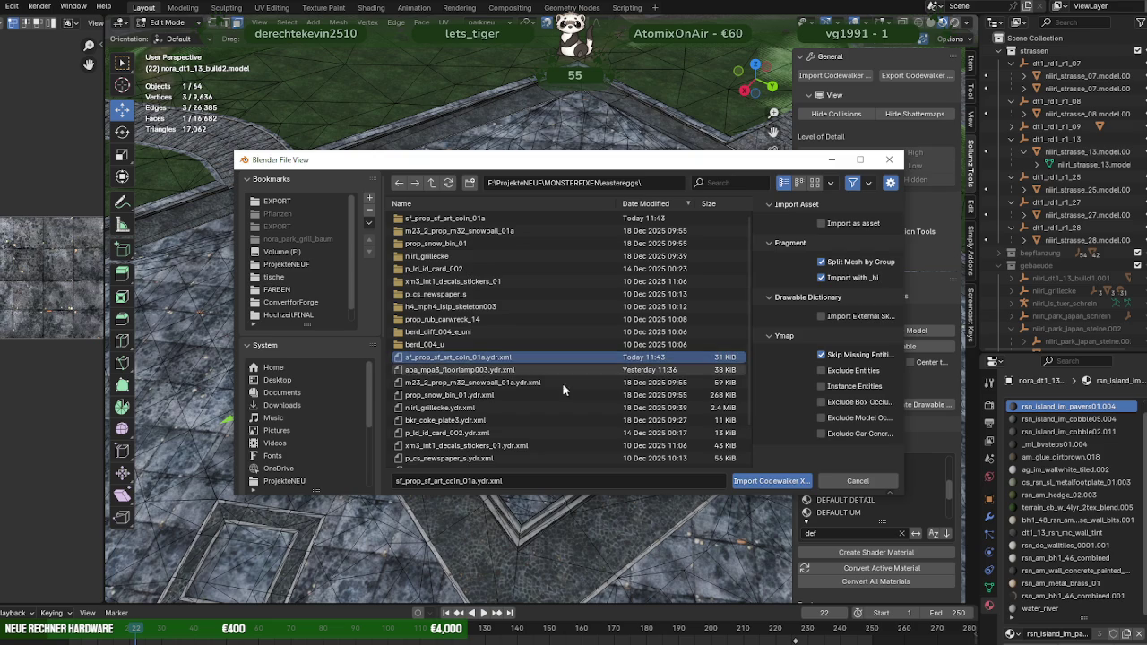
pyautogui.click(792, 481)
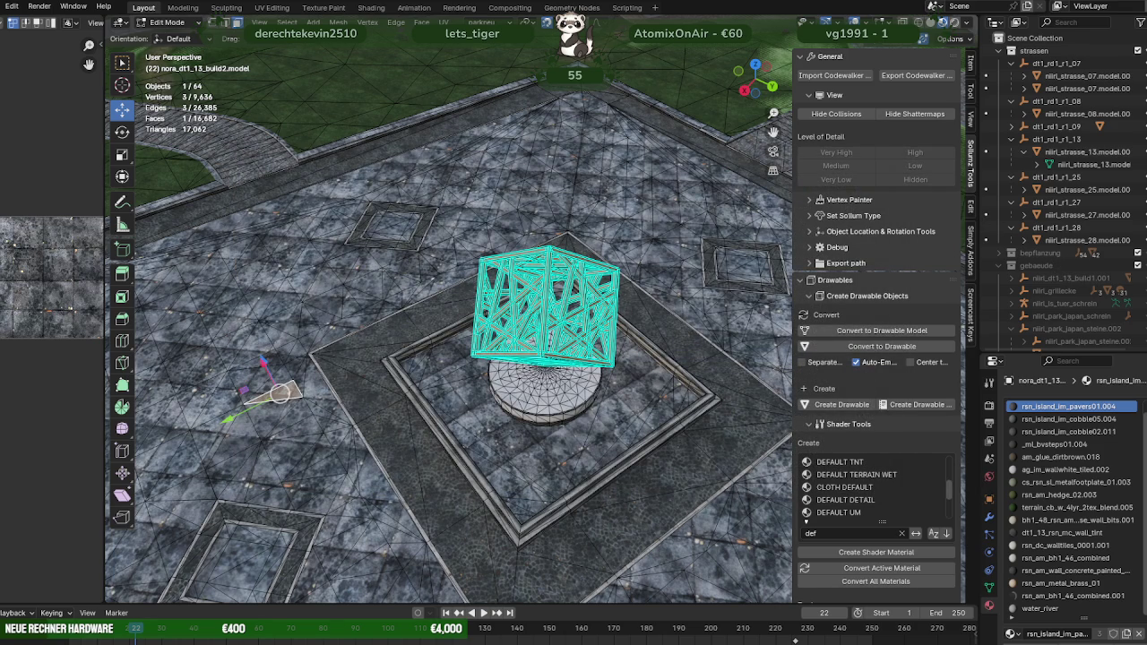
# Step: Undo back to textured Object Mode and expand the sf_prop_sf_art_coin_01a group in the Outliner
pyautogui.hotkey('ctrl', 'z')
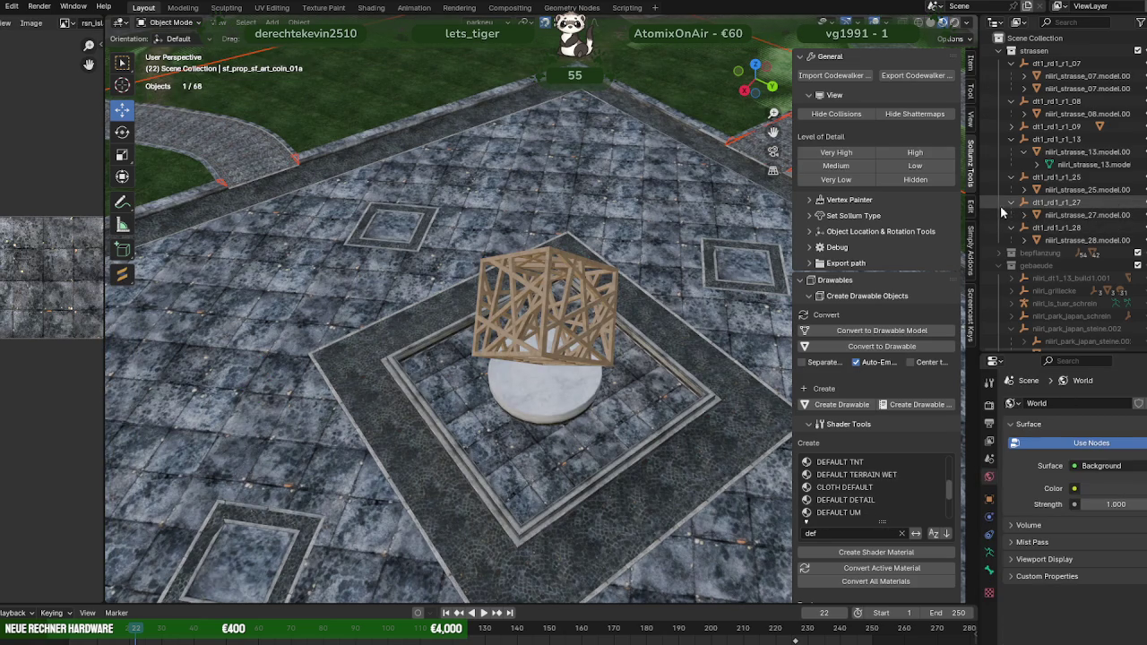
pyautogui.moveTo(979, 206); pyautogui.dragTo(876, 206)
pyautogui.scroll(-5, 1037, 259)
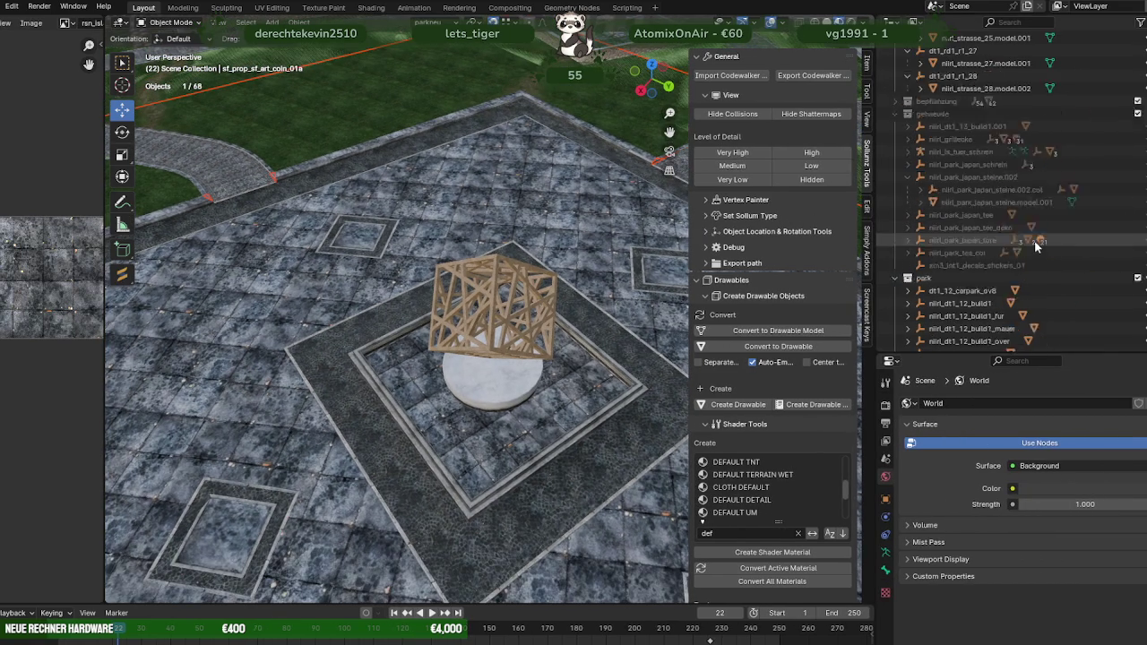
pyautogui.scroll(-5, 1076, 273)
pyautogui.scroll(-5, 1111, 296)
pyautogui.scroll(-3, 1110, 299)
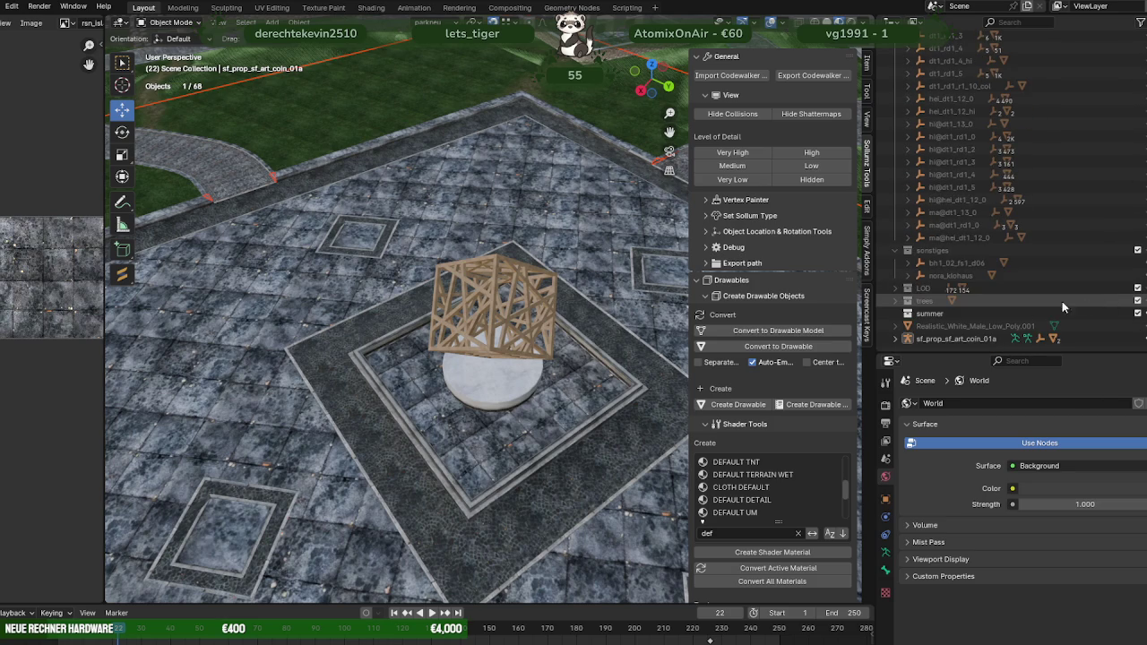
pyautogui.click(897, 339)
# Step: Select Prop_SF_Art_Coin_01a plus another object and enter Edit Mode
pyautogui.scroll(-2, 950, 341)
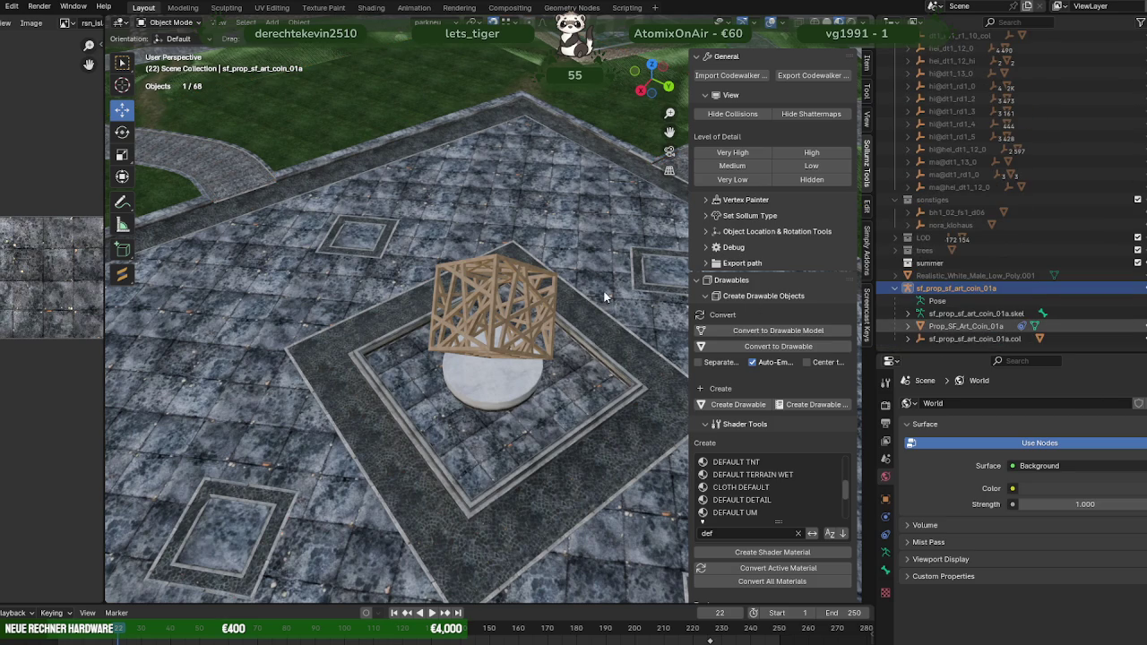
pyautogui.click(959, 326)
pyautogui.click(907, 326)
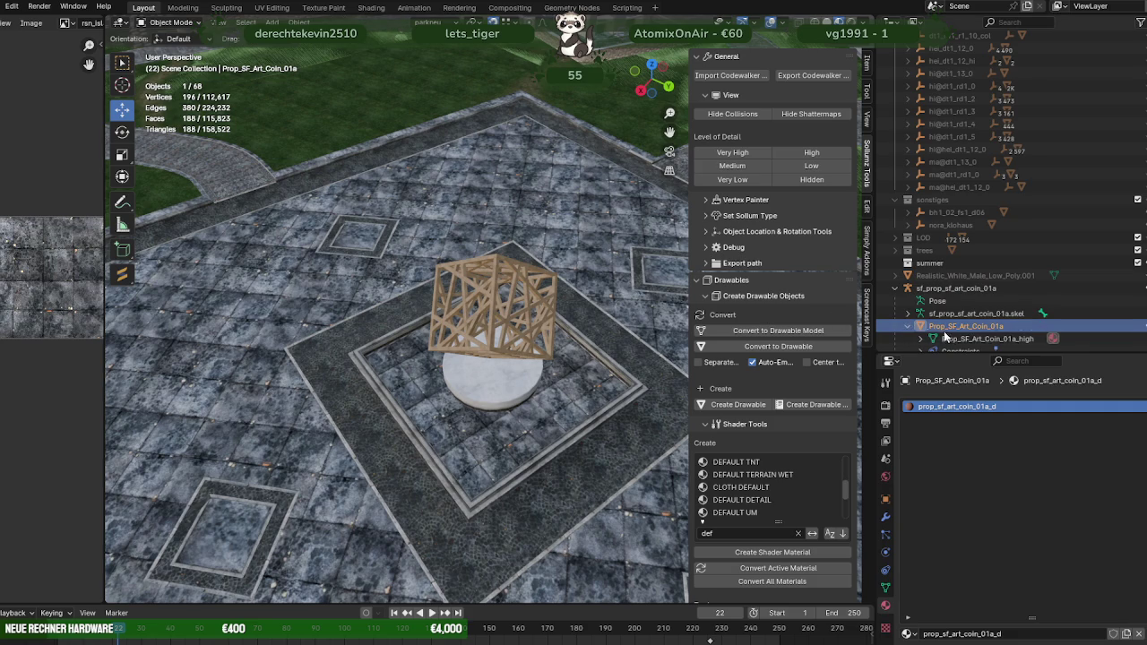
pyautogui.keyDown('shift'); pyautogui.click(645, 316); pyautogui.keyUp('shift')
pyautogui.press('Tab')
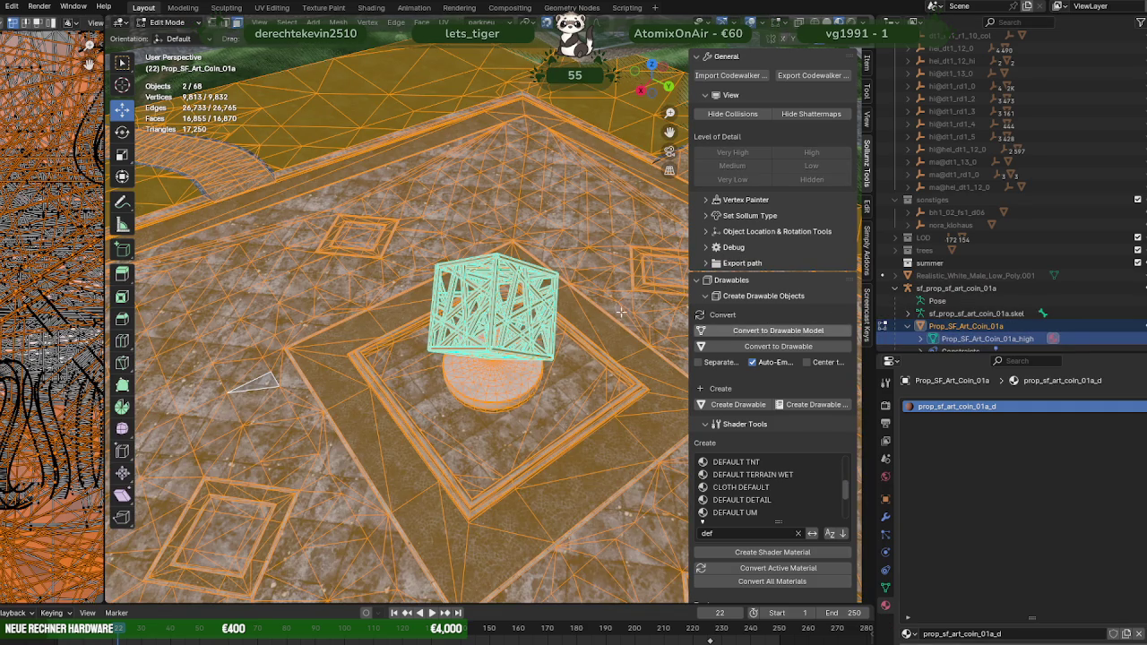
# Step: Select a single triangle, re-enter Edit Mode, and cancel a stray scale entry
pyautogui.click(628, 312)
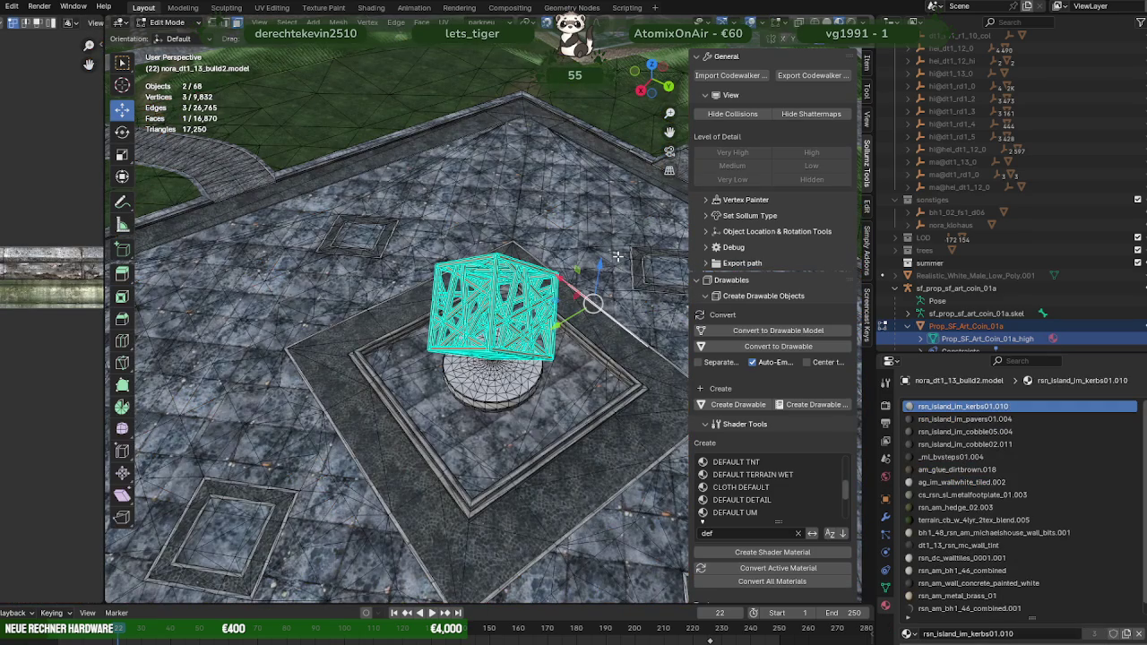
pyautogui.press('Tab')
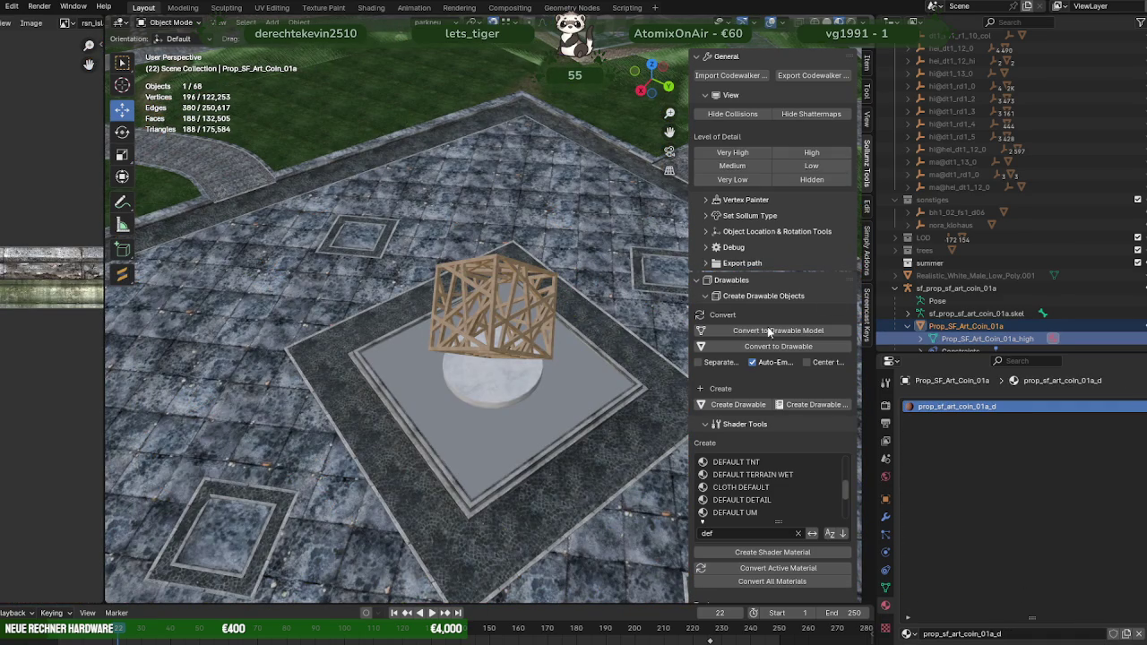
pyautogui.press('Tab')
pyautogui.write('-')
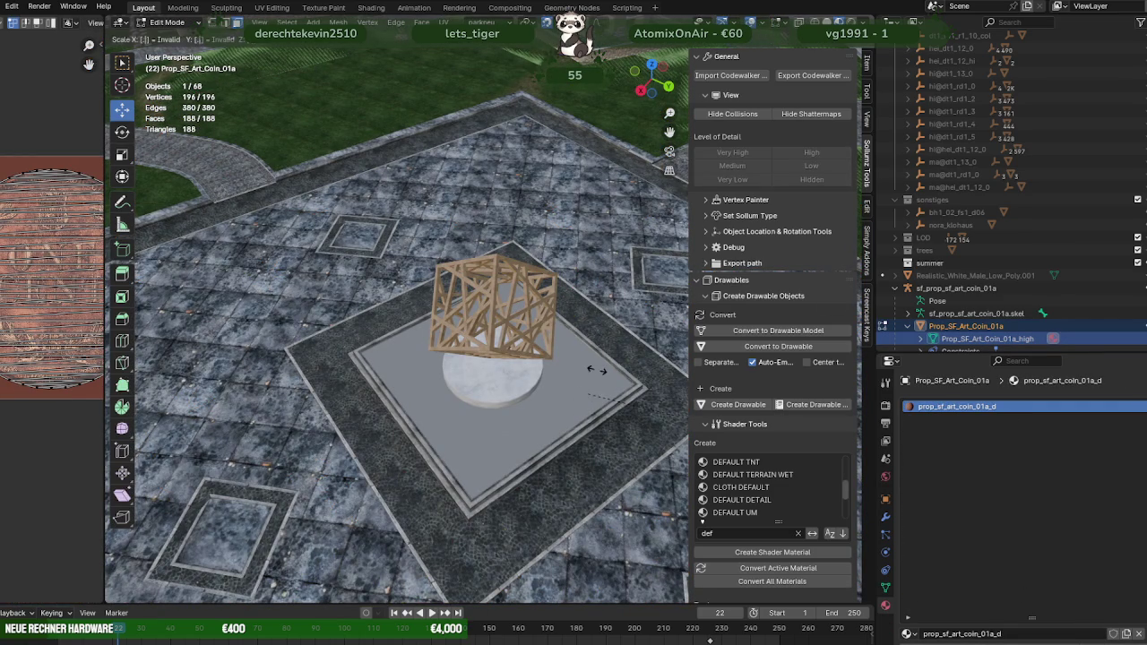
pyautogui.press('Escape')
# Step: Isolate the coin in local view, inspect it from a low angle, and return to Object Mode
pyautogui.press('KP_Decimal')
pyautogui.moveTo(499, 312)
pyautogui.mouseDown(button='middle')
pyautogui.moveTo(486, 307)
pyautogui.moveTo(482, 212)
pyautogui.moveTo(515, 346)
pyautogui.mouseUp(button='middle')
pyautogui.scroll(-5, 486, 307)
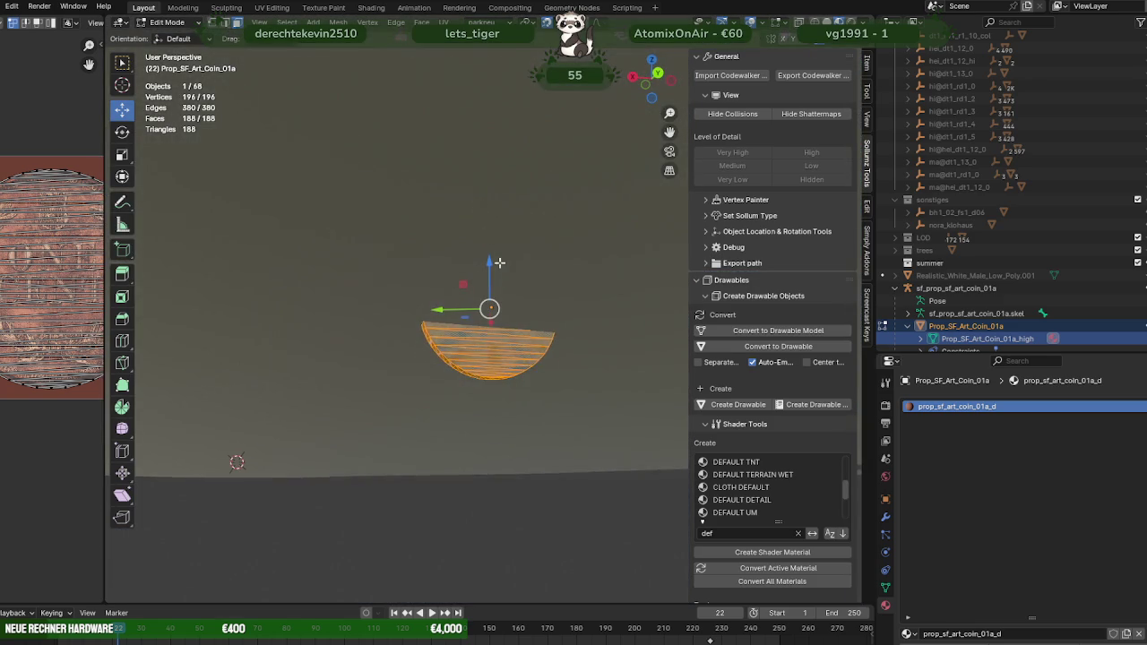
pyautogui.scroll(3, 514, 346)
pyautogui.press('Tab')
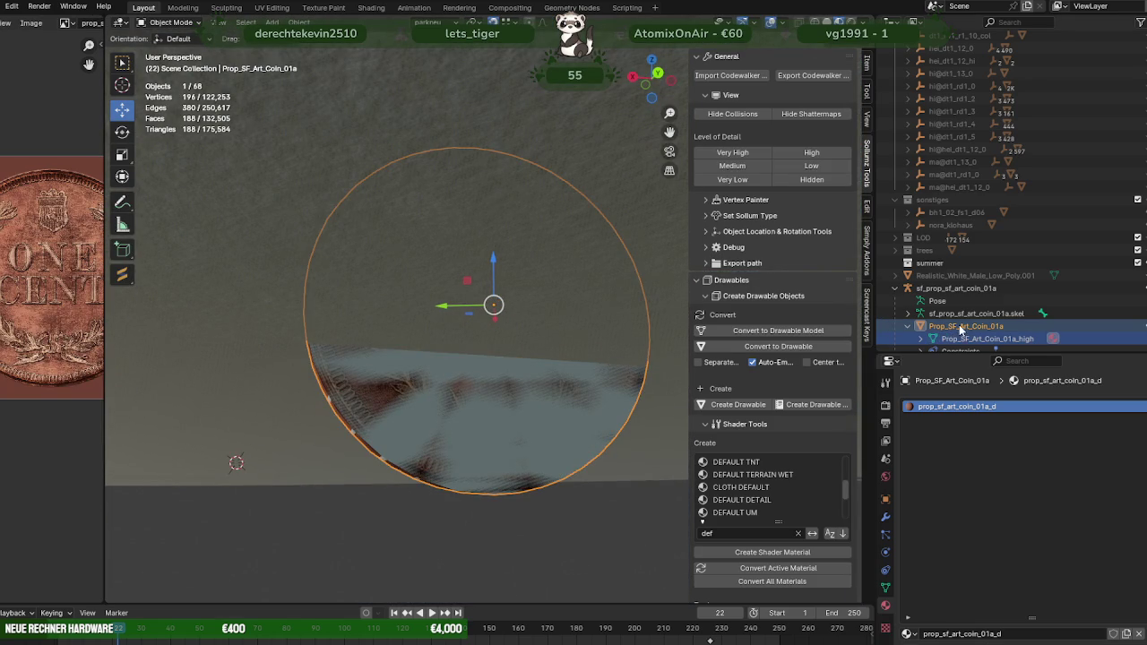
pyautogui.scroll(-1, 949, 342)
pyautogui.click(943, 340)
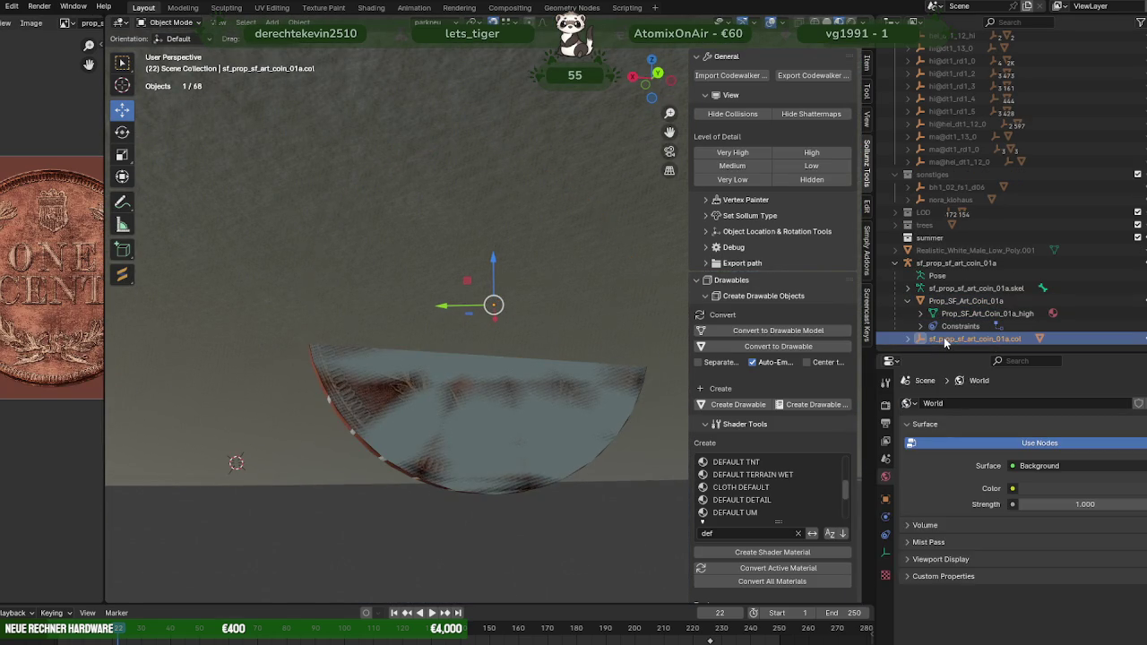
# Step: Delete the coin's collision object and align the coin to the transform orientation
pyautogui.rightClick(943, 342)
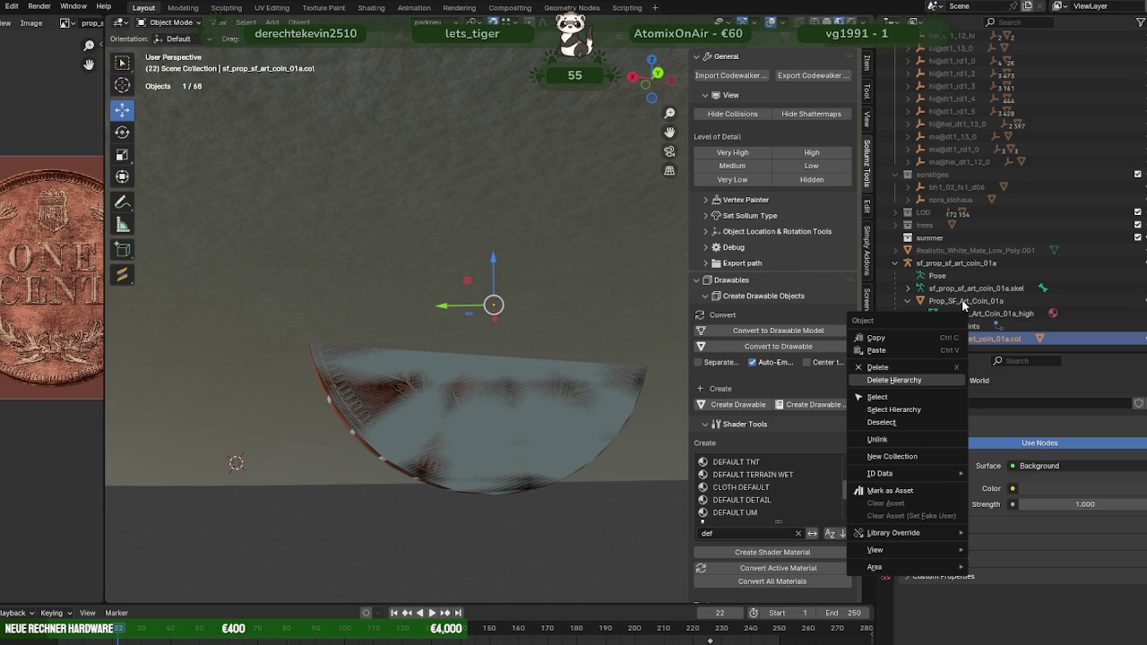
pyautogui.press('Return')
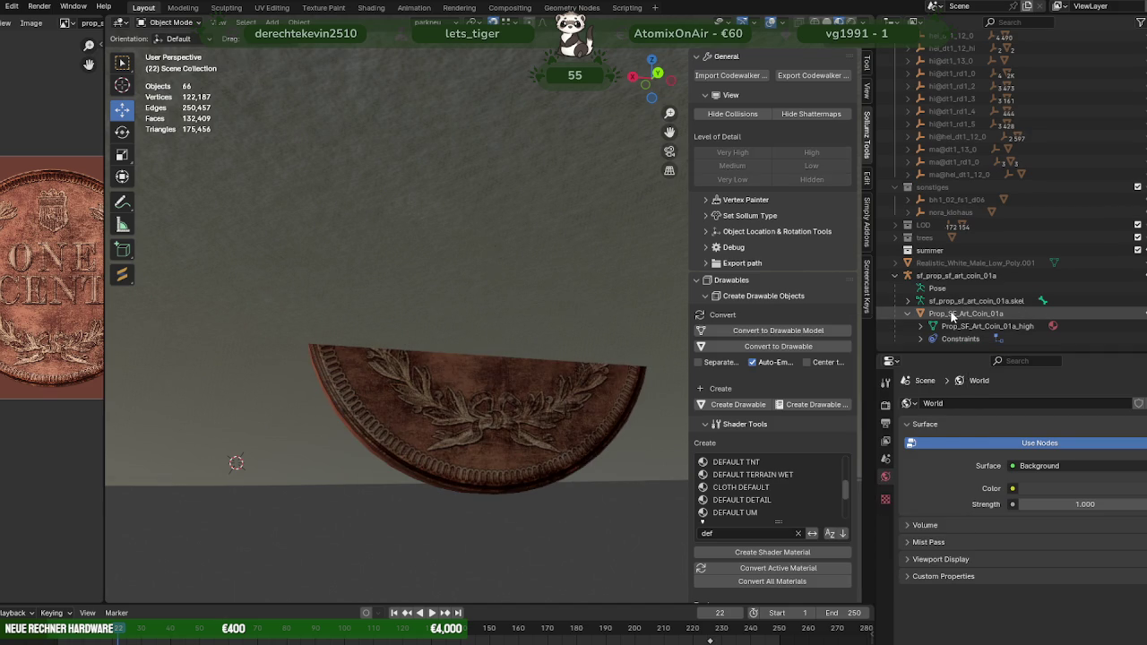
pyautogui.click(527, 401)
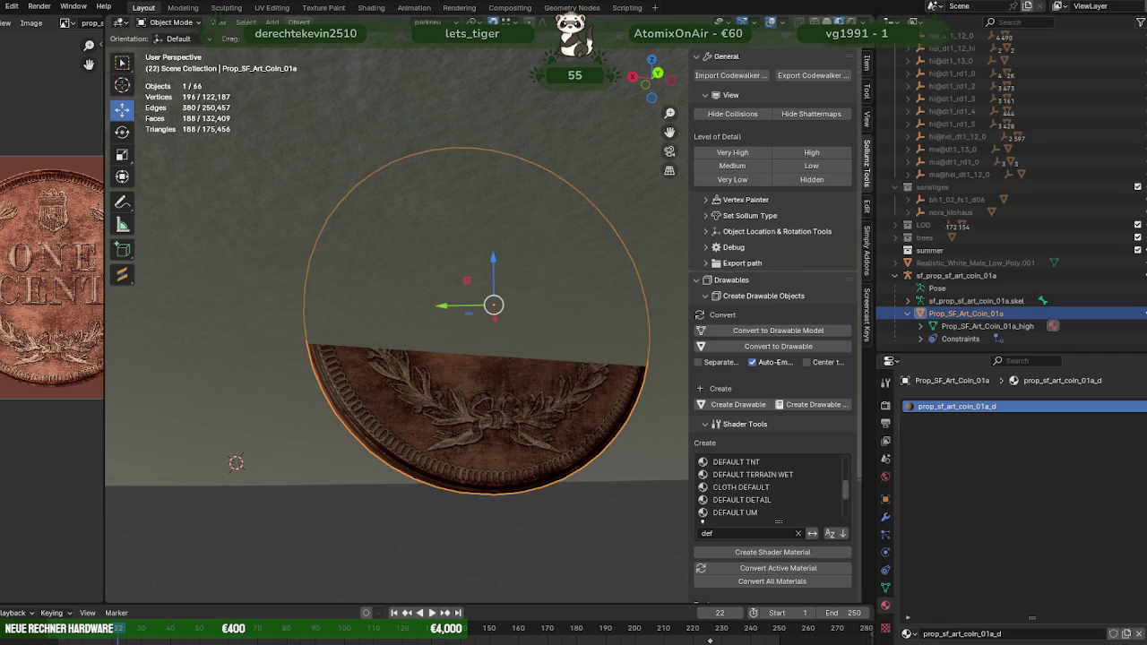
pyautogui.click(300, 22)
pyautogui.click(455, 163)
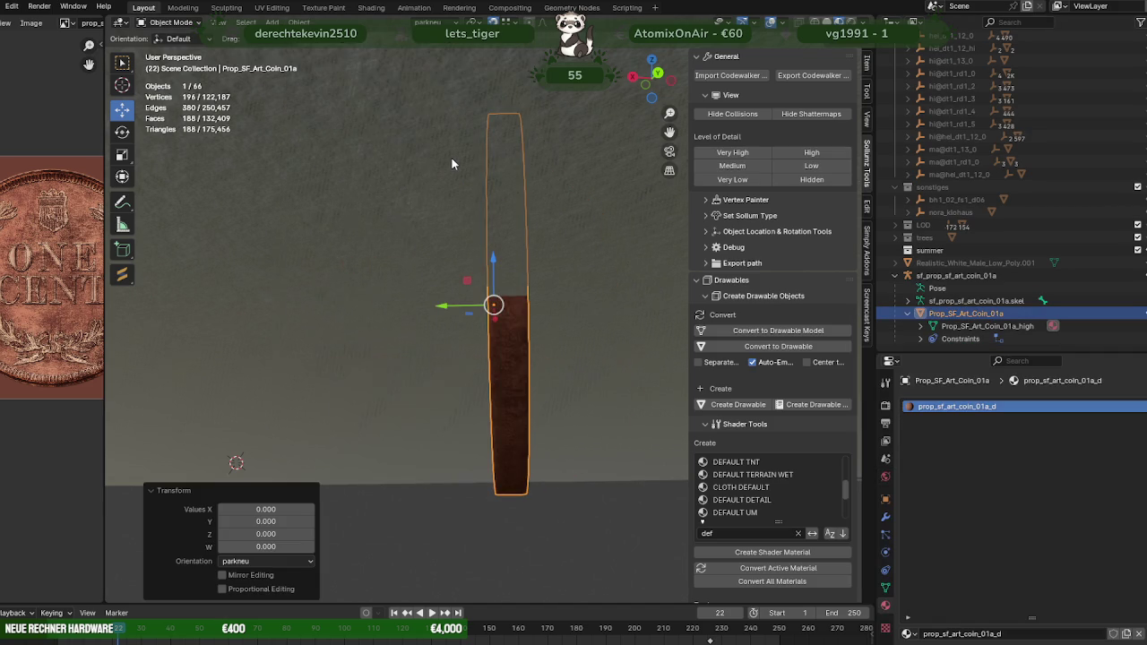
# Step: Move the coin geometry to the 3D cursor on the roof, then exit local view
pyautogui.moveTo(508, 236); pyautogui.dragTo(487, 354, button='middle')
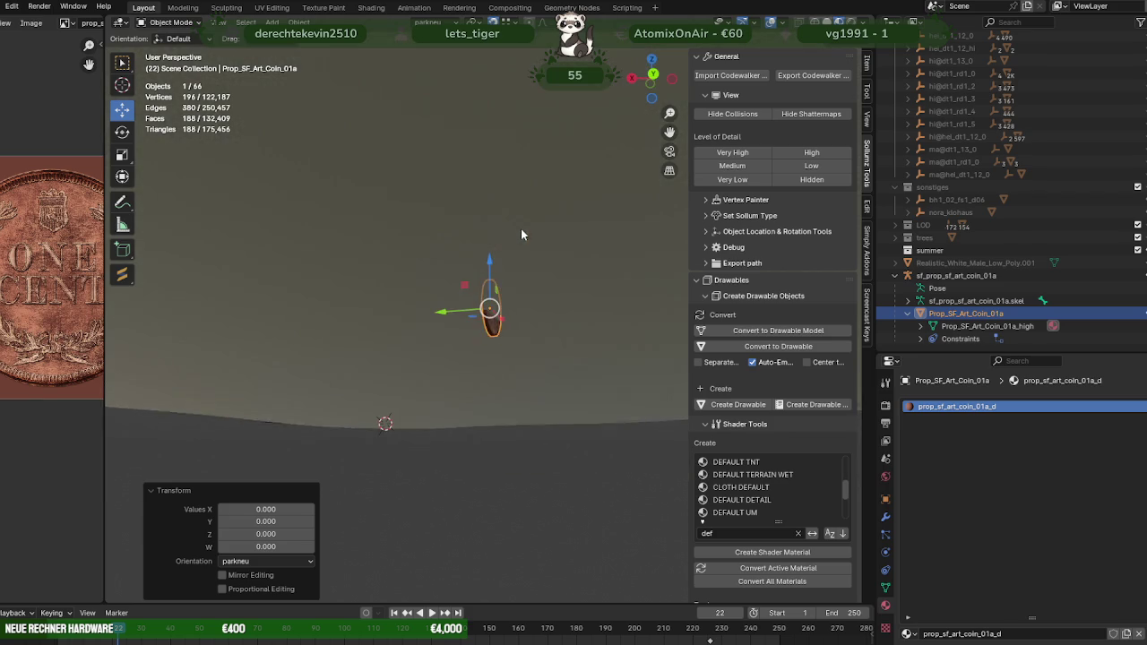
pyautogui.press('Tab')
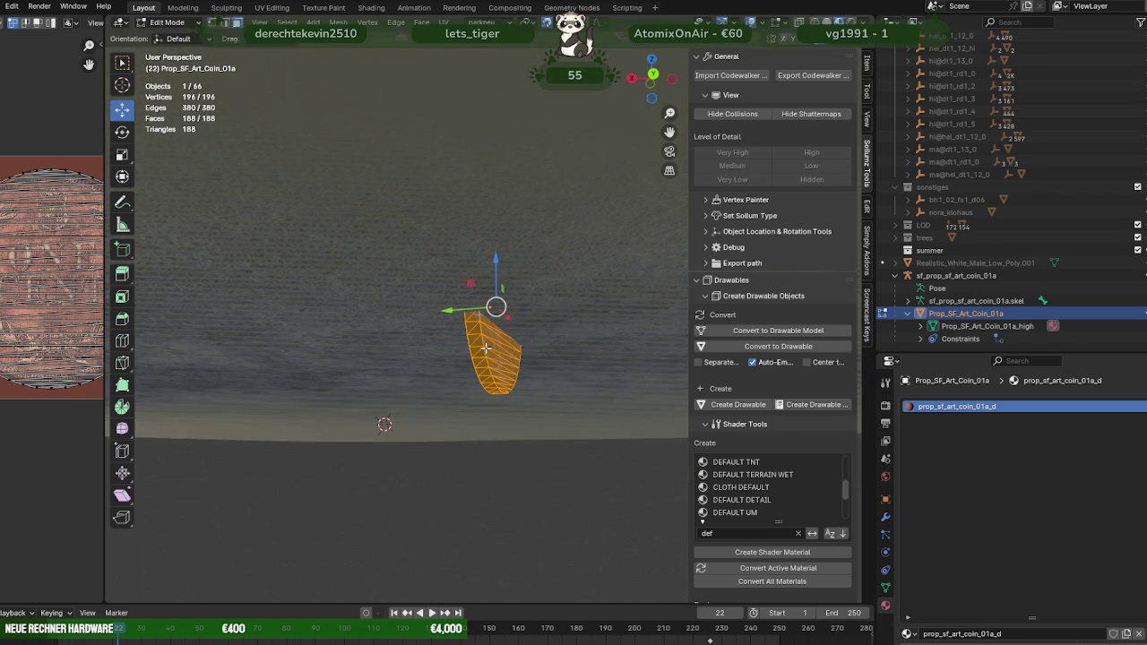
pyautogui.moveTo(485, 348)
pyautogui.mouseDown(button='middle')
pyautogui.moveTo(593, 286)
pyautogui.moveTo(398, 288)
pyautogui.moveTo(513, 329)
pyautogui.mouseUp(button='middle')
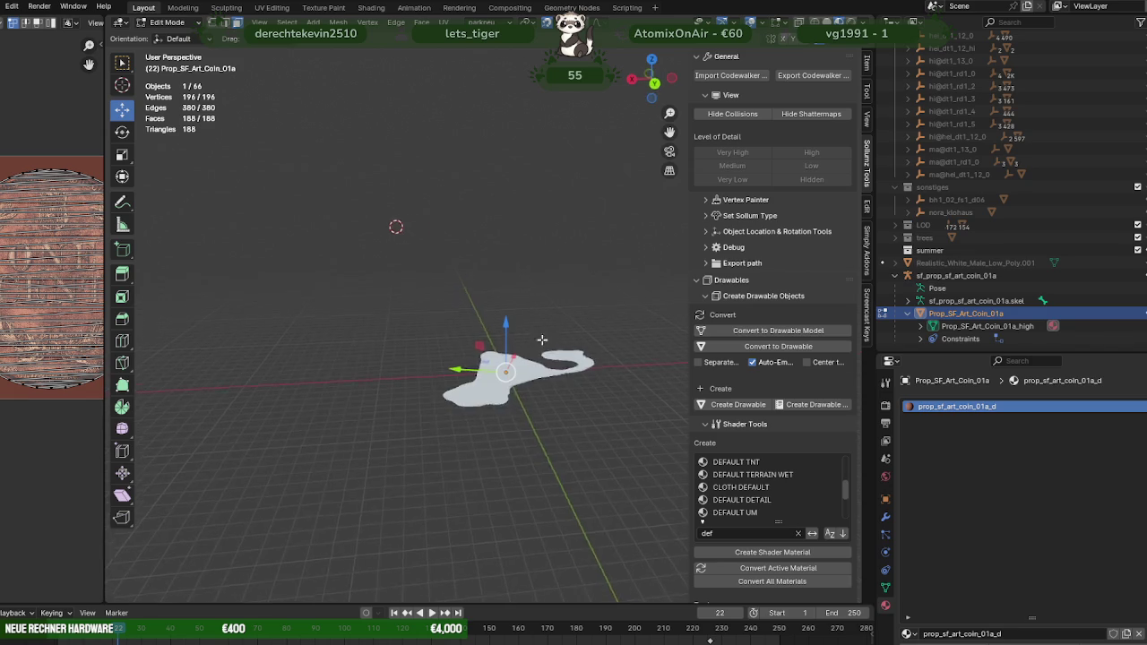
pyautogui.scroll(5, 513, 329)
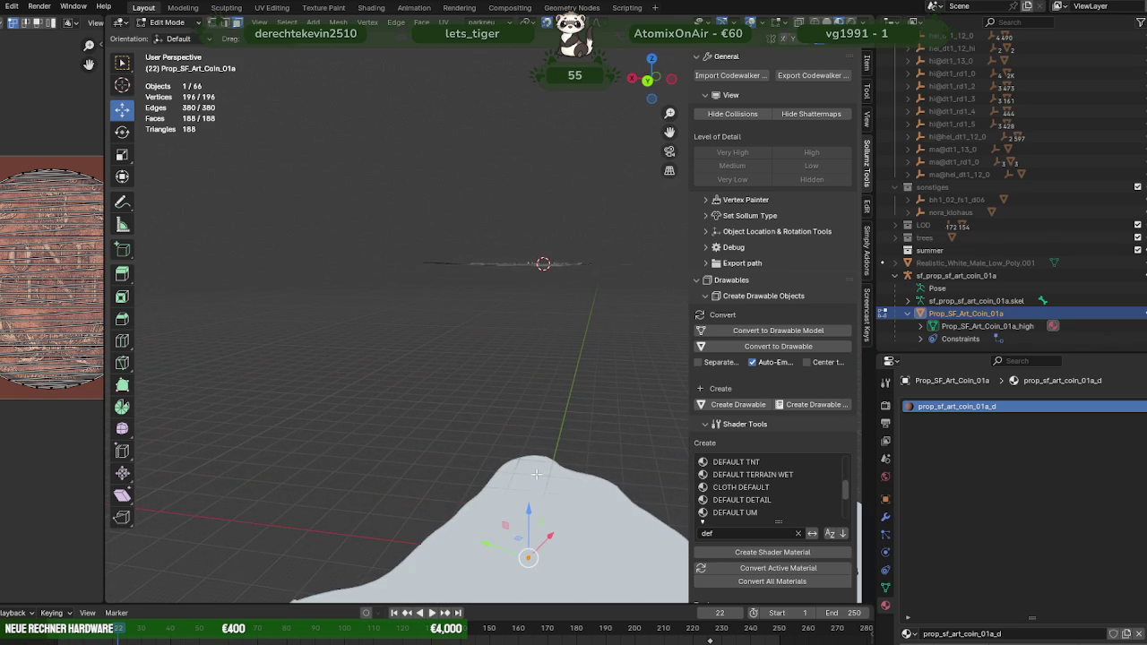
pyautogui.moveTo(526, 558); pyautogui.dragTo(538, 262)
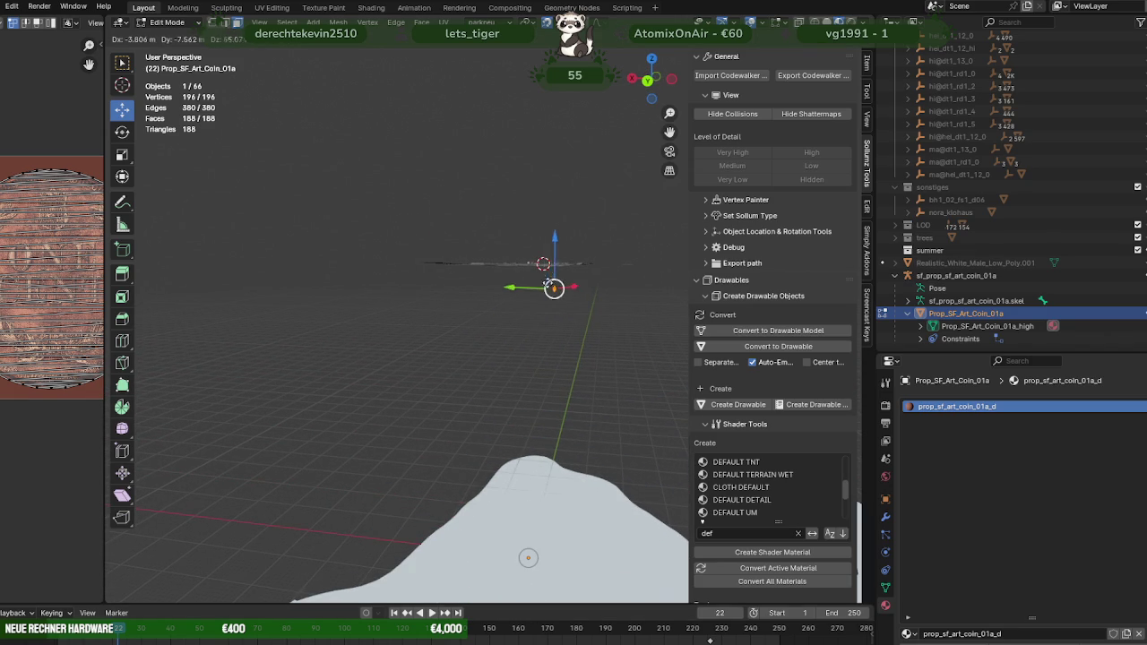
pyautogui.press('KP_Divide')
# Step: Reposition the coin geometry and frame it in a close-up
pyautogui.scroll(-3, 483, 305)
pyautogui.scroll(-3, 475, 305)
pyautogui.scroll(-3, 468, 307)
pyautogui.scroll(-2, 467, 307)
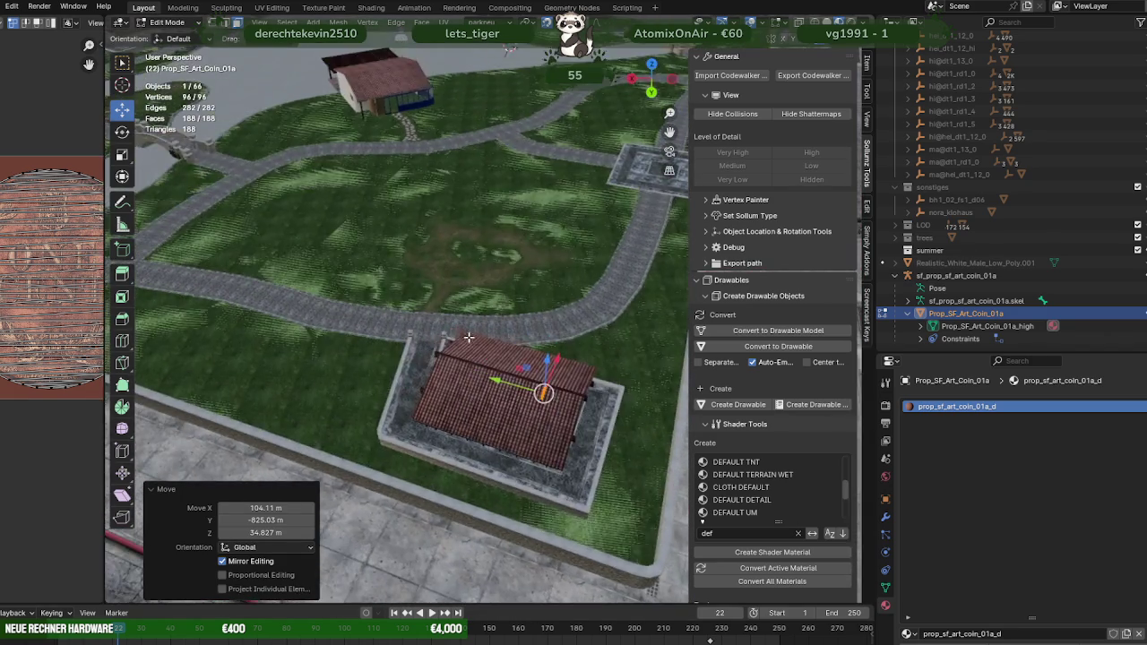
pyautogui.scroll(-3, 468, 306)
pyautogui.press('g')
pyautogui.click(172, 173)
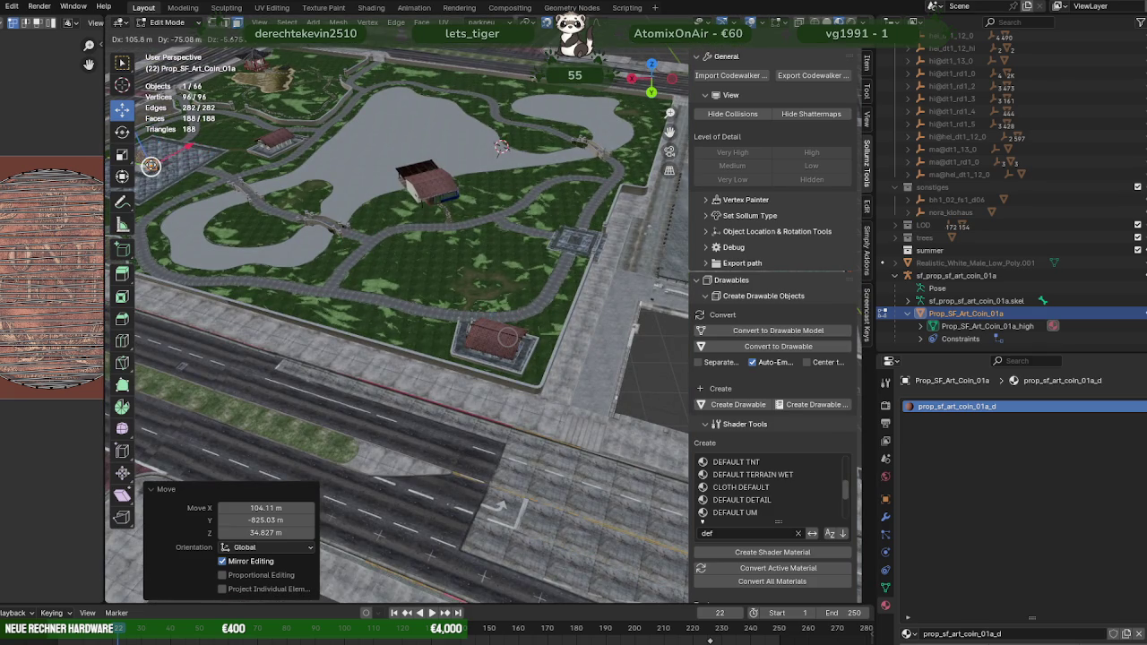
pyautogui.press('KP_Decimal')
pyautogui.scroll(-3, 484, 269)
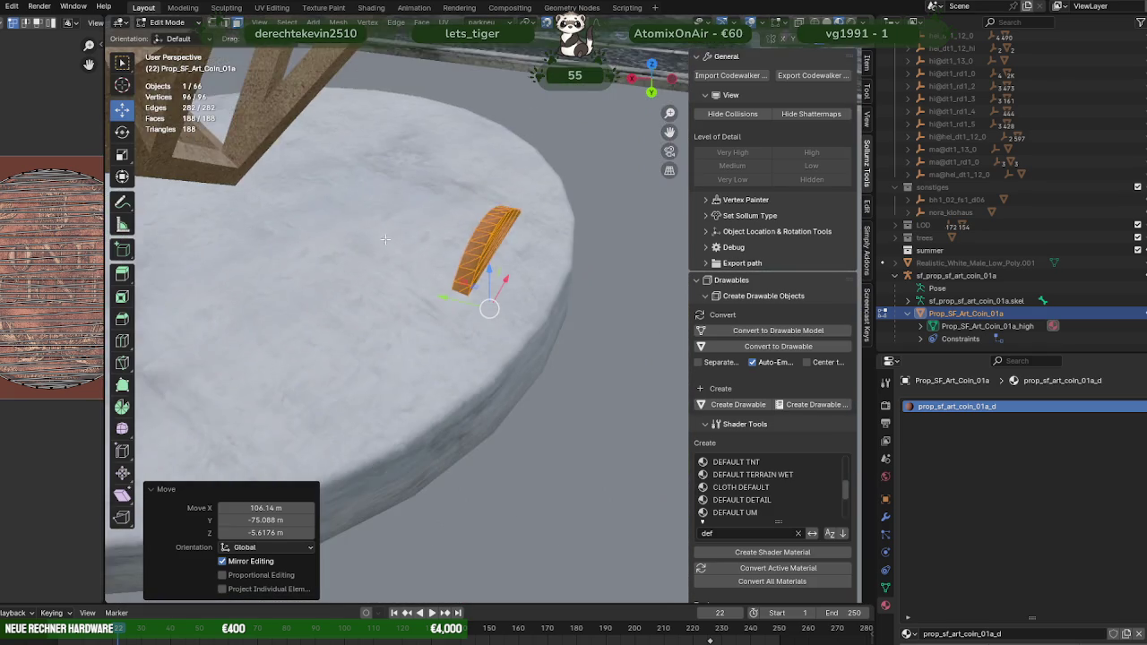
pyautogui.scroll(-2, 494, 259)
# Step: Slide the coin along Y, then raise it 0.59906 m along Z beside the marble base
pyautogui.press('g')
pyautogui.press('y')
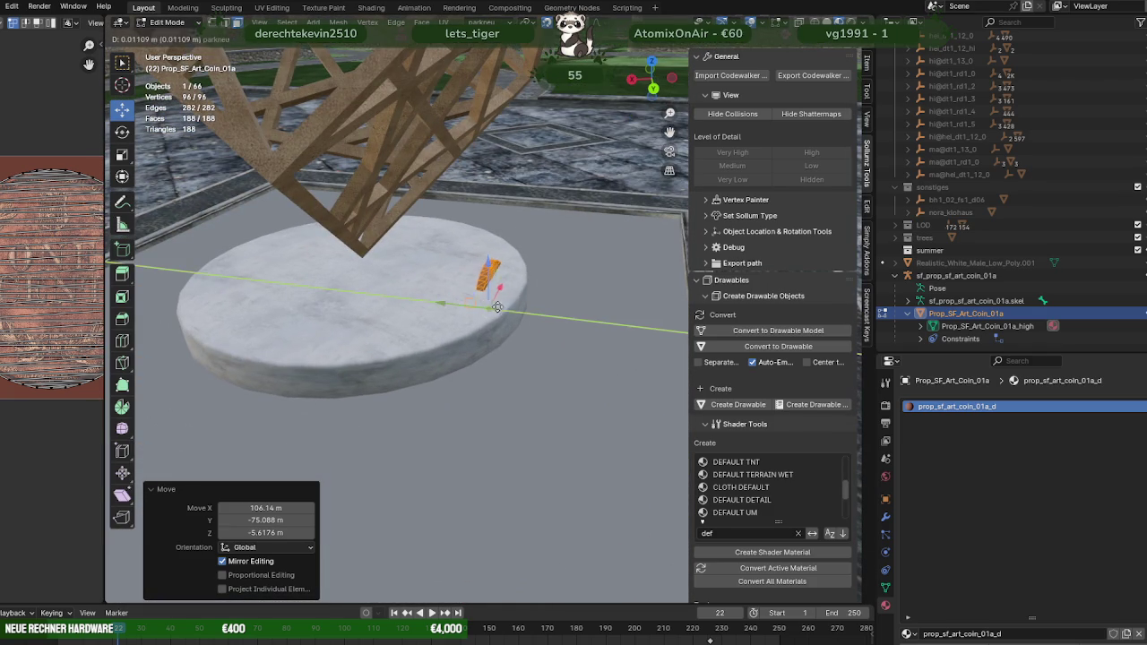
pyautogui.click(566, 309)
pyautogui.moveTo(566, 309); pyautogui.dragTo(486, 269, button='middle')
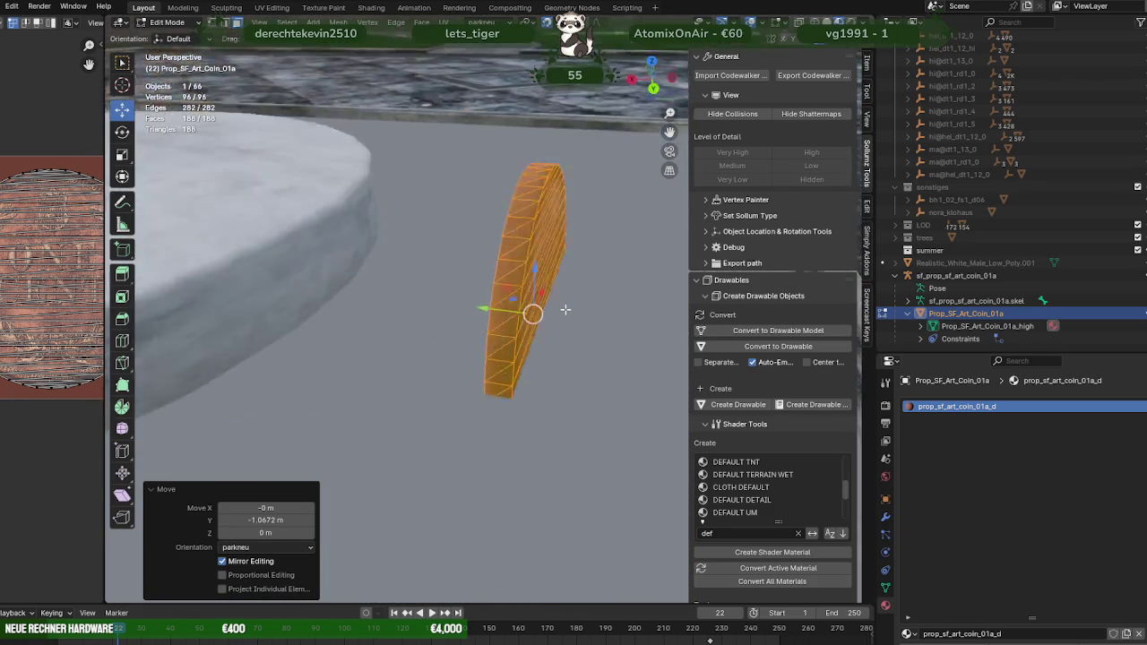
pyautogui.press('g')
pyautogui.press('z')
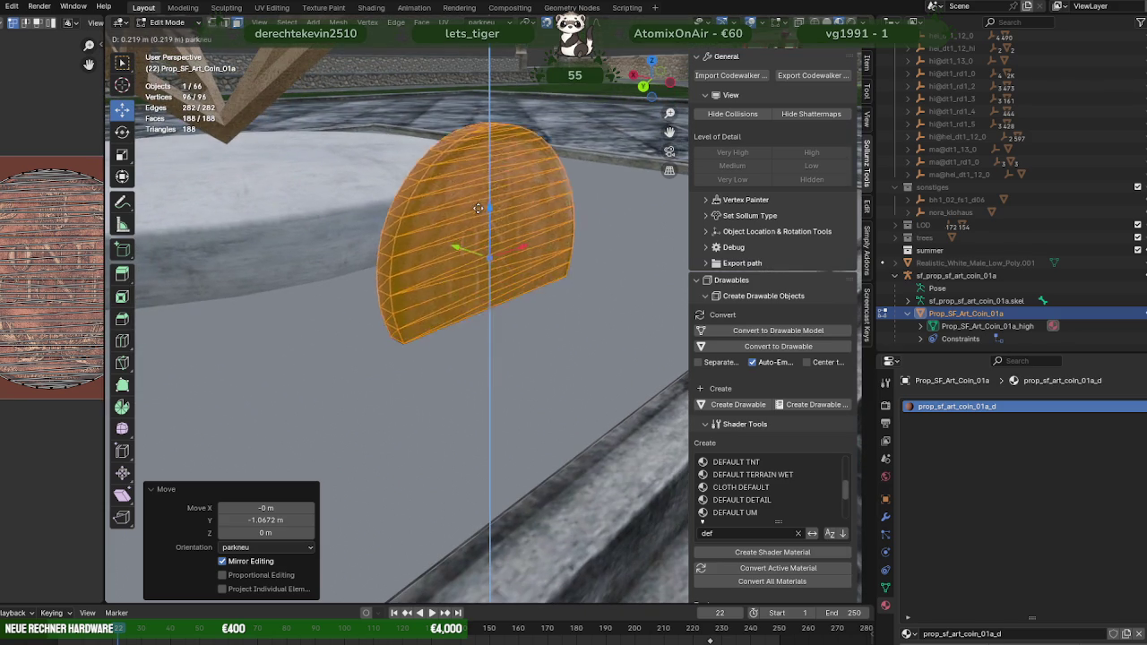
pyautogui.click(476, 191)
pyautogui.press('g')
pyautogui.press('z')
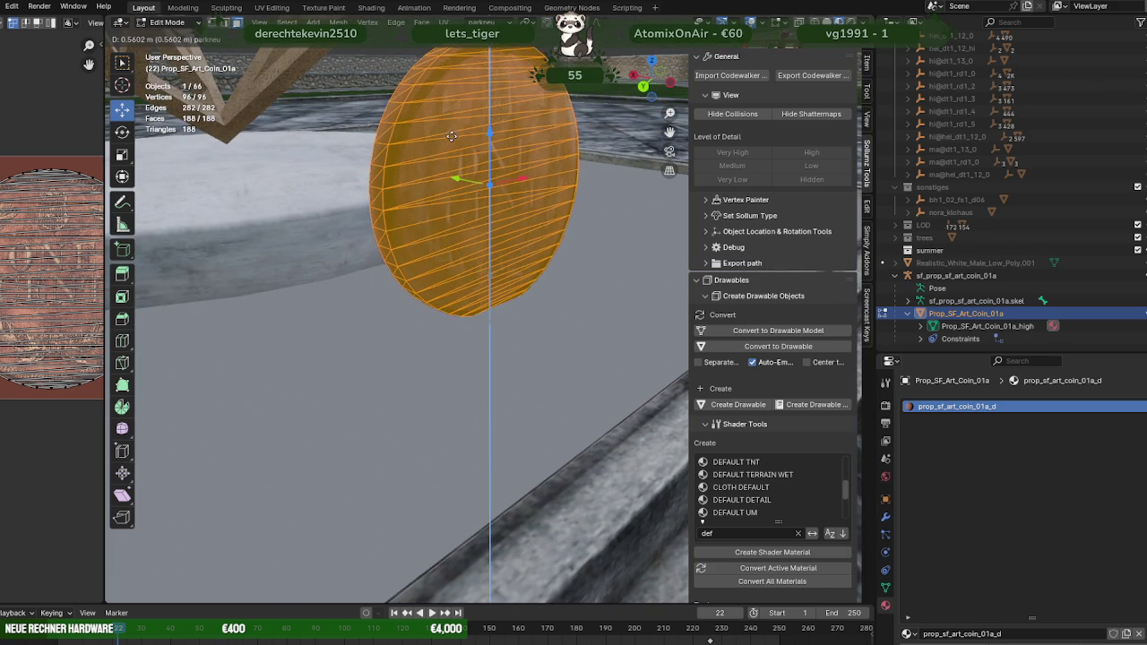
pyautogui.click(456, 148)
pyautogui.scroll(-4, 513, 212)
pyautogui.scroll(4, 513, 212)
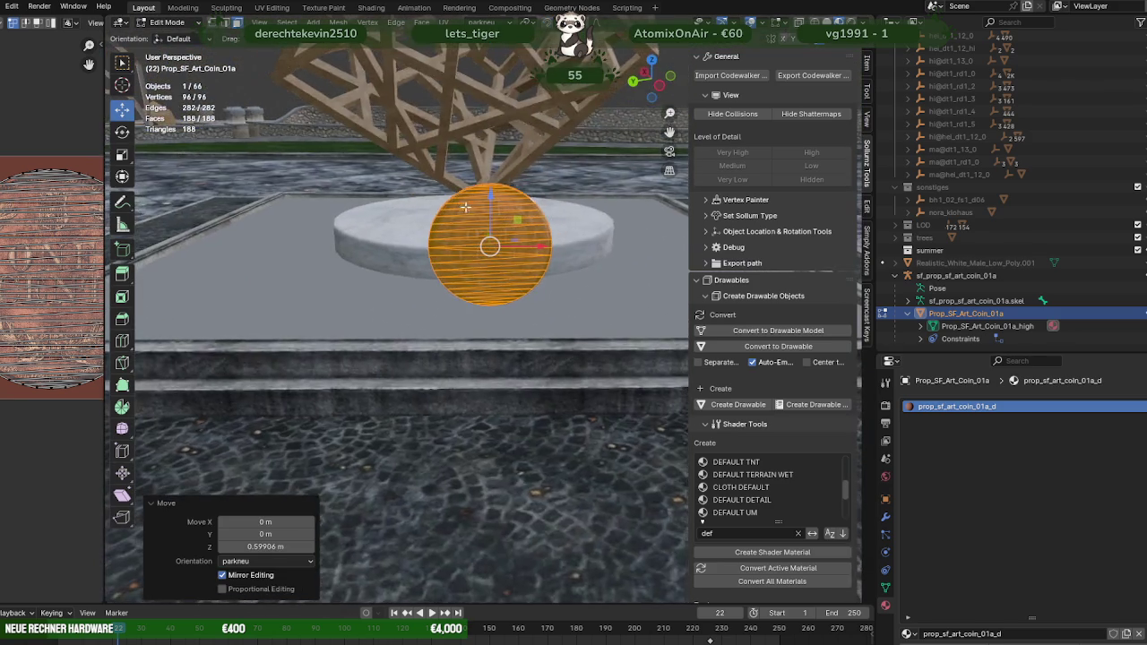
# Step: Merge the coin's duplicate vertices by distance, reset its normals and convert triangles to quads
pyautogui.rightClick(547, 228)
pyautogui.moveTo(485, 456)
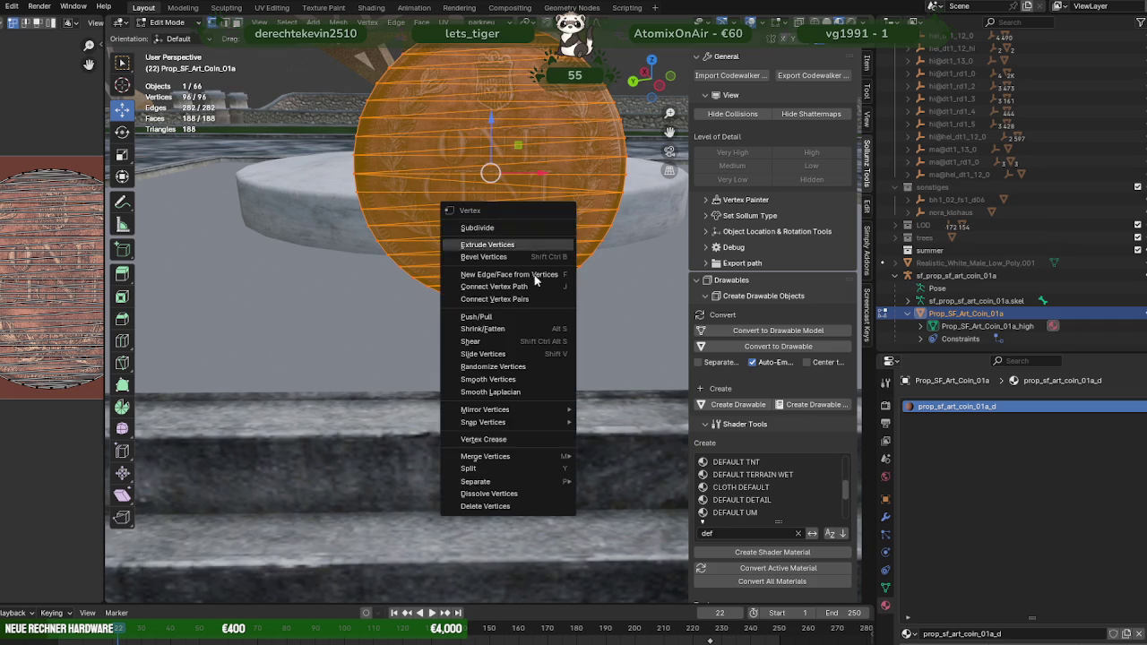
pyautogui.click(628, 503)
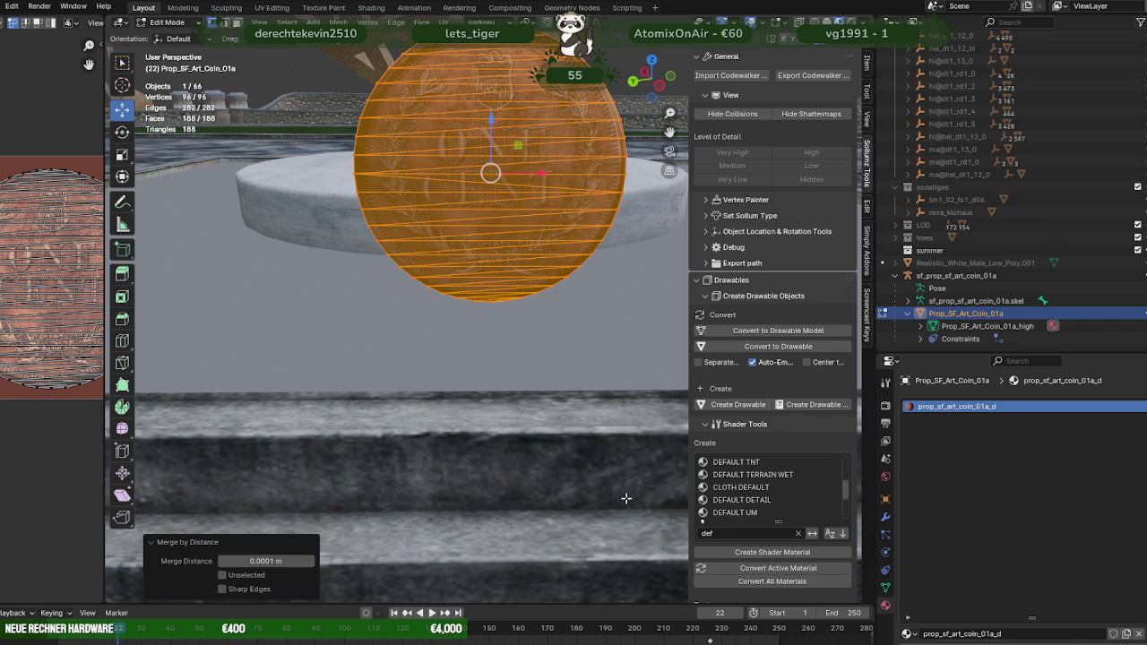
pyautogui.hotkey('alt', 'n')
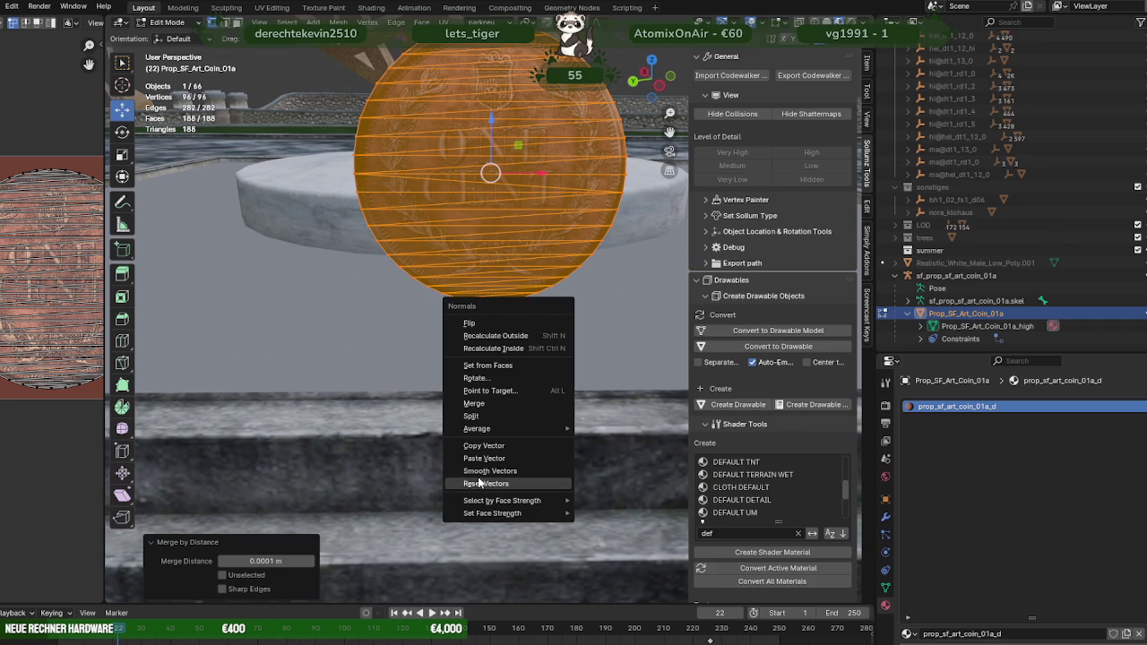
pyautogui.click(480, 484)
pyautogui.hotkey('alt', 'j')
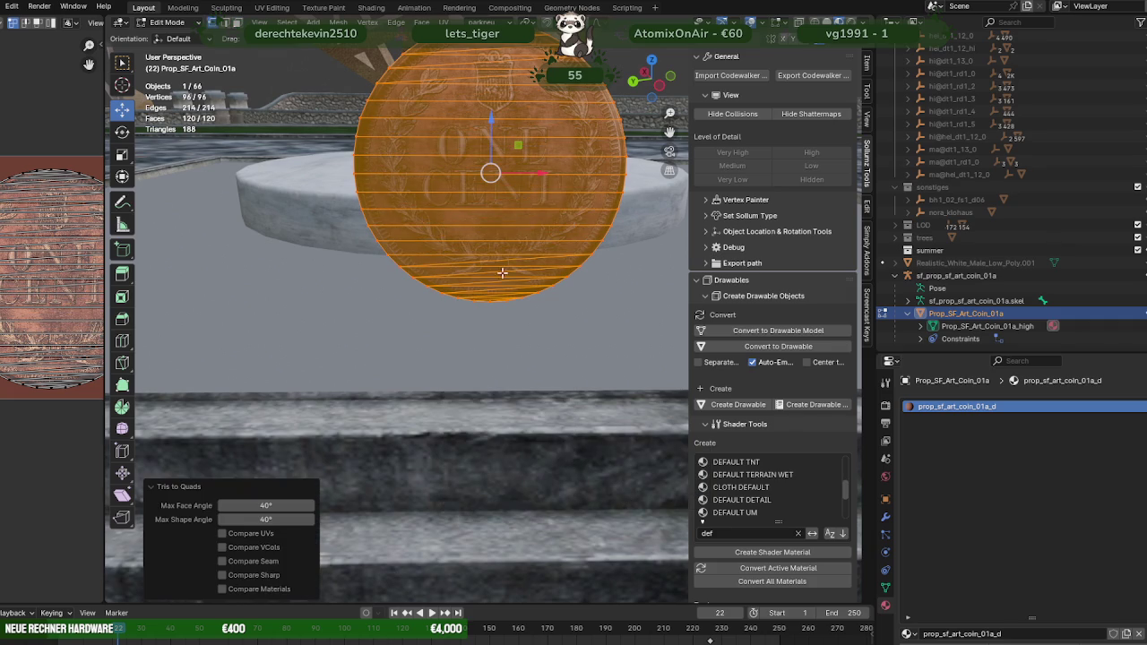
# Step: Try Un-Subdivide on the coin mesh, then undo it to keep 96 vertices and 120 faces
pyautogui.scroll(-1, 510, 256)
pyautogui.rightClick(523, 239)
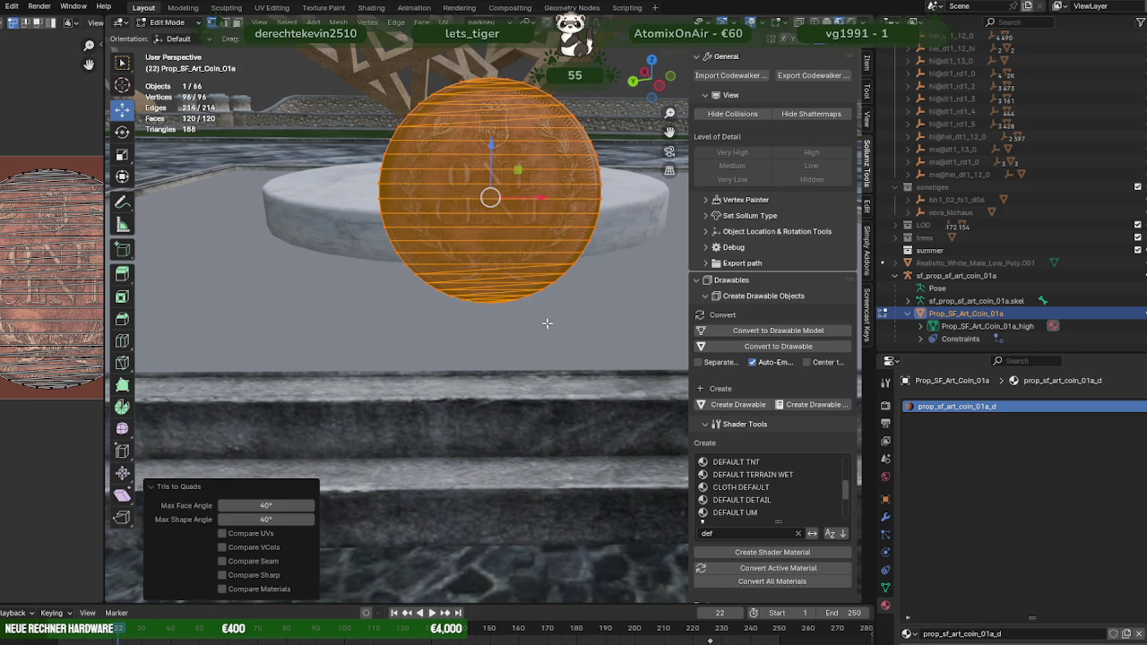
pyautogui.rightClick(506, 235)
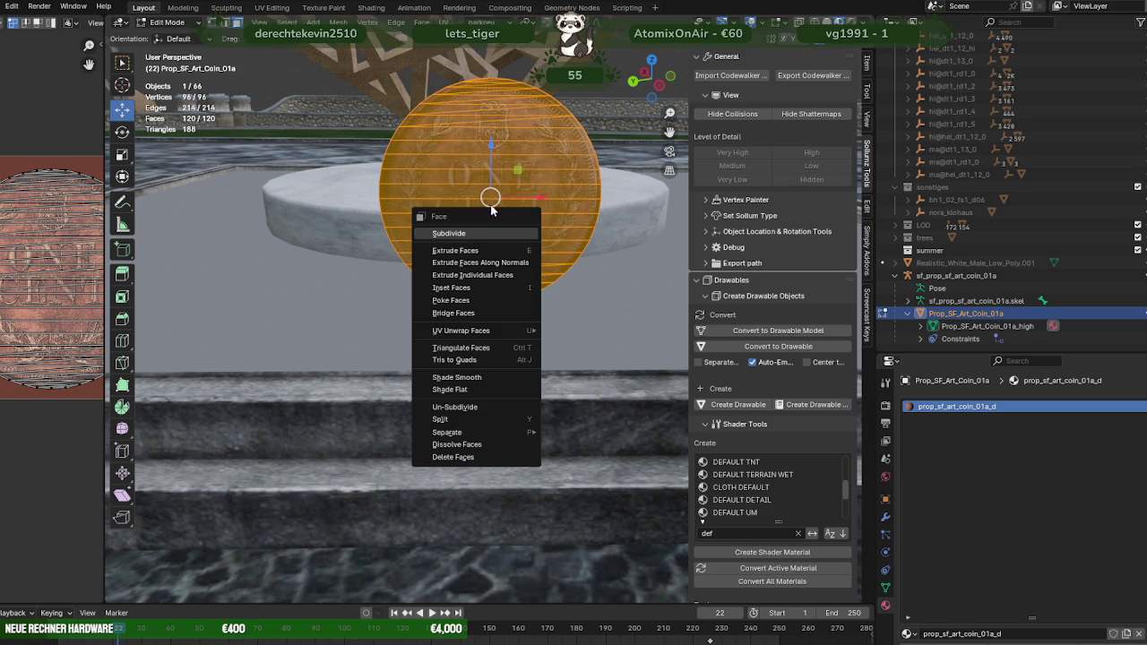
pyautogui.click(465, 406)
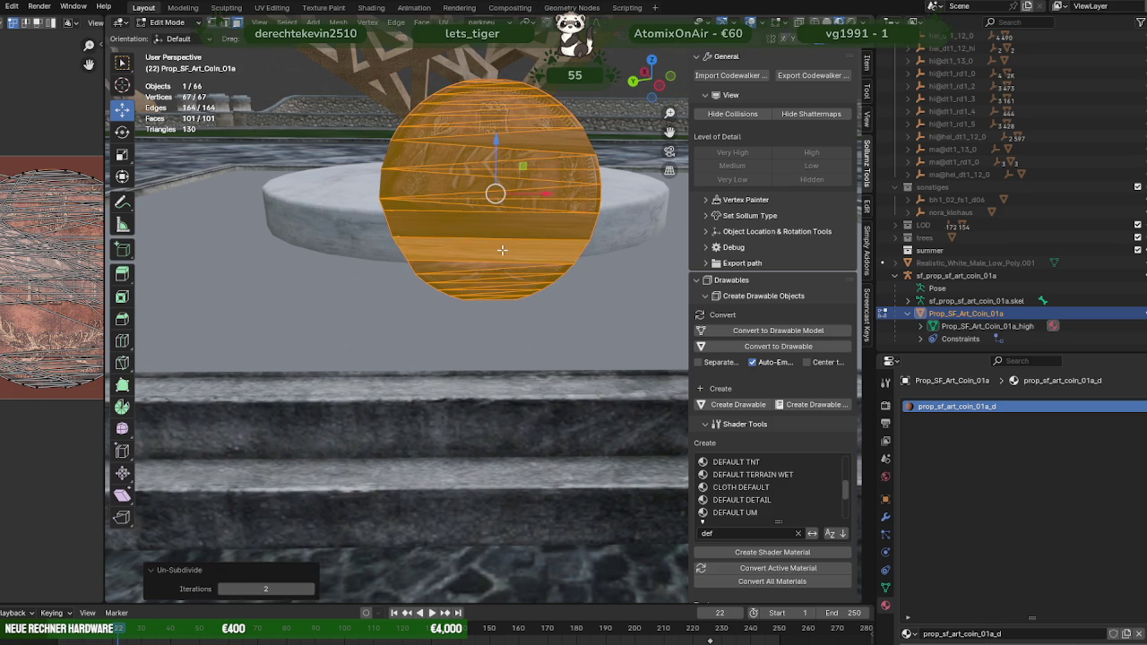
pyautogui.scroll(3, 502, 250)
pyautogui.scroll(2, 502, 250)
pyautogui.moveTo(501, 250)
pyautogui.mouseDown(button='middle')
pyautogui.moveTo(520, 326)
pyautogui.moveTo(475, 296)
pyautogui.moveTo(423, 299)
pyautogui.moveTo(520, 296)
pyautogui.moveTo(449, 296)
pyautogui.moveTo(502, 294)
pyautogui.mouseUp(button='middle')
pyautogui.hotkey('ctrl', 'z')
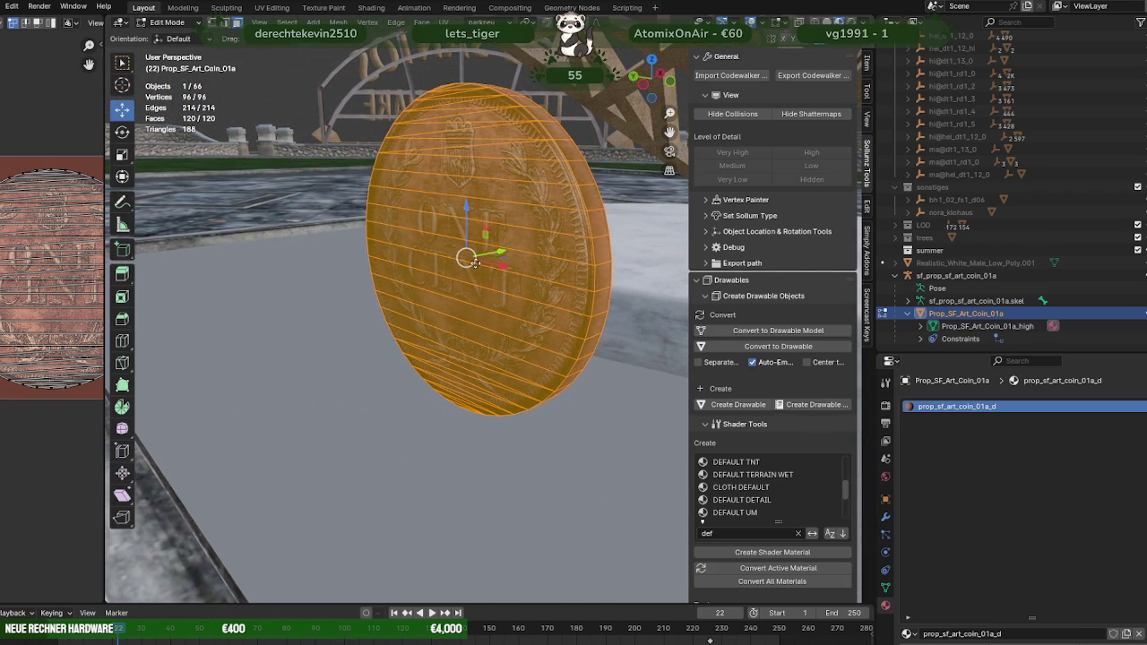
# Step: Move the coin -1.1662 m along Y onto the cobbled path and return to Object Mode
pyautogui.moveTo(488, 255); pyautogui.dragTo(395, 274)
pyautogui.scroll(-5, 394, 273)
pyautogui.moveTo(395, 273); pyautogui.dragTo(473, 294, button='middle')
pyautogui.moveTo(472, 294); pyautogui.dragTo(309, 301)
pyautogui.moveTo(310, 300); pyautogui.dragTo(358, 315, button='middle')
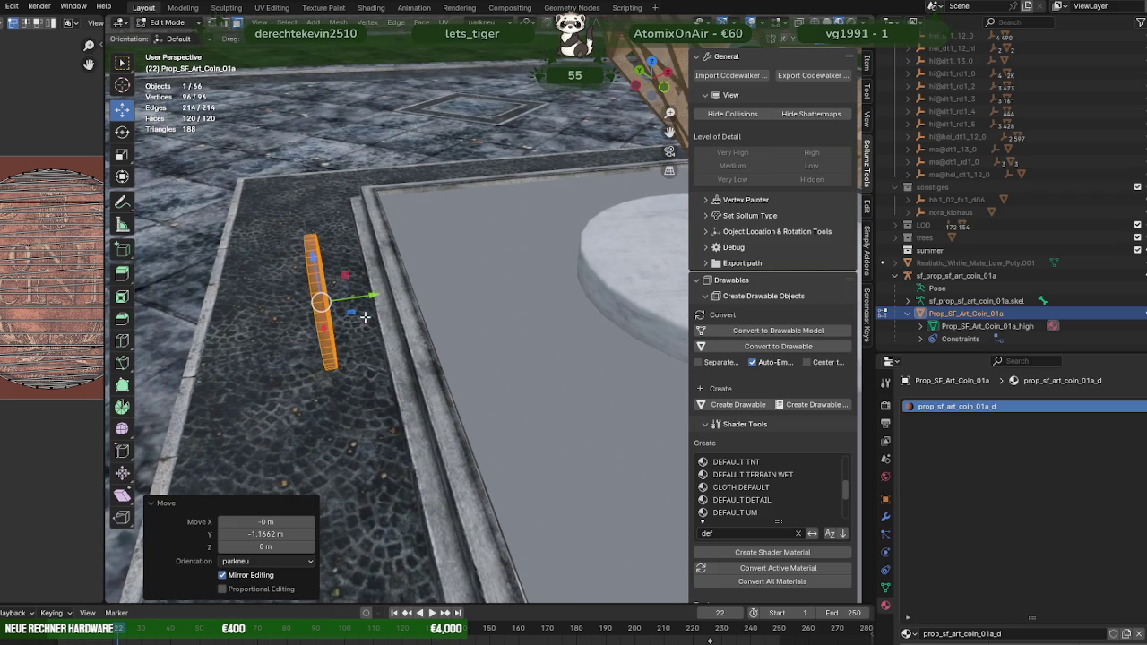
pyautogui.press('Tab')
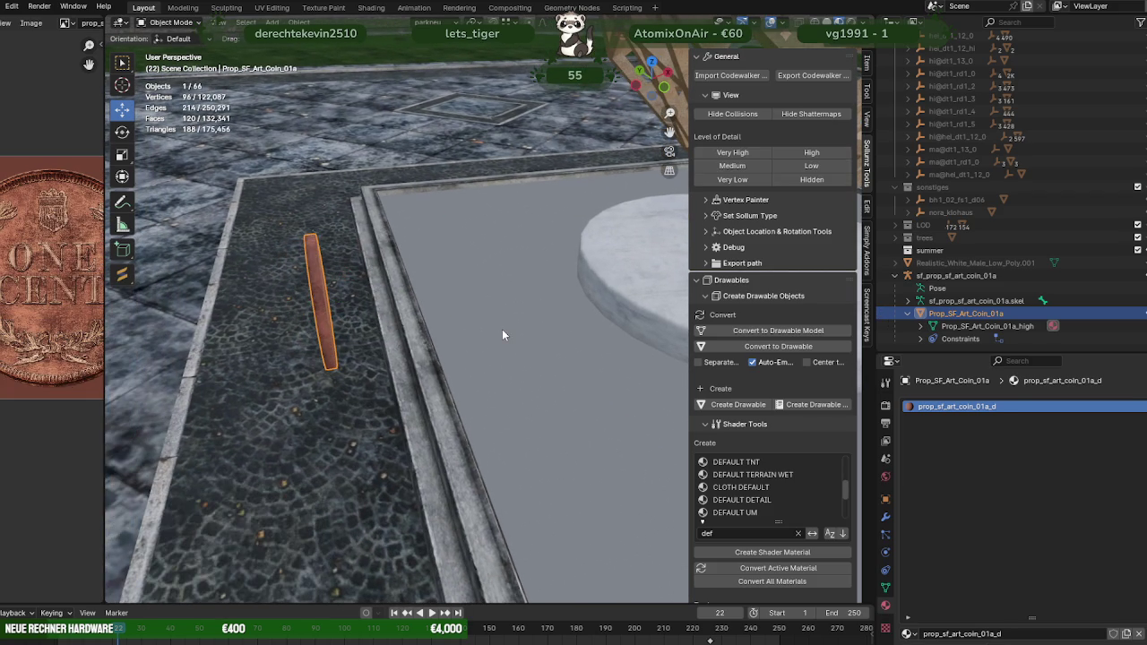
pyautogui.click(502, 329)
pyautogui.hotkey('shift', 'a')
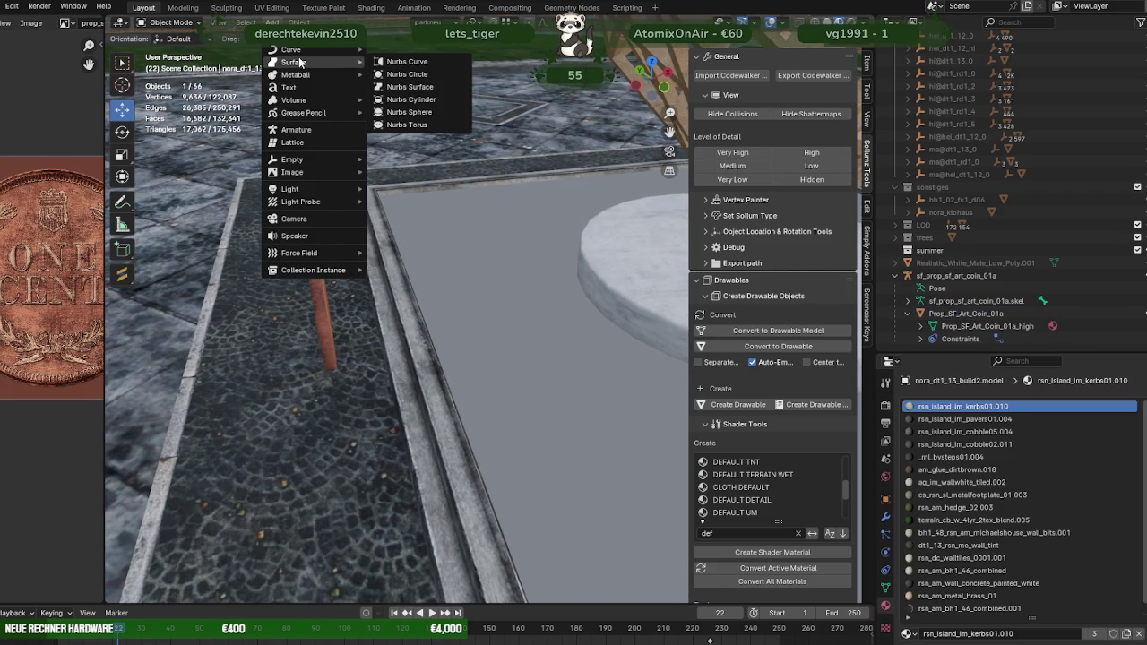
pyautogui.moveTo(304, 37)
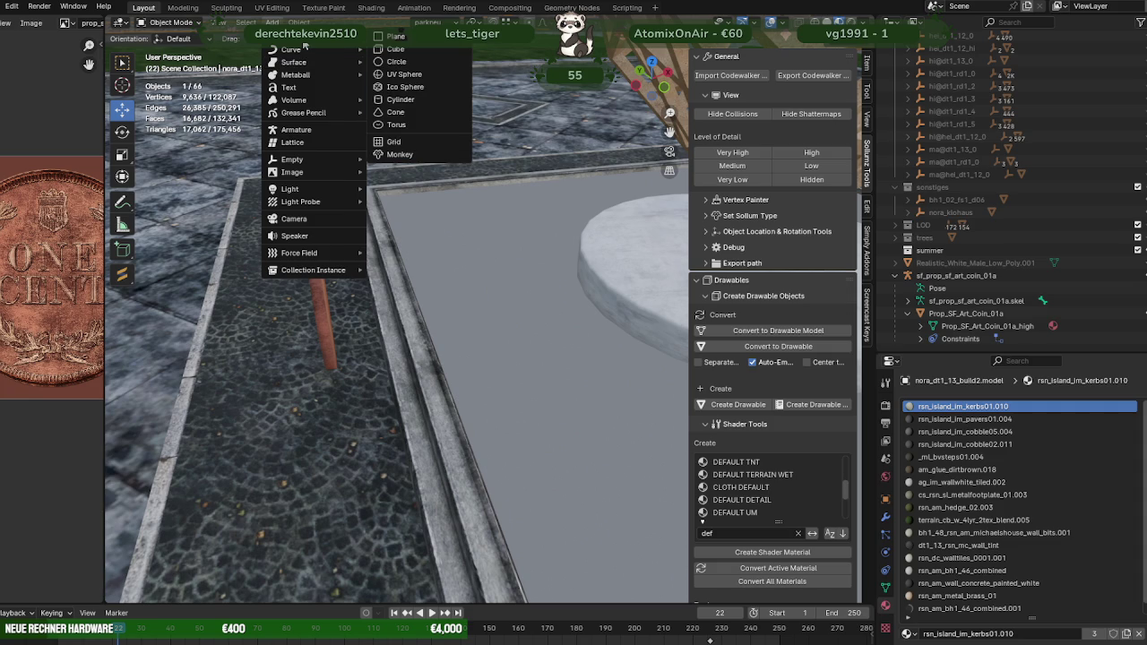
# Step: Add a Circle mesh with 8 vertices and select it in the Outliner
pyautogui.click(395, 62)
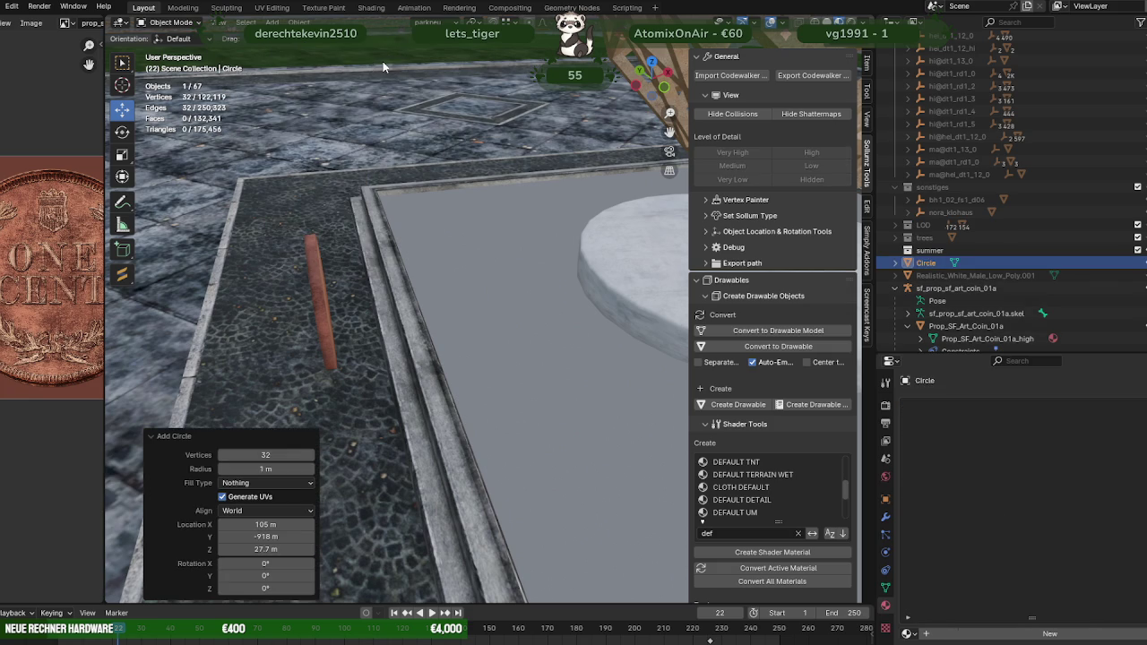
pyautogui.click(270, 456)
pyautogui.write('8')
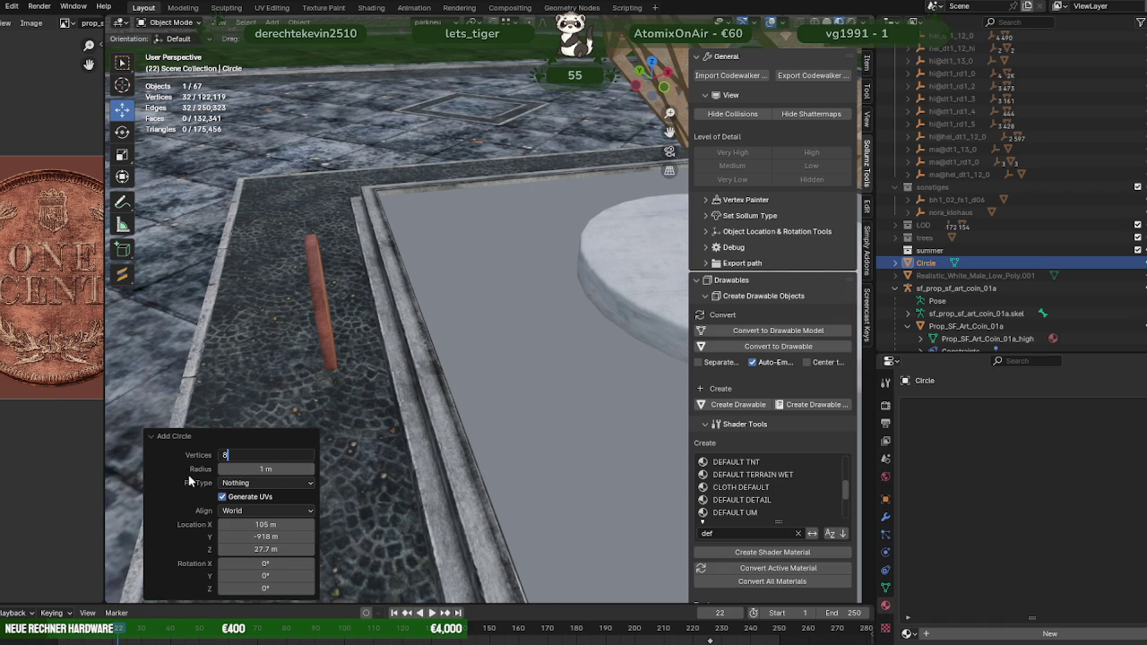
pyautogui.press('Return')
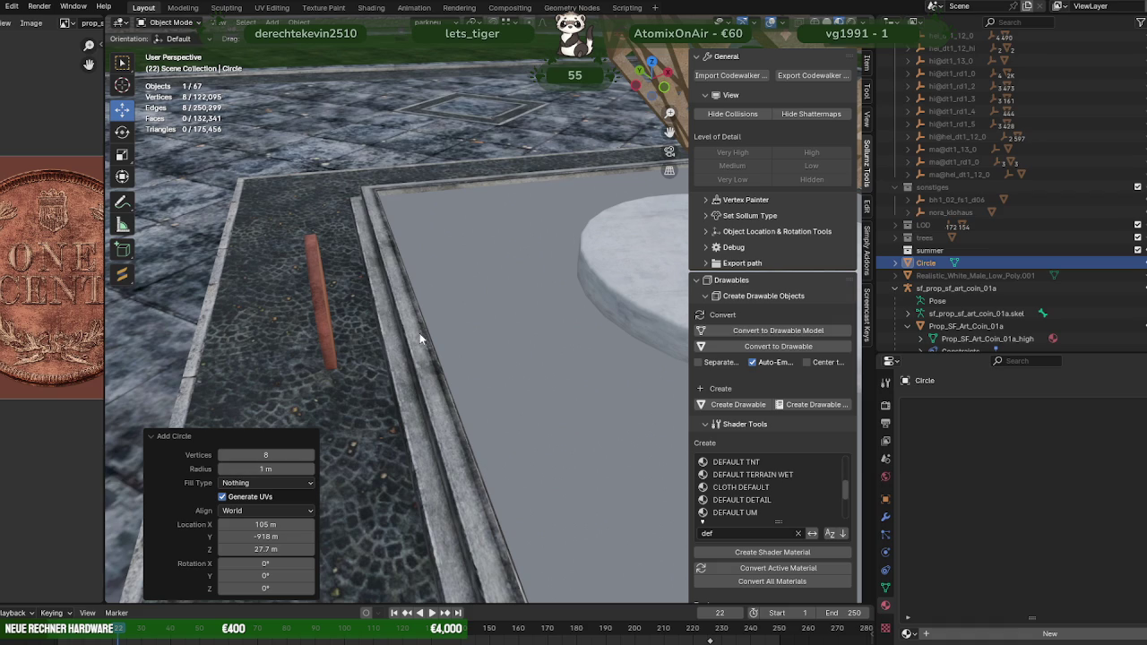
pyautogui.click(401, 380)
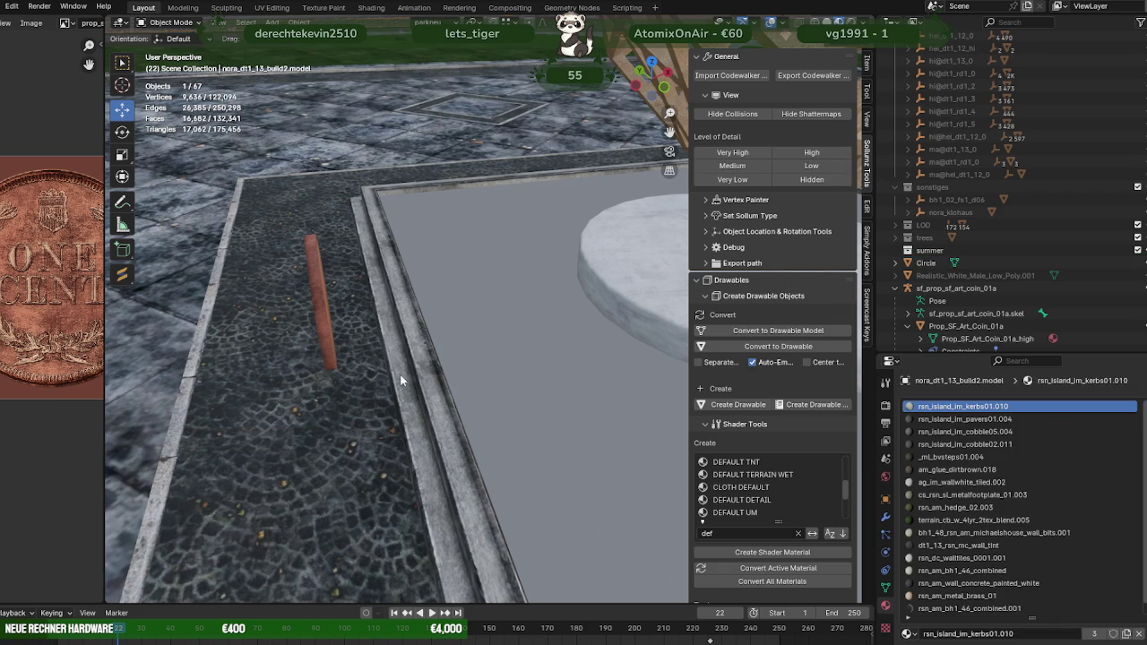
pyautogui.click(926, 263)
pyautogui.click(894, 264)
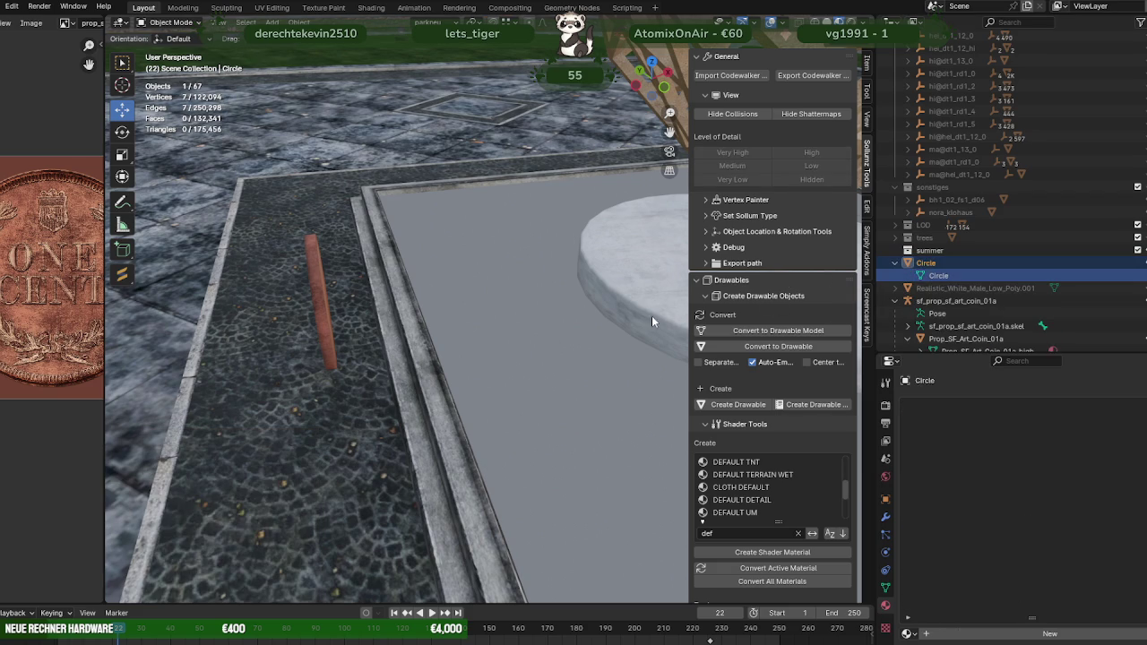
# Step: Frame the Circle, then remove it with Delete Hierarchy from the Outliner
pyautogui.press('KP_Decimal')
pyautogui.scroll(3, 583, 274)
pyautogui.moveTo(583, 274); pyautogui.dragTo(448, 251, button='middle')
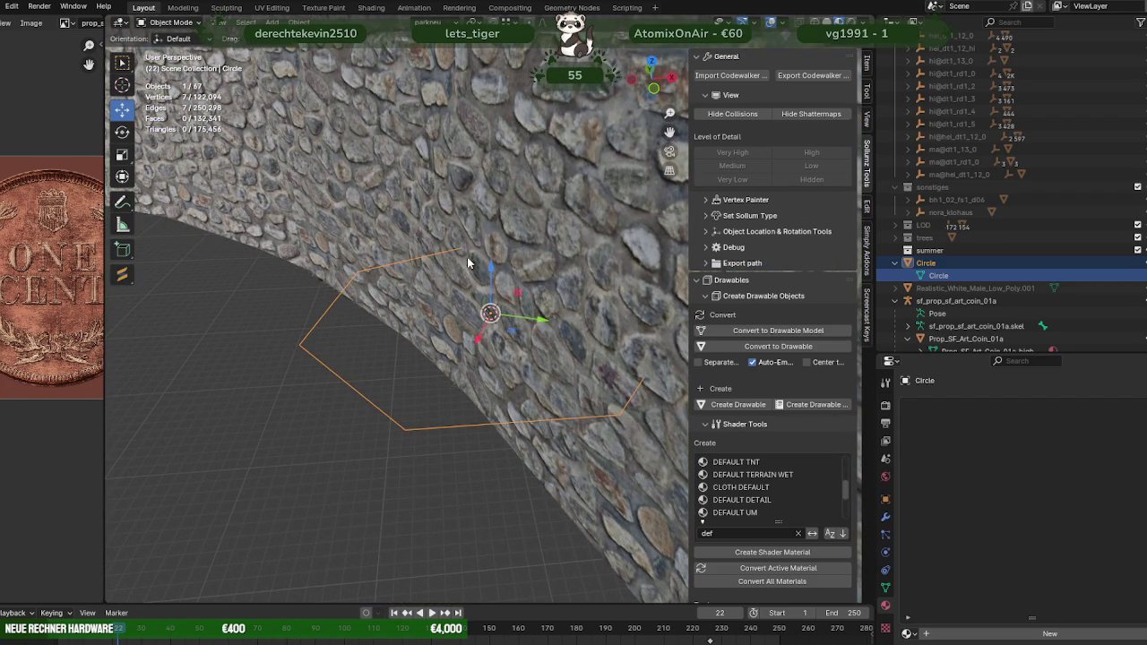
pyautogui.rightClick(926, 264)
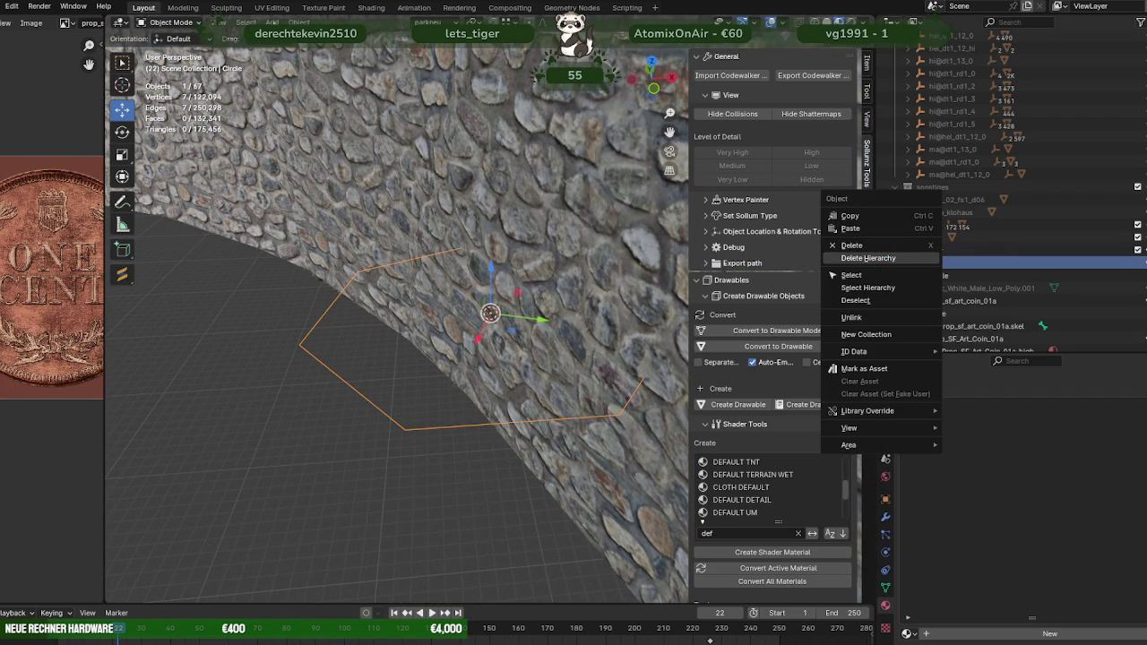
pyautogui.click(868, 258)
pyautogui.click(271, 22)
pyautogui.moveTo(292, 37)
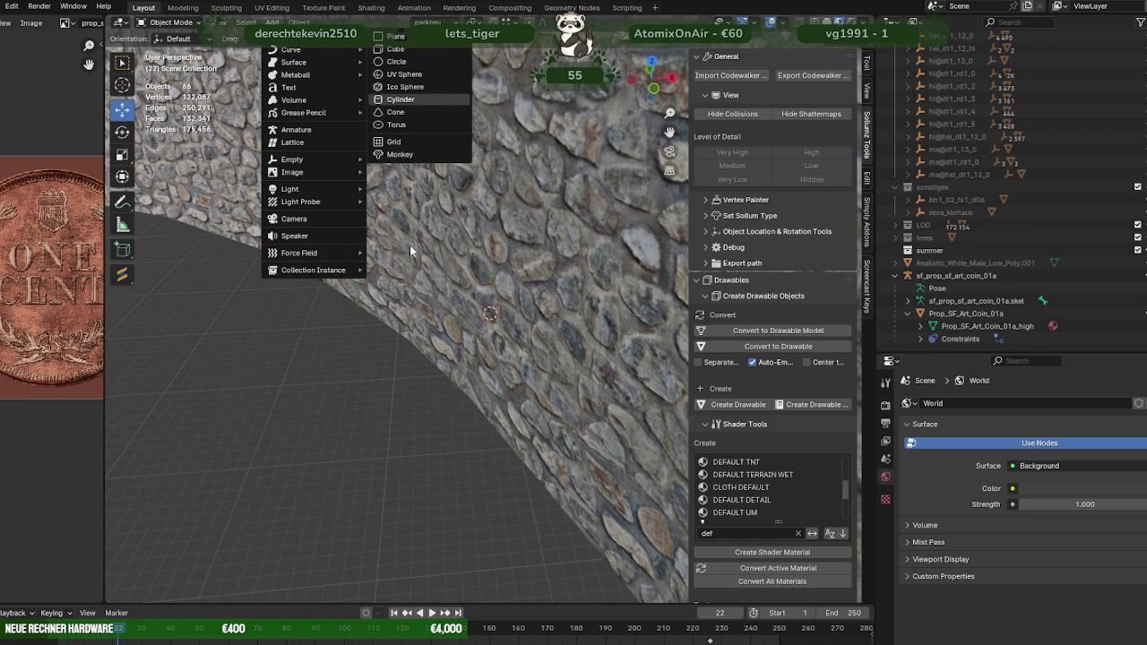
# Step: Add a 12-vertex Cylinder (1 m radius, 2 m depth) and enter its Edit Mode
pyautogui.press('Return')
pyautogui.scroll(3, 417, 219)
pyautogui.scroll(3, 420, 233)
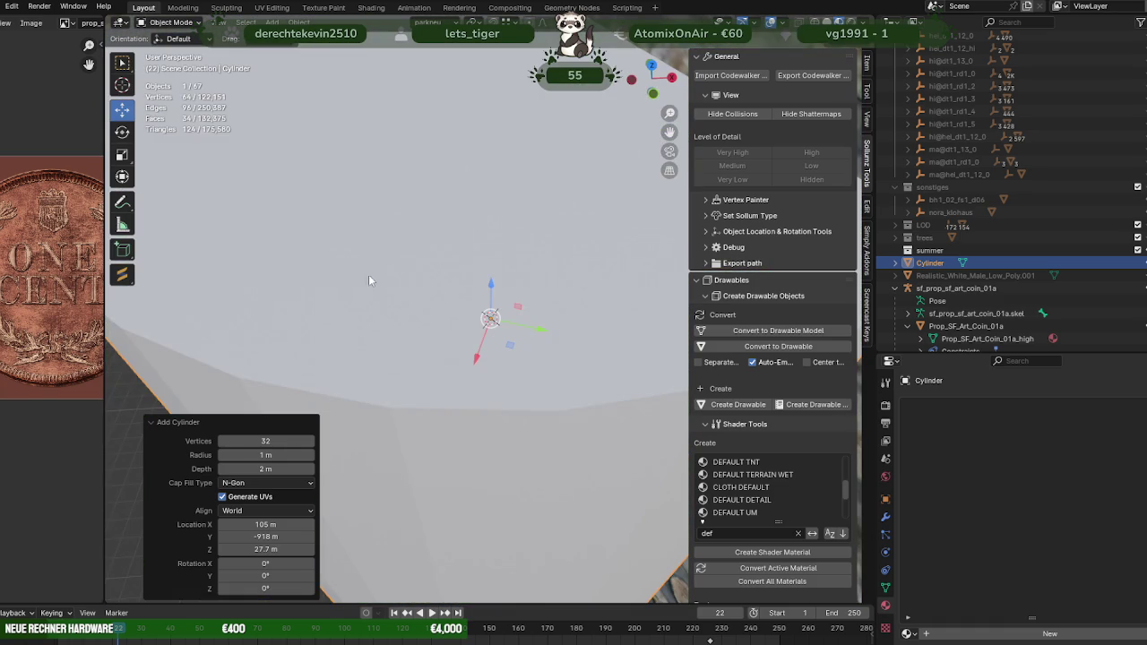
pyautogui.click(257, 441)
pyautogui.write('12')
pyautogui.press('Return')
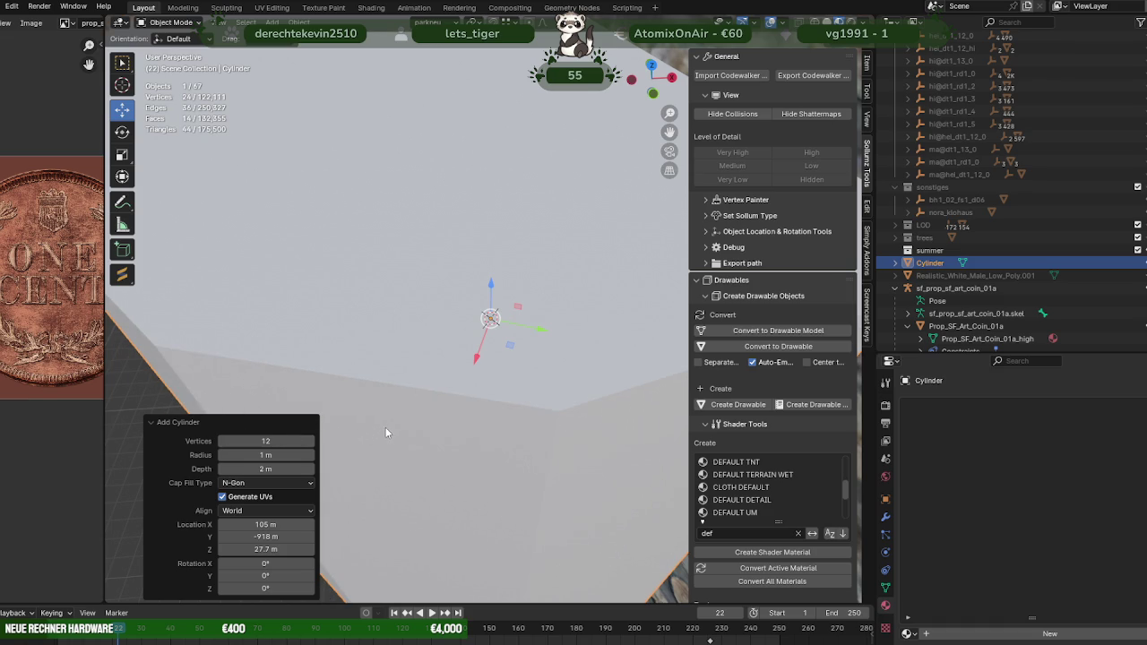
pyautogui.click(265, 440)
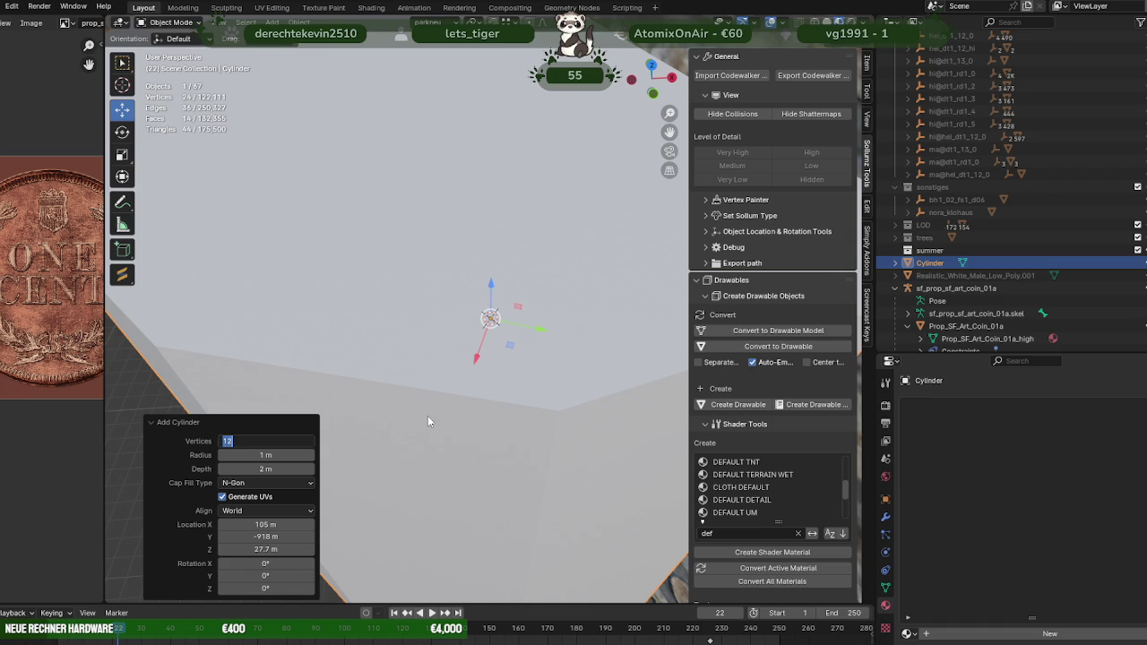
pyautogui.press('Return')
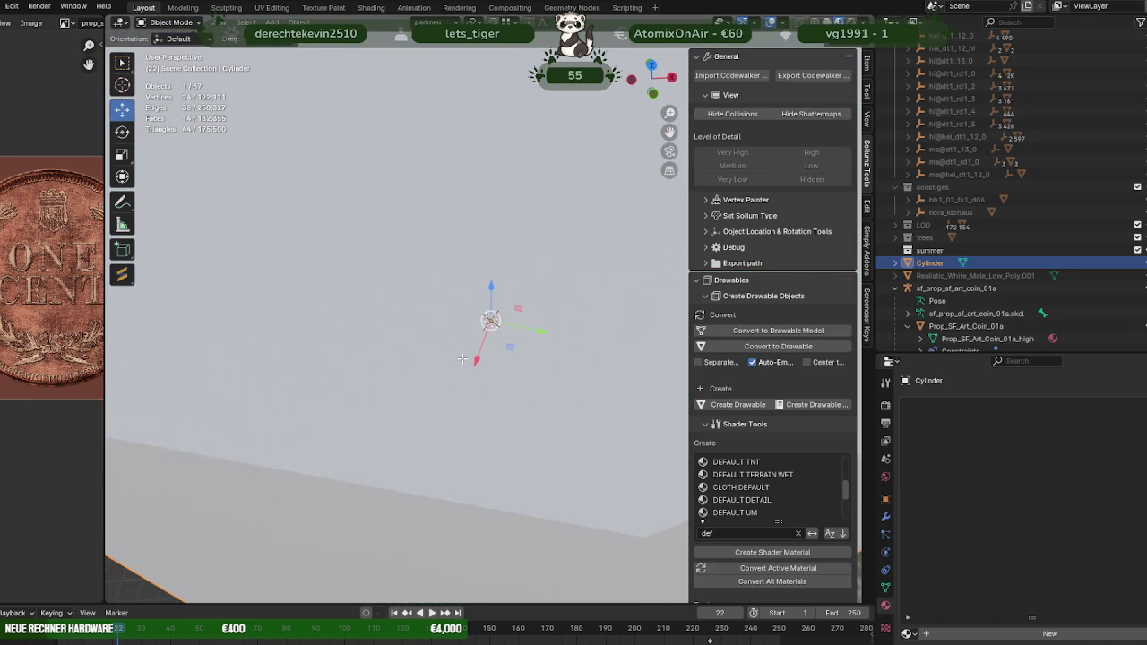
pyautogui.press('Tab')
# Step: Move the cylinder geometry over to the plaza beside the fountain platform
pyautogui.scroll(-3, 462, 359)
pyautogui.scroll(-3, 466, 358)
pyautogui.scroll(-3, 471, 358)
pyautogui.scroll(-2, 477, 359)
pyautogui.scroll(-2, 477, 359)
pyautogui.scroll(-2, 449, 376)
pyautogui.scroll(-2, 428, 405)
pyautogui.keyDown('shift'); pyautogui.moveTo(428, 405); pyautogui.dragTo(307, 350, button='middle'); pyautogui.keyUp('shift')
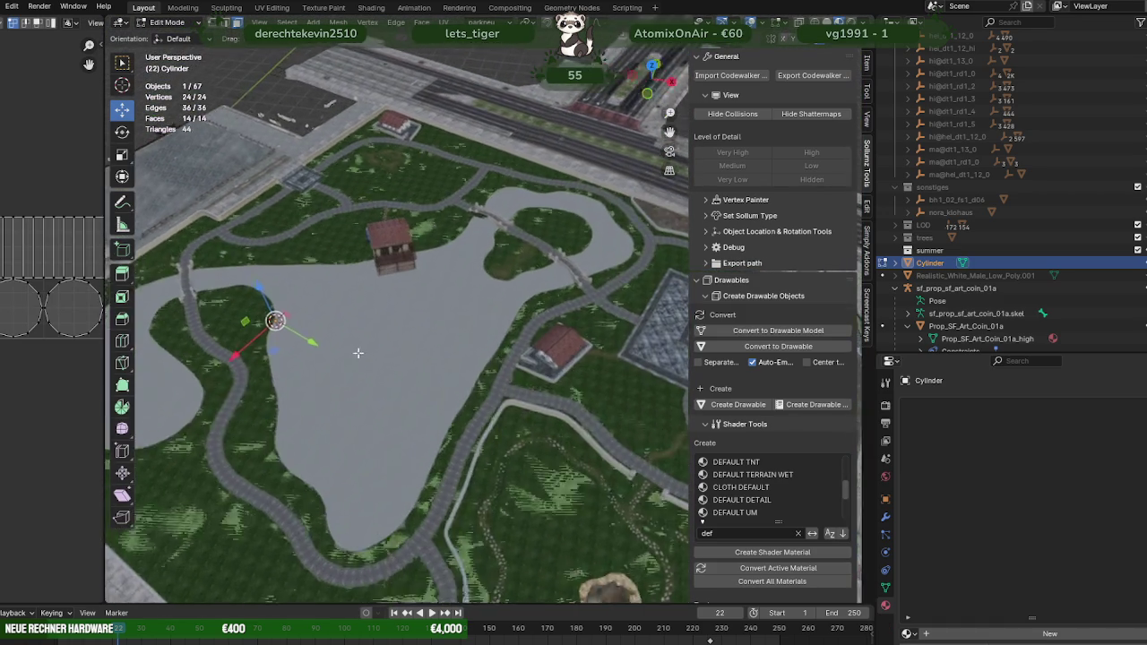
pyautogui.moveTo(210, 336); pyautogui.dragTo(630, 353)
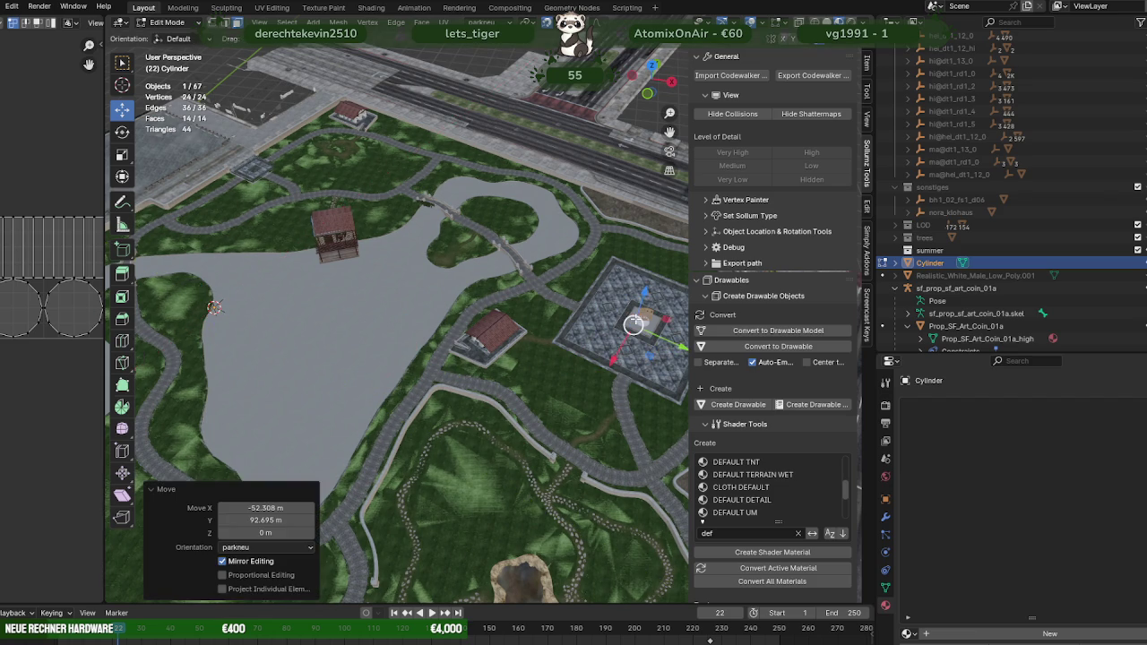
pyautogui.press('KP_Decimal')
# Step: Raise the cylinder geometry 2.2757 m along the Z axis
pyautogui.scroll(-2, 635, 319)
pyautogui.scroll(-2, 636, 320)
pyautogui.scroll(-1, 492, 280)
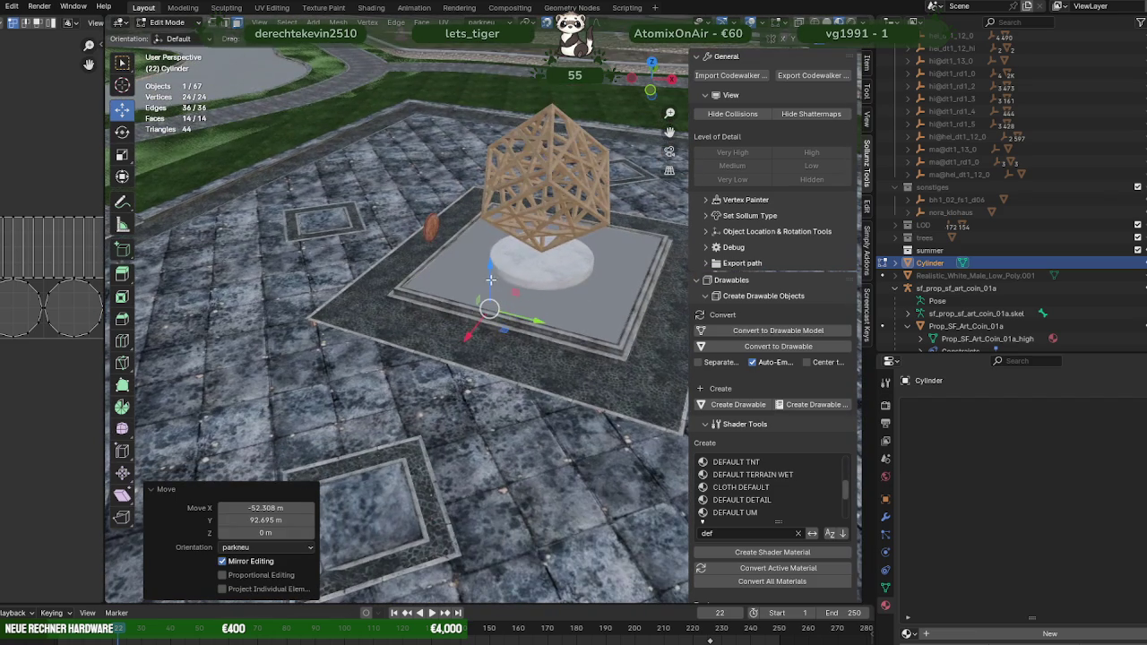
pyautogui.moveTo(492, 281); pyautogui.dragTo(487, 247)
pyautogui.press('KP_Decimal')
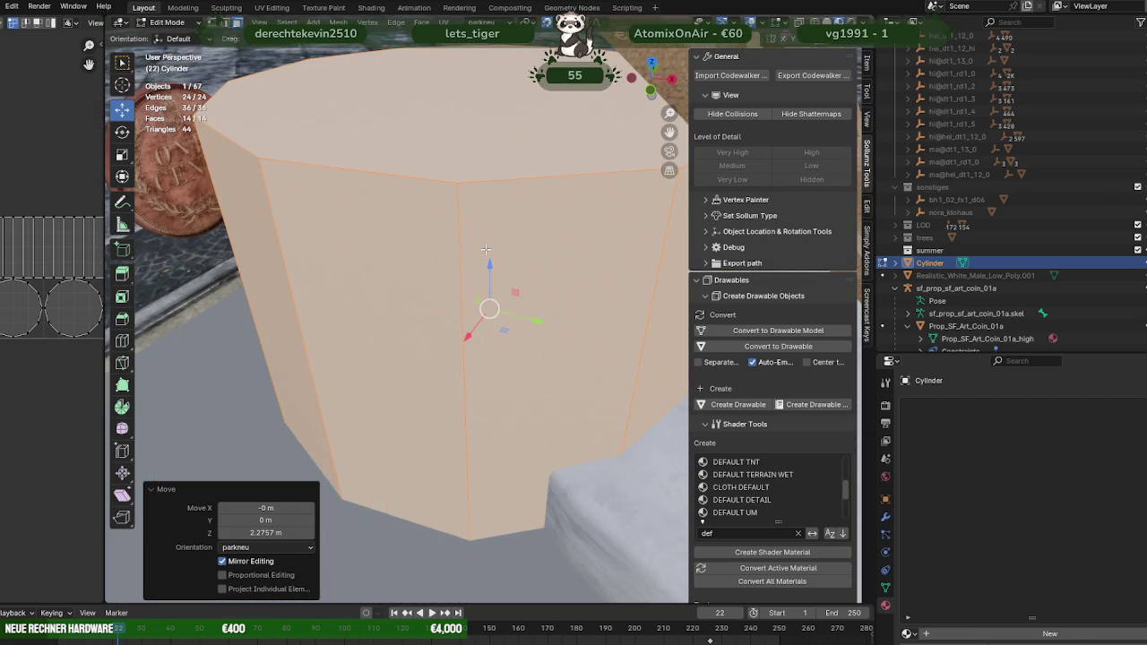
pyautogui.scroll(-3, 485, 249)
pyautogui.moveTo(486, 249); pyautogui.dragTo(520, 296, button='middle')
pyautogui.scroll(-2, 520, 295)
# Step: Move the cylinder across the pavement and shrink it with the Scale tool
pyautogui.scroll(2, 543, 326)
pyautogui.moveTo(543, 325); pyautogui.dragTo(369, 354)
pyautogui.rightClick(372, 386)
pyautogui.click(372, 386)
pyautogui.moveTo(392, 330); pyautogui.dragTo(358, 348)
pyautogui.press('KP_Decimal')
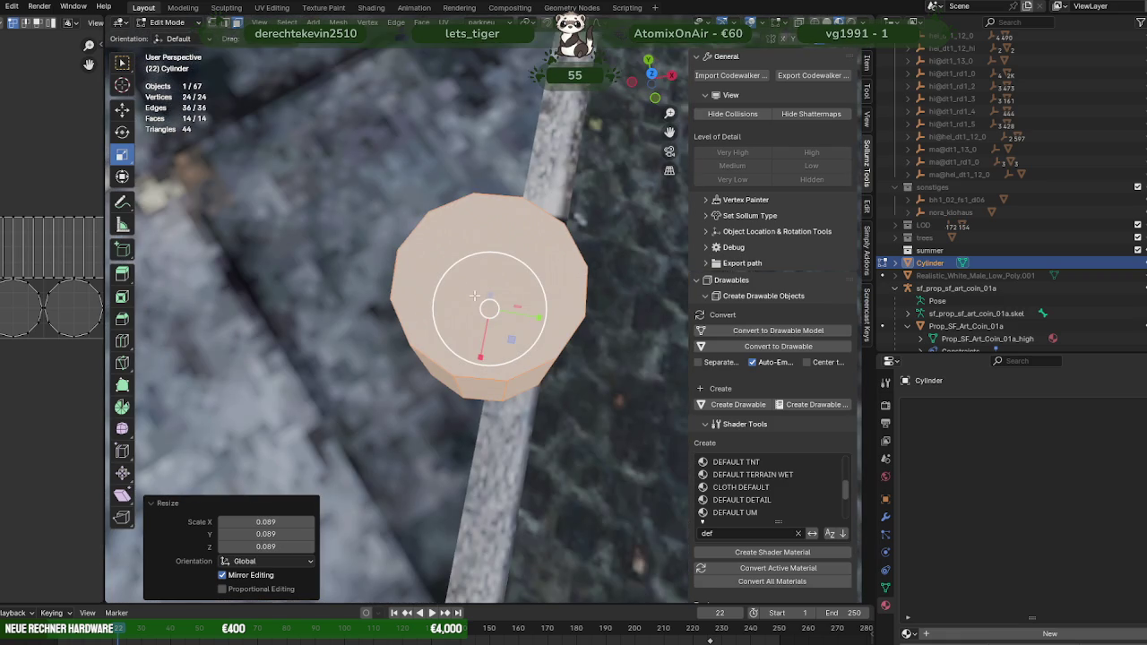
# Step: Scale the cylinder down further and flatten it on Z into a disc
pyautogui.press('s')
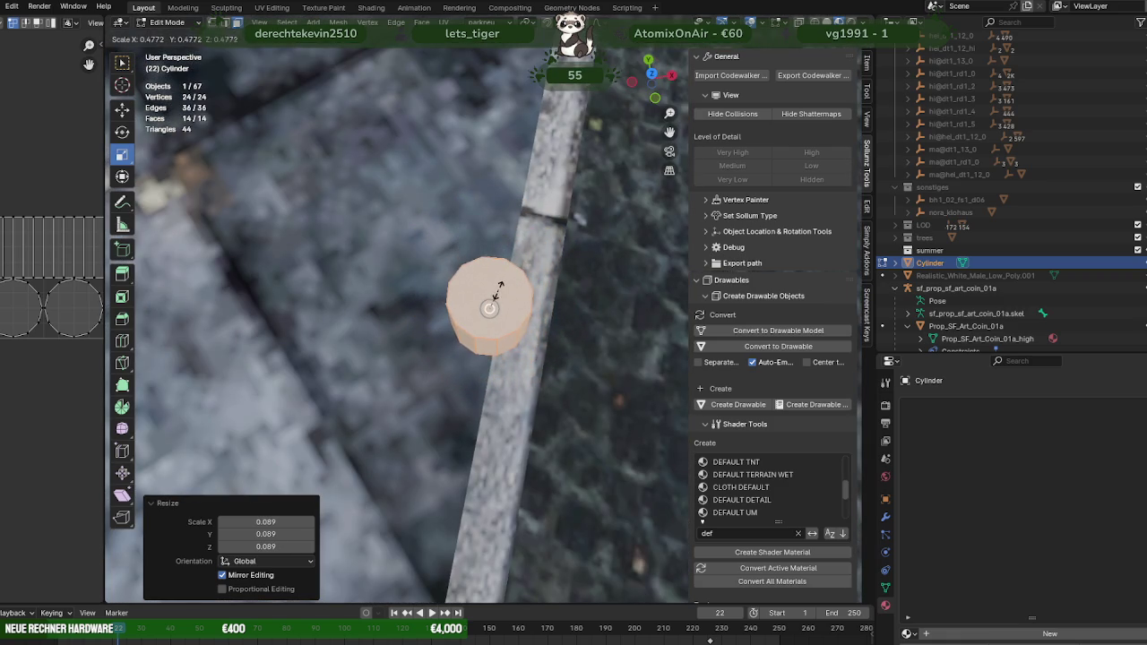
pyautogui.click(498, 292)
pyautogui.moveTo(499, 292); pyautogui.dragTo(503, 212, button='middle')
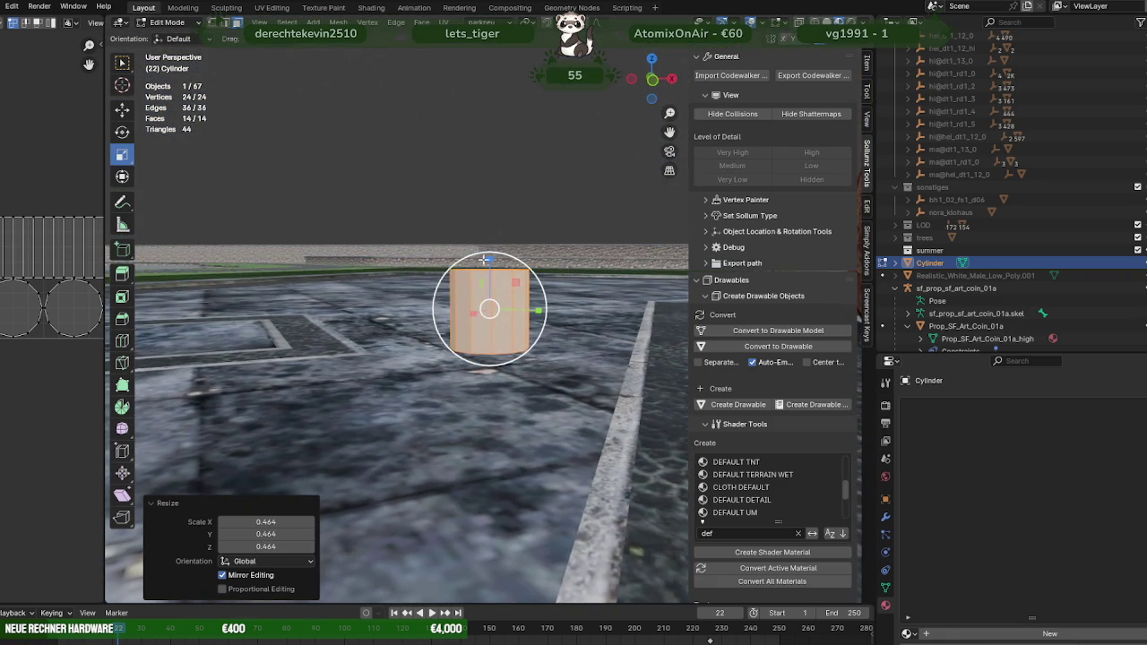
pyautogui.moveTo(491, 266); pyautogui.dragTo(488, 296)
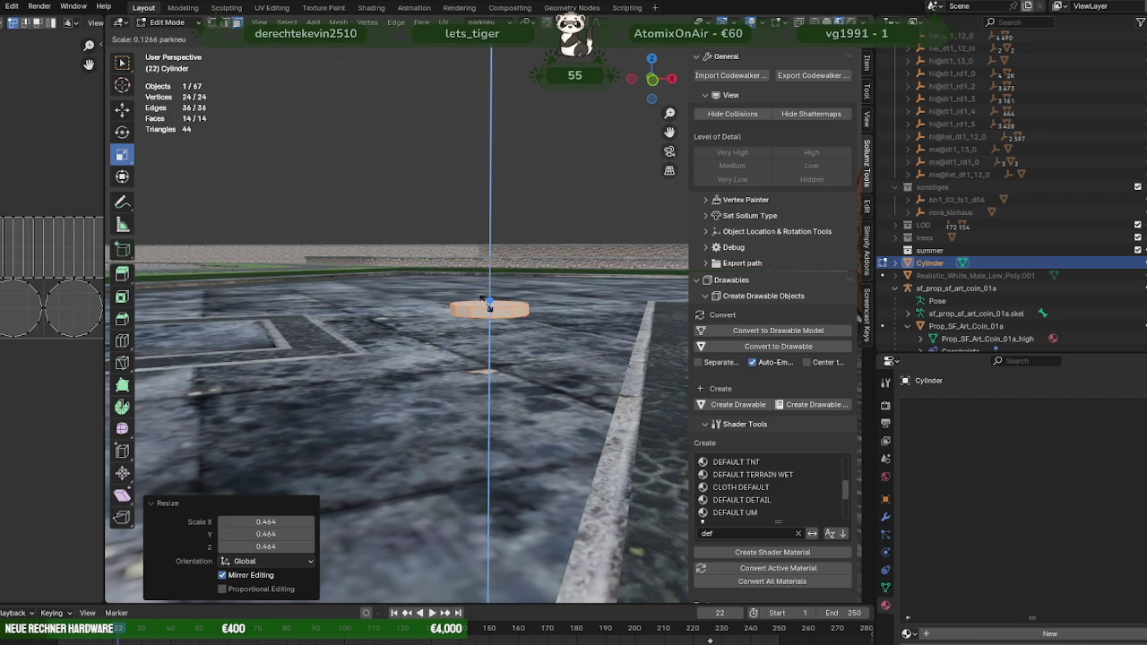
pyautogui.click(488, 304)
pyautogui.moveTo(489, 305)
pyautogui.mouseDown(button='middle')
pyautogui.moveTo(535, 342)
pyautogui.moveTo(469, 283)
pyautogui.mouseUp(button='middle')
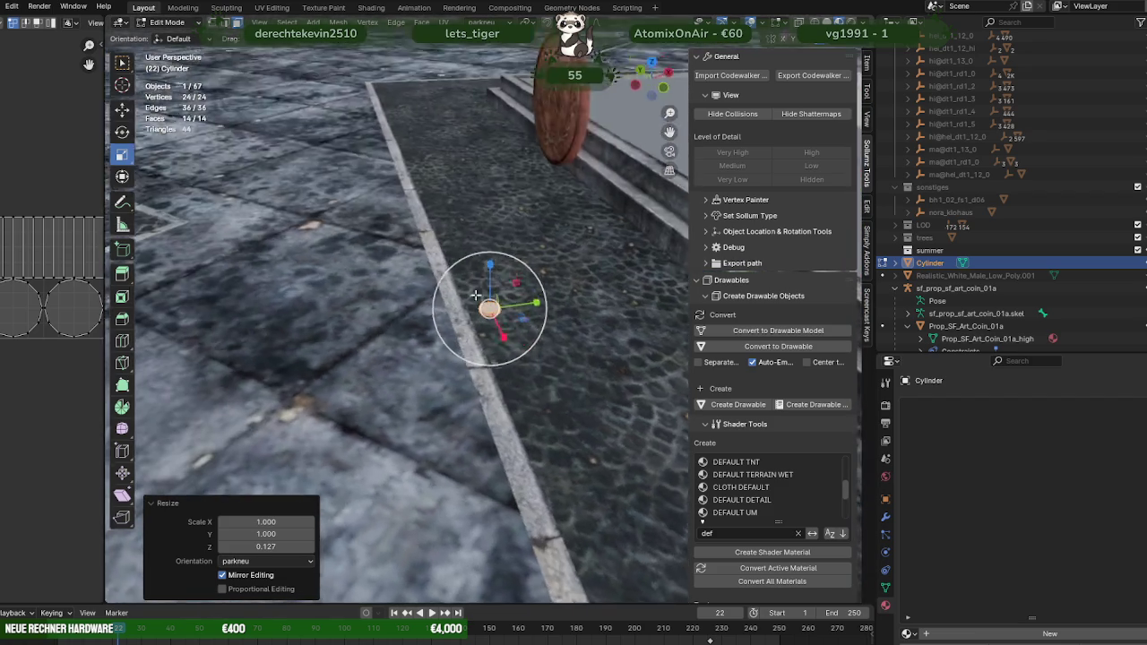
pyautogui.moveTo(484, 312)
pyautogui.mouseDown(button='middle')
pyautogui.moveTo(603, 336)
pyautogui.moveTo(538, 309)
pyautogui.mouseUp(button='middle')
# Step: Shrink the disc to 0.572 scale and return to Object Mode
pyautogui.press('s')
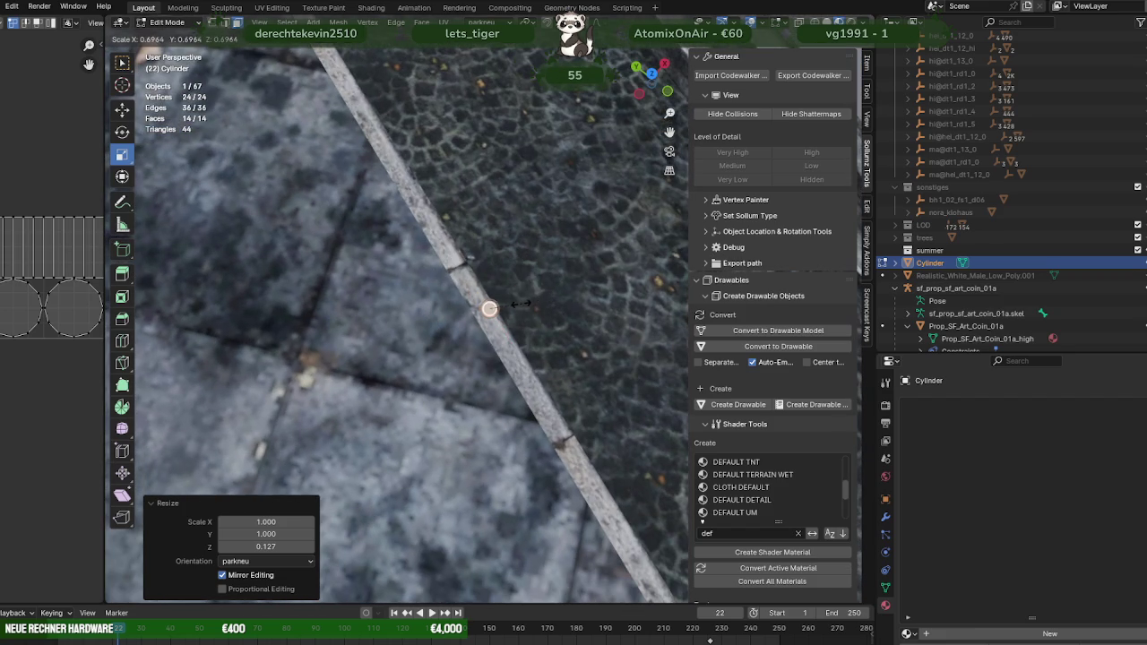
pyautogui.click(520, 306)
pyautogui.moveTo(520, 305)
pyautogui.mouseDown(button='middle')
pyautogui.moveTo(455, 240)
pyautogui.moveTo(480, 289)
pyautogui.mouseUp(button='middle')
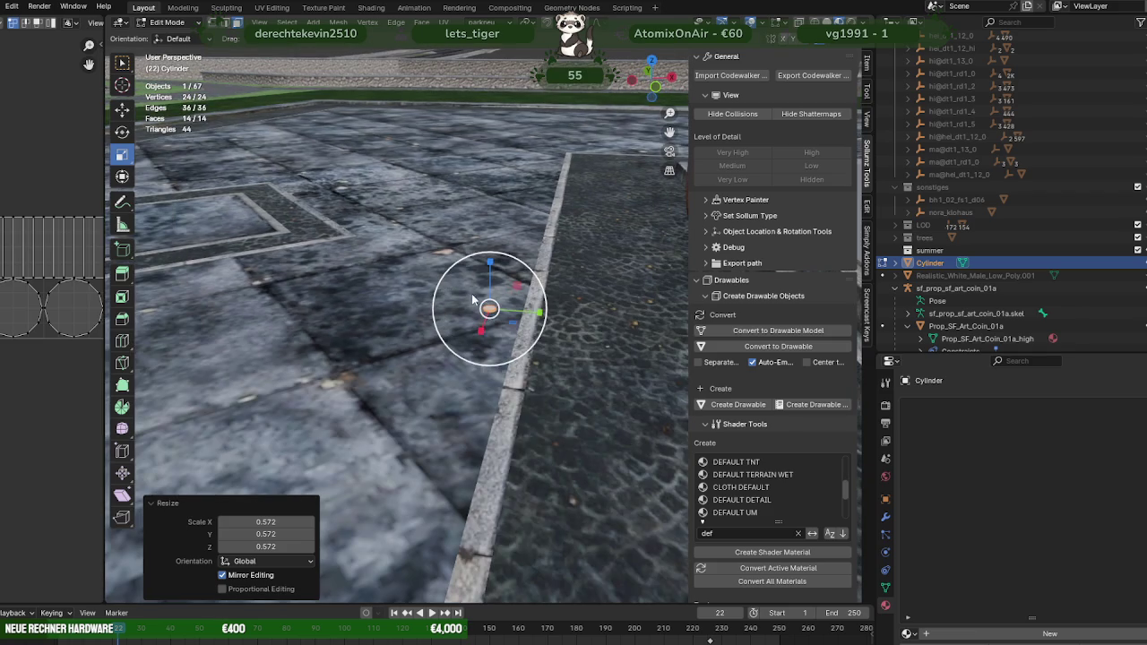
pyautogui.press('Tab')
pyautogui.moveTo(463, 283); pyautogui.dragTo(504, 245, button='middle')
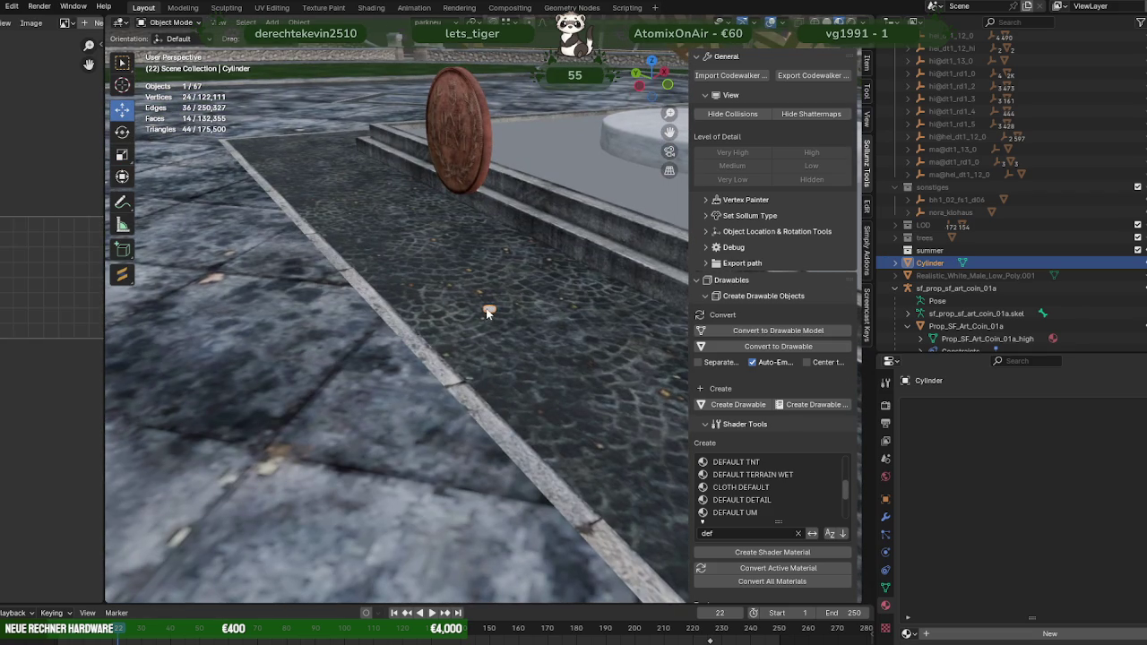
# Step: Join the disc into the Prop_SF_Art_Coin_01a object and enter Edit Mode
pyautogui.keyDown('shift'); pyautogui.click(457, 150); pyautogui.keyUp('shift')
pyautogui.rightClick(457, 150)
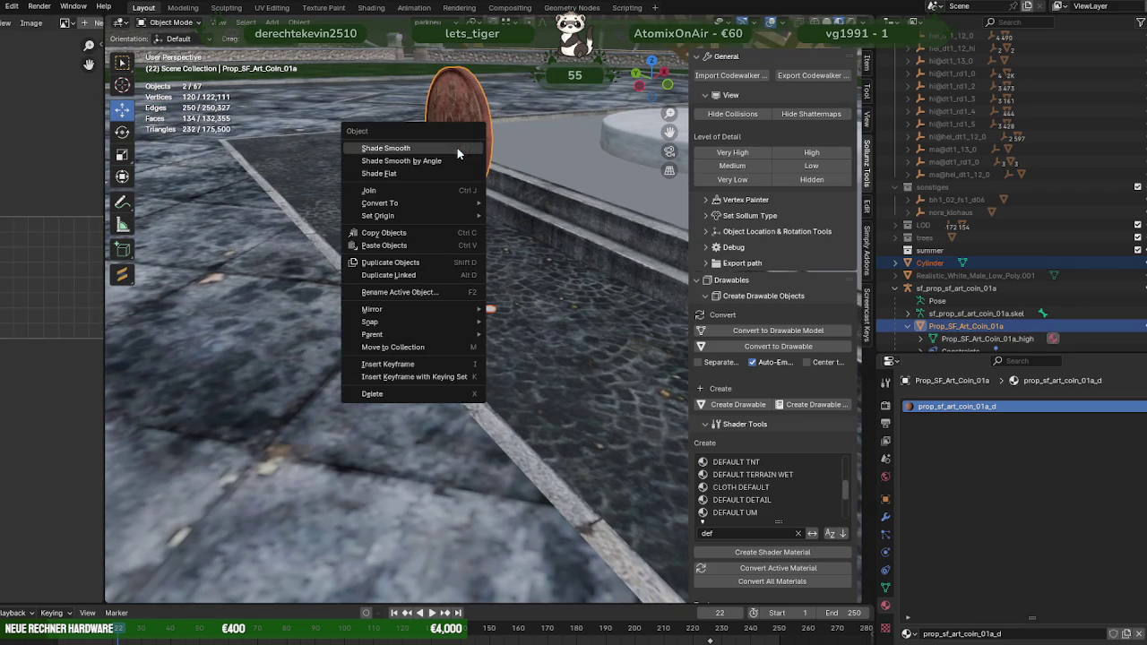
pyautogui.click(373, 191)
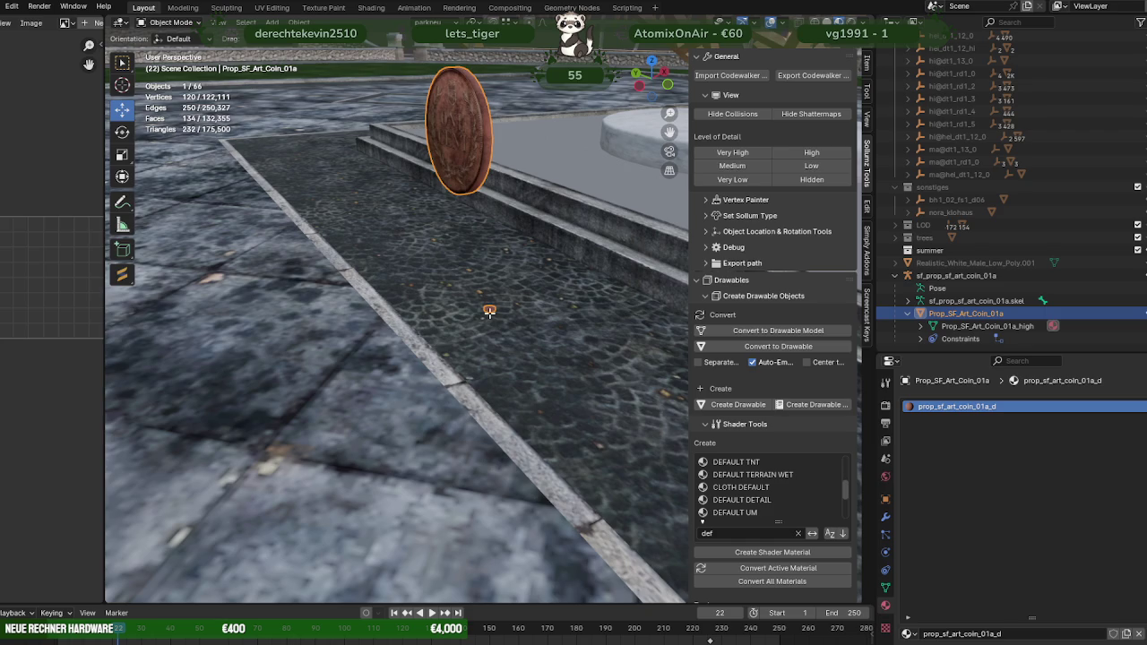
pyautogui.press('Tab')
# Step: Select the large coin's geometry and delete its vertices, leaving only the disc
pyautogui.click(487, 304)
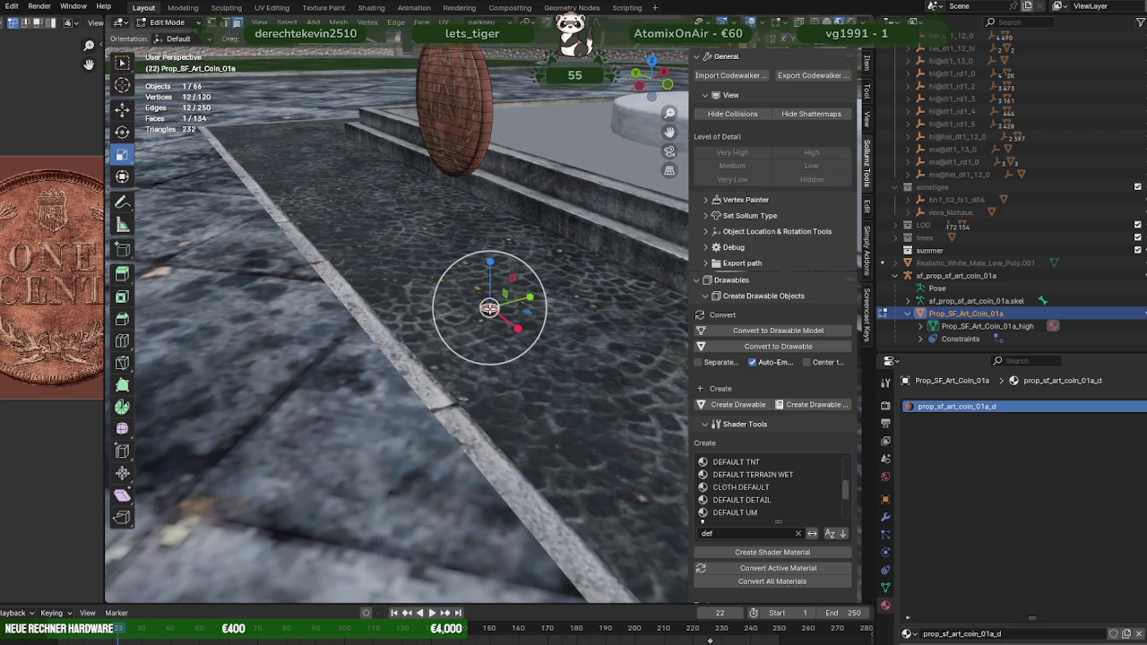
pyautogui.click(445, 145)
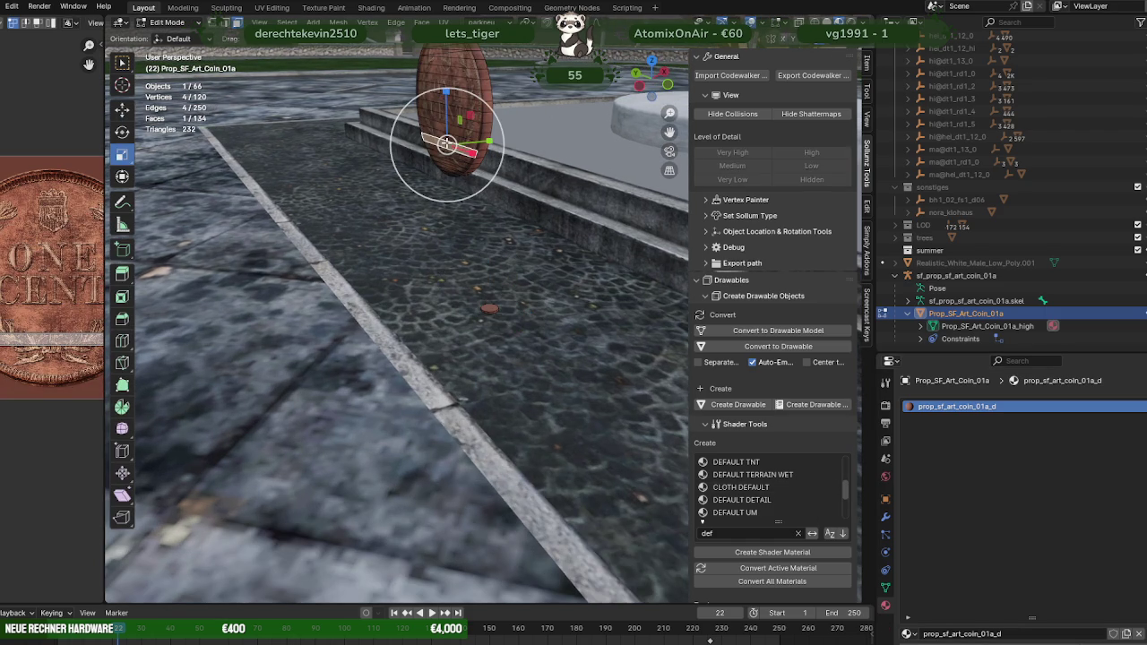
pyautogui.moveTo(425, 166); pyautogui.dragTo(431, 168, button='middle')
pyautogui.press('a')
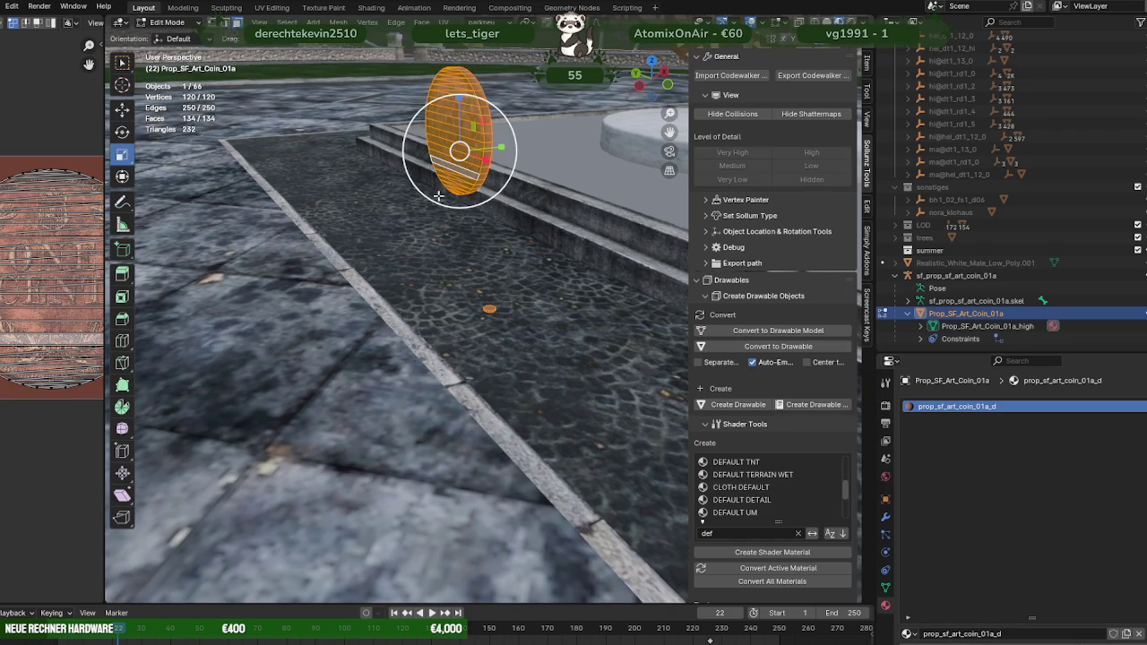
pyautogui.hotkey('shift', 'z')
pyautogui.press('x')
pyautogui.click(542, 361)
pyautogui.moveTo(541, 361); pyautogui.dragTo(513, 332, button='middle')
pyautogui.press('a')
pyautogui.hotkey('ctrl', 'f')
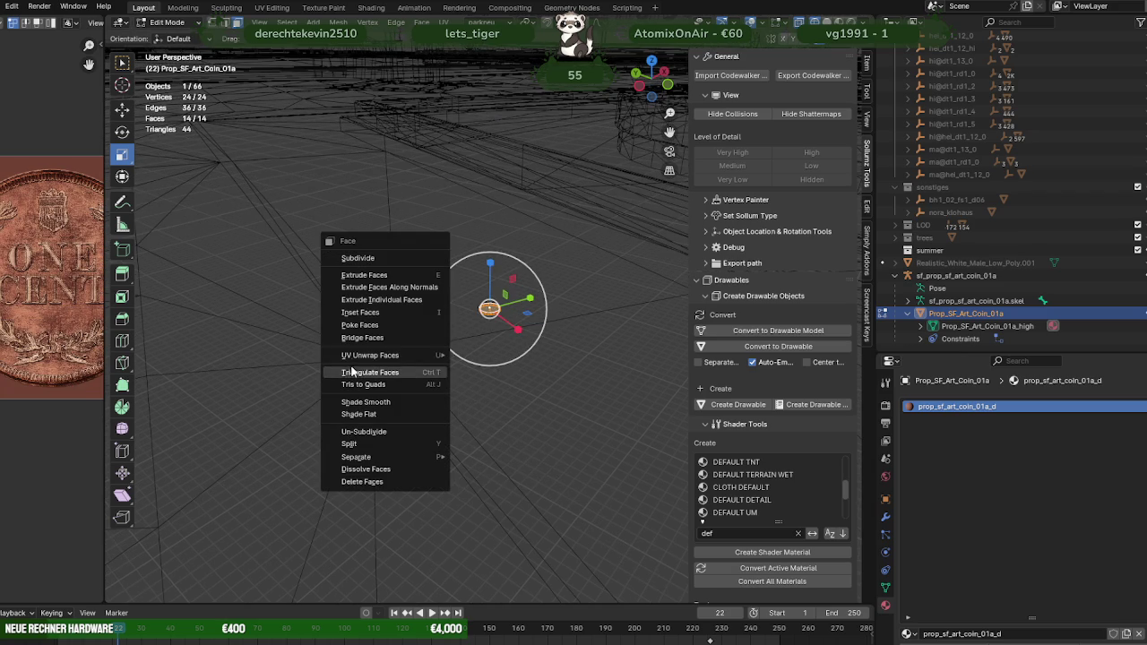
pyautogui.moveTo(371, 354)
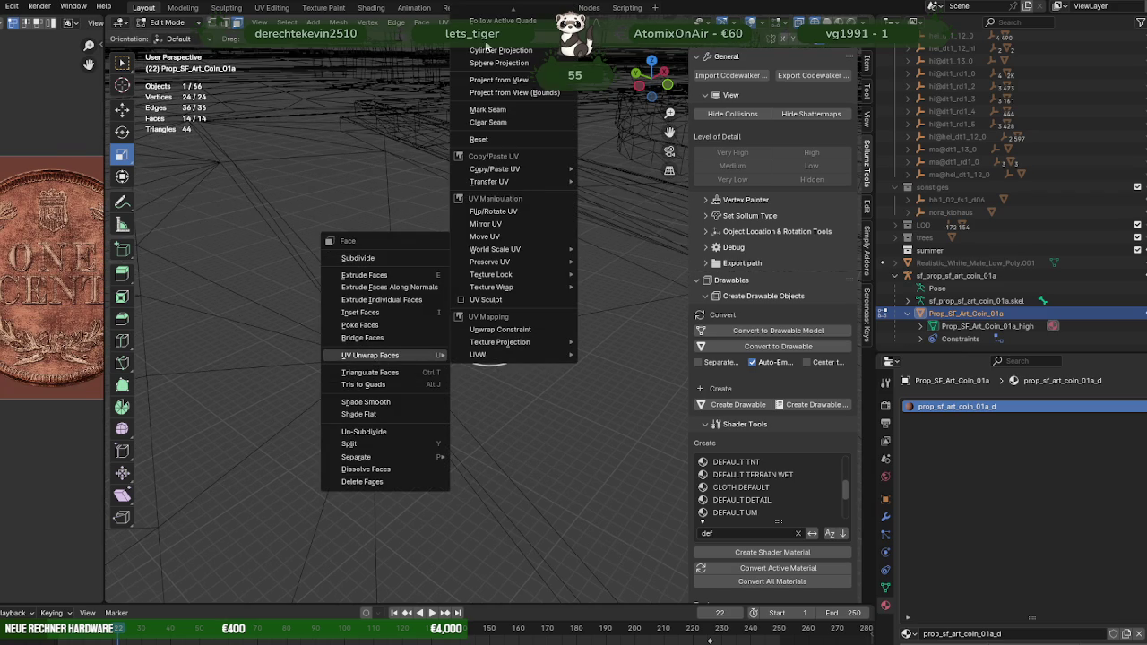
# Step: Cube-project and unwrap the disc's UVs, viewing it in Material Preview
pyautogui.click(485, 43)
pyautogui.scroll(6, 414, 288)
pyautogui.scroll(2, 421, 287)
pyautogui.scroll(2, 431, 284)
pyautogui.hotkey('ctrl', 'f')
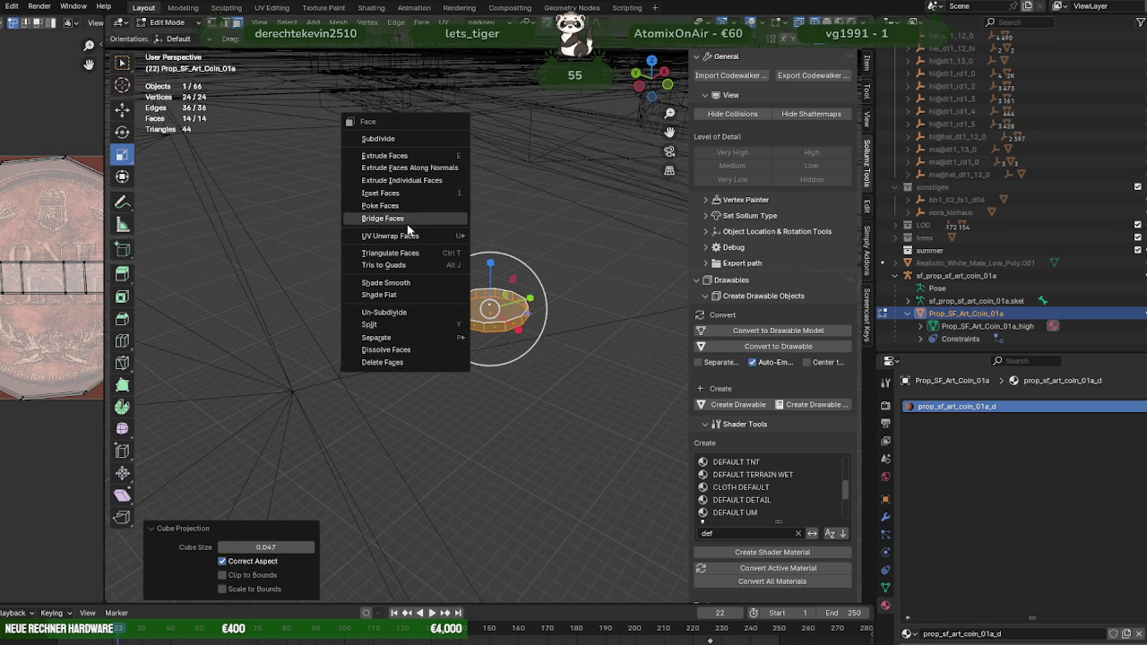
pyautogui.click(521, 240)
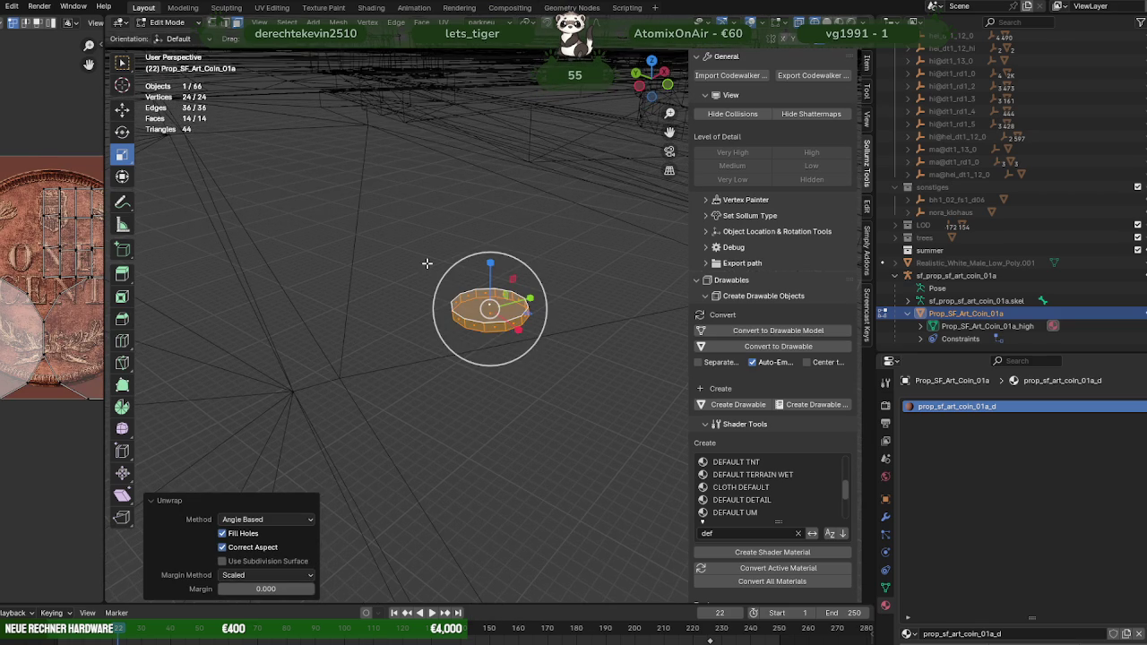
pyautogui.press('z')
# Step: Reapply Cube Projection so the ONE CENT texture maps, then widen the UV Editor
pyautogui.scroll(2, 494, 283)
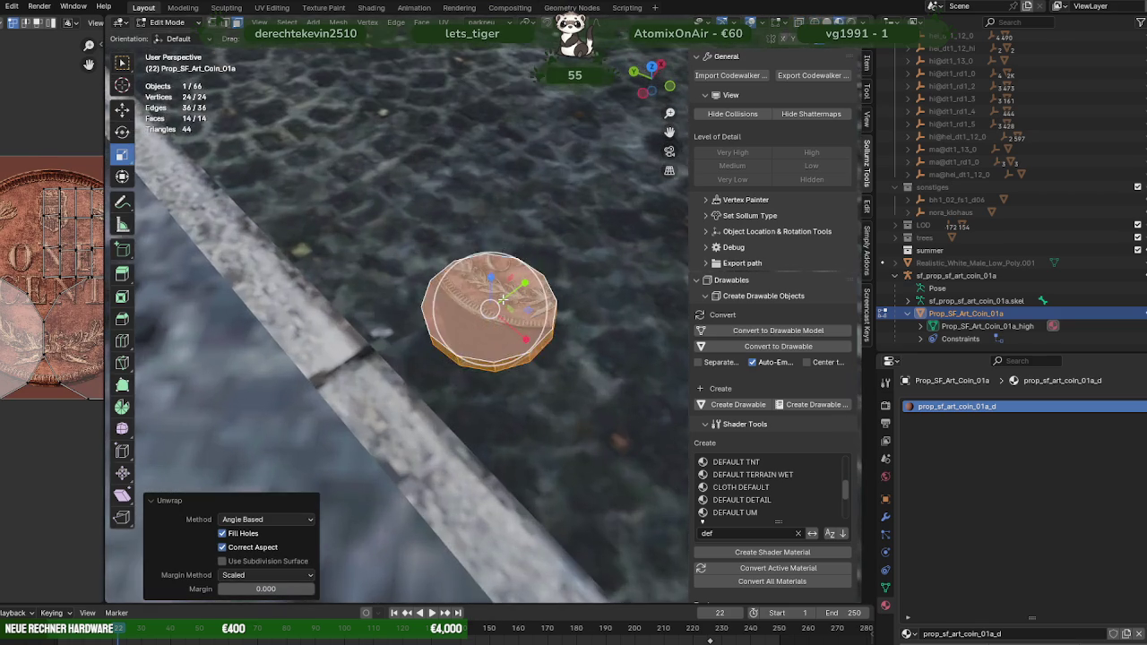
pyautogui.scroll(2, 500, 292)
pyautogui.moveTo(503, 294); pyautogui.dragTo(341, 354, button='middle')
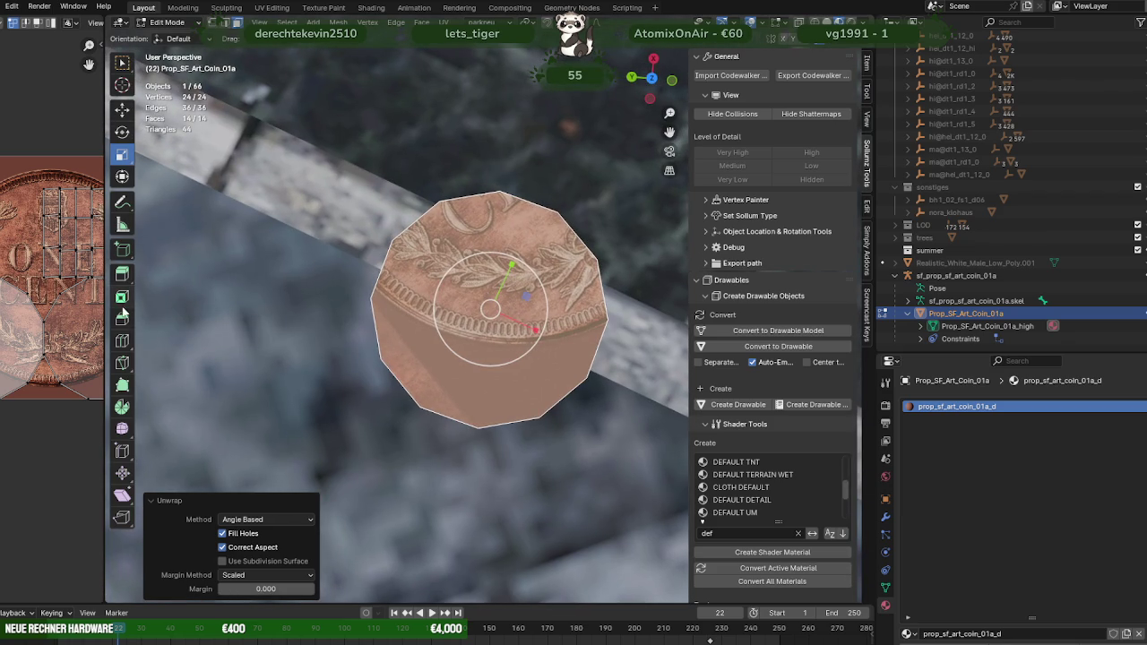
pyautogui.hotkey('ctrl', 'f')
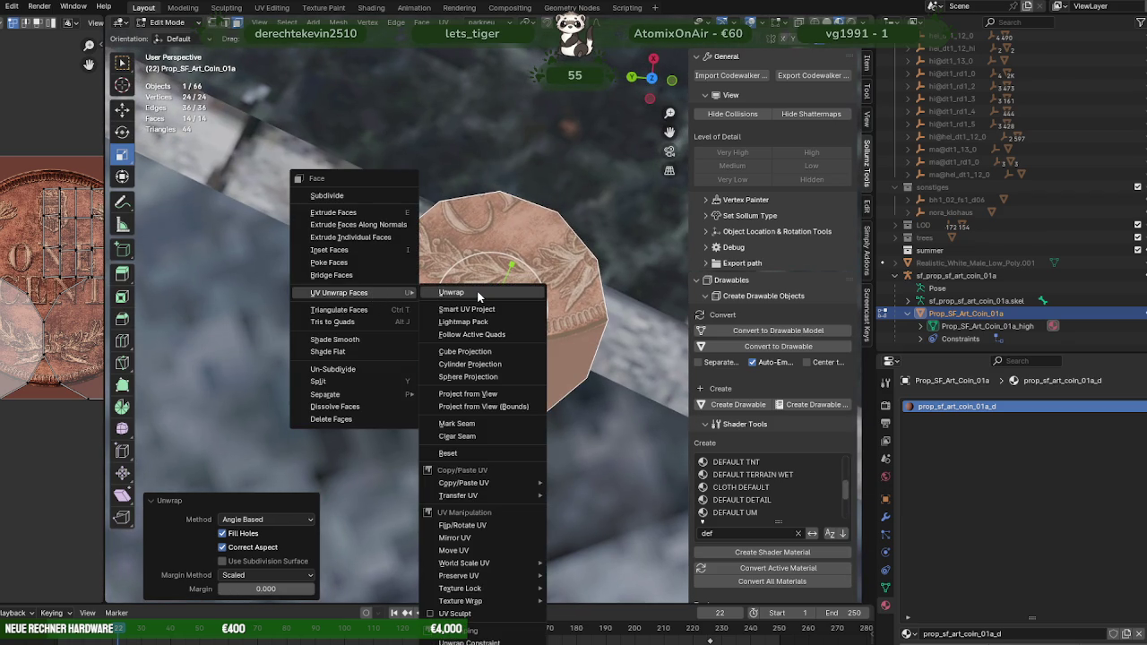
pyautogui.click(461, 353)
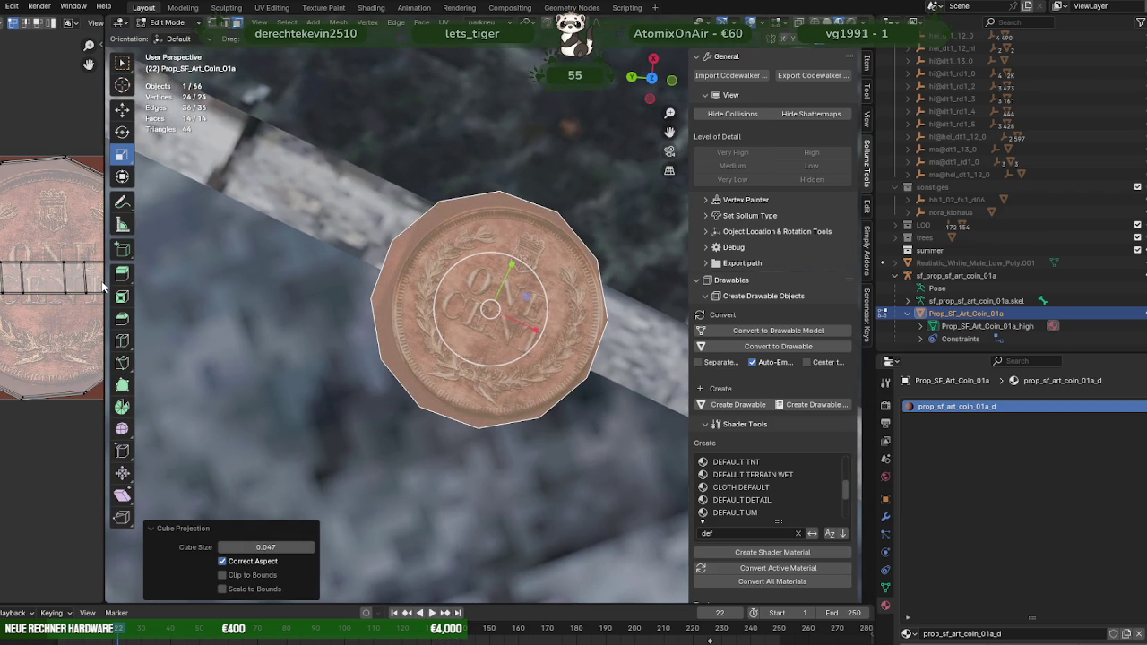
pyautogui.moveTo(104, 281); pyautogui.dragTo(389, 286)
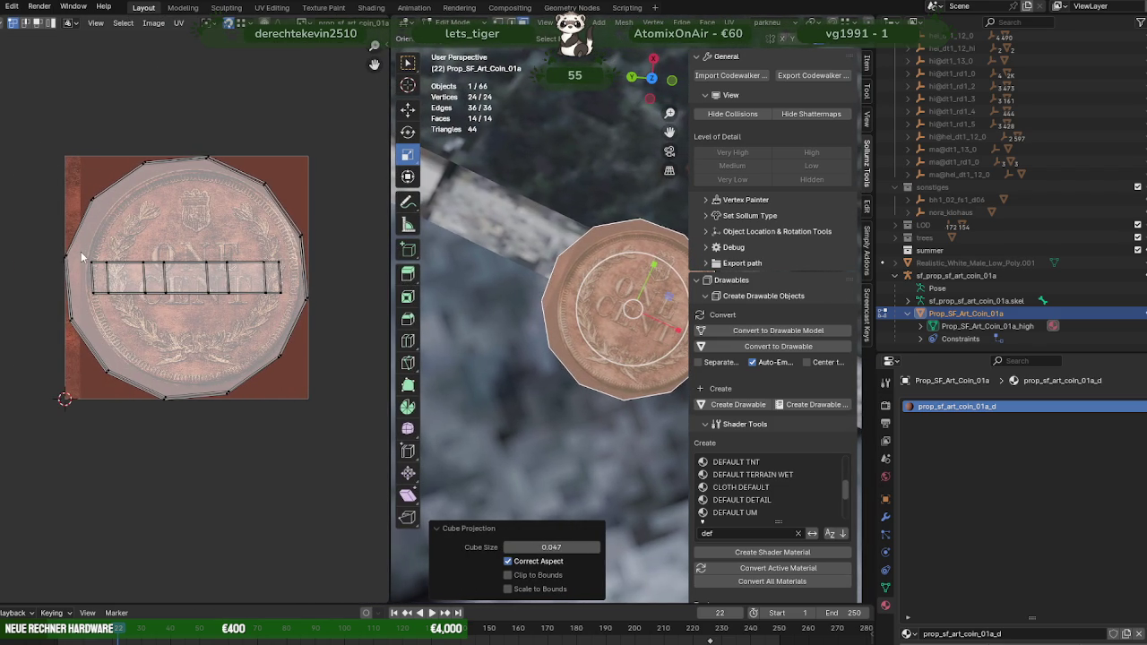
# Step: Move the side-strip UV island off the coin image
pyautogui.press('a')
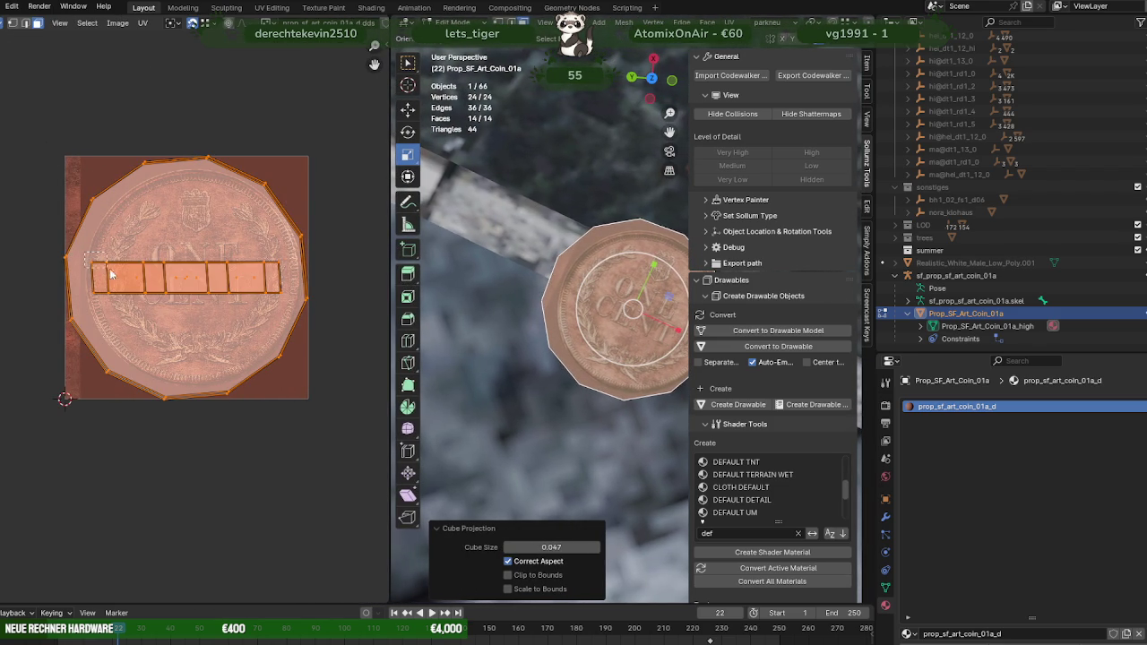
pyautogui.hotkey('shift', 'space')
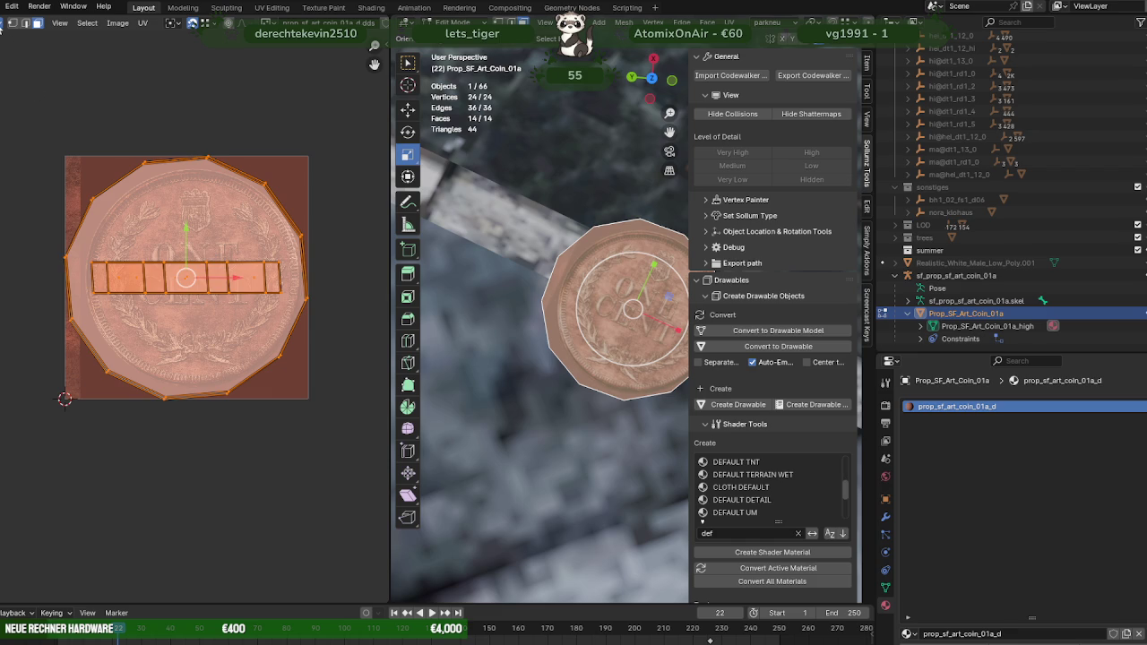
pyautogui.hotkey('alt', 'a')
pyautogui.press('a')
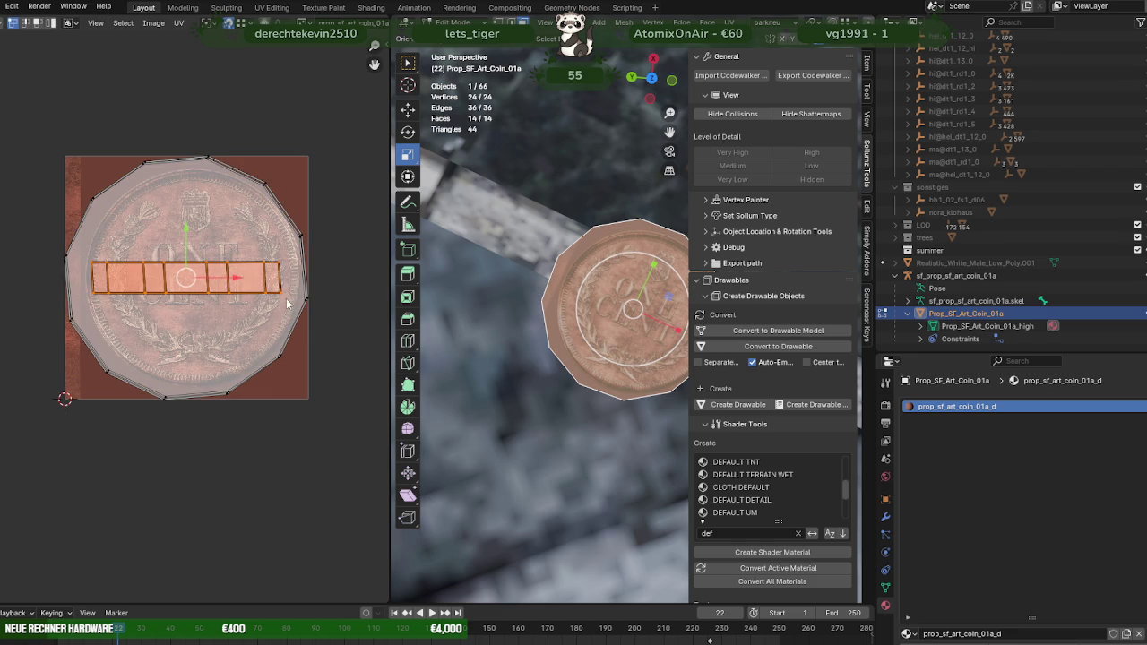
pyautogui.press('g')
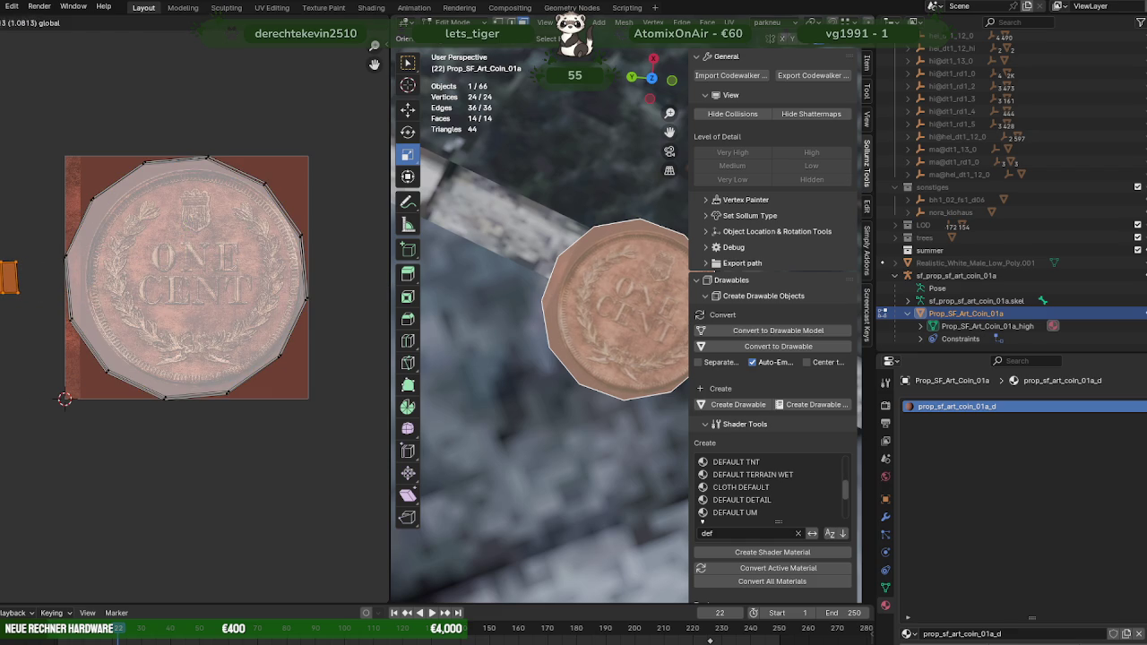
pyautogui.click(40, 113)
# Step: Shrink and reposition the round top UV island to fit over the coin image
pyautogui.moveTo(43, 115); pyautogui.dragTo(314, 417)
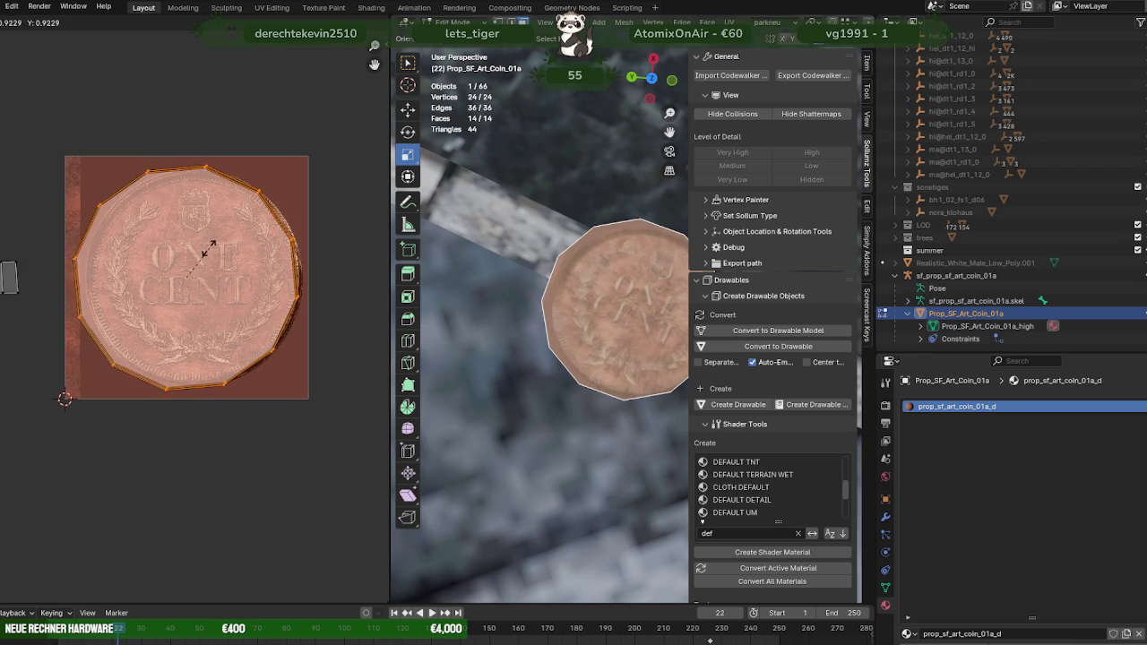
pyautogui.moveTo(208, 248); pyautogui.dragTo(160, 286)
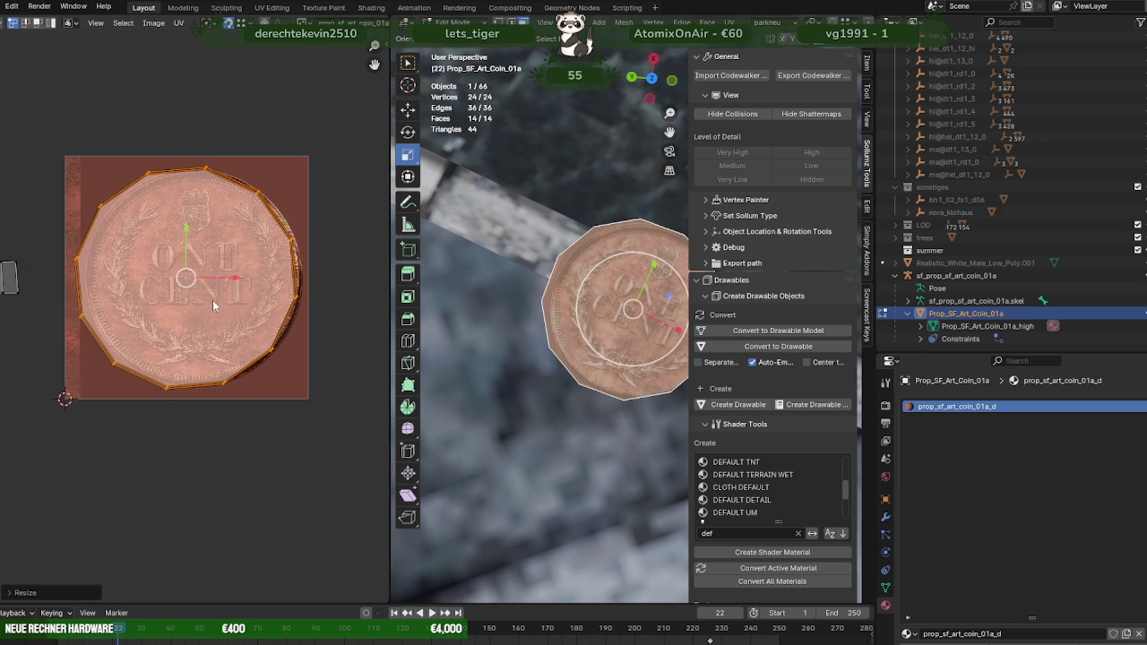
pyautogui.press('g')
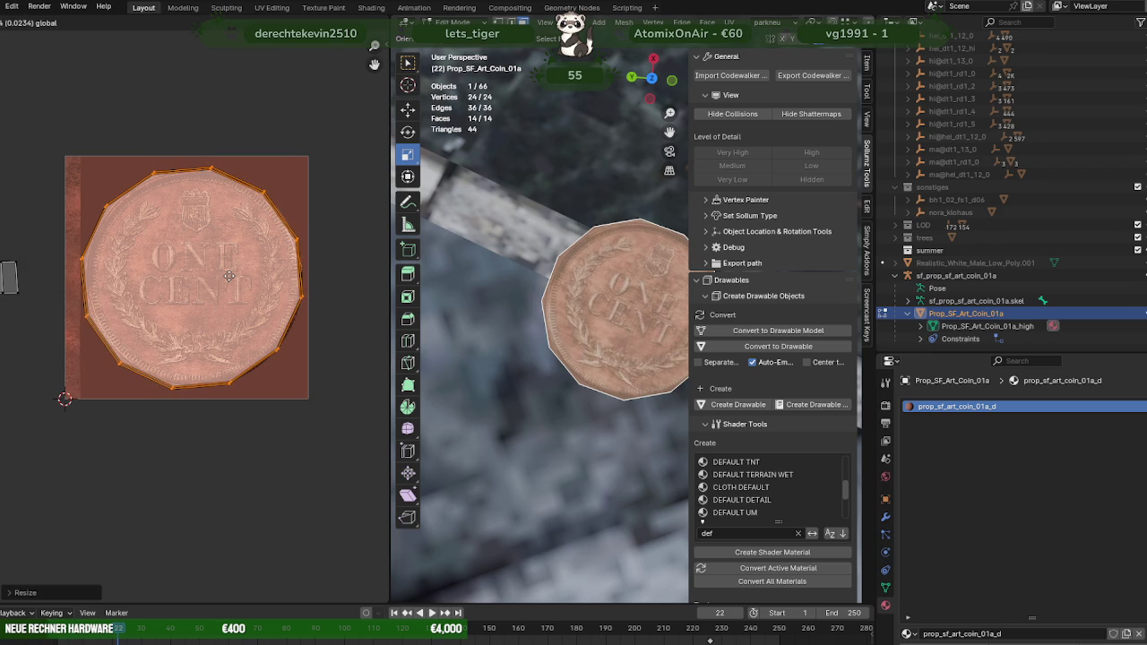
pyautogui.click(232, 281)
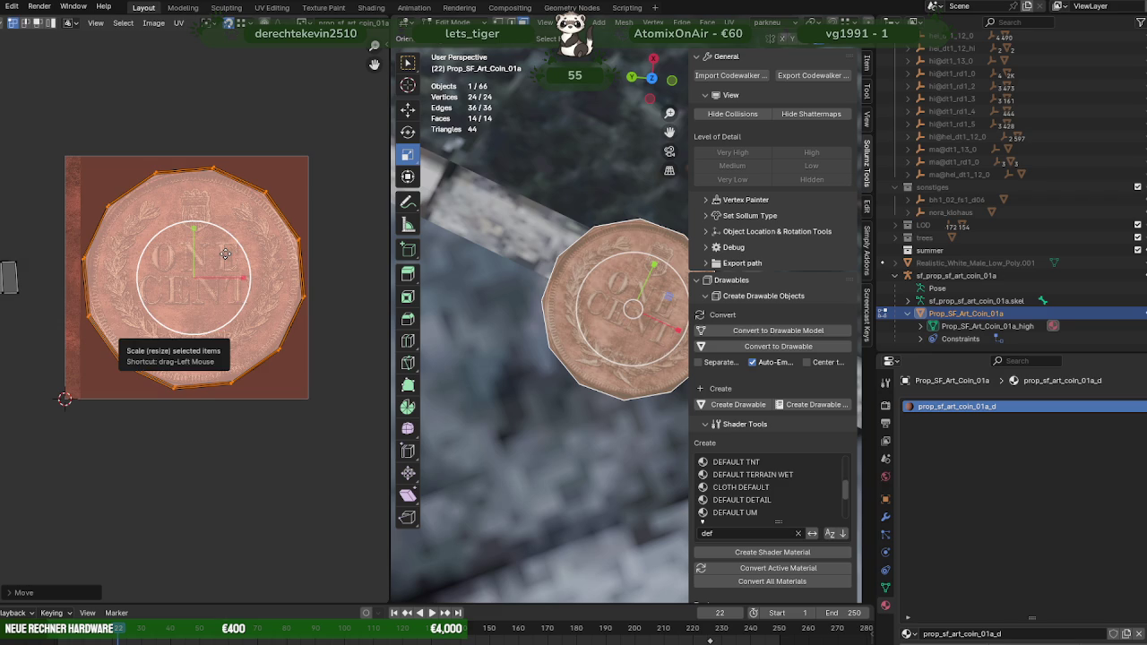
pyautogui.press('s')
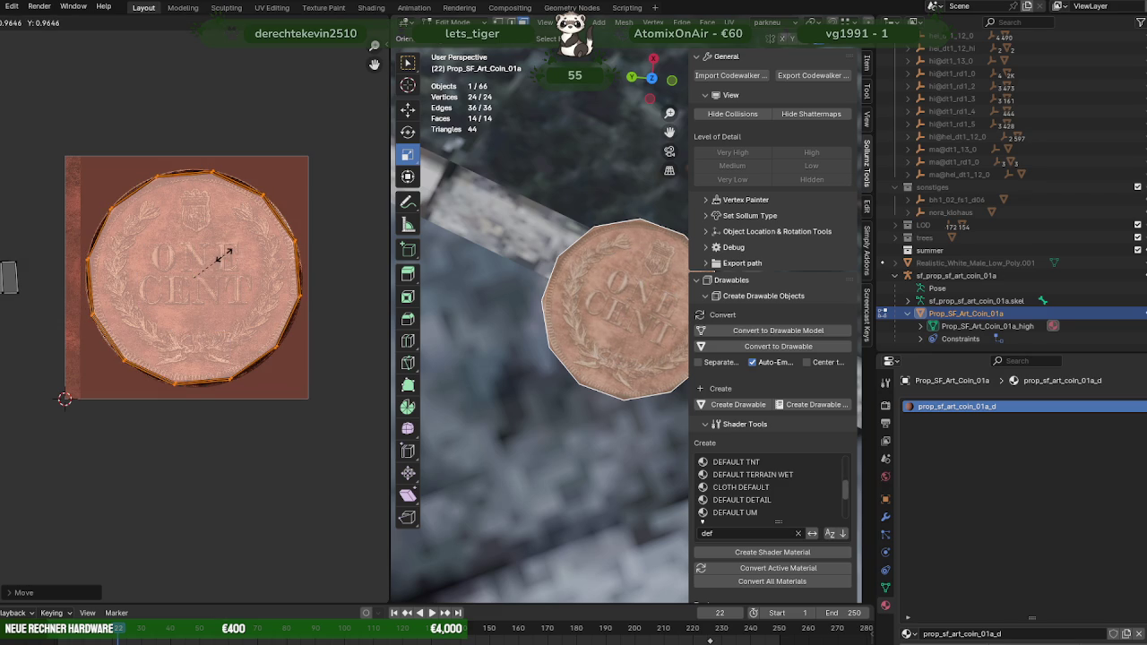
pyautogui.click(224, 255)
pyautogui.hotkey('shift', 'space')
pyautogui.click(192, 231)
pyautogui.moveTo(192, 231); pyautogui.dragTo(195, 227)
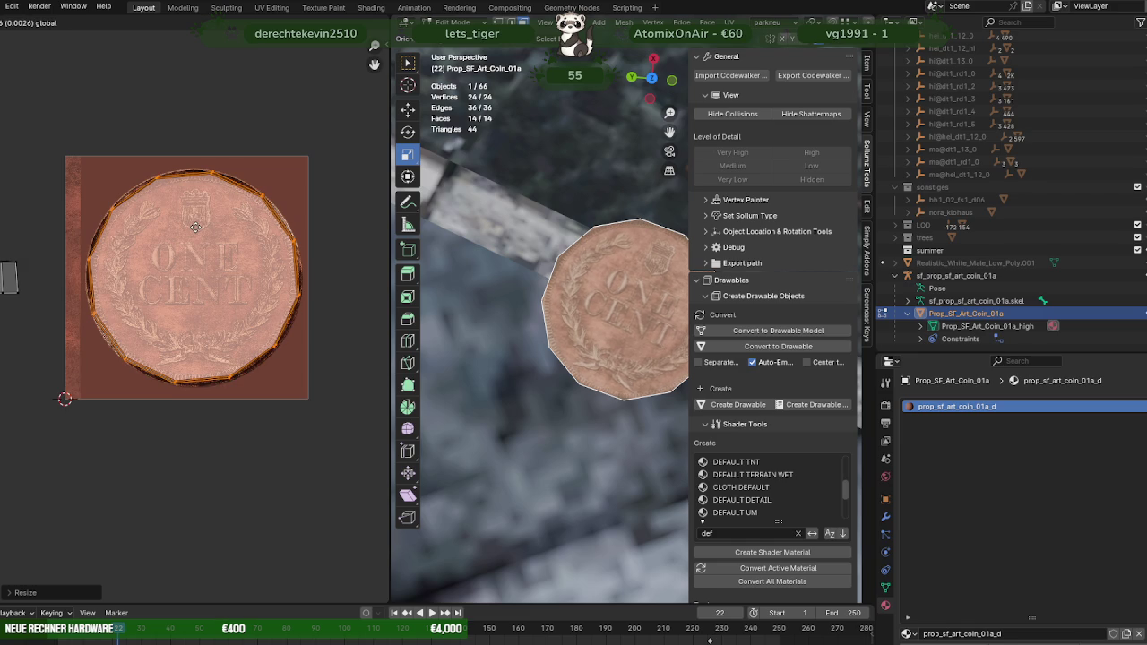
pyautogui.click(195, 226)
# Step: Box-select the rim strip, rotate it 90° and narrow it along X
pyautogui.scroll(-2, 537, 322)
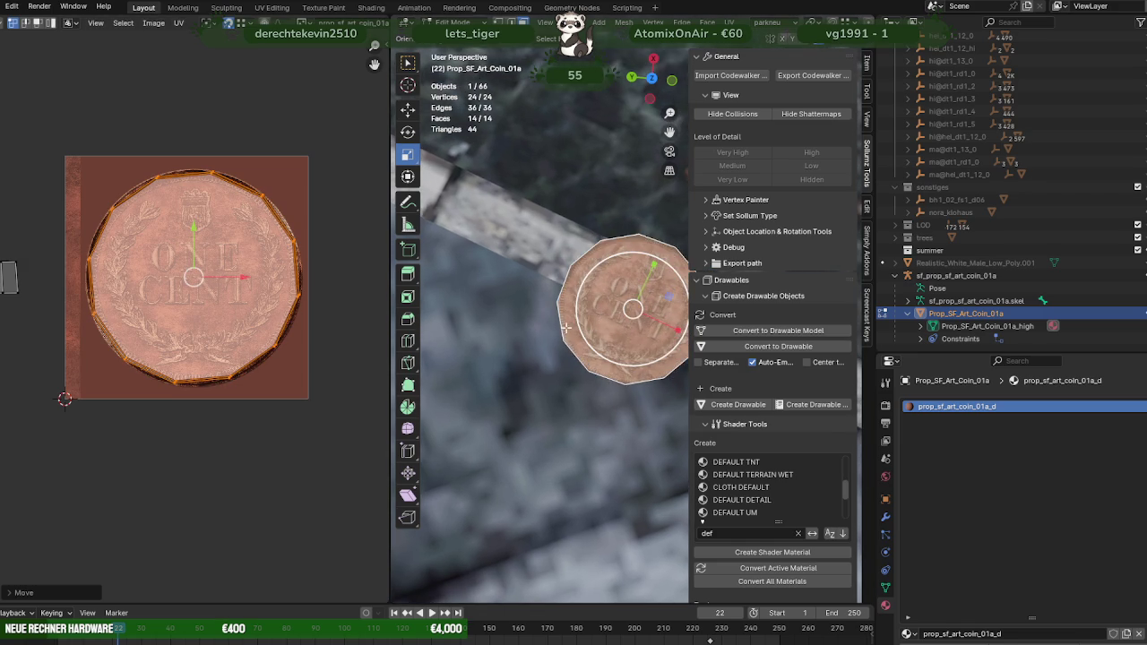
pyautogui.scroll(2, 489, 356)
pyautogui.scroll(2, 528, 350)
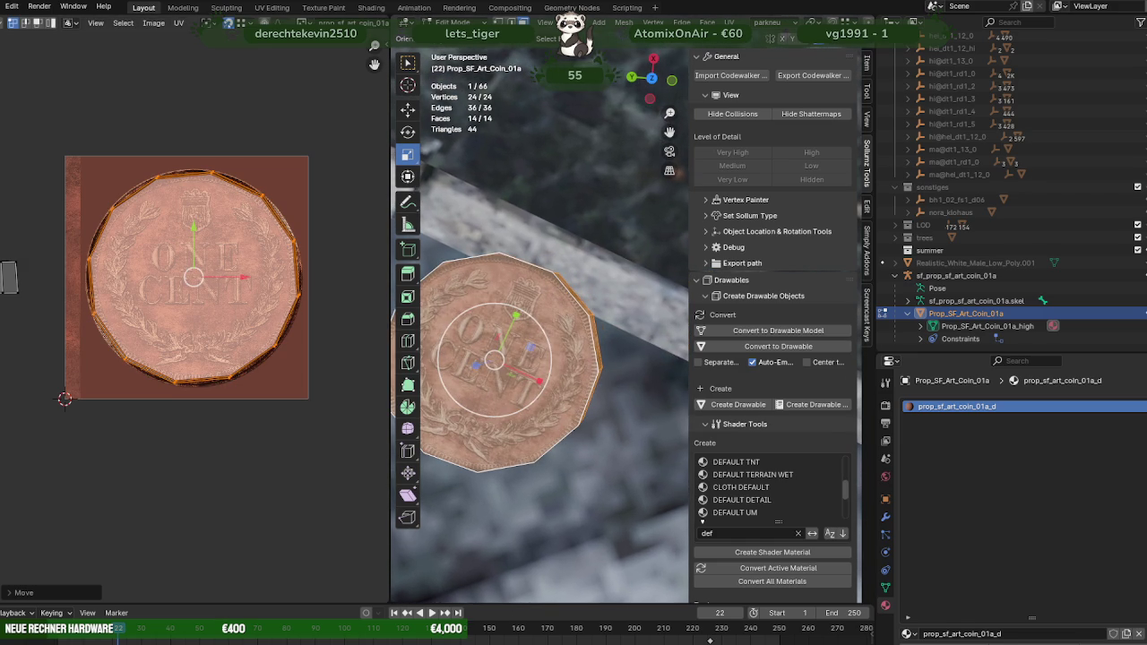
pyautogui.scroll(-3, 90, 331)
pyautogui.scroll(-1, 89, 332)
pyautogui.moveTo(43, 283); pyautogui.dragTo(128, 332)
pyautogui.hotkey('shift', 'space')
pyautogui.click(98, 348)
pyautogui.moveTo(133, 265); pyautogui.dragTo(148, 286)
pyautogui.write('90')
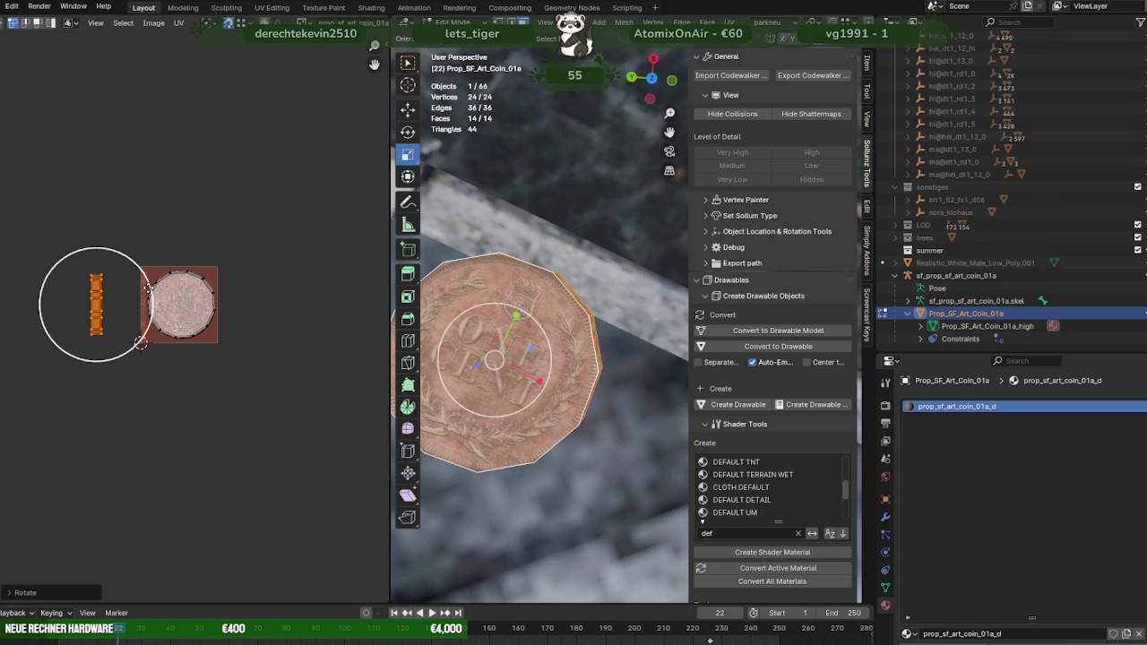
pyautogui.write('sx')
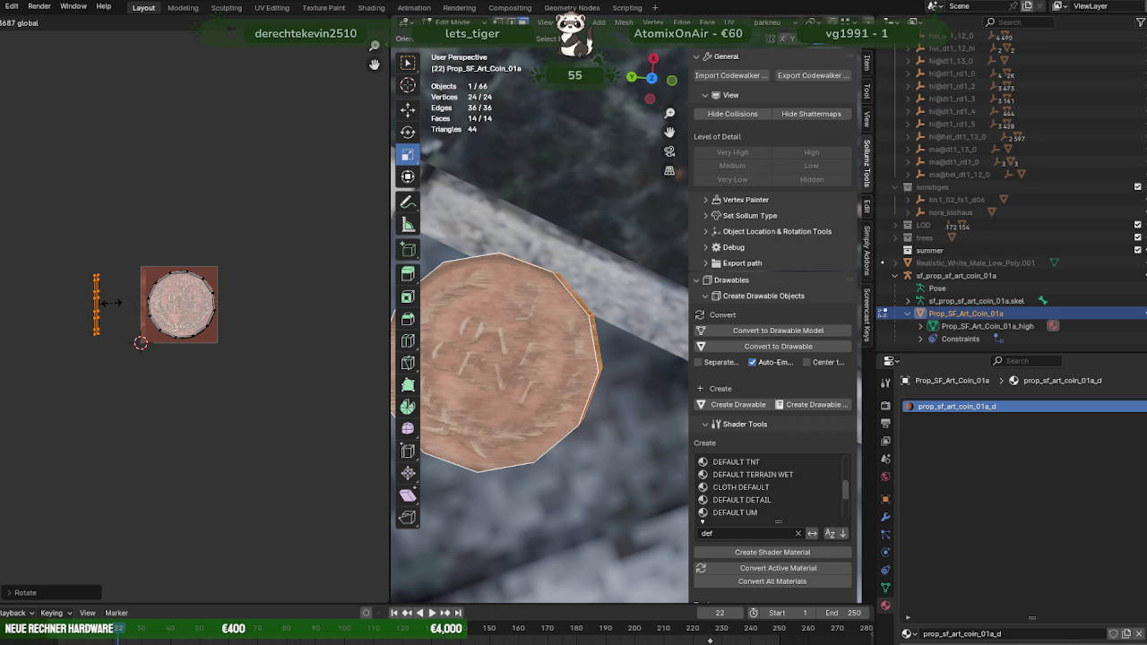
pyautogui.click(111, 303)
# Step: Slide the rim strip horizontally with G X onto the coin texture's copper edge
pyautogui.scroll(2, 51, 293)
pyautogui.scroll(1, 51, 294)
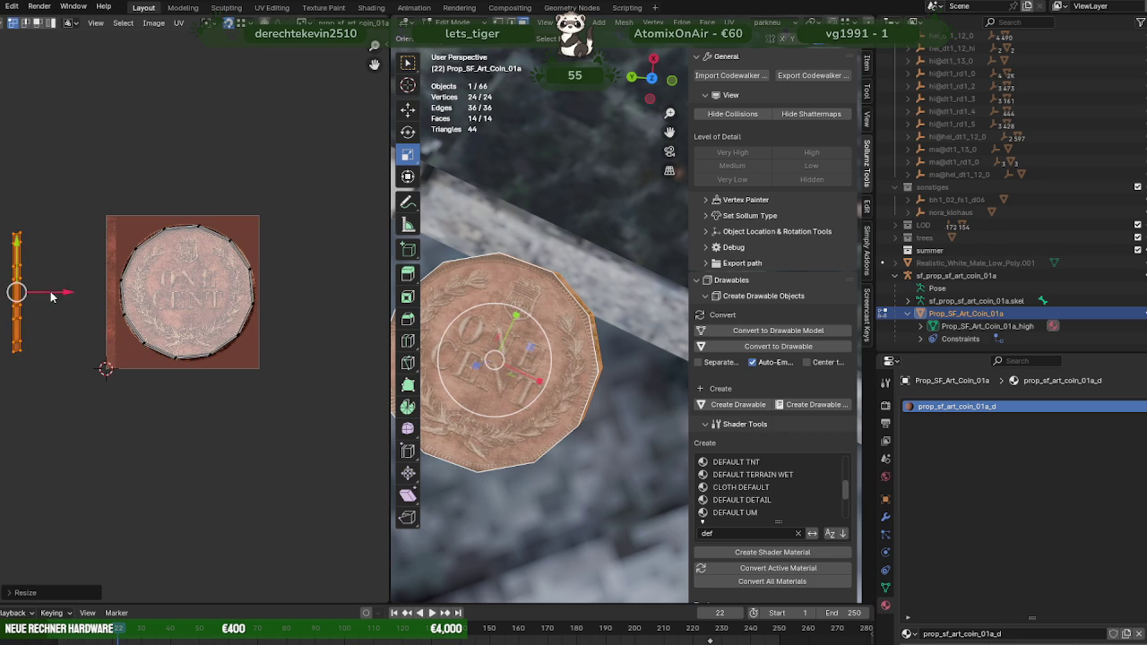
pyautogui.press('g')
pyautogui.press('x')
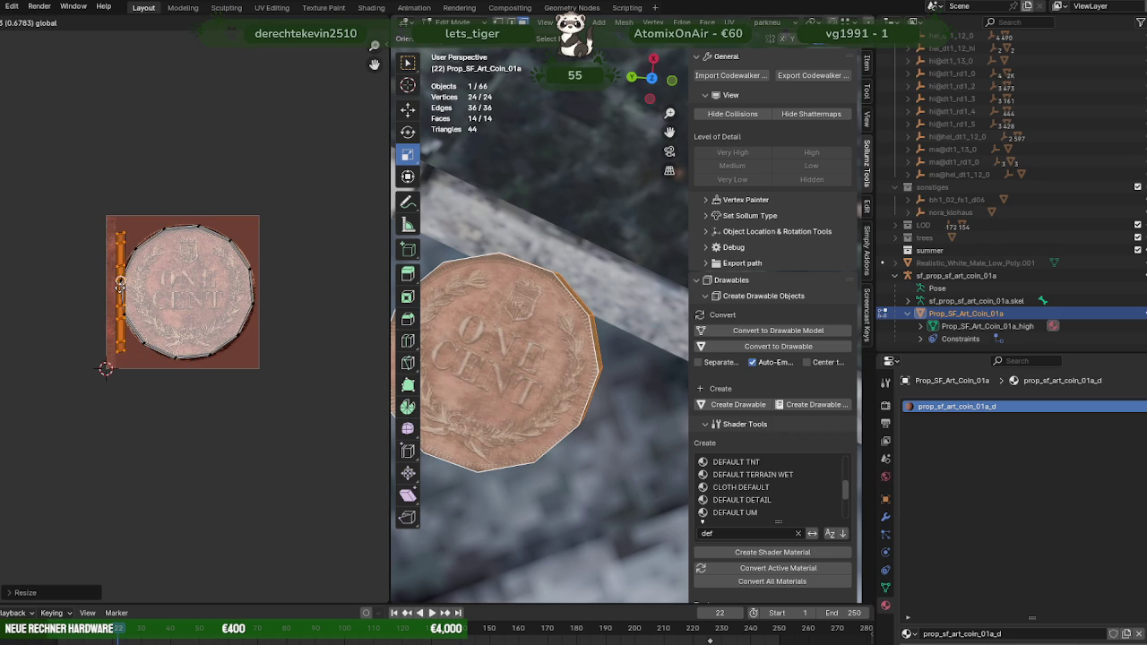
pyautogui.click(115, 287)
pyautogui.press('g')
pyautogui.press('x')
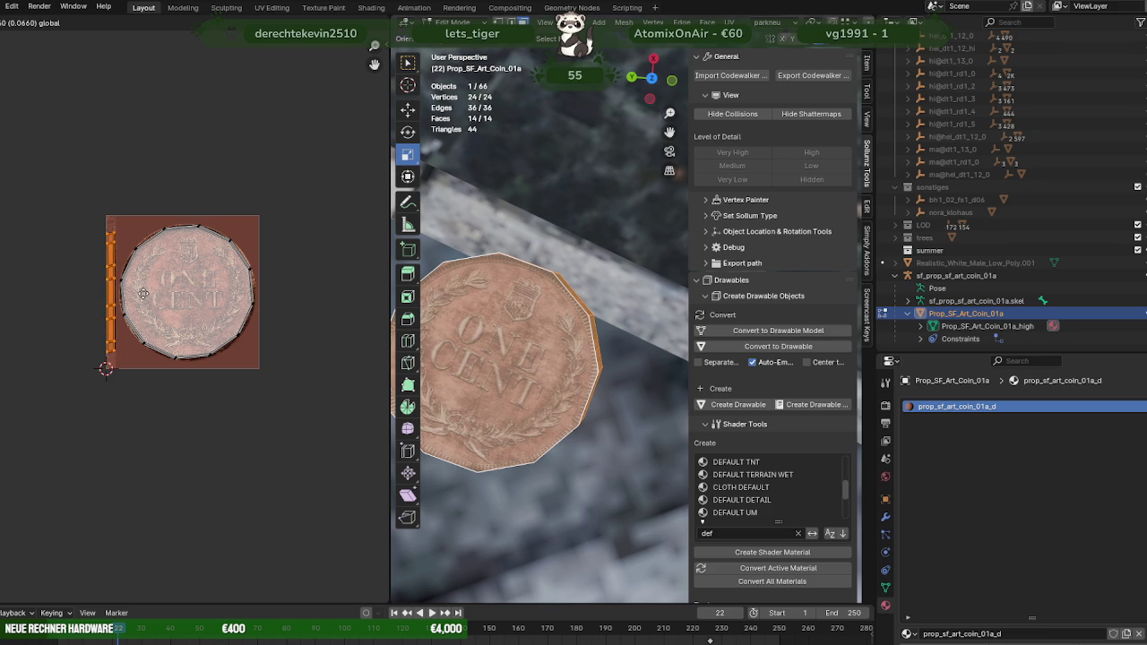
pyautogui.click(141, 294)
# Step: Widen the 3D view and orbit to check the textured coin at an angle
pyautogui.scroll(2, 524, 379)
pyautogui.scroll(1, 524, 379)
pyautogui.moveTo(525, 379)
pyautogui.mouseDown(button='middle')
pyautogui.moveTo(555, 363)
pyautogui.moveTo(372, 341)
pyautogui.mouseUp(button='middle')
pyautogui.scroll(-4, 554, 363)
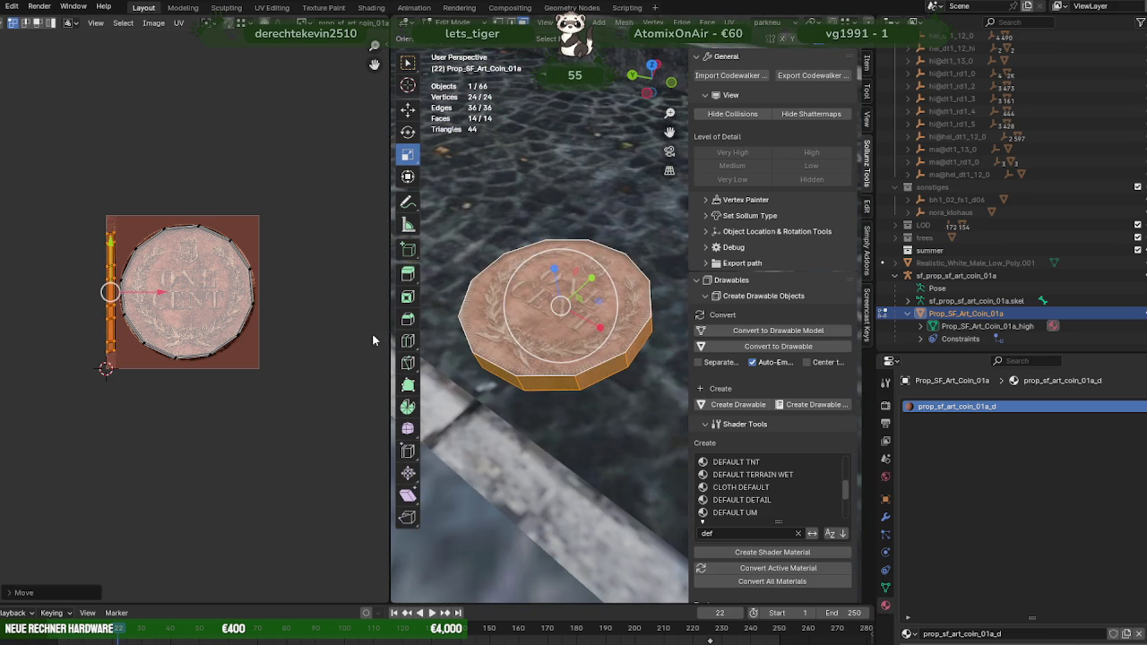
pyautogui.moveTo(388, 335); pyautogui.dragTo(82, 340)
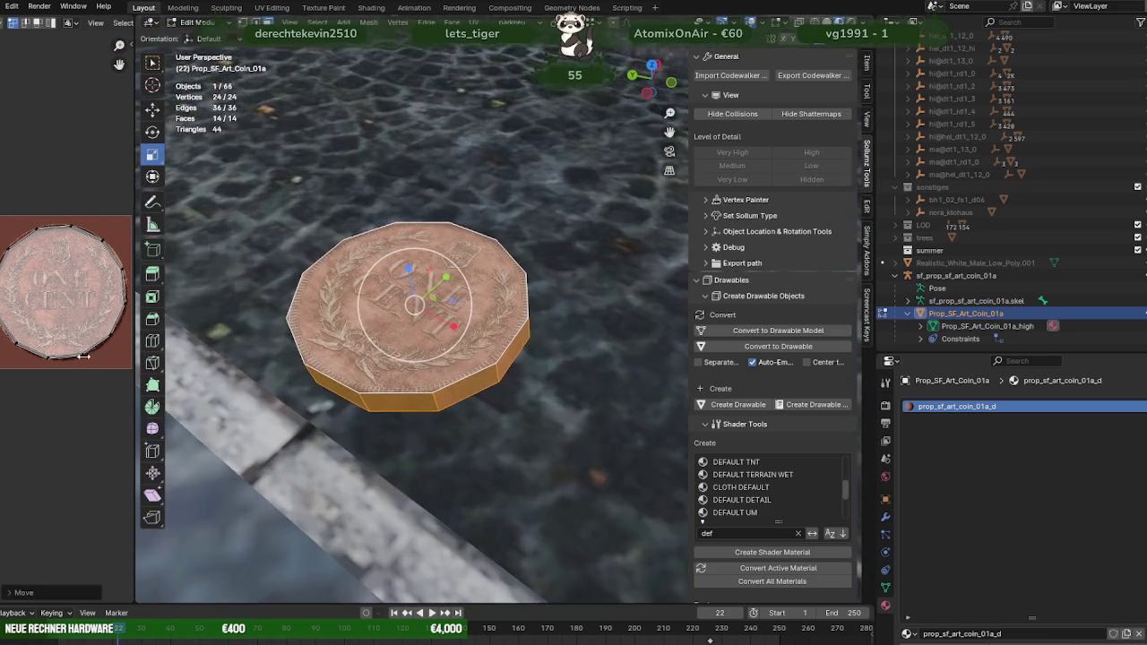
# Step: Slide the coin along its Y axis toward the stone curb
pyautogui.moveTo(269, 358)
pyautogui.mouseDown(button='middle')
pyautogui.moveTo(368, 384)
pyautogui.moveTo(365, 360)
pyautogui.mouseUp(button='middle')
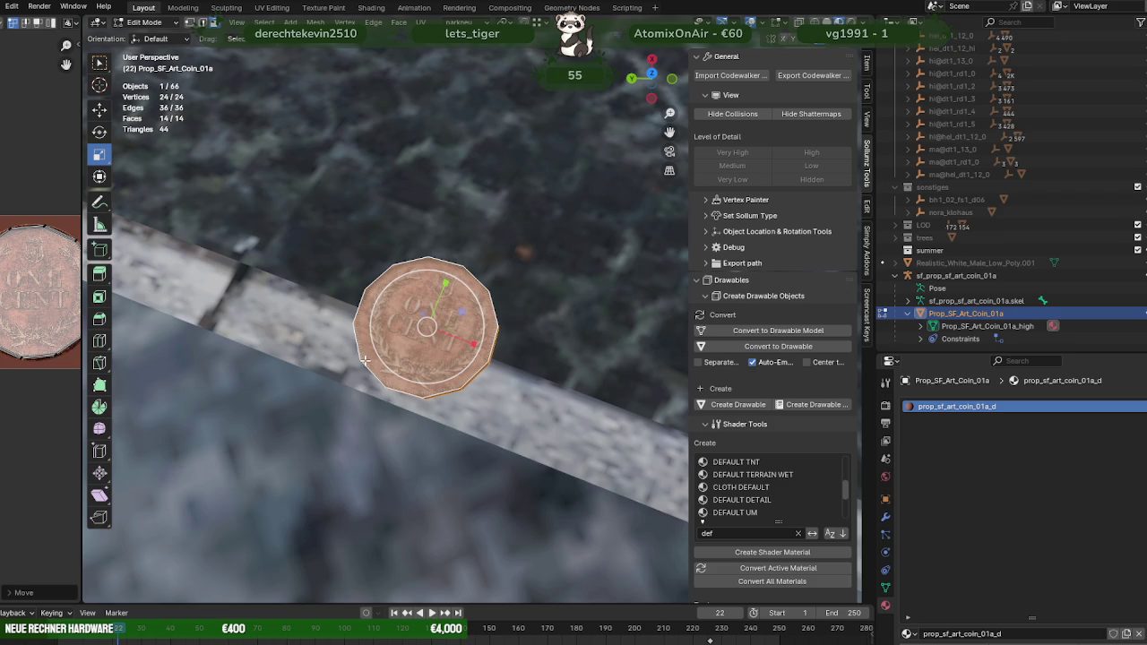
pyautogui.press('z')
pyautogui.hotkey('shift', 'space')
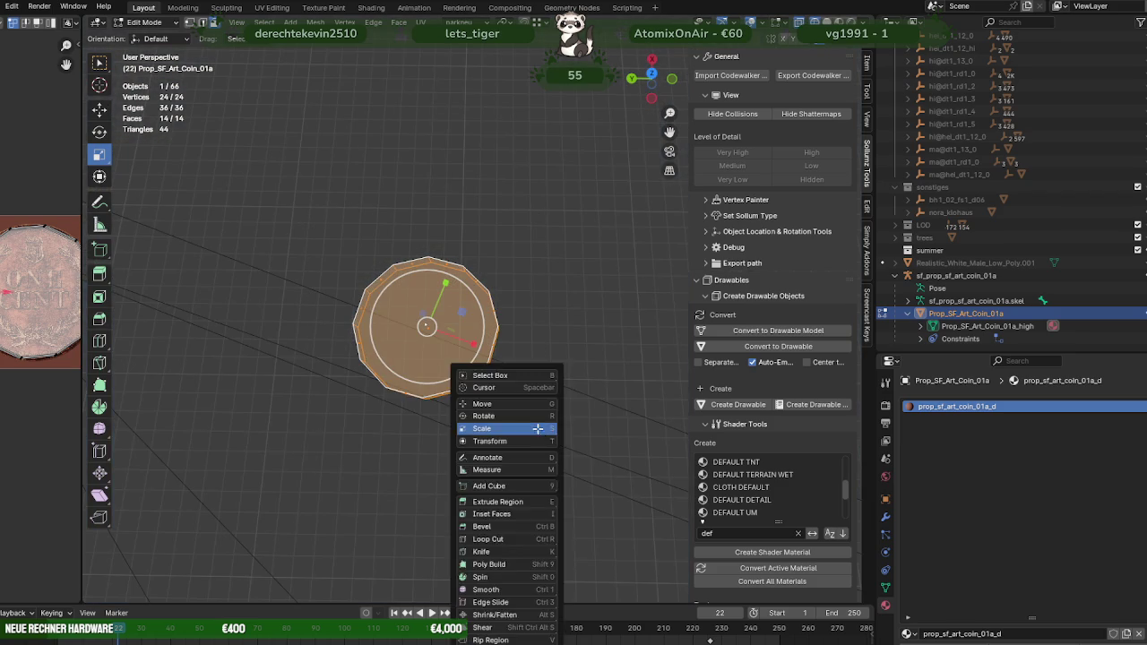
pyautogui.press('g')
pyautogui.press('z')
pyautogui.moveTo(538, 427)
pyautogui.mouseDown(button='middle')
pyautogui.moveTo(449, 316)
pyautogui.moveTo(461, 274)
pyautogui.moveTo(389, 389)
pyautogui.moveTo(434, 414)
pyautogui.moveTo(475, 294)
pyautogui.mouseUp(button='middle')
pyautogui.moveTo(475, 294); pyautogui.dragTo(171, 160)
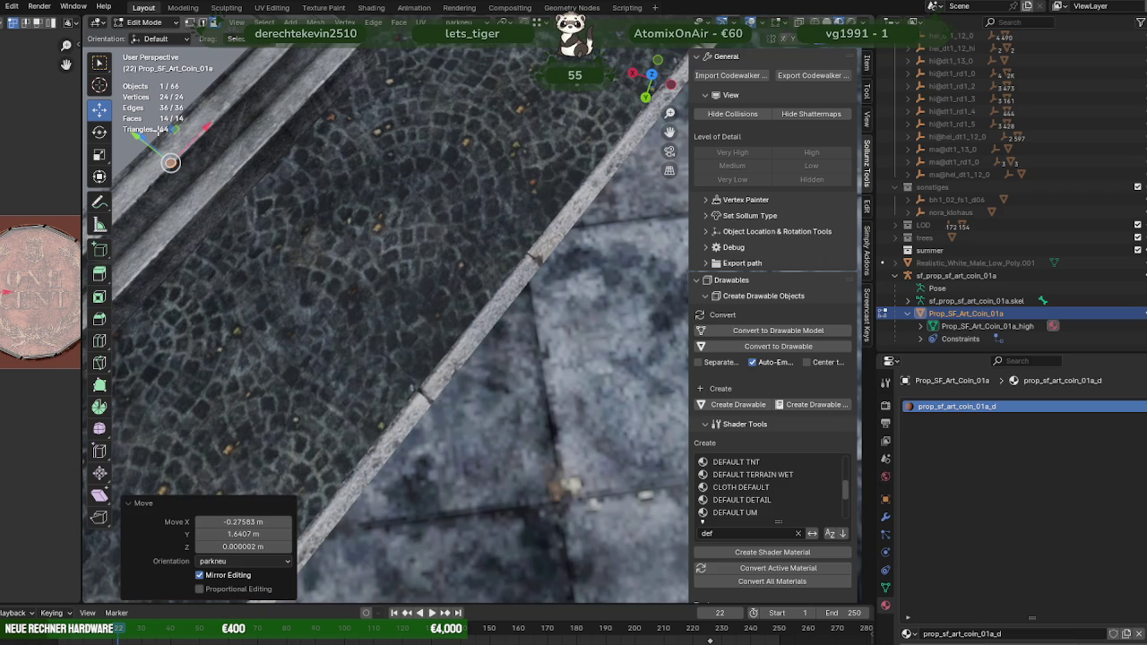
# Step: Refine the coin's position with G Y so it rests on the curb
pyautogui.press('KP_Decimal')
pyautogui.scroll(-6, 257, 279)
pyautogui.moveTo(256, 279); pyautogui.dragTo(469, 308, button='middle')
pyautogui.press('g')
pyautogui.press('y')
pyautogui.click(423, 320)
pyautogui.scroll(-2, 422, 320)
# Step: Join the coin into the nora_dt1_13_build2 model and return to Edit Mode
pyautogui.press('Tab')
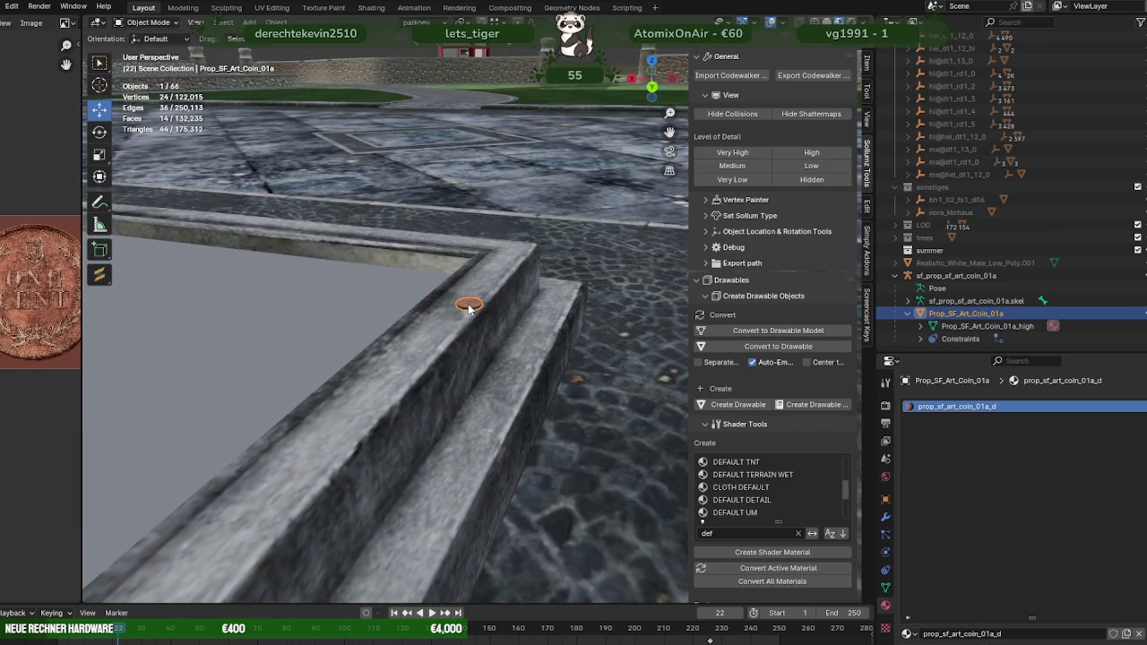
pyautogui.keyDown('shift'); pyautogui.click(411, 352); pyautogui.keyUp('shift')
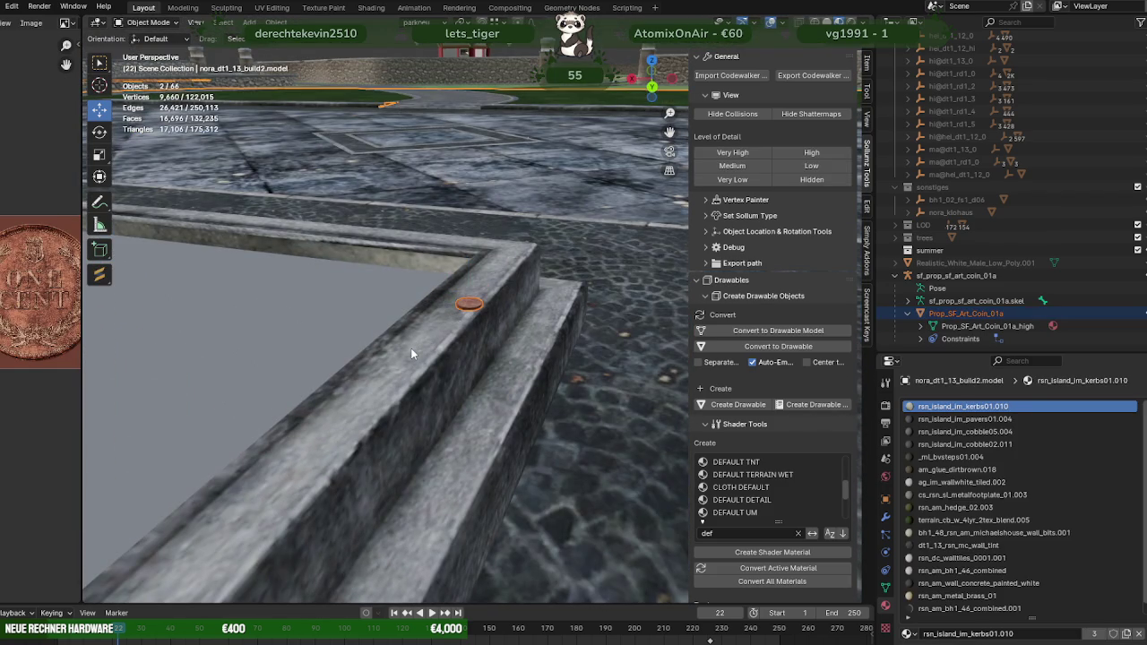
pyautogui.scroll(-1, 410, 352)
pyautogui.moveTo(425, 343); pyautogui.dragTo(342, 364, button='middle')
pyautogui.rightClick(342, 365)
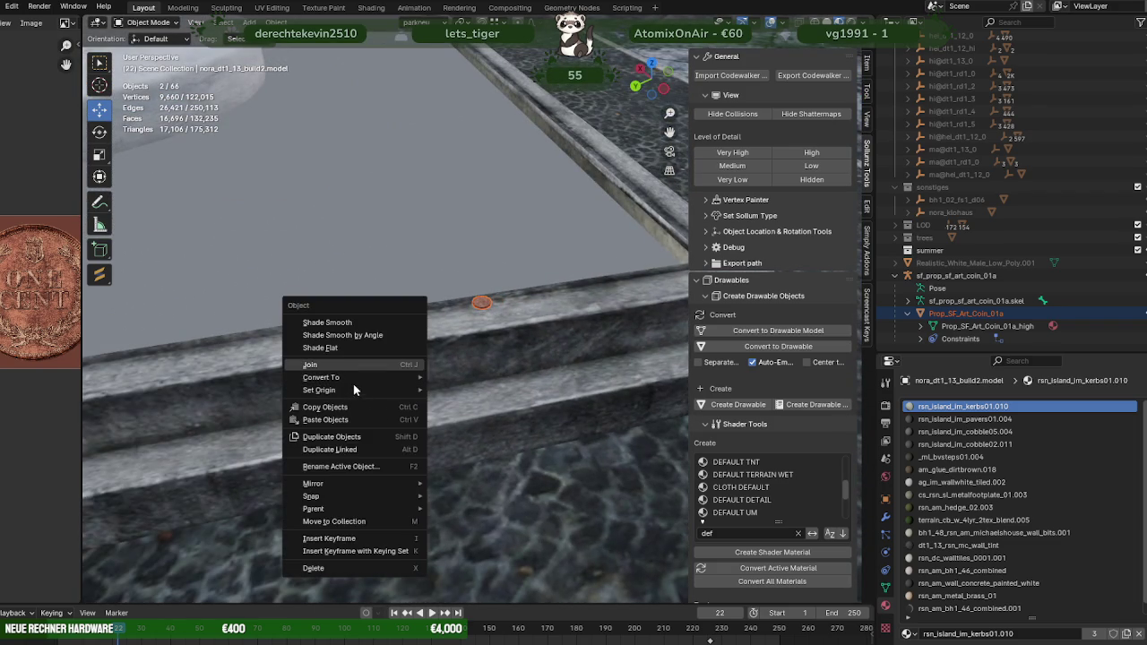
pyautogui.press('Tab')
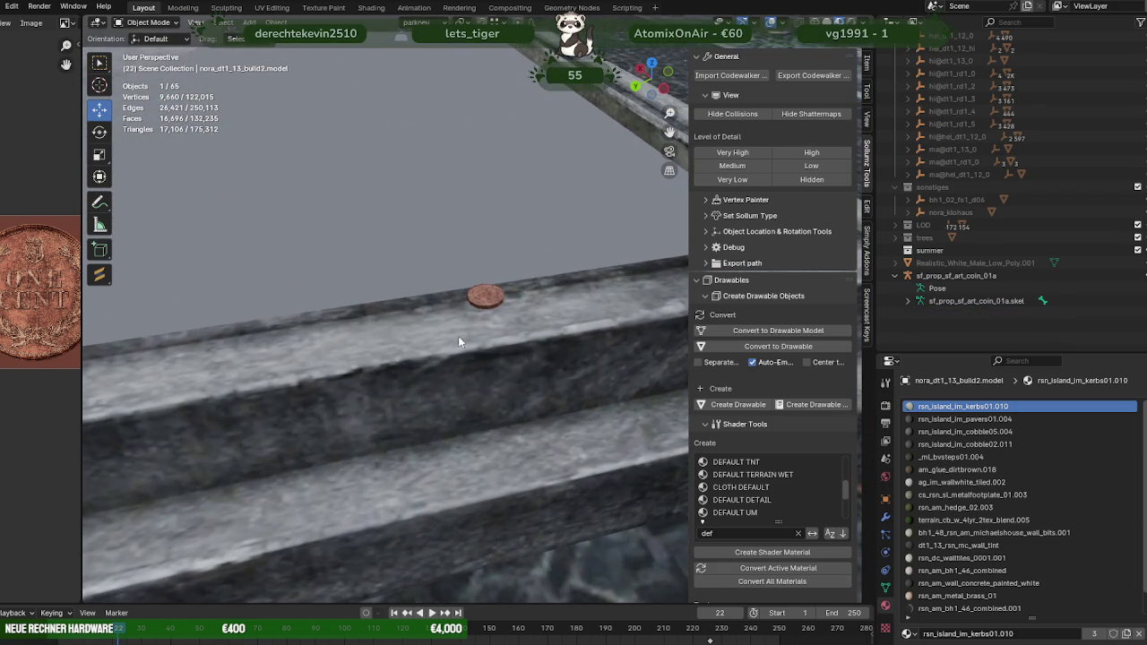
pyautogui.click(480, 298)
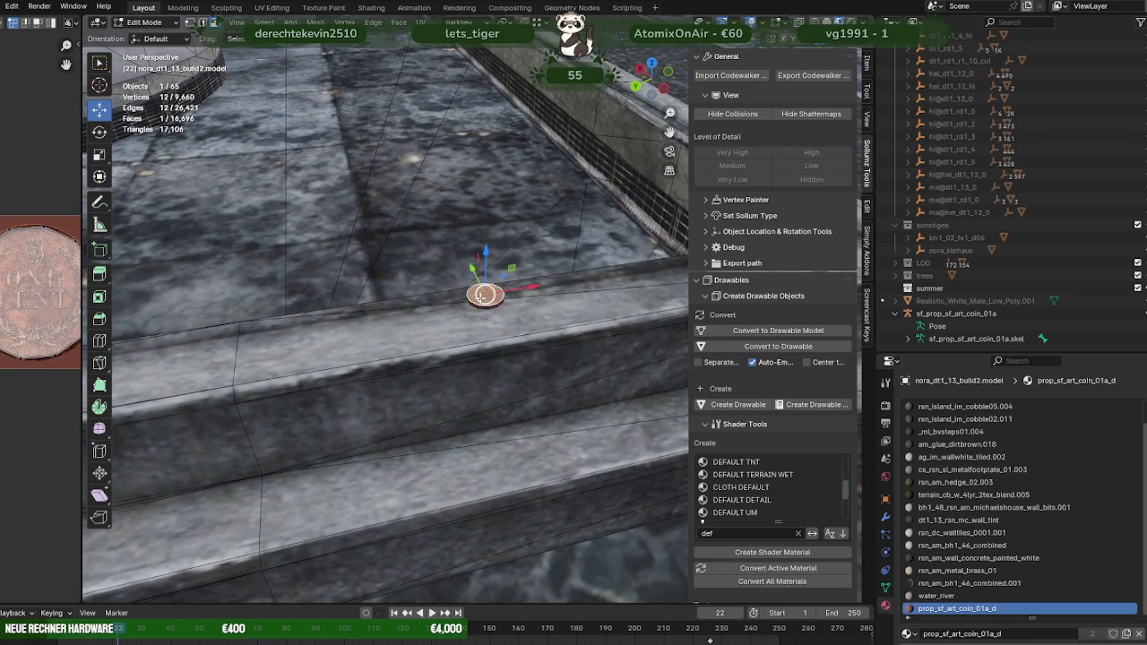
# Step: Select the coin's linked geometry and move it up-left along the curb
pyautogui.hotkey('ctrl', 'l')
pyautogui.moveTo(480, 298); pyautogui.dragTo(528, 331, button='middle')
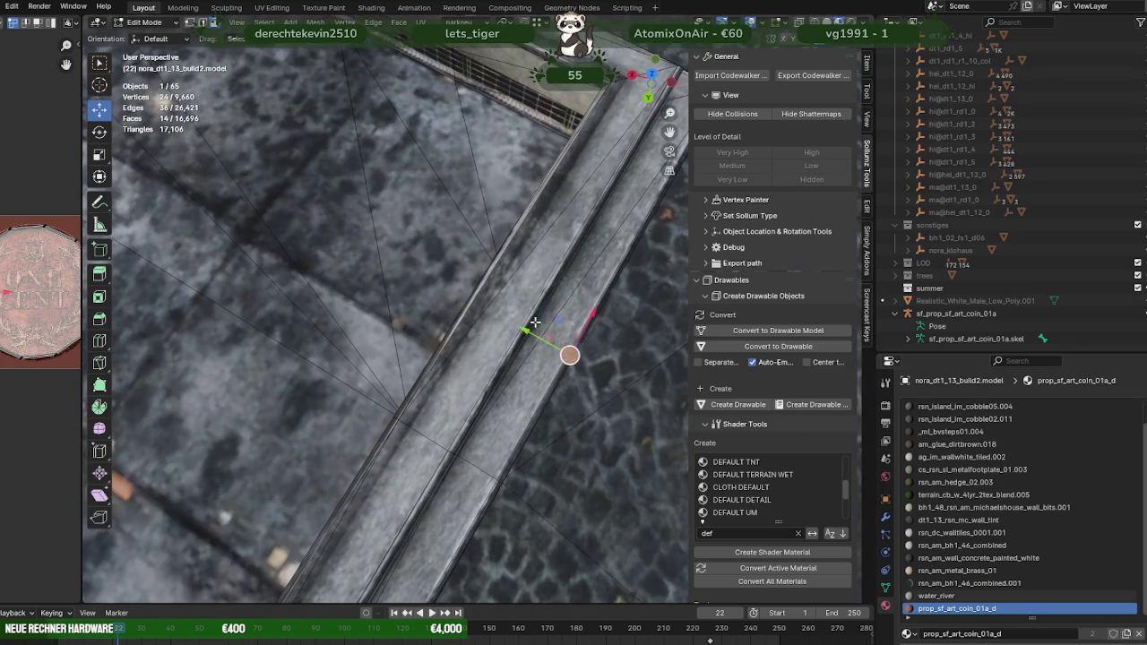
pyautogui.moveTo(549, 321)
pyautogui.mouseDown()
pyautogui.moveTo(332, 242)
pyautogui.moveTo(294, 184)
pyautogui.mouseUp()
pyautogui.press('KP_Decimal')
pyautogui.scroll(-3, 313, 254)
pyautogui.moveTo(313, 253)
pyautogui.mouseDown(button='middle')
pyautogui.moveTo(427, 308)
pyautogui.moveTo(466, 307)
pyautogui.moveTo(435, 310)
pyautogui.mouseUp(button='middle')
# Step: Scale the coin to 0.657 in height and 0.766 in width
pyautogui.hotkey('shift', 'space')
pyautogui.click(435, 316)
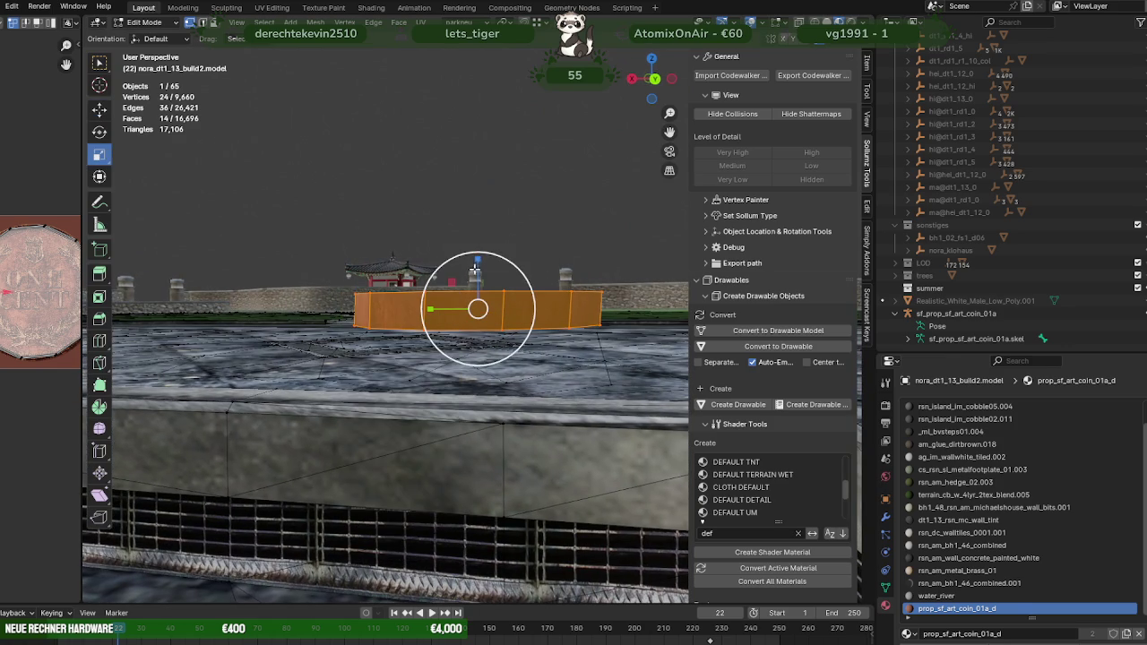
pyautogui.press('s')
pyautogui.press('z')
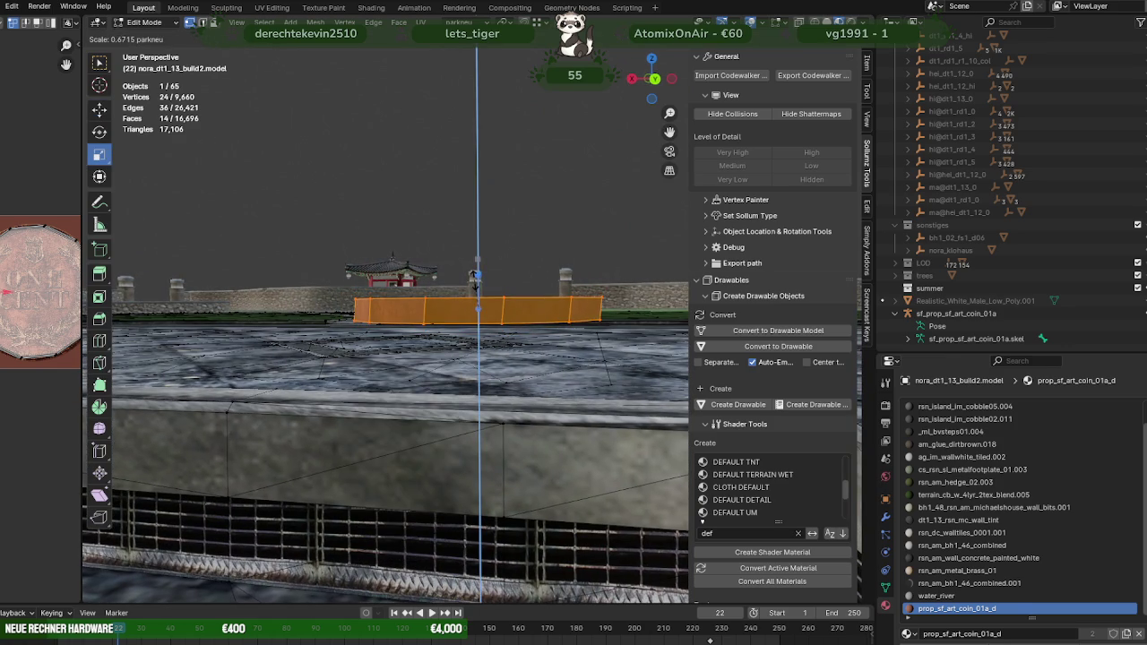
pyautogui.click(476, 278)
pyautogui.moveTo(461, 302); pyautogui.dragTo(439, 292, button='middle')
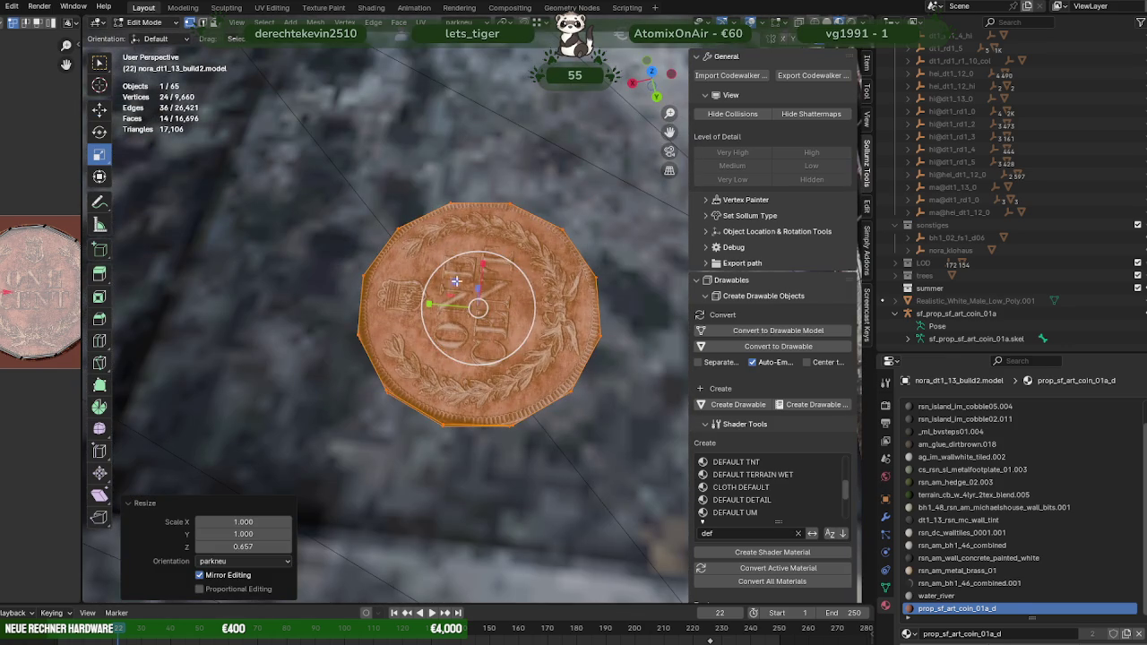
pyautogui.press('s')
pyautogui.hotkey('shift', 'z')
pyautogui.click(461, 278)
# Step: Flatten the coin further to a 0.636 height scale
pyautogui.moveTo(461, 278)
pyautogui.mouseDown(button='middle')
pyautogui.moveTo(399, 197)
pyautogui.moveTo(338, 203)
pyautogui.moveTo(354, 220)
pyautogui.mouseUp(button='middle')
pyautogui.moveTo(479, 260); pyautogui.dragTo(478, 266)
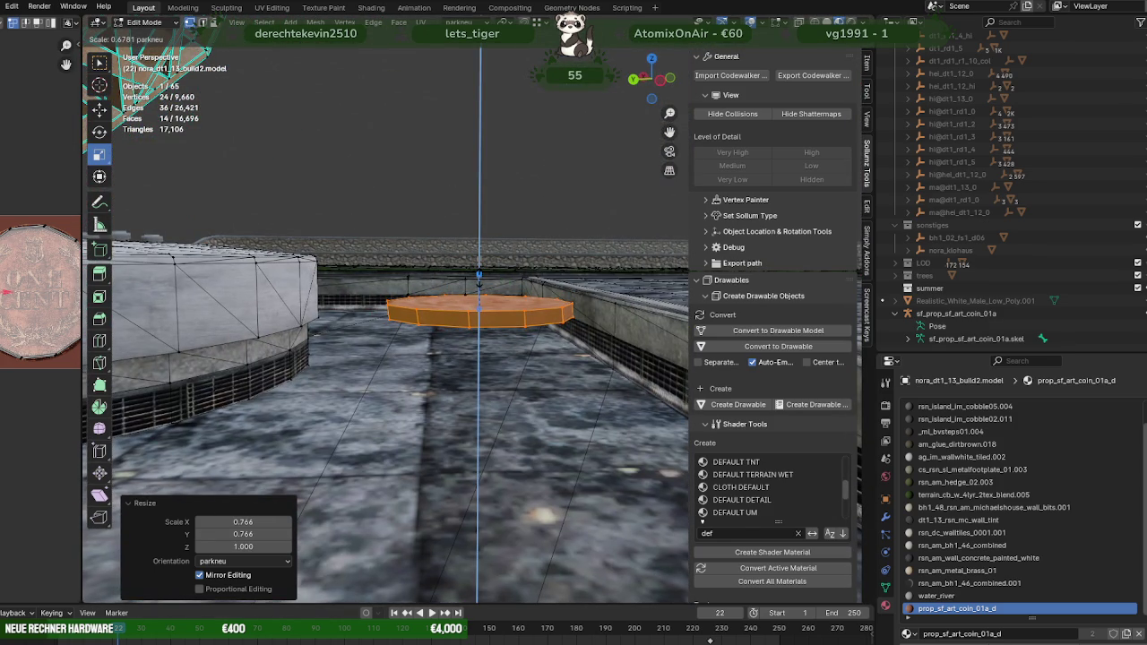
pyautogui.click(479, 278)
pyautogui.moveTo(479, 278)
pyautogui.mouseDown(button='middle')
pyautogui.moveTo(470, 352)
pyautogui.moveTo(486, 315)
pyautogui.moveTo(470, 318)
pyautogui.mouseUp(button='middle')
pyautogui.scroll(-4, 470, 353)
# Step: Lower the coin along Z beside the fence
pyautogui.rightClick(471, 318)
pyautogui.press('Escape')
pyautogui.hotkey('shift', 'space')
pyautogui.press('g')
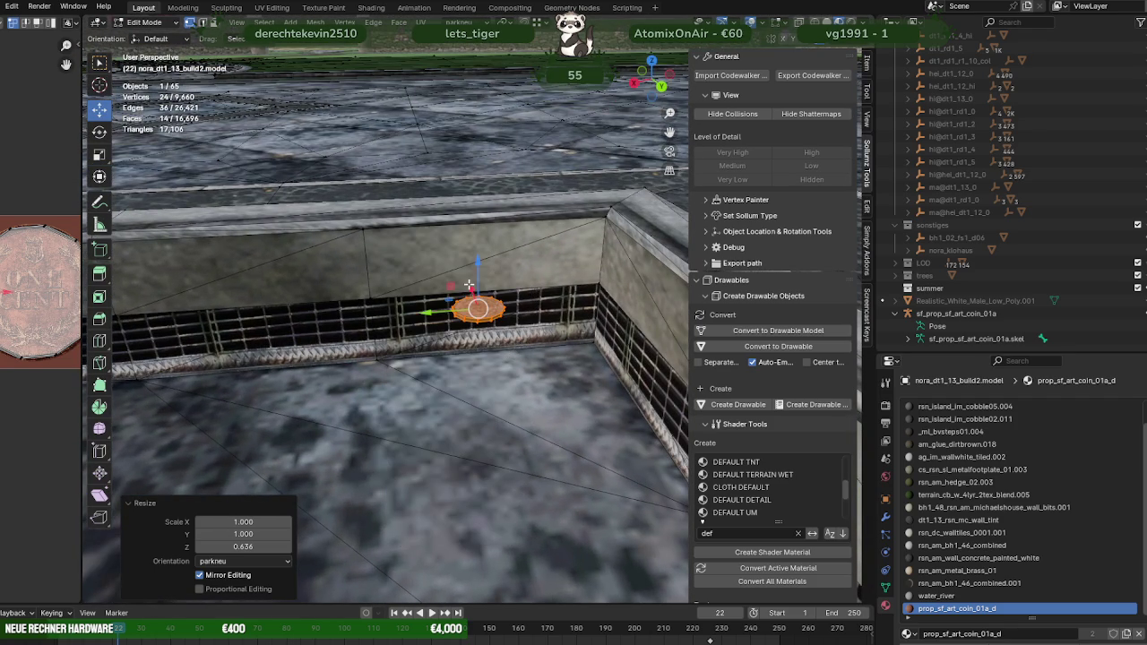
pyautogui.moveTo(477, 268)
pyautogui.mouseDown()
pyautogui.moveTo(471, 375)
pyautogui.moveTo(486, 500)
pyautogui.mouseUp()
# Step: Confirm the lowered coin and drop it further toward the floor at the wall corner
pyautogui.click(478, 548)
pyautogui.press('KP_Decimal')
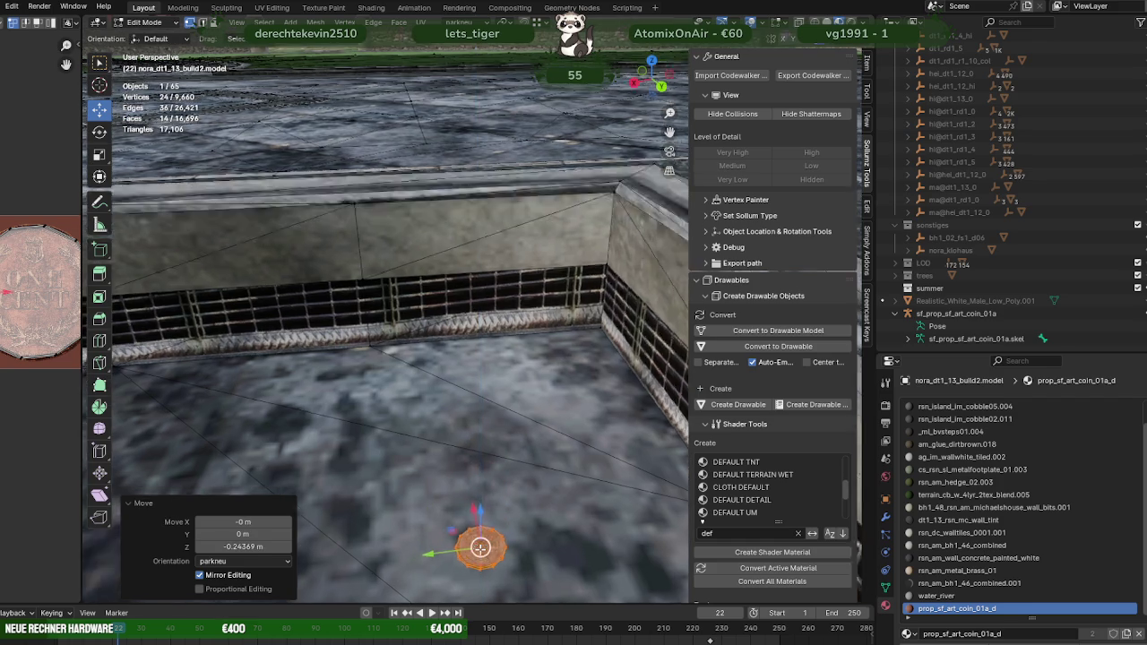
pyautogui.scroll(-5, 480, 548)
pyautogui.moveTo(480, 549); pyautogui.dragTo(472, 417, button='middle')
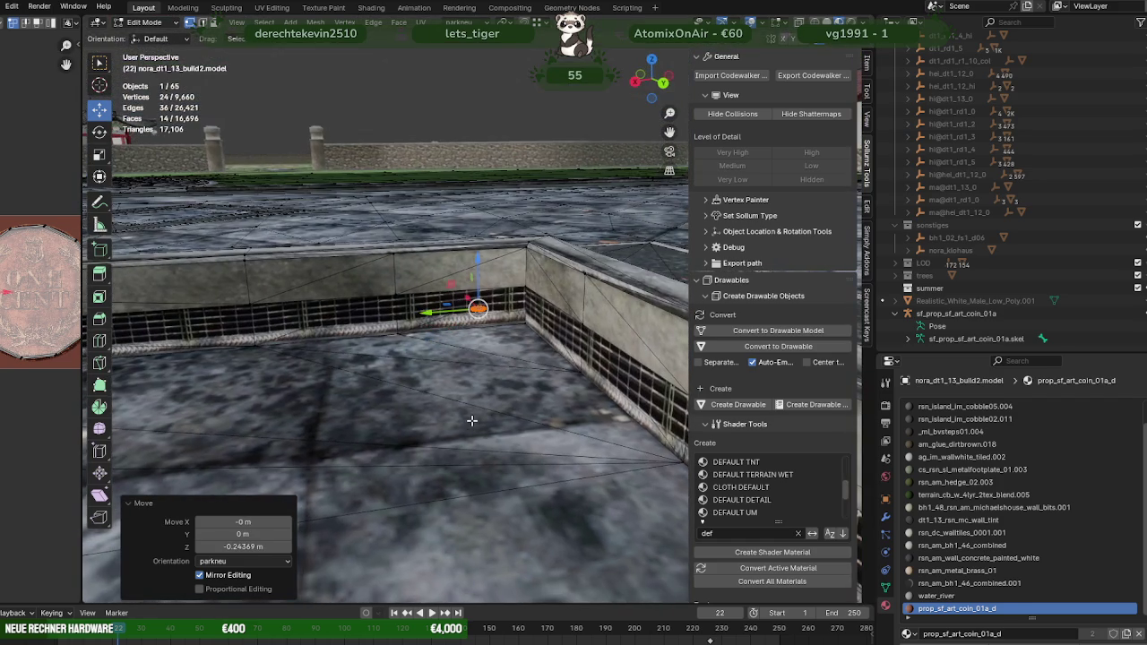
pyautogui.click(468, 298)
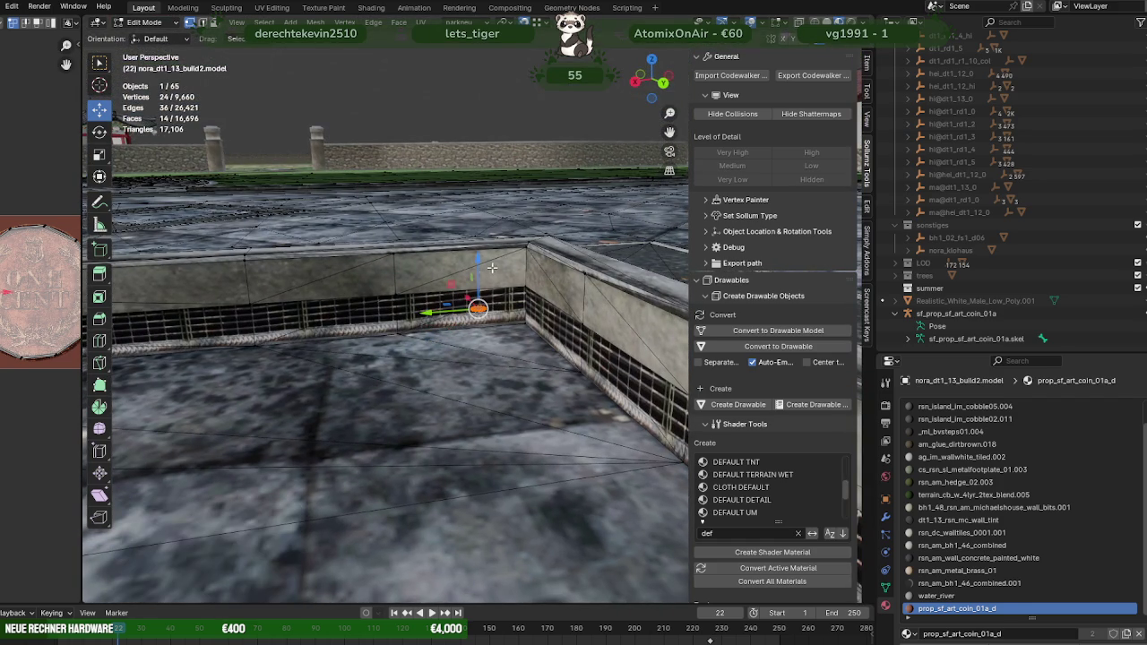
pyautogui.moveTo(479, 266); pyautogui.dragTo(400, 339)
pyautogui.click(400, 339)
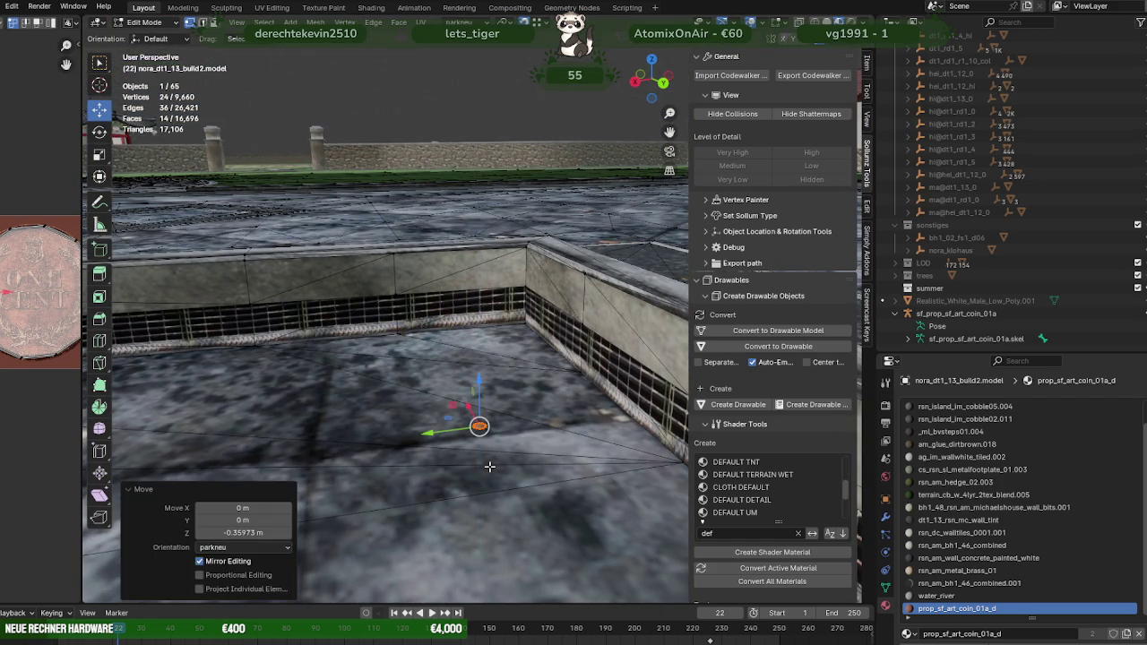
# Step: Adjust the coin's height with G Z so it sits flat on the paving
pyautogui.press('KP_Decimal')
pyautogui.scroll(-2, 444, 396)
pyautogui.rightClick(444, 396)
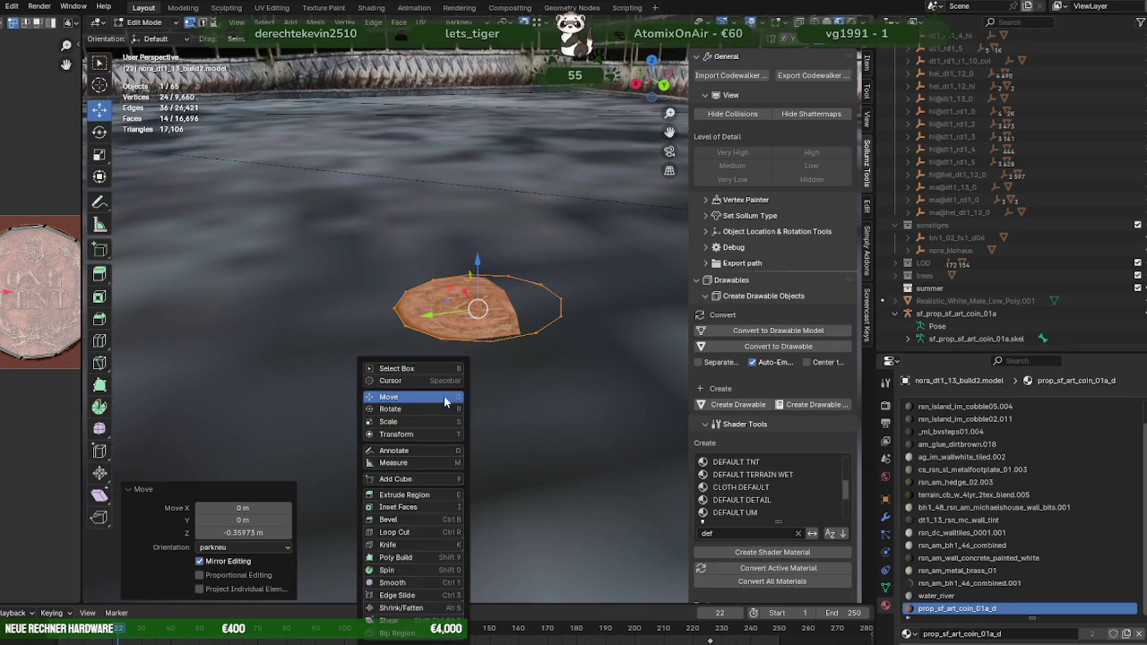
pyautogui.moveTo(480, 270); pyautogui.dragTo(468, 262)
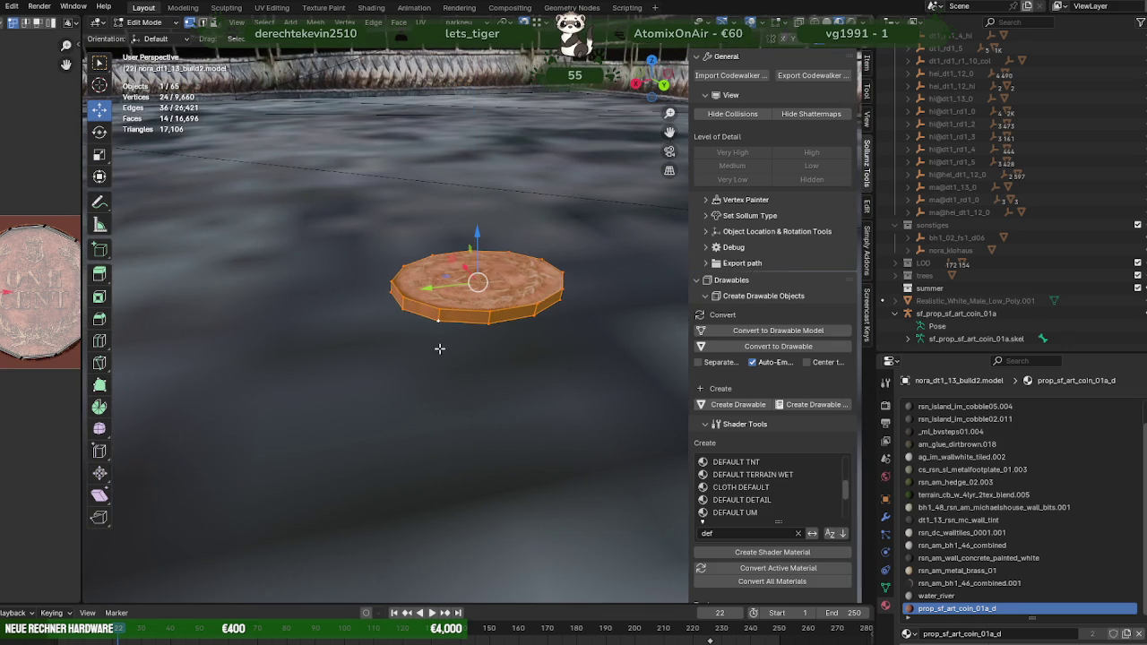
pyautogui.scroll(-3, 424, 358)
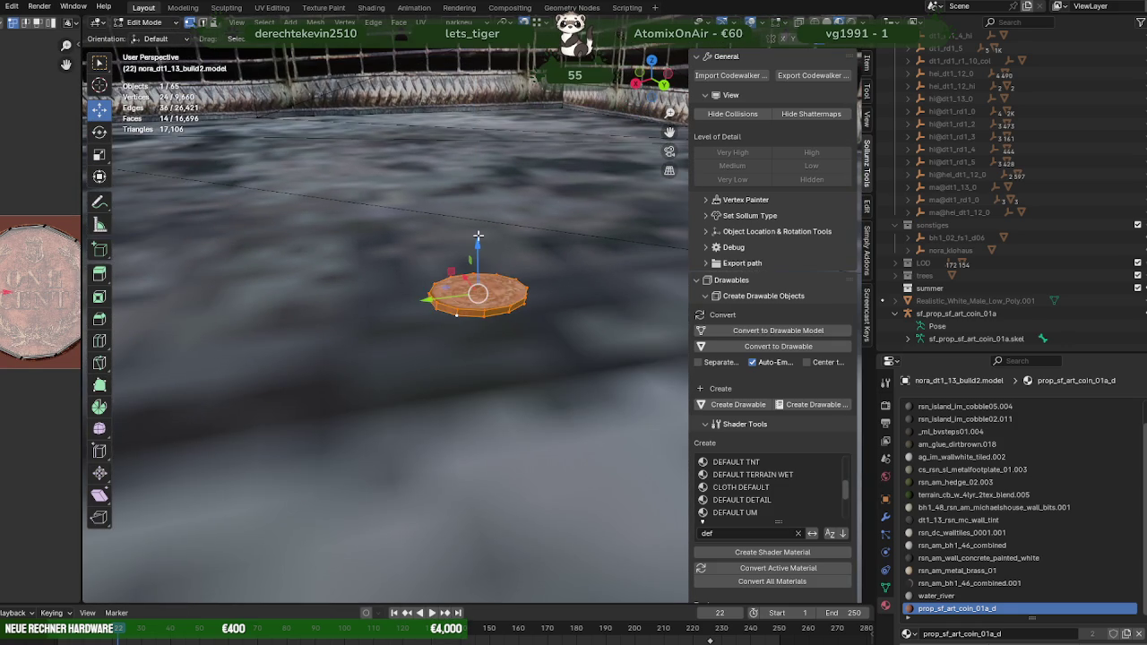
pyautogui.press('g')
pyautogui.press('z')
pyautogui.click(377, 215)
pyautogui.moveTo(377, 215)
pyautogui.mouseDown(button='middle')
pyautogui.moveTo(388, 166)
pyautogui.moveTo(179, 225)
pyautogui.moveTo(423, 314)
pyautogui.mouseUp(button='middle')
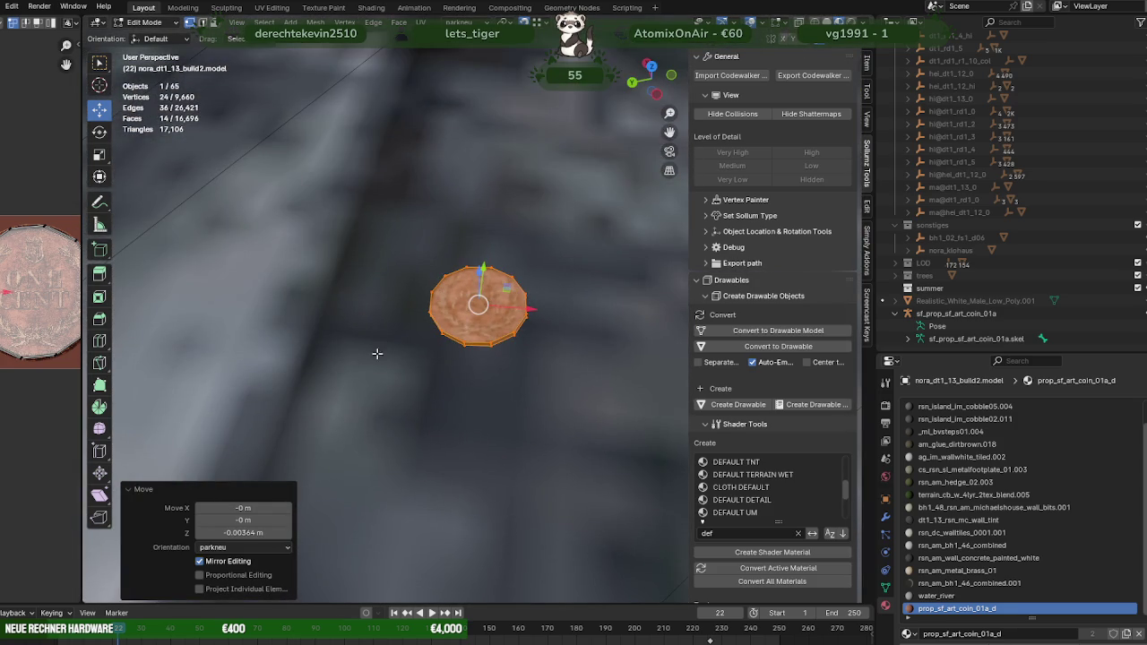
pyautogui.moveTo(492, 322); pyautogui.dragTo(465, 318, button='middle')
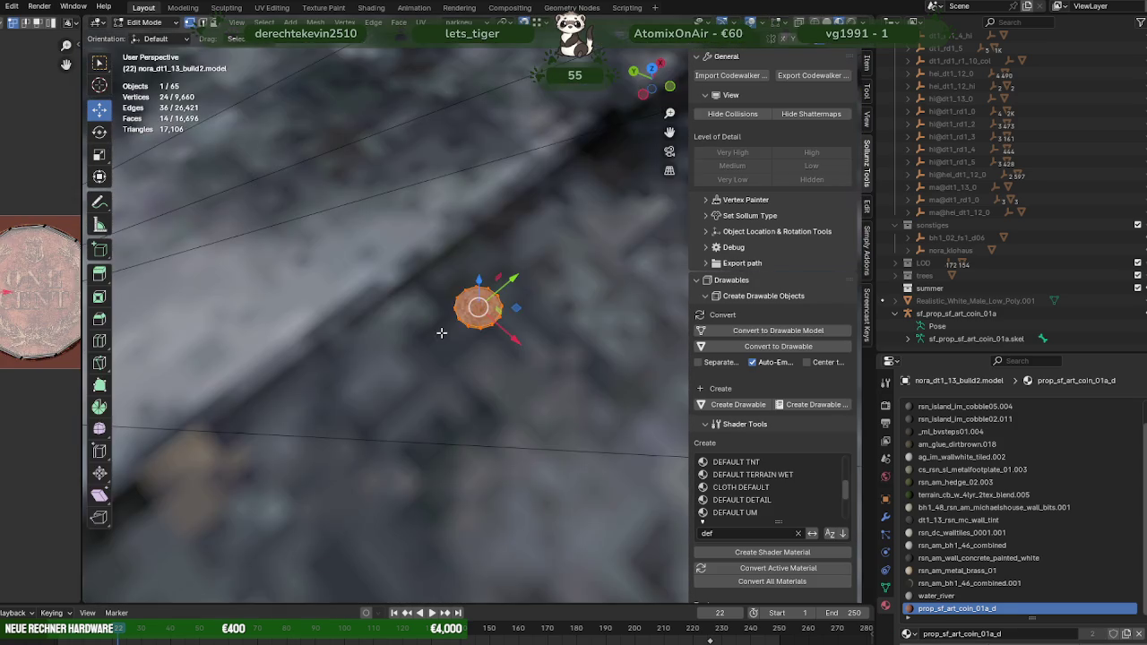
pyautogui.scroll(-2, 441, 333)
# Step: Duplicate the coin and place the copy flat on the paving nearby
pyautogui.moveTo(441, 332); pyautogui.dragTo(463, 361, button='middle')
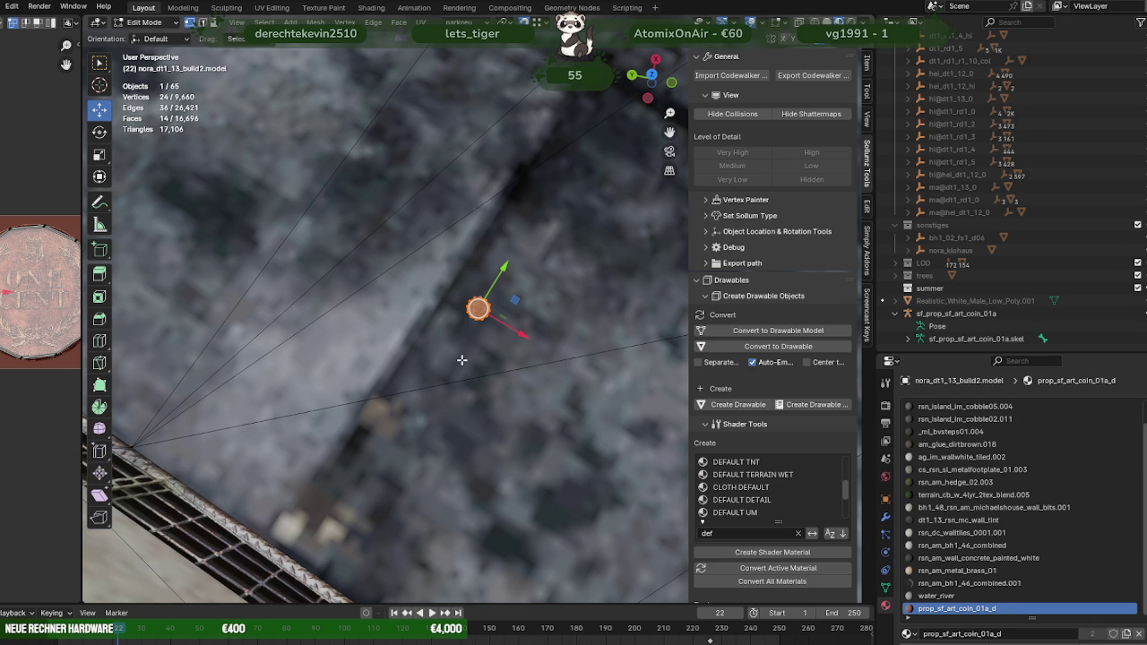
pyautogui.scroll(1, 465, 329)
pyautogui.scroll(1, 465, 329)
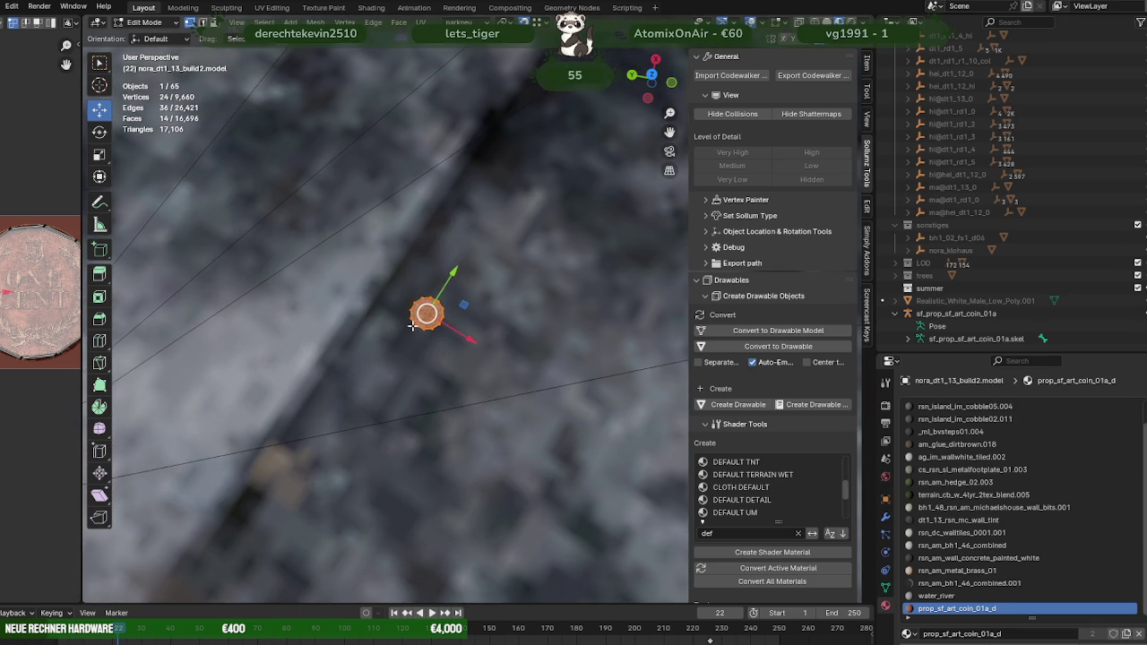
pyautogui.hotkey('shift', 'd')
pyautogui.rightClick(459, 347)
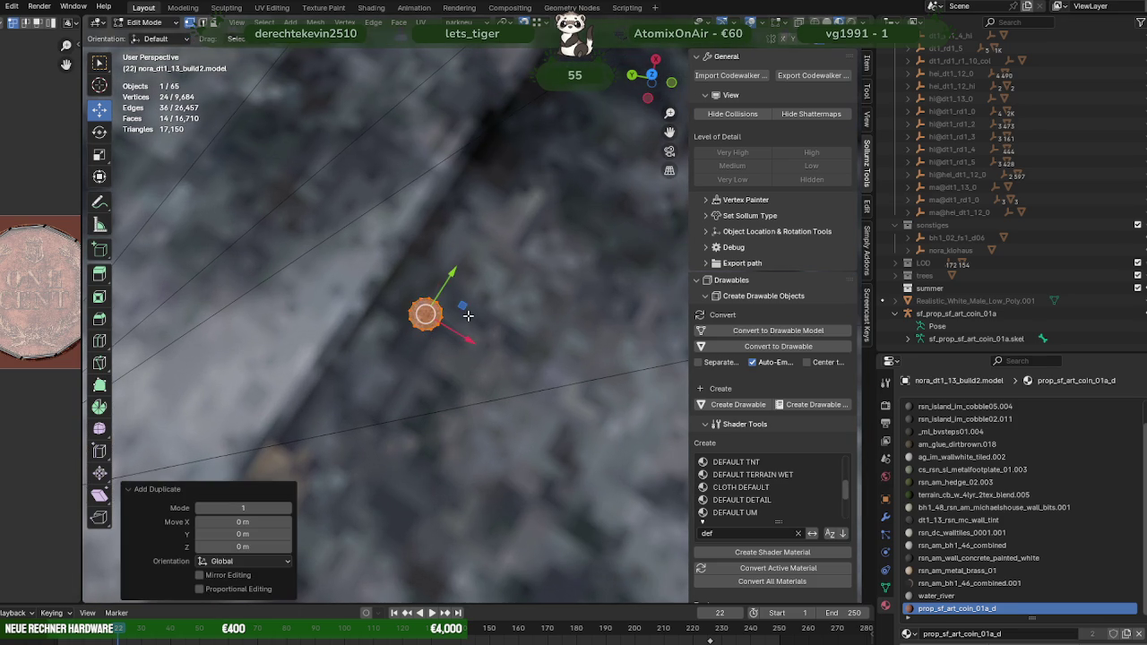
pyautogui.press('g')
pyautogui.hotkey('shift', 'z')
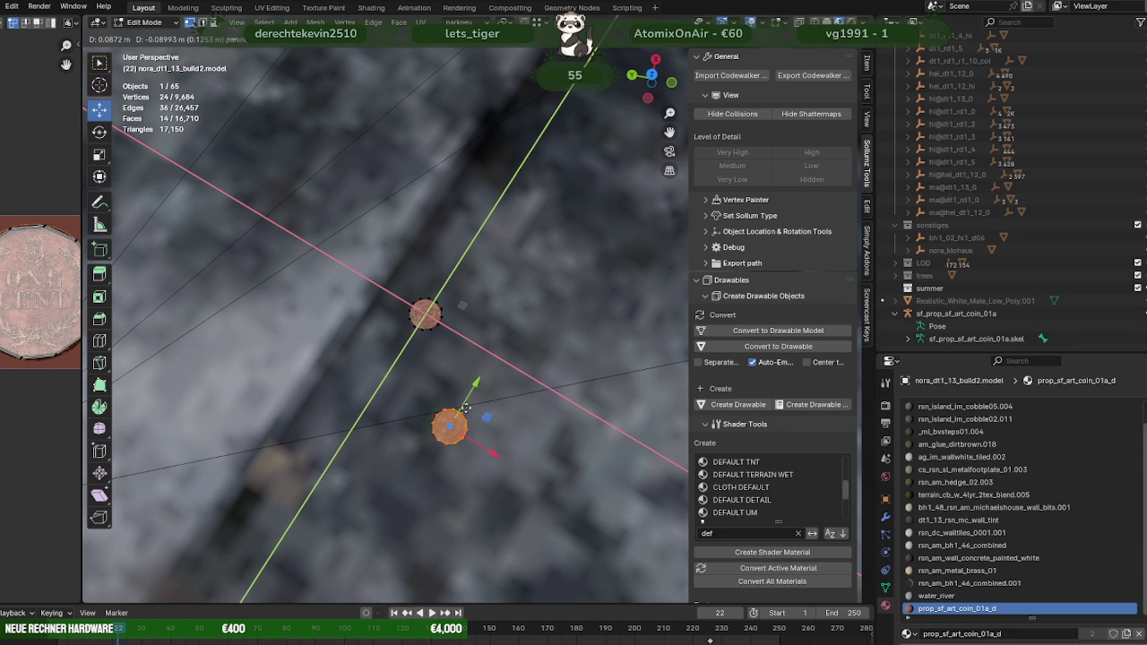
pyautogui.click(466, 406)
# Step: Add two more coin copies, spreading them up-right across the floor
pyautogui.hotkey('shift', 'd')
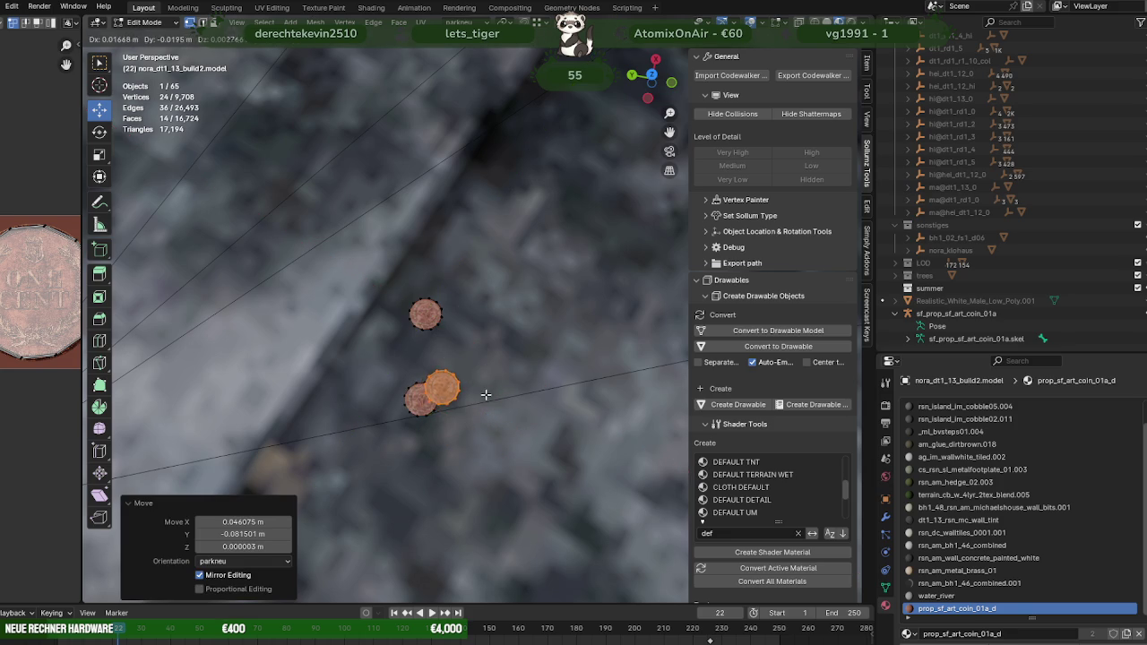
pyautogui.rightClick(440, 394)
pyautogui.moveTo(458, 390); pyautogui.dragTo(602, 316)
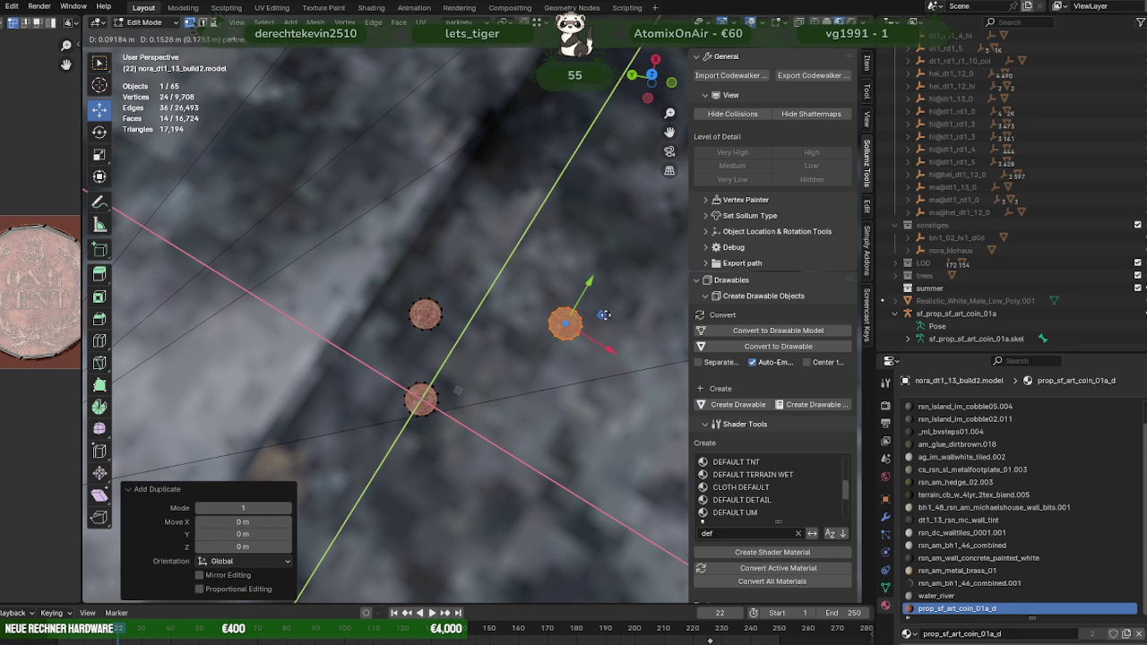
pyautogui.scroll(-4, 529, 329)
pyautogui.scroll(-1, 528, 330)
pyautogui.keyDown('shift'); pyautogui.moveTo(515, 336); pyautogui.dragTo(476, 328, button='middle'); pyautogui.keyUp('shift')
pyautogui.hotkey('shift', 'd')
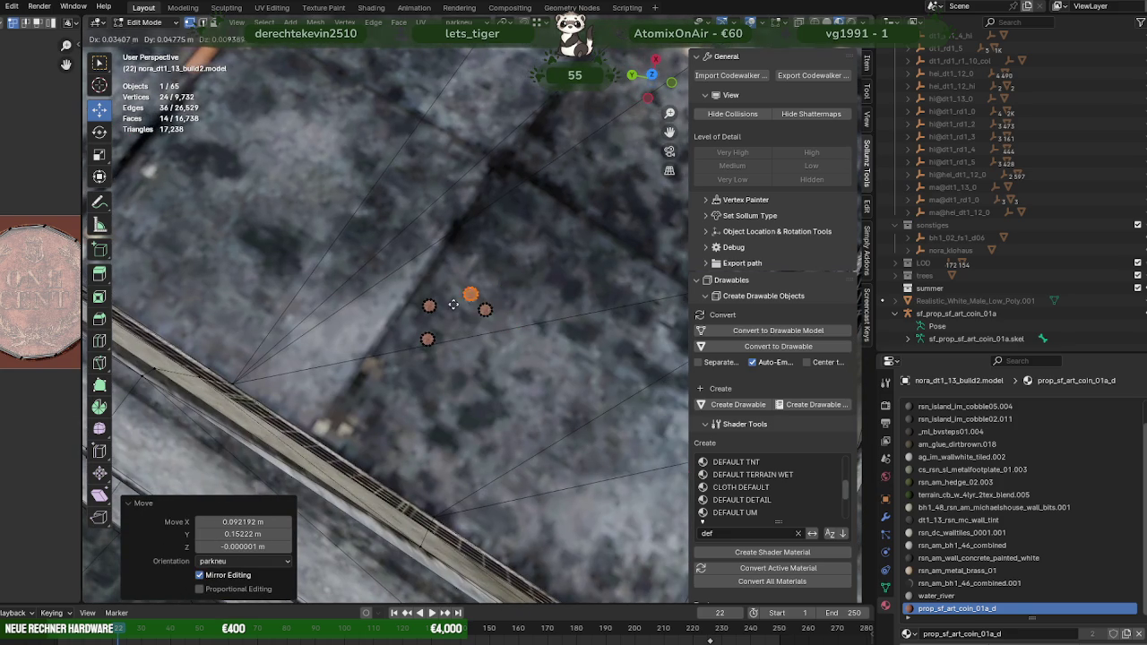
pyautogui.rightClick(492, 302)
pyautogui.moveTo(525, 305); pyautogui.dragTo(479, 293)
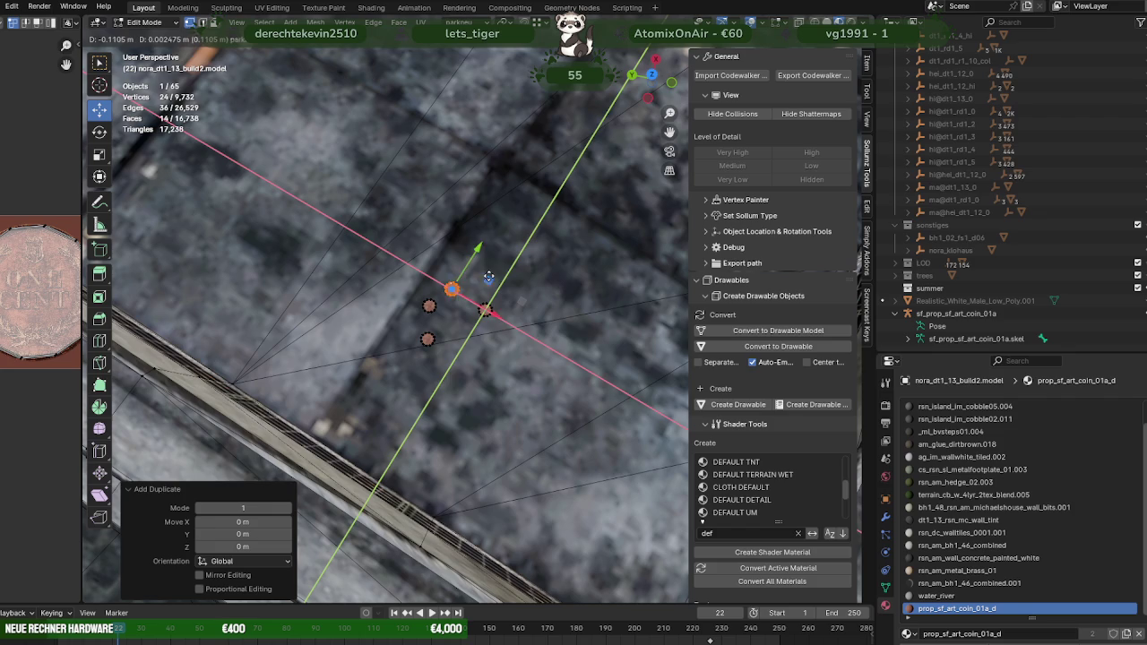
pyautogui.click(490, 272)
# Step: Add two further coin copies, scattering them up-right on the floor
pyautogui.hotkey('shift', 'd')
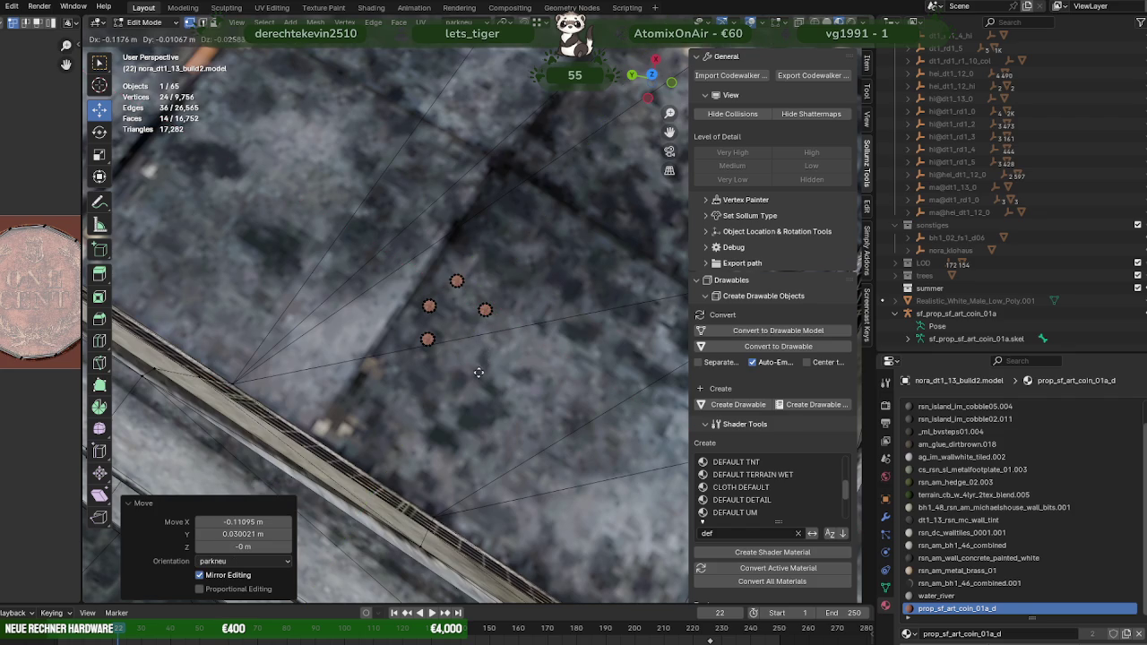
pyautogui.rightClick(479, 372)
pyautogui.moveTo(494, 272); pyautogui.dragTo(611, 225)
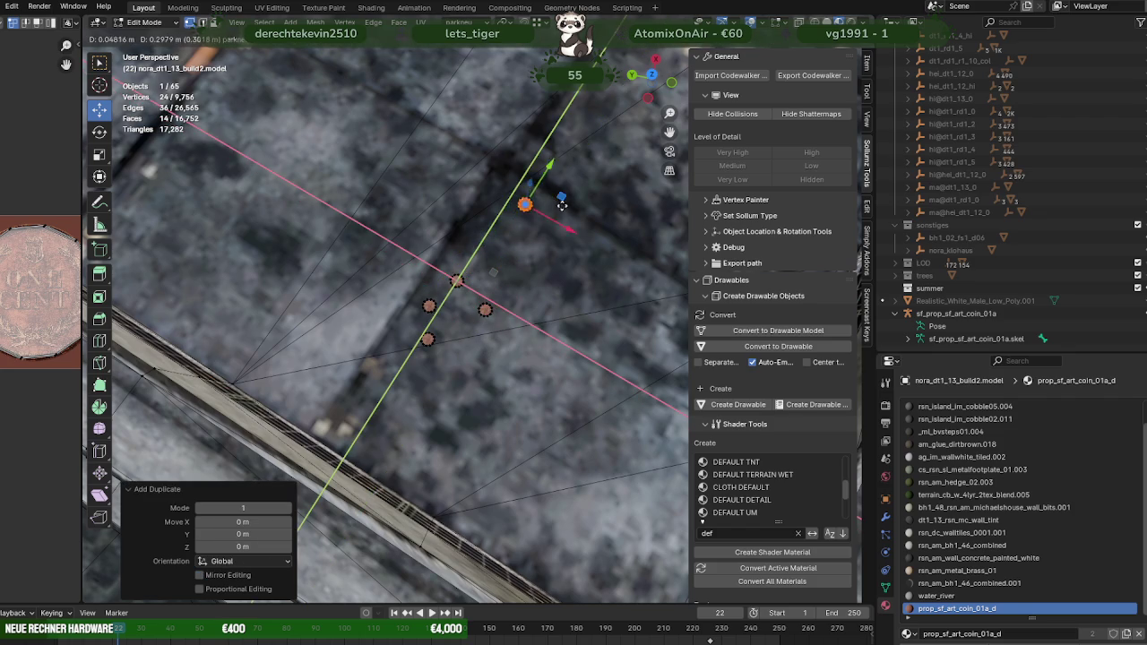
pyautogui.keyDown('shift'); pyautogui.moveTo(558, 265); pyautogui.dragTo(471, 318, button='middle'); pyautogui.keyUp('shift')
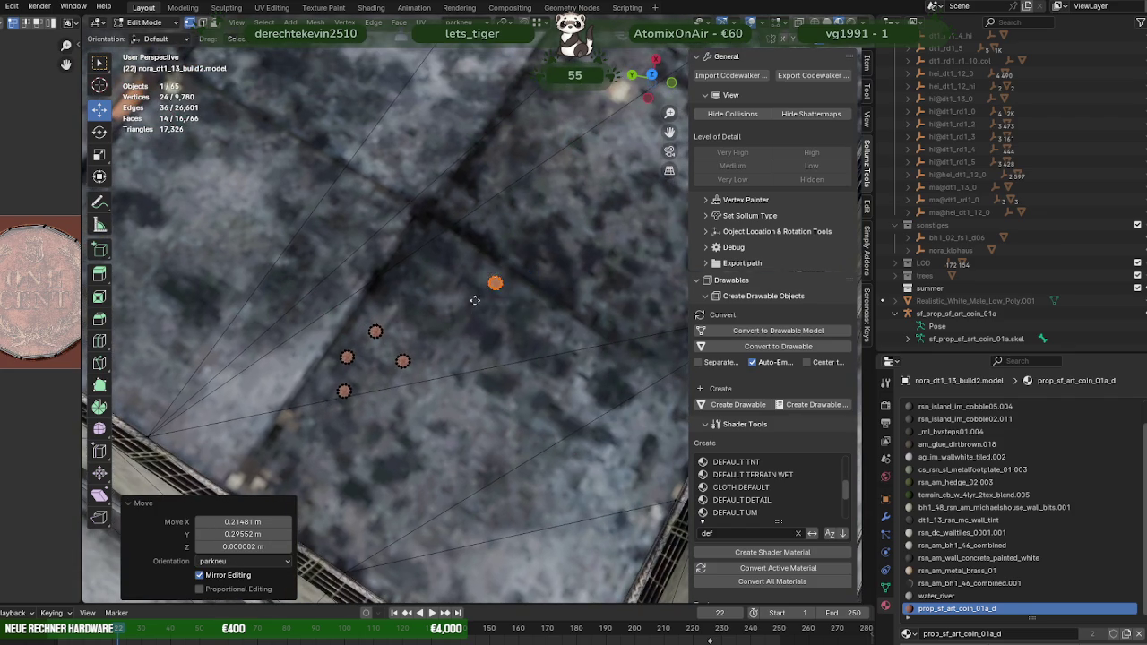
pyautogui.hotkey('shift', 'd')
pyautogui.hotkey('shift', 'z')
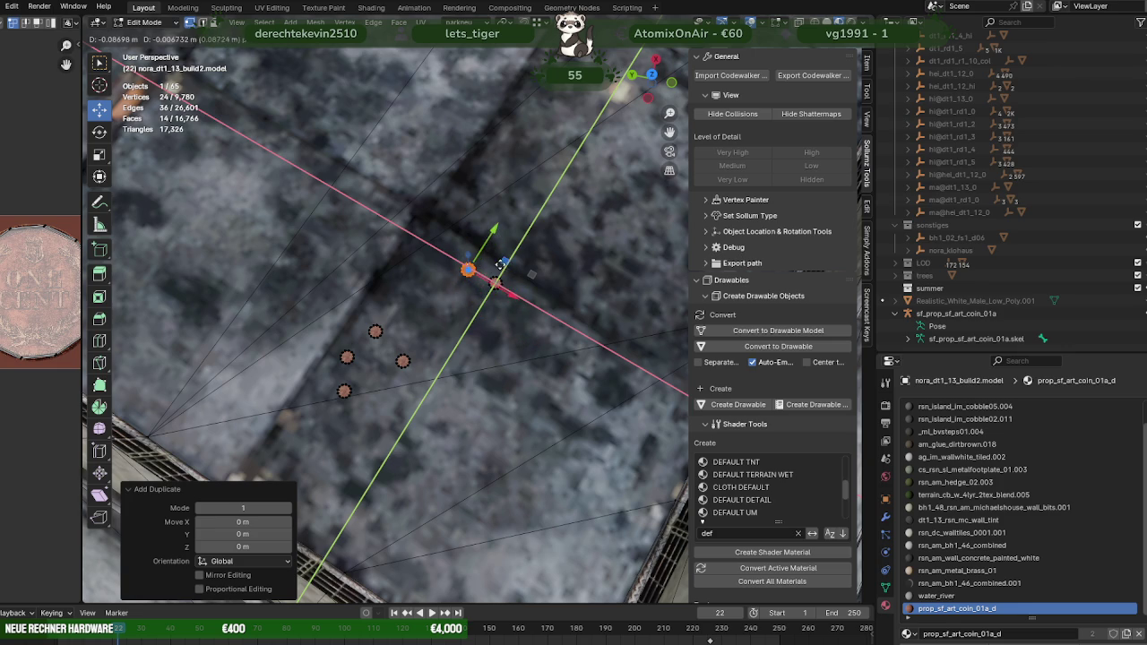
pyautogui.click(499, 269)
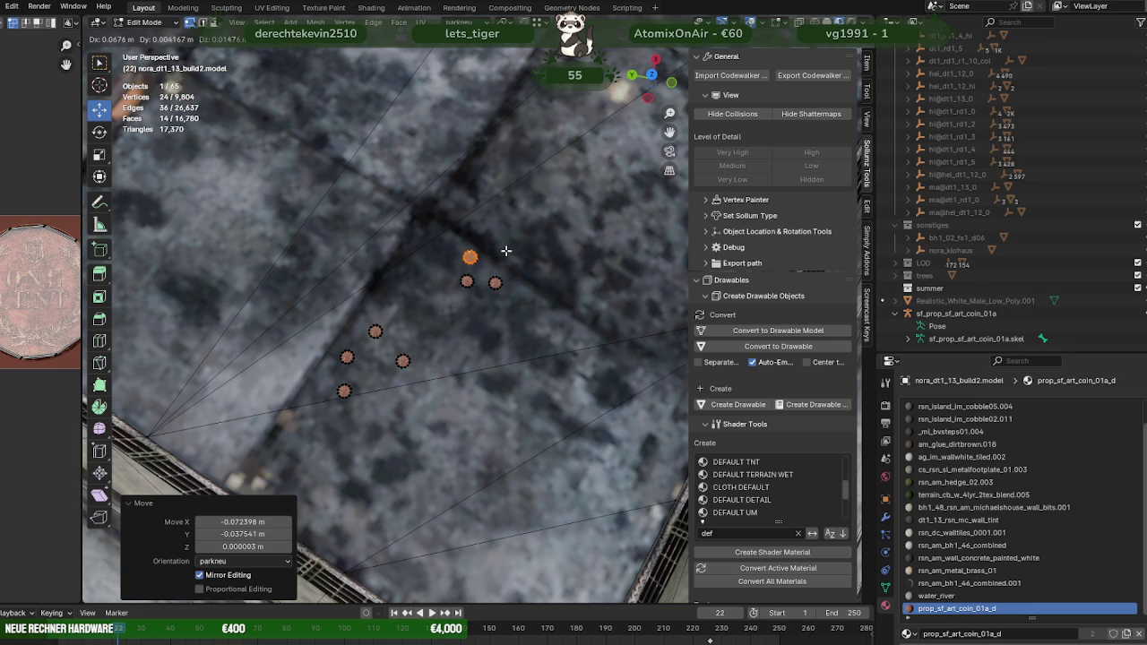
# Step: Duplicate another coin and reposition it, undoing and retrying the placement
pyautogui.hotkey('shift', 'd')
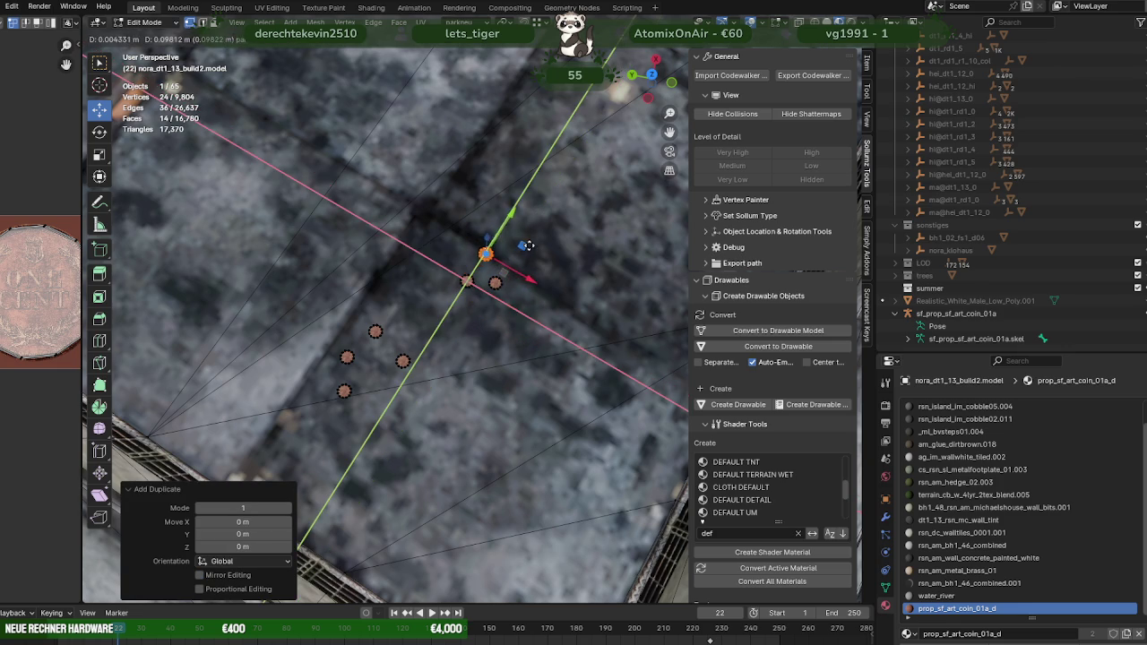
pyautogui.rightClick(526, 249)
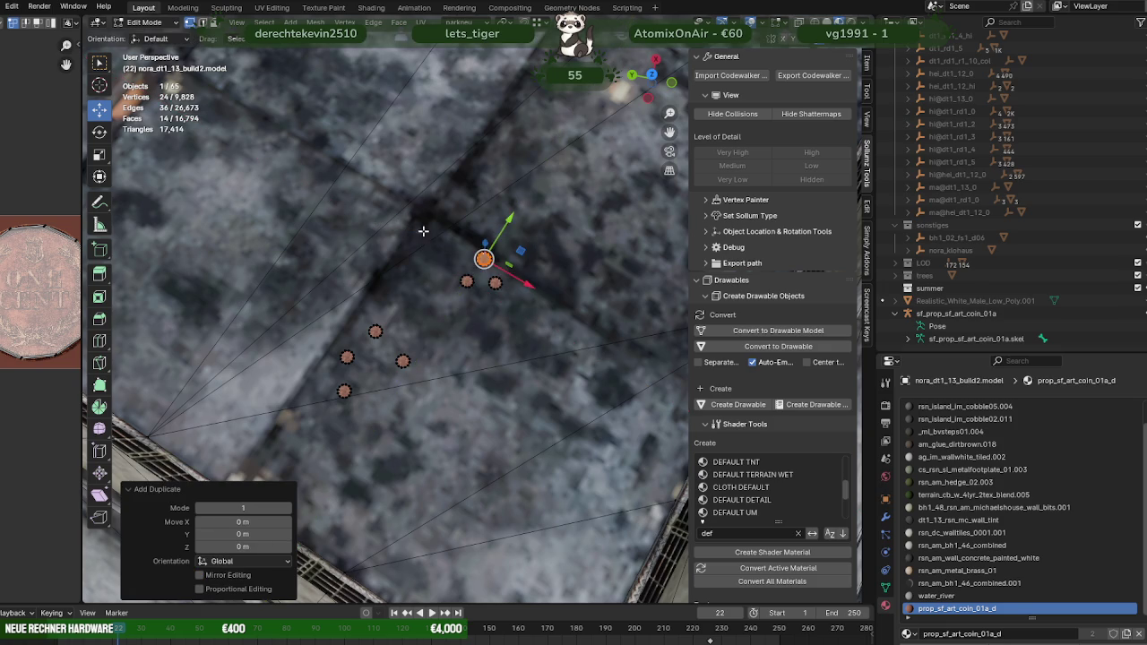
pyautogui.press('g')
pyautogui.click(380, 195)
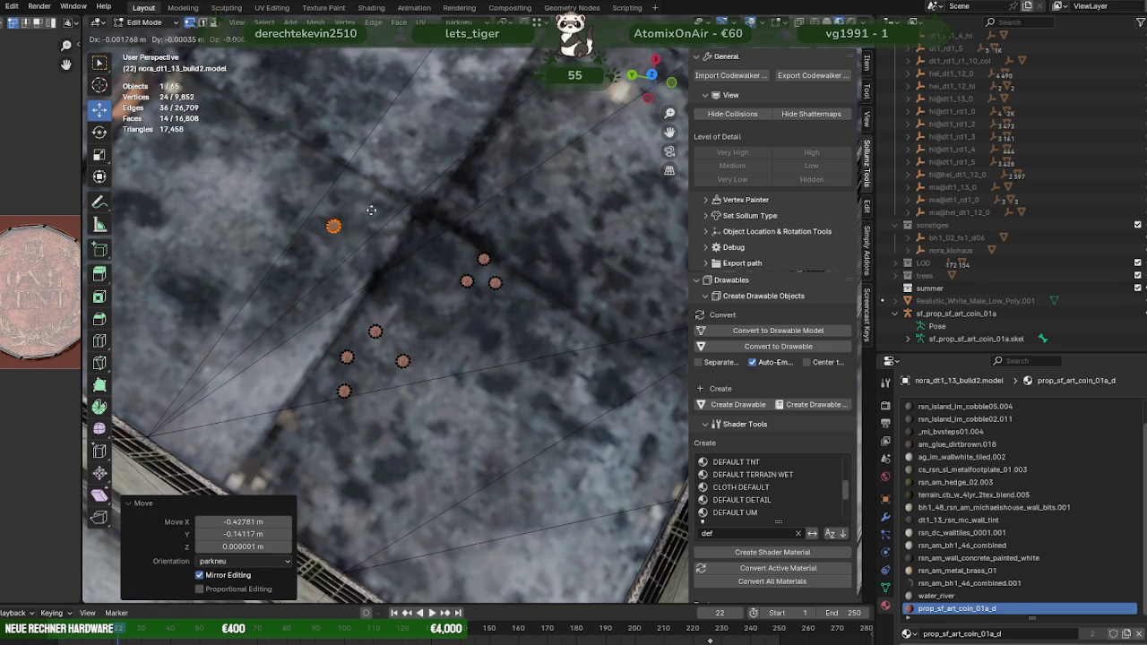
pyautogui.hotkey('ctrl', 'z')
pyautogui.moveTo(386, 216); pyautogui.dragTo(402, 216)
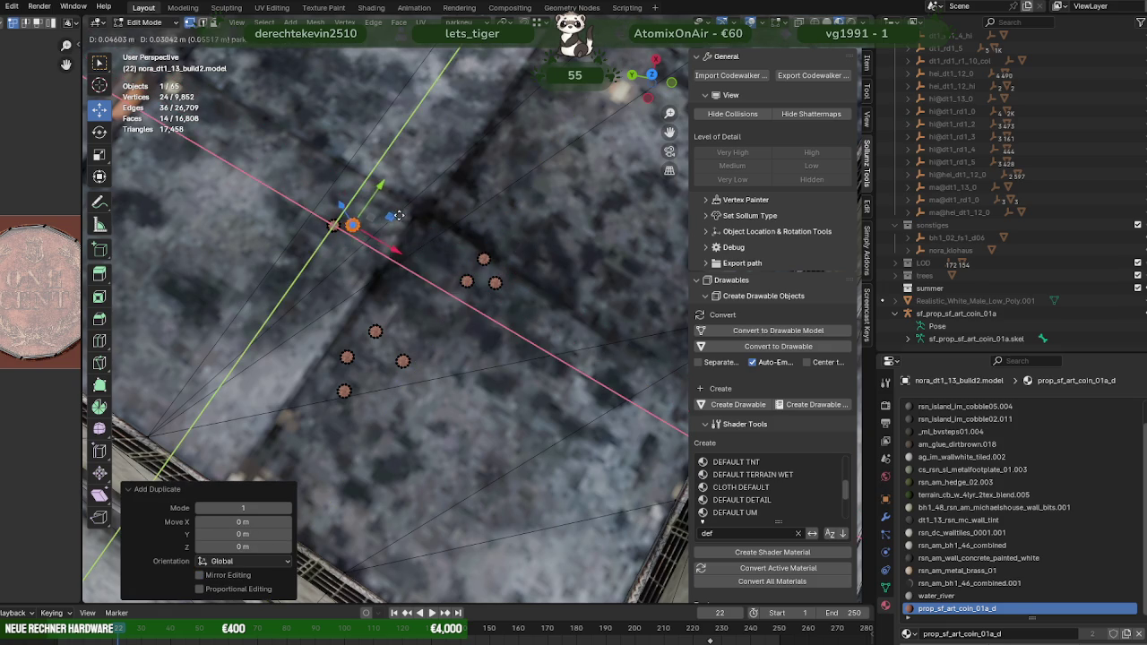
pyautogui.press('g')
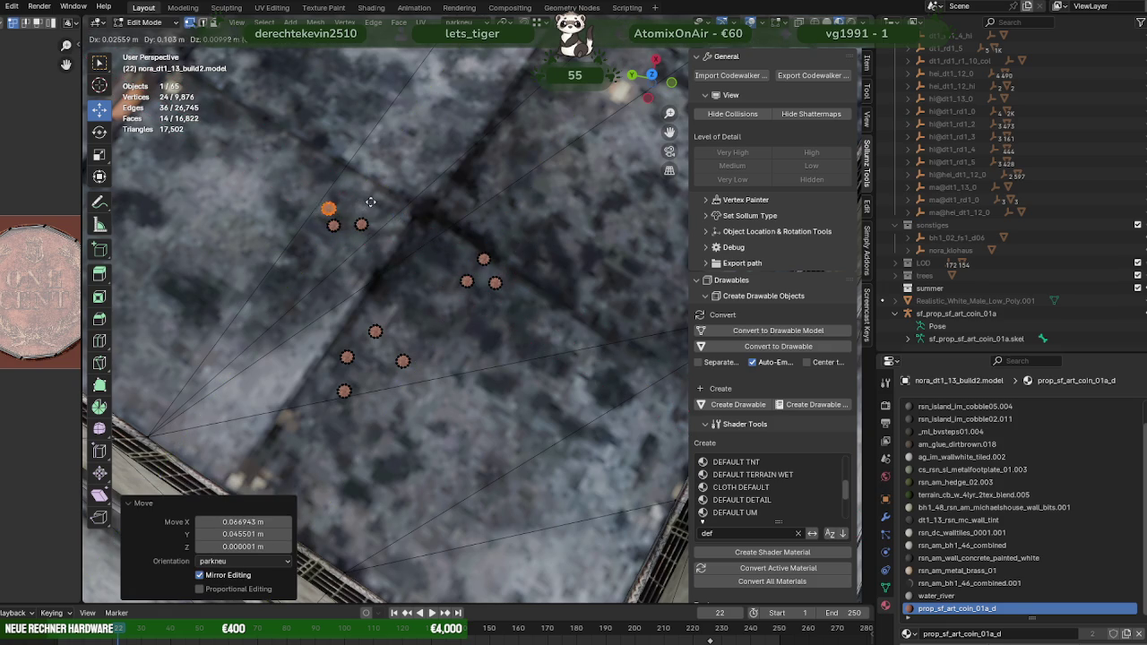
pyautogui.press('Escape')
pyautogui.press('g')
pyautogui.hotkey('shift', 'z')
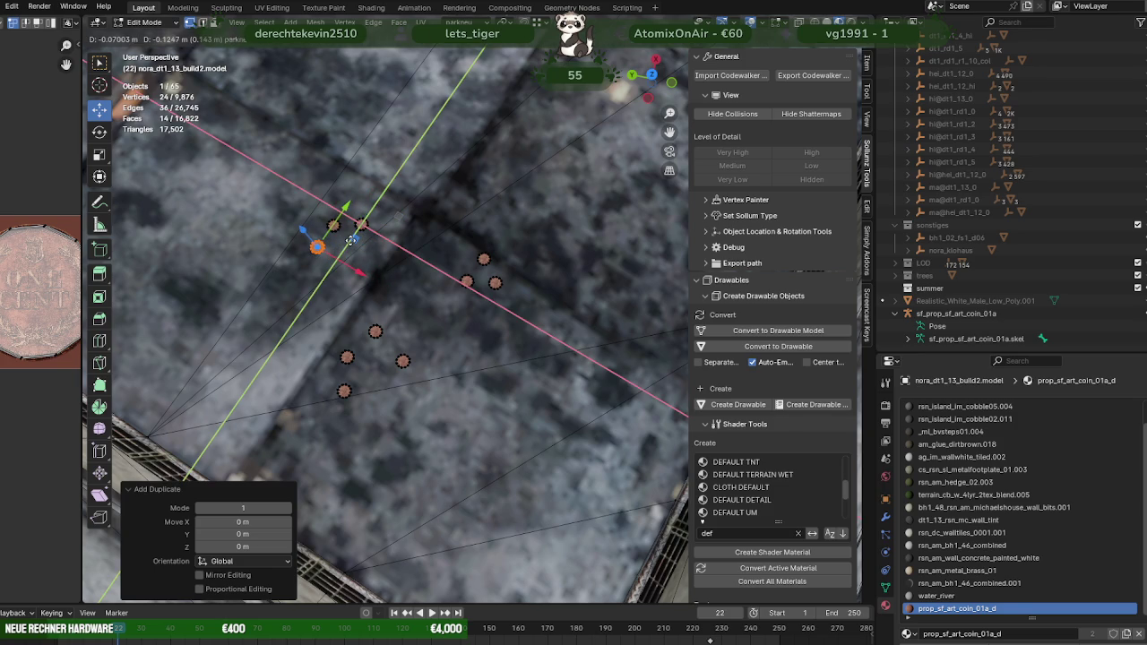
# Step: Place another coin copy lower down the paving, kept flat on the floor
pyautogui.press('Escape')
pyautogui.hotkey('shift', 'd')
pyautogui.press('Escape')
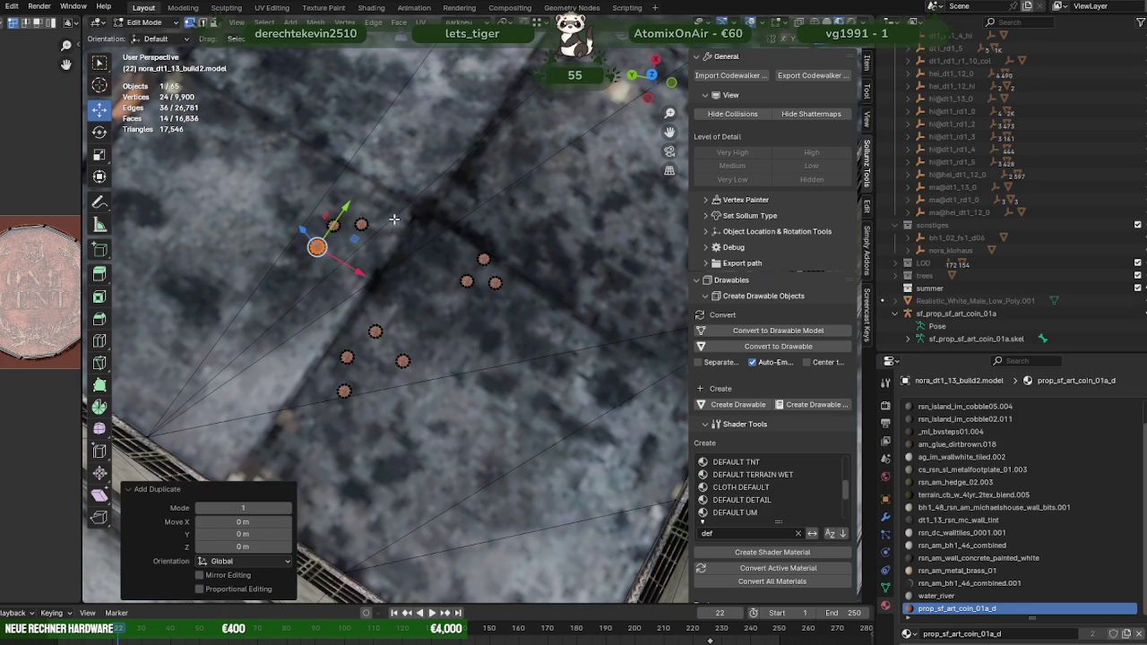
pyautogui.press('g')
pyautogui.hotkey('shift', 'z')
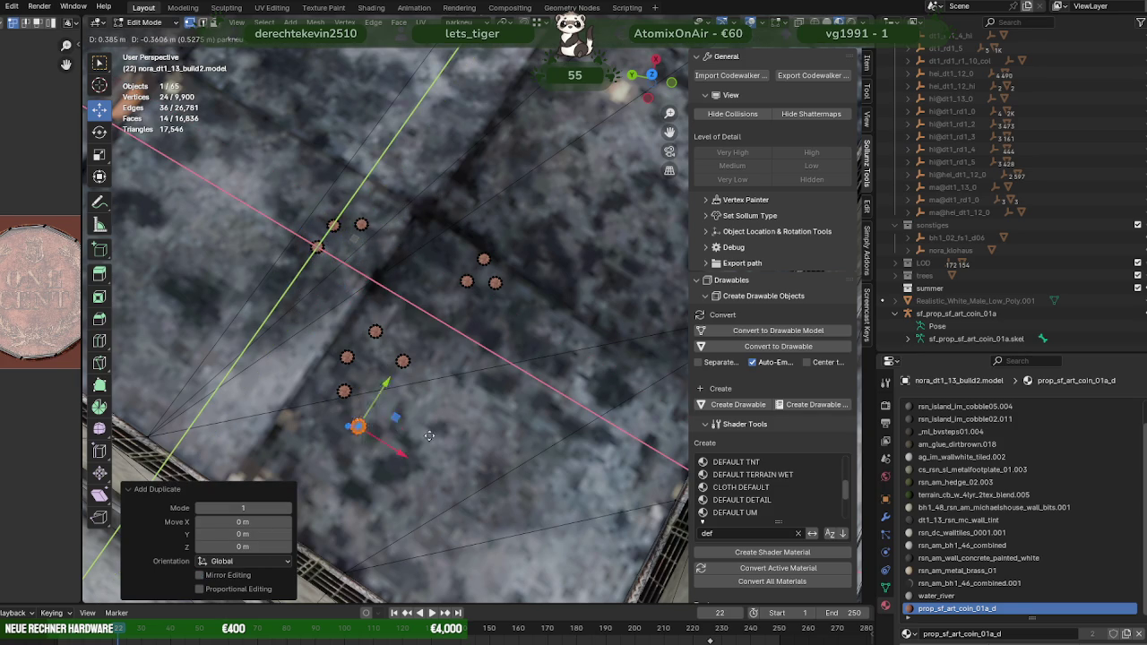
pyautogui.click(497, 484)
# Step: Add one more coin copy near the others in the cluster
pyautogui.hotkey('shift', 'd')
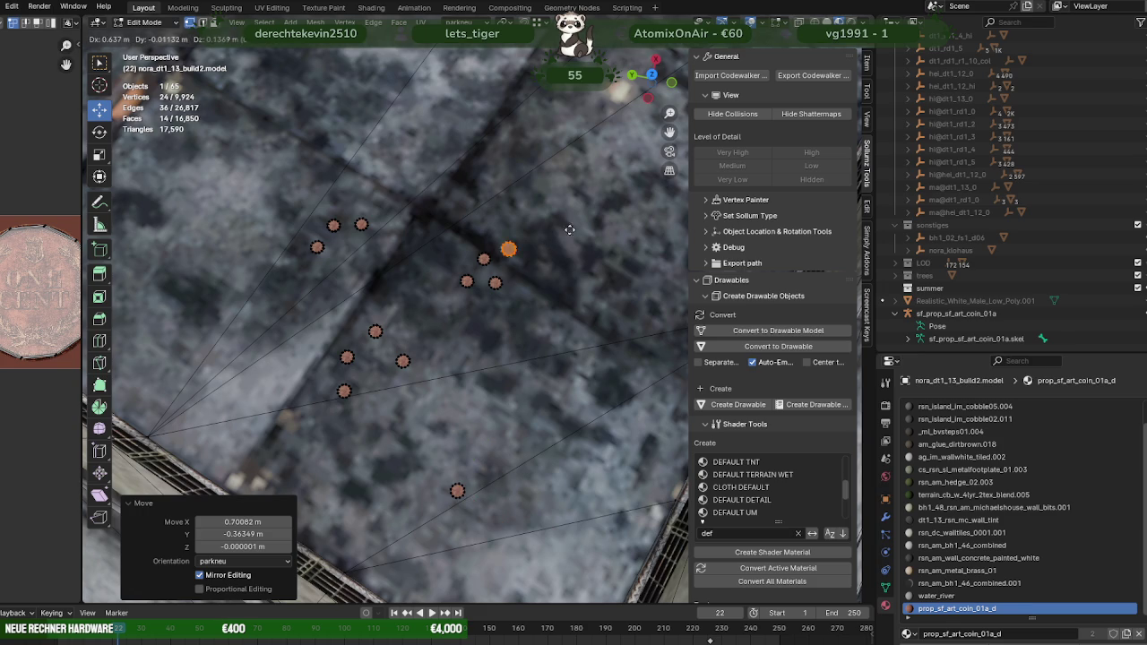
pyautogui.press('Escape')
pyautogui.moveTo(594, 218); pyautogui.dragTo(528, 321, button='middle')
pyautogui.press('g')
pyautogui.hotkey('shift', 'z')
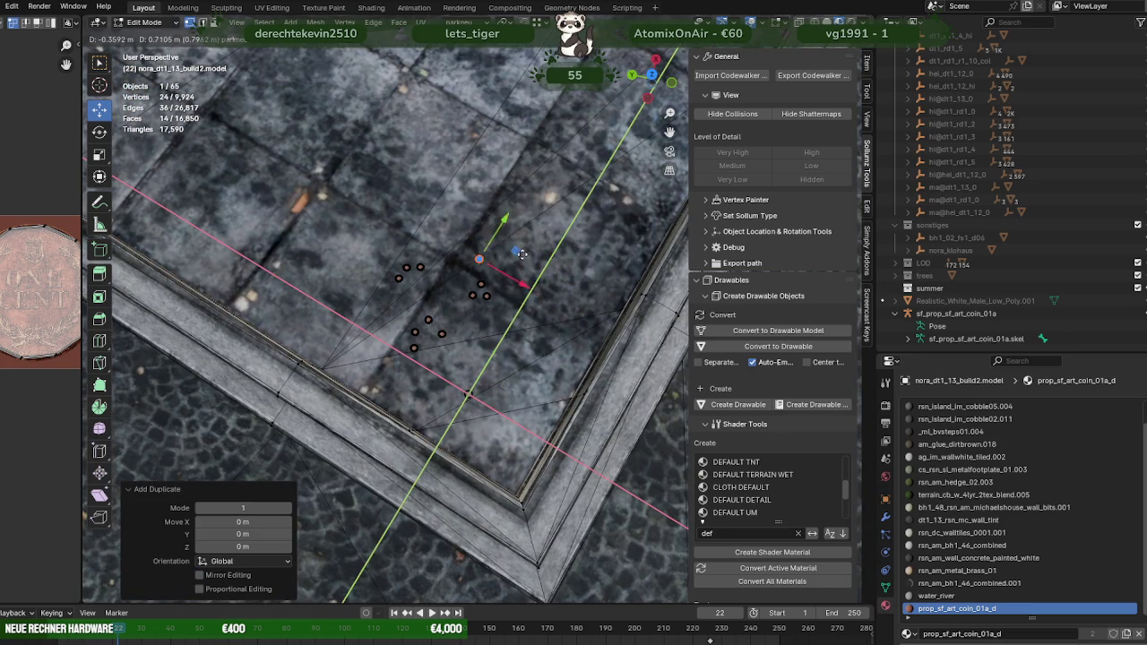
pyautogui.click(497, 210)
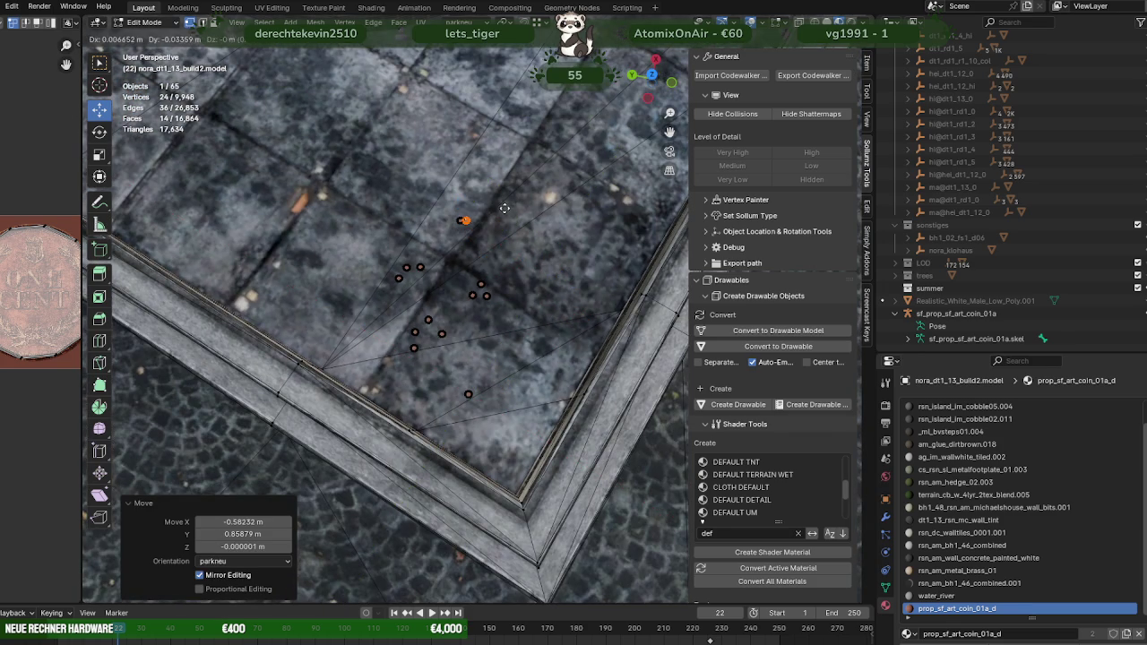
# Step: Add a final coin copy and slide it across the floor plane
pyautogui.hotkey('shift', 'd')
pyautogui.hotkey('shift', 'z')
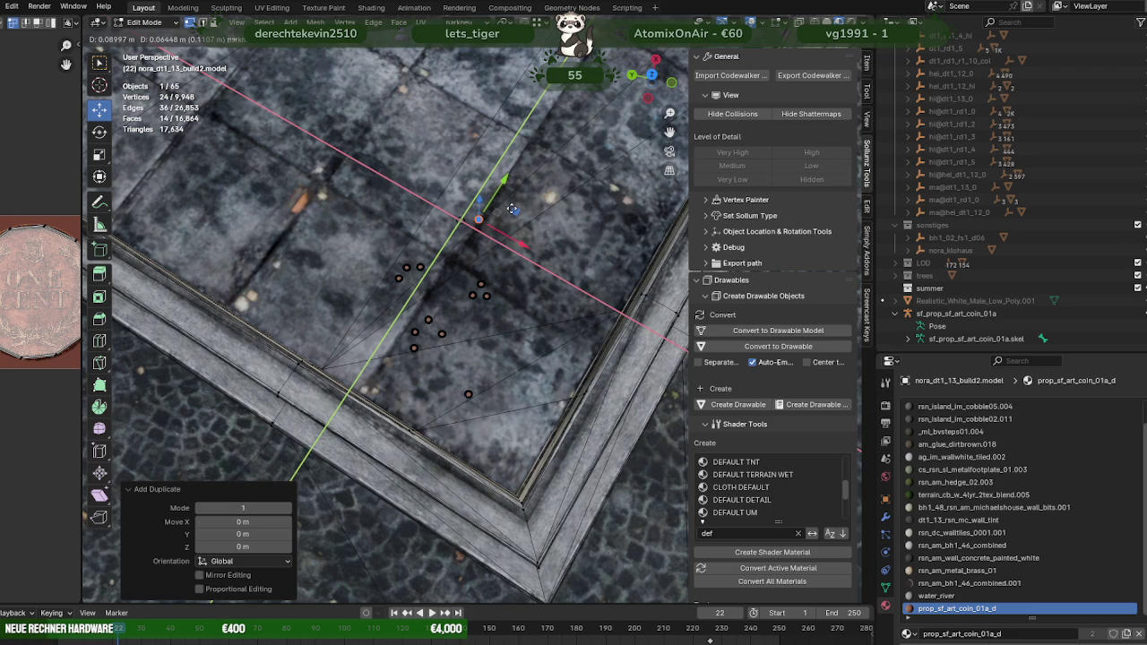
pyautogui.press('Escape')
pyautogui.moveTo(512, 210); pyautogui.dragTo(502, 191)
pyautogui.moveTo(502, 192)
pyautogui.mouseDown(button='middle')
pyautogui.moveTo(476, 266)
pyautogui.moveTo(466, 262)
pyautogui.moveTo(703, 437)
pyautogui.mouseUp(button='middle')
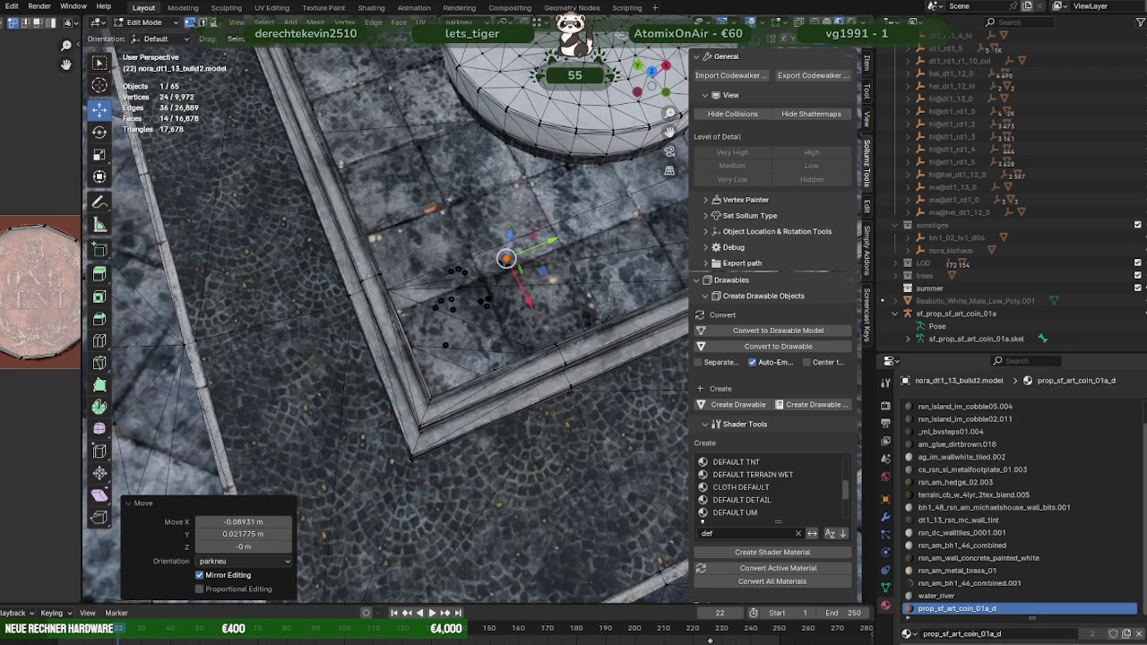
# Step: Select all 14 coins and duplicate the whole cluster in place
pyautogui.hotkey('ctrl', 'l')
pyautogui.moveTo(506, 269)
pyautogui.mouseDown(button='middle')
pyautogui.moveTo(540, 355)
pyautogui.moveTo(457, 327)
pyautogui.mouseUp(button='middle')
pyautogui.hotkey('shift', 'd')
pyautogui.rightClick(540, 356)
# Step: Move the copied cluster along the floor, turn it about -105°, and settle it on the tiles
pyautogui.press('g')
pyautogui.hotkey('shift', 'z')
pyautogui.click(573, 332)
pyautogui.hotkey('shift', 'space')
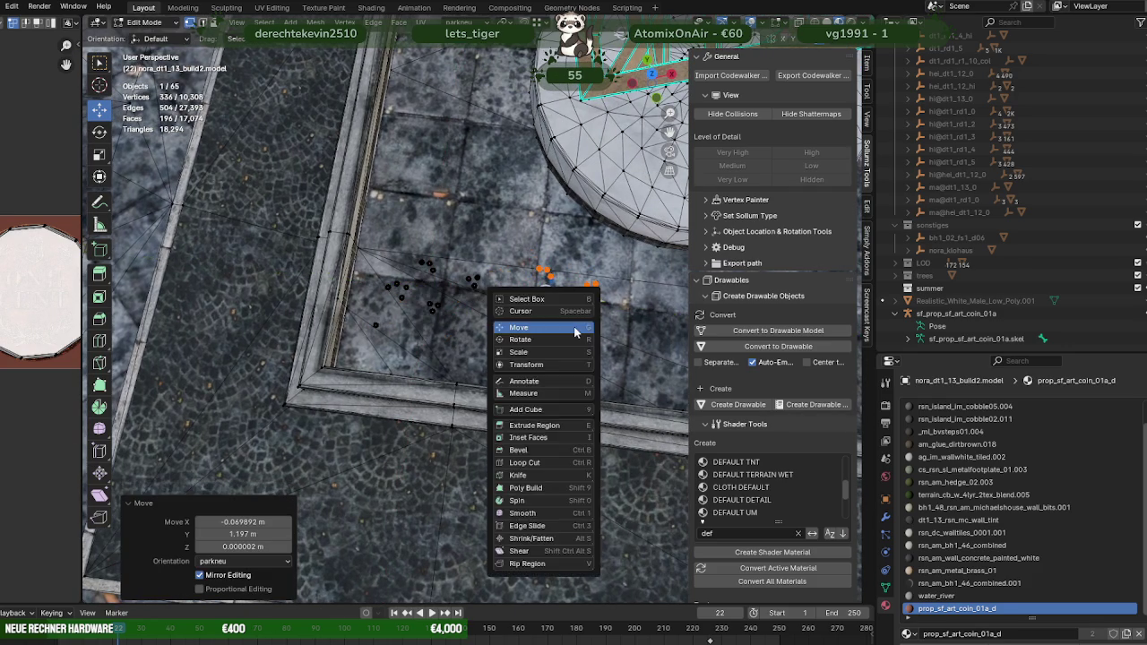
pyautogui.press('r')
pyautogui.moveTo(587, 321); pyautogui.dragTo(507, 322)
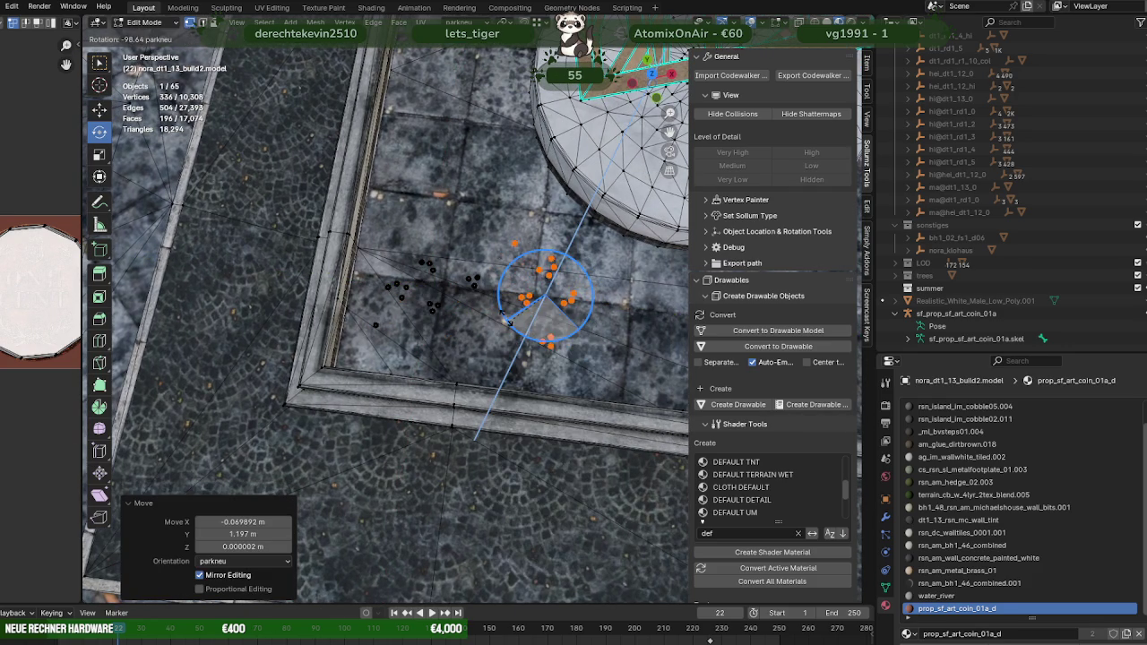
pyautogui.hotkey('shift', 'space')
pyautogui.press('g')
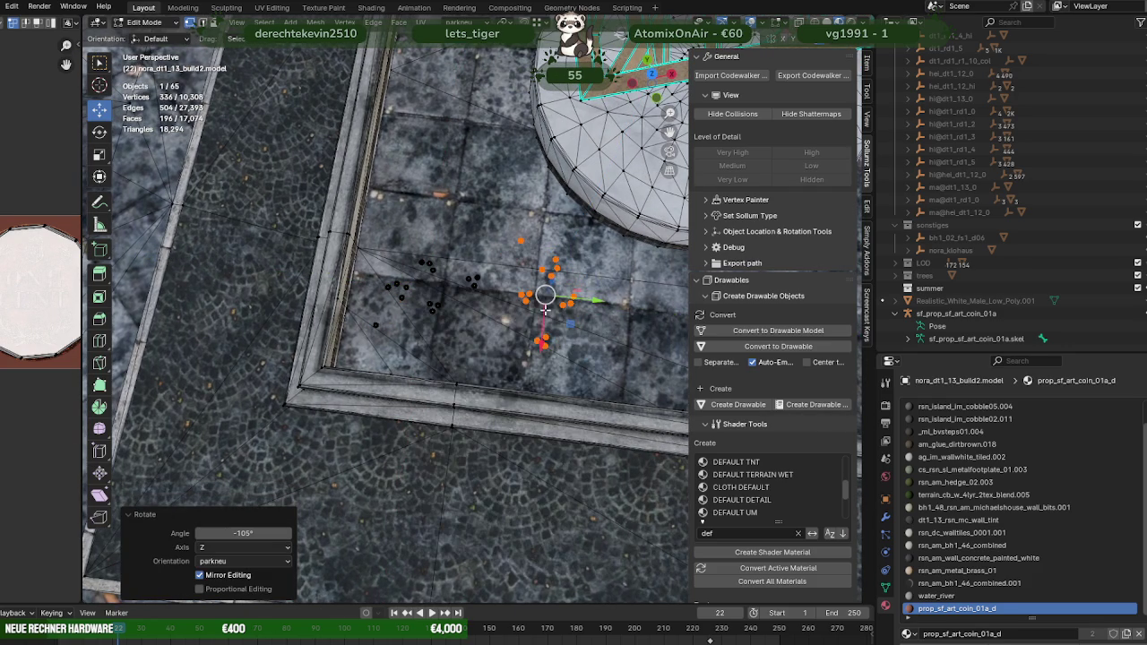
pyautogui.moveTo(569, 324); pyautogui.dragTo(527, 308)
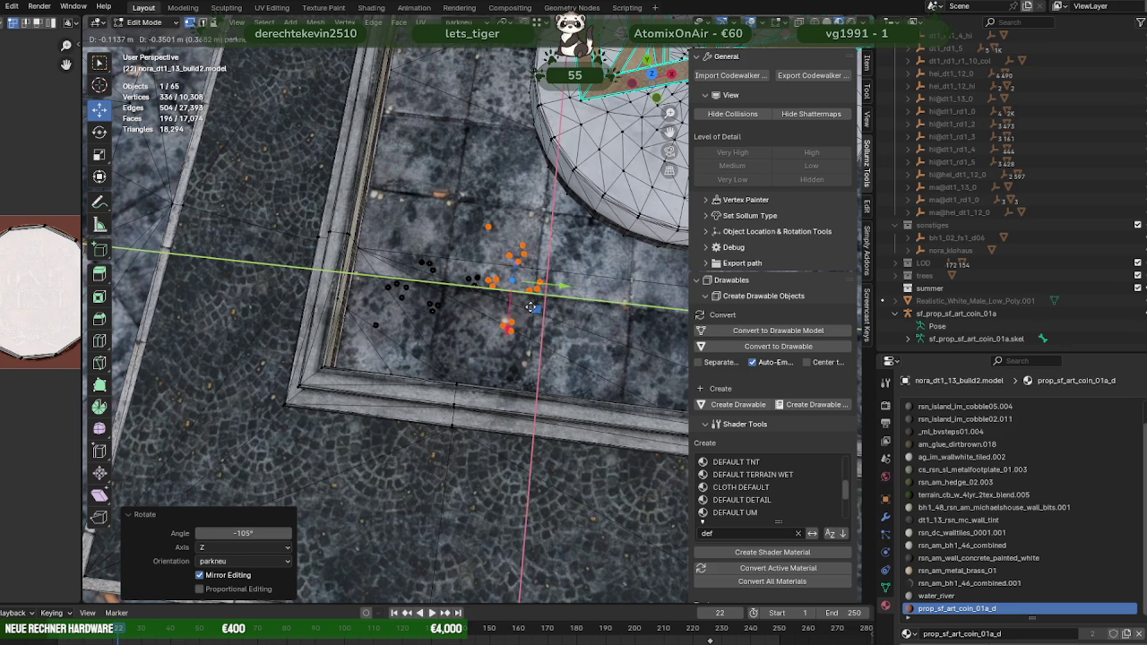
pyautogui.moveTo(531, 307); pyautogui.dragTo(529, 309)
pyautogui.scroll(2, 456, 339)
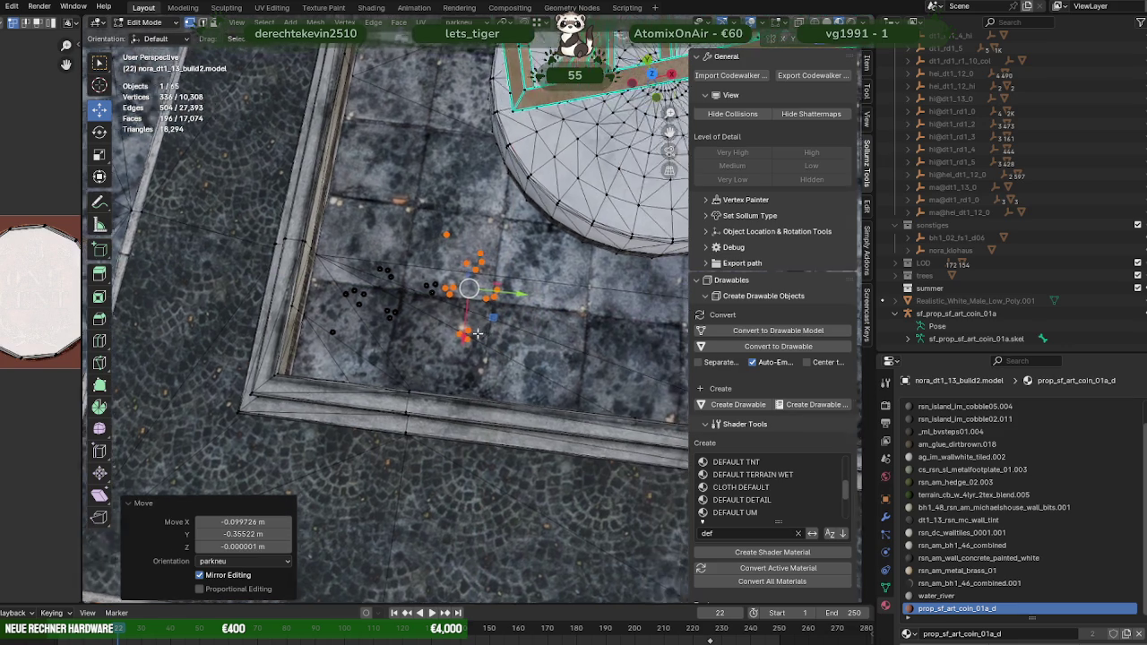
# Step: Duplicate the coin cluster and set the copy beside the fountain
pyautogui.hotkey('shift', 'd')
pyautogui.press('Escape')
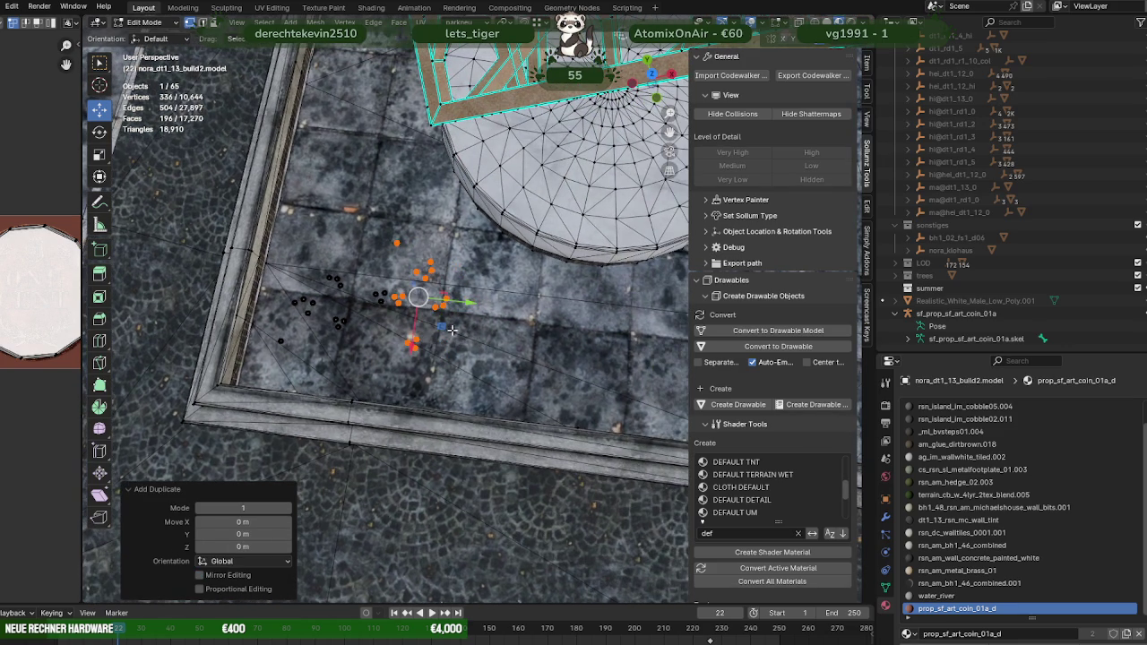
pyautogui.moveTo(448, 329); pyautogui.dragTo(425, 200)
pyautogui.moveTo(424, 206); pyautogui.dragTo(420, 259, button='middle')
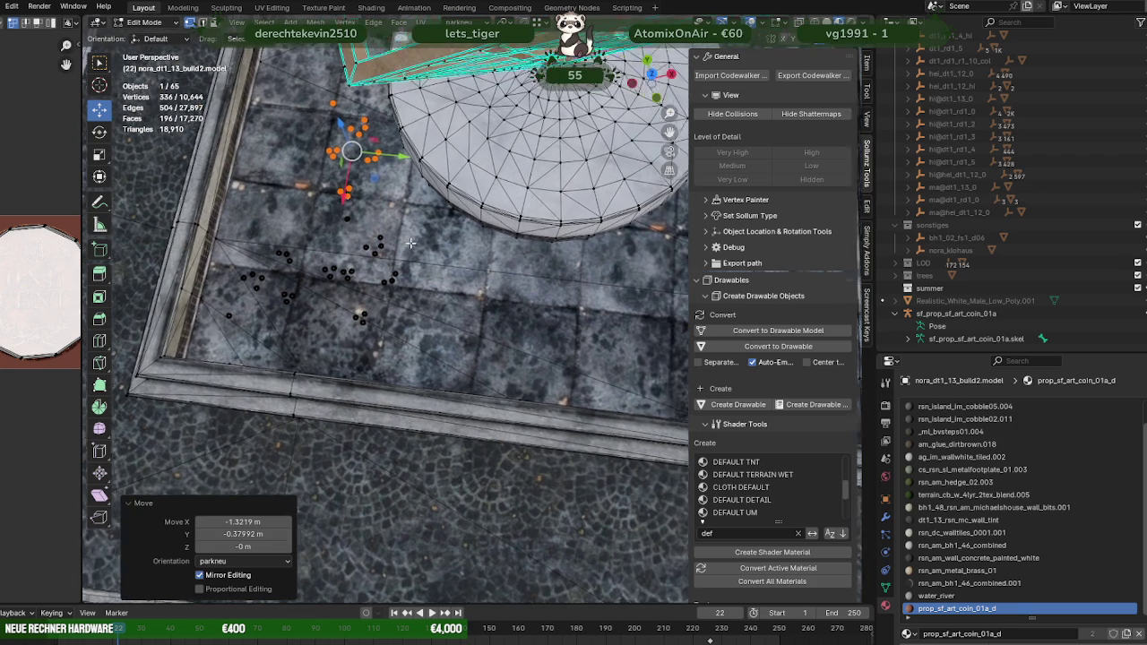
# Step: Add another cluster copy, rotate it about -150° on Z, and position it
pyautogui.hotkey('shift', 'd')
pyautogui.press('Escape')
pyautogui.moveTo(367, 173)
pyautogui.mouseDown()
pyautogui.moveTo(482, 296)
pyautogui.moveTo(492, 328)
pyautogui.moveTo(409, 256)
pyautogui.moveTo(403, 289)
pyautogui.mouseUp()
pyautogui.hotkey('shift', 'space')
pyautogui.press('r')
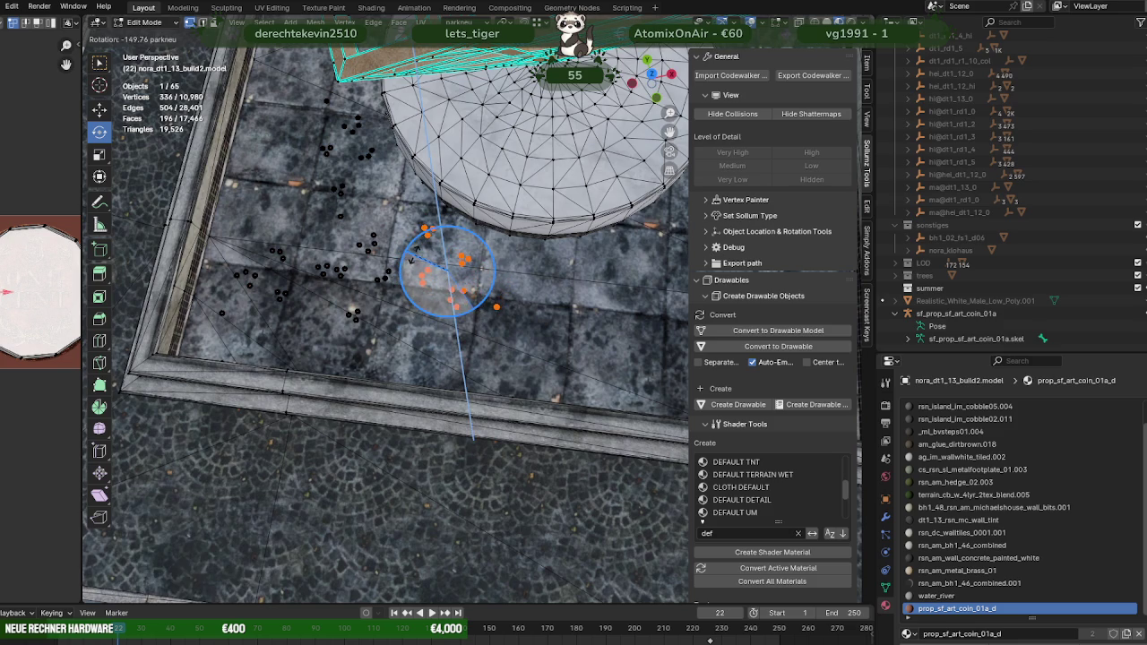
pyautogui.moveTo(411, 260); pyautogui.dragTo(410, 261)
pyautogui.hotkey('shift', 'space')
pyautogui.click(417, 285)
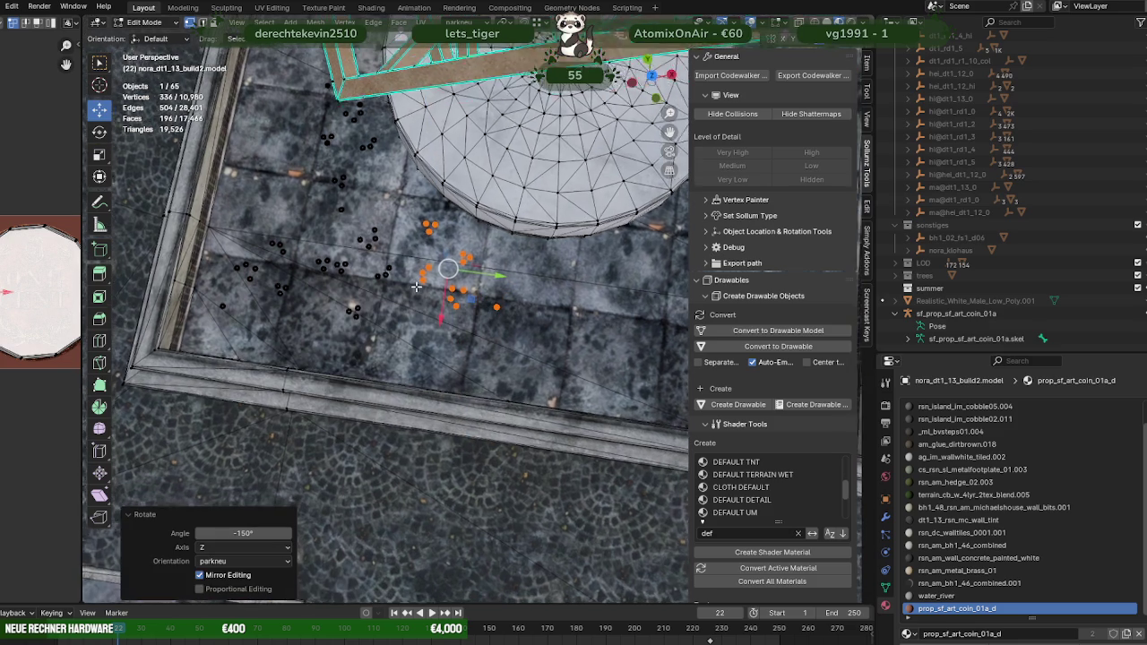
pyautogui.moveTo(469, 297)
pyautogui.mouseDown()
pyautogui.moveTo(493, 297)
pyautogui.moveTo(484, 292)
pyautogui.mouseUp()
pyautogui.moveTo(484, 291)
pyautogui.mouseDown(button='middle')
pyautogui.moveTo(516, 310)
pyautogui.moveTo(401, 314)
pyautogui.moveTo(369, 298)
pyautogui.mouseUp(button='middle')
# Step: Select all coin clusters and duplicate the whole set in place
pyautogui.hotkey('ctrl', 'l')
pyautogui.hotkey('shift', 'd')
pyautogui.rightClick(401, 313)
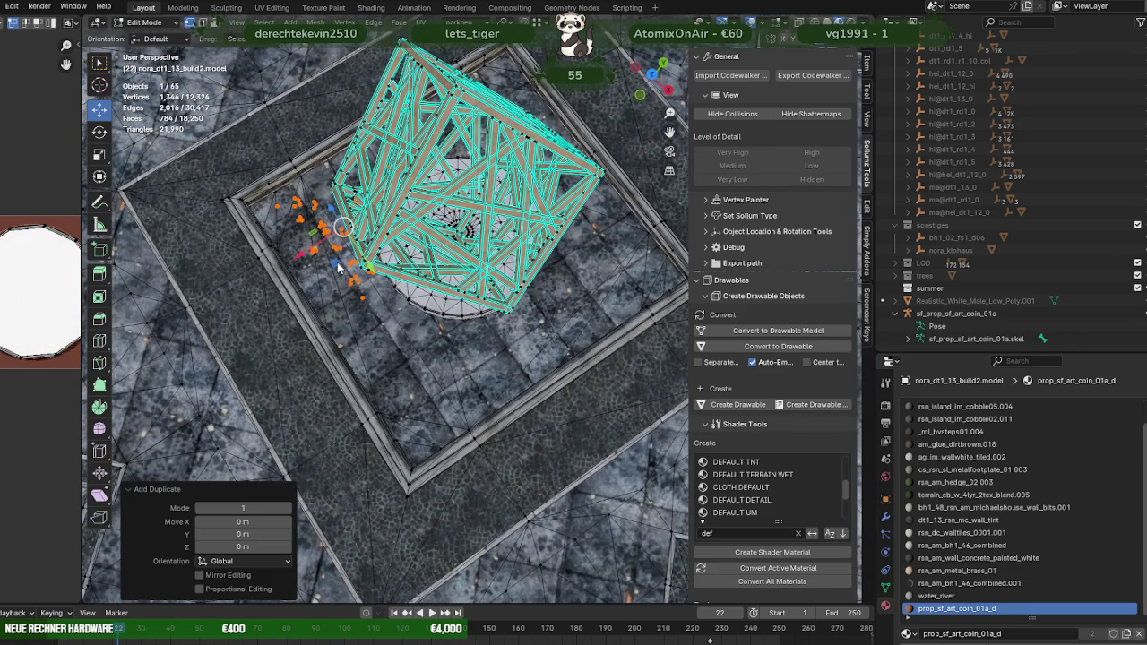
# Step: Place the duplicated coins on the fountain's far side, turned about -179° on Z
pyautogui.press('g')
pyautogui.click(576, 307)
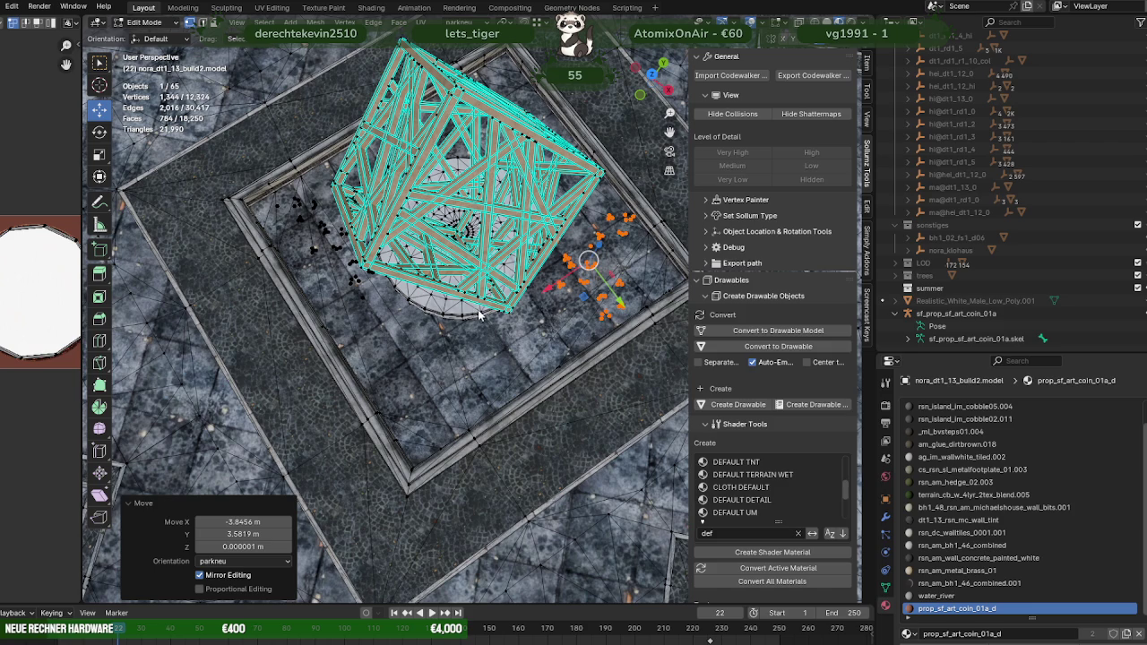
pyautogui.keyDown('ctrl'); pyautogui.scroll(-3, 546, 311); pyautogui.keyUp('ctrl')
pyautogui.rightClick(520, 309)
pyautogui.press('r')
pyautogui.moveTo(502, 308); pyautogui.dragTo(482, 256)
pyautogui.moveTo(482, 256)
pyautogui.mouseDown(button='middle')
pyautogui.moveTo(417, 220)
pyautogui.moveTo(384, 358)
pyautogui.moveTo(404, 348)
pyautogui.mouseUp(button='middle')
pyautogui.hotkey('shift', 'space')
pyautogui.press('g')
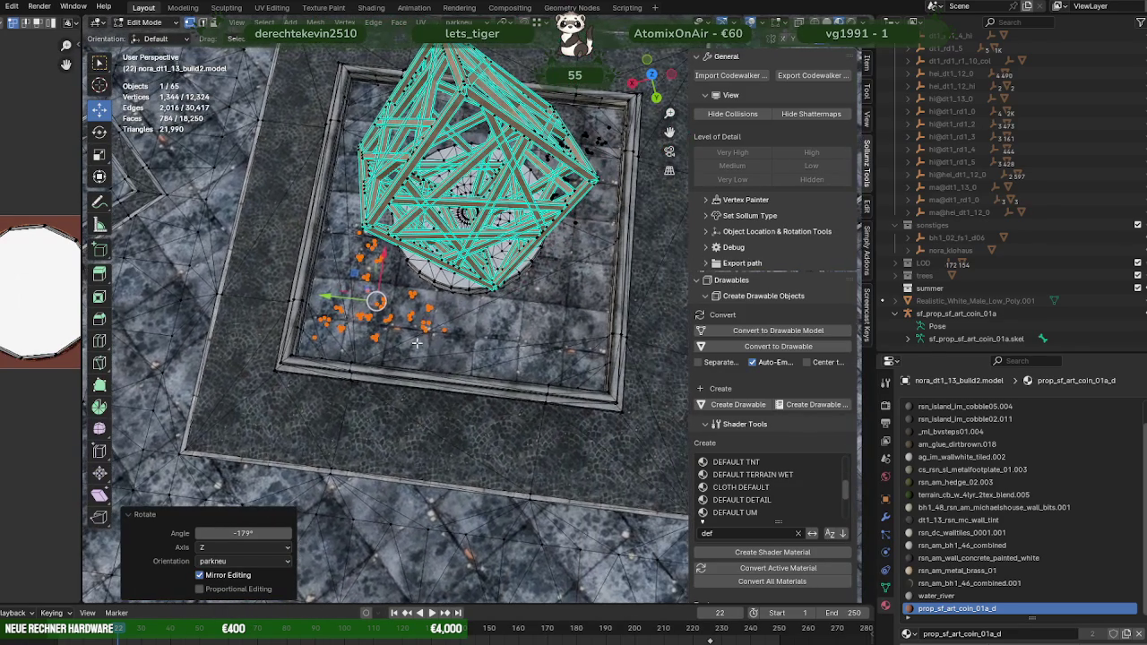
# Step: Add a coin-set copy shifted -3.53 m right of the fountain, turned -29.9° on Z
pyautogui.hotkey('shift', 'd')
pyautogui.rightClick(376, 302)
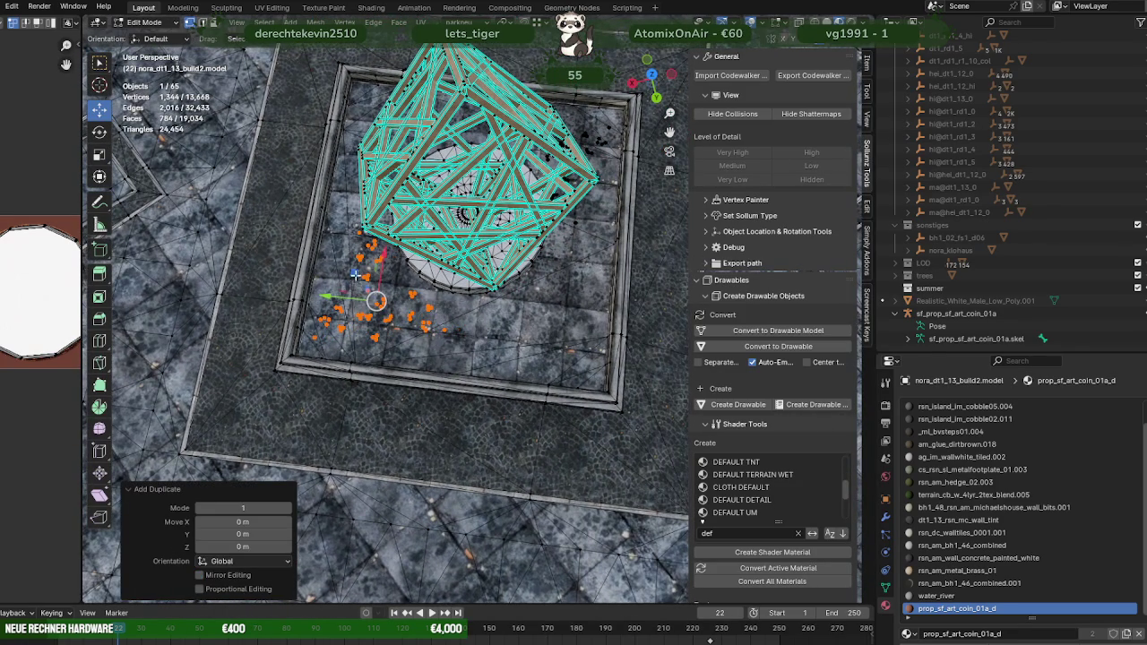
pyautogui.press('g')
pyautogui.press('y')
pyautogui.click(520, 294)
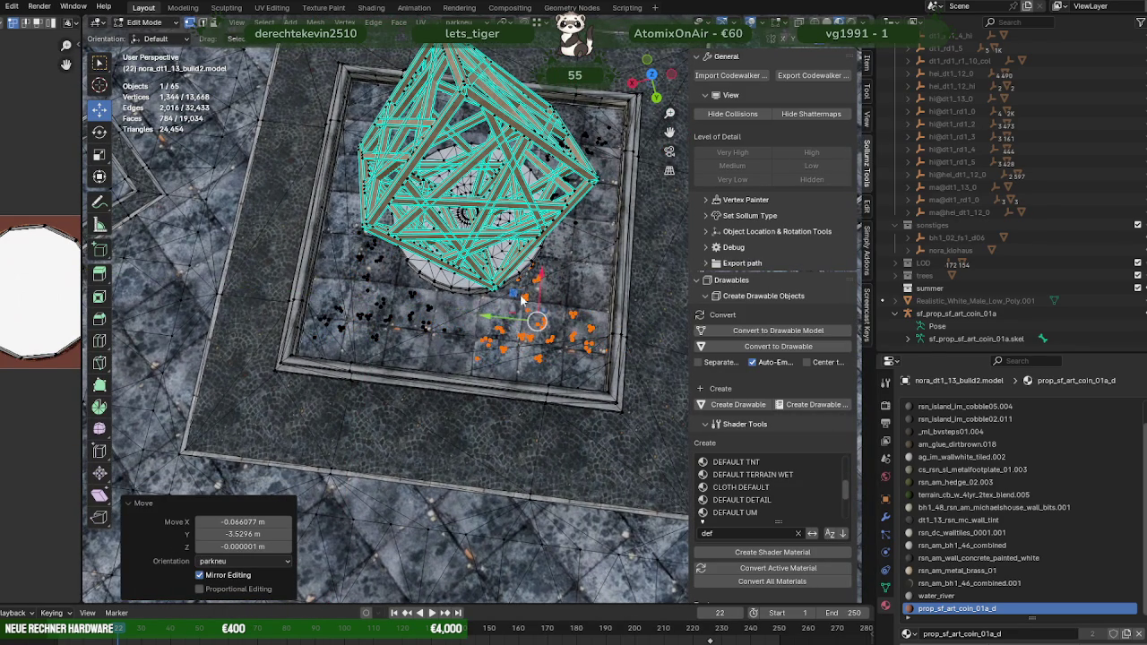
pyautogui.hotkey('shift', 'space')
pyautogui.press('r')
pyautogui.moveTo(565, 355); pyautogui.dragTo(536, 358)
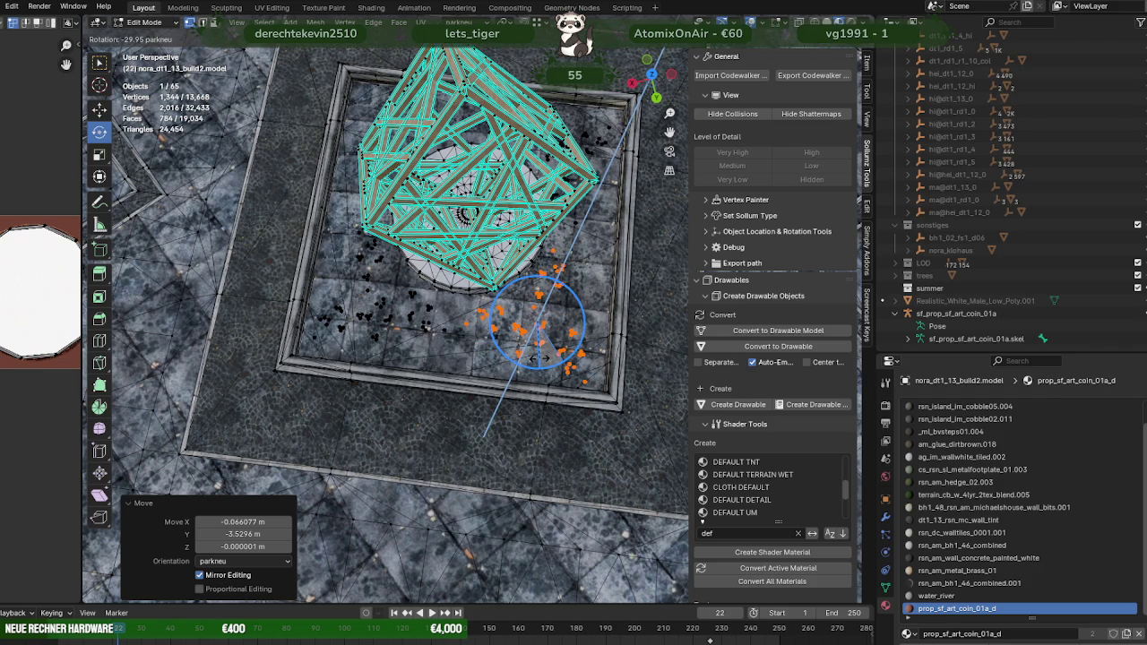
pyautogui.click(536, 358)
pyautogui.moveTo(535, 359); pyautogui.dragTo(475, 343, button='middle')
pyautogui.moveTo(554, 345)
pyautogui.mouseDown(button='middle')
pyautogui.moveTo(484, 318)
pyautogui.moveTo(571, 305)
pyautogui.mouseUp(button='middle')
pyautogui.hotkey('shift', 'space')
pyautogui.click(547, 342)
# Step: Duplicate the coin set again and begin moving the copy flat across the floor
pyautogui.hotkey('shift', 'd')
pyautogui.rightClick(484, 320)
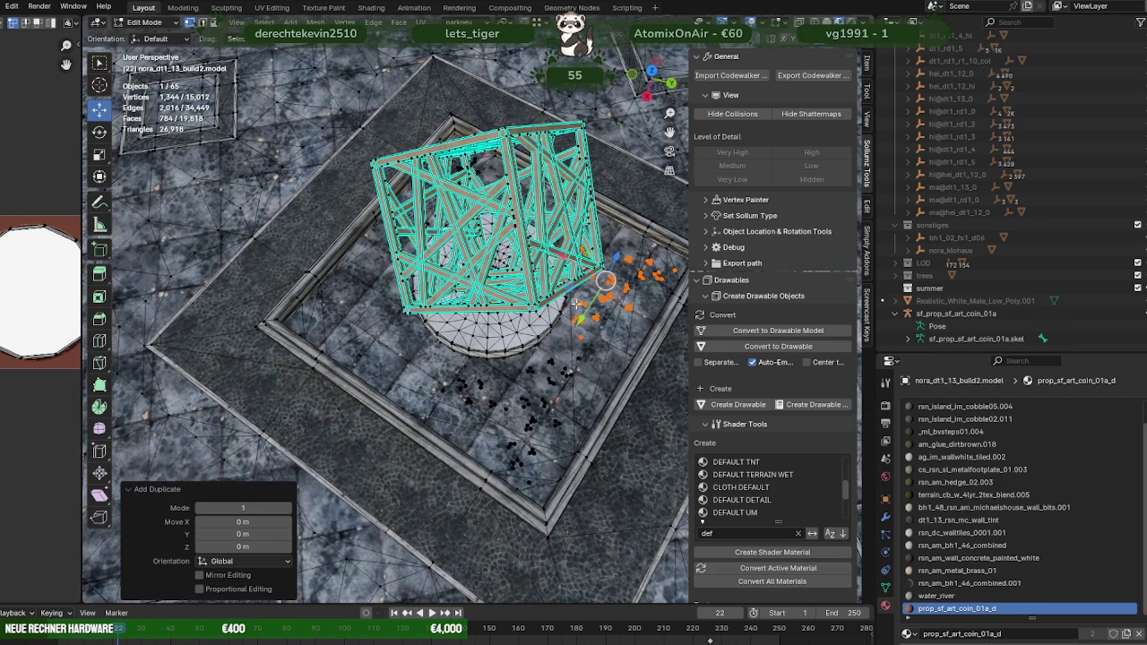
pyautogui.press('g')
pyautogui.hotkey('shift', 'z')
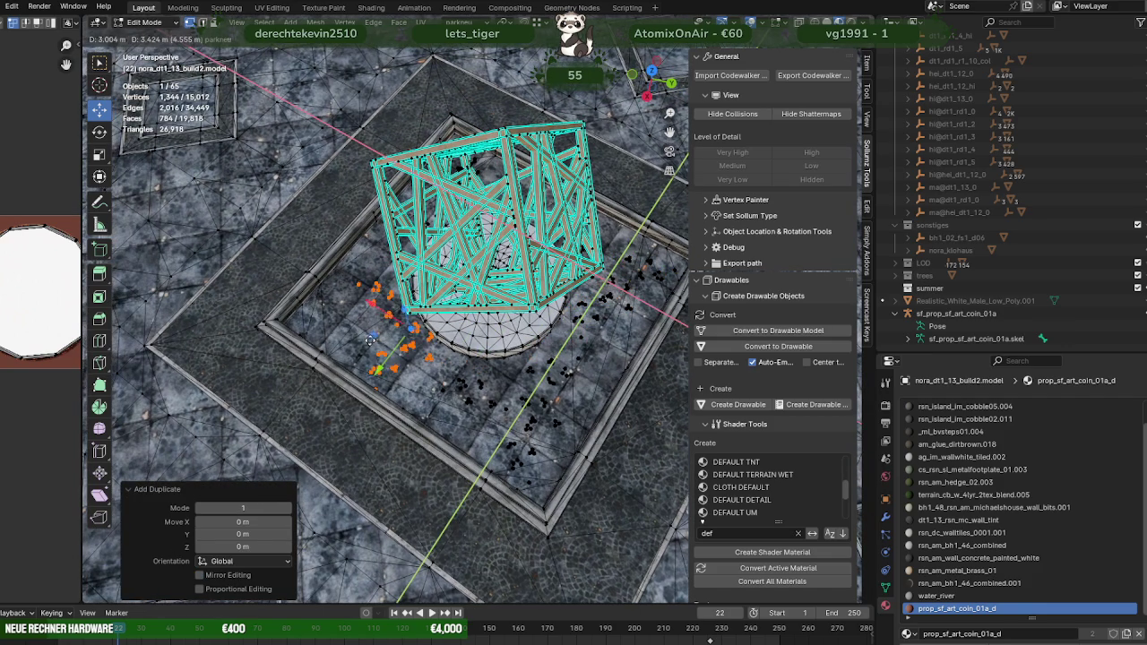
# Step: Place the copy at the remaining corner, turned about -173° and shifted 0.26 m along Y
pyautogui.click(336, 329)
pyautogui.scroll(4, 337, 329)
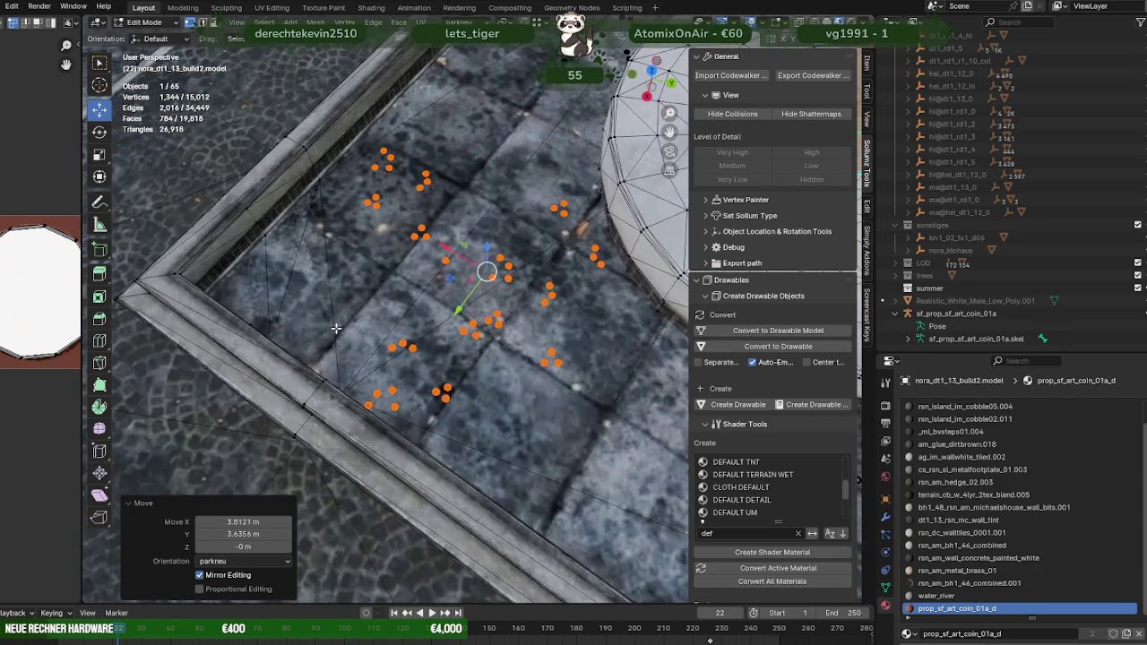
pyautogui.scroll(-2, 340, 330)
pyautogui.hotkey('shift', 'space')
pyautogui.click(340, 339)
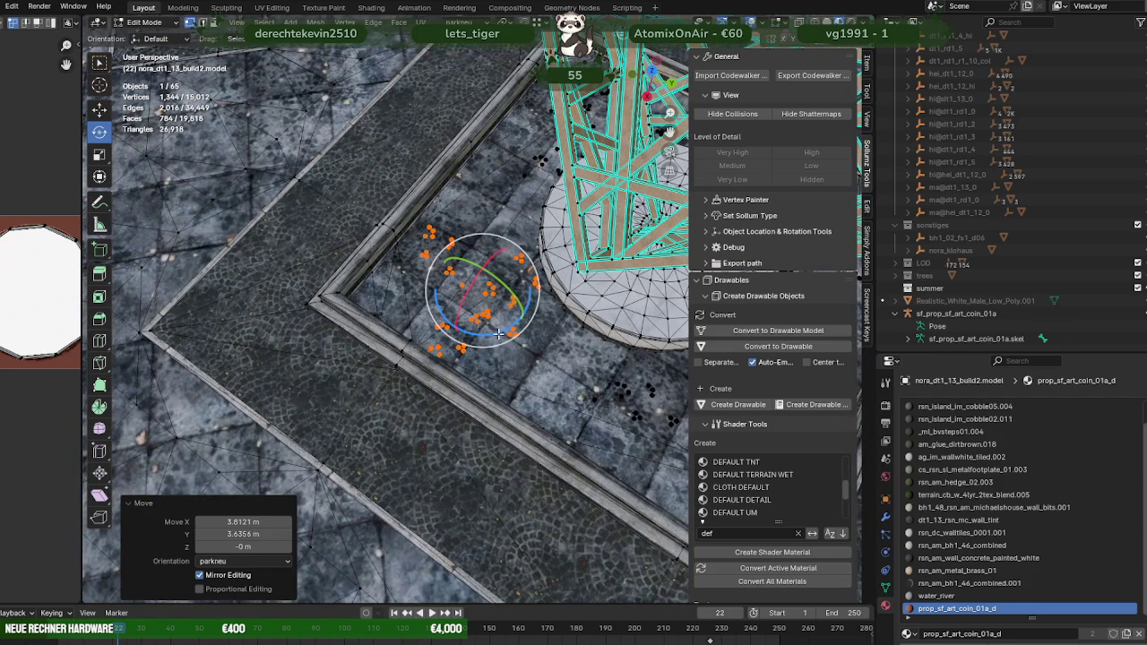
pyautogui.moveTo(498, 333); pyautogui.dragTo(465, 253)
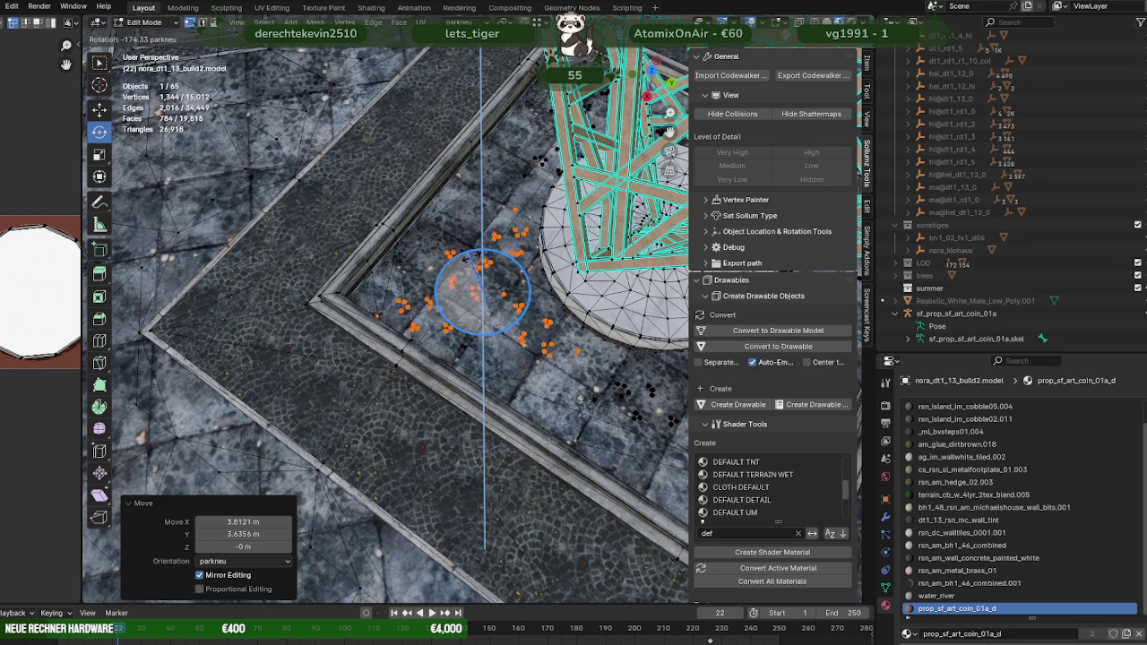
pyautogui.moveTo(466, 258); pyautogui.dragTo(430, 274)
pyautogui.hotkey('shift', 'space')
pyautogui.press('g')
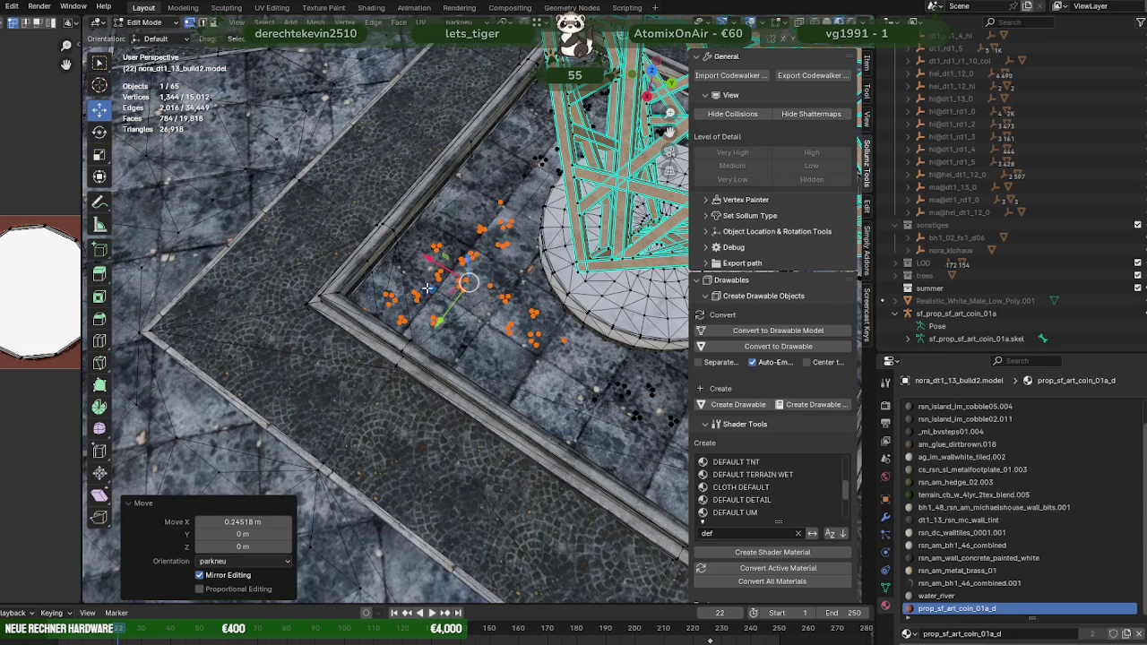
pyautogui.moveTo(439, 321); pyautogui.dragTo(443, 299)
pyautogui.moveTo(443, 298); pyautogui.dragTo(484, 388, button='middle')
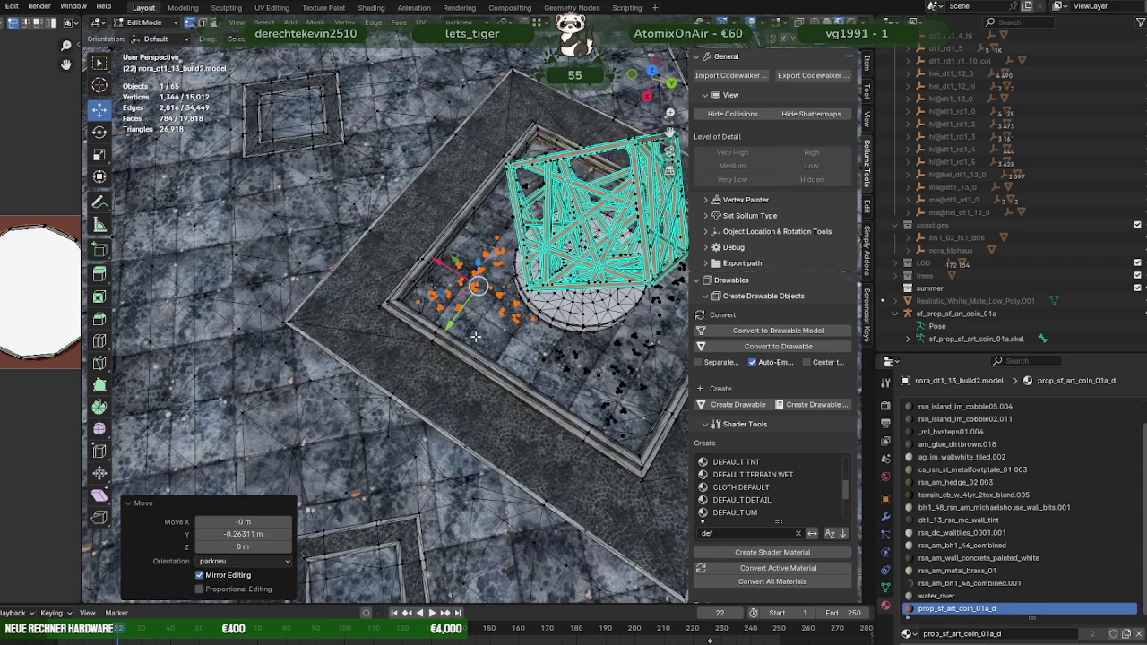
# Step: Select every coin around the fountain and expand the nilrl_coins_fountain collection
pyautogui.scroll(1, 484, 387)
pyautogui.scroll(2, 479, 376)
pyautogui.scroll(1, 474, 363)
pyautogui.scroll(2, 465, 347)
pyautogui.scroll(-2, 465, 347)
pyautogui.scroll(-1, 465, 347)
pyautogui.scroll(-1, 465, 347)
pyautogui.scroll(-1, 465, 347)
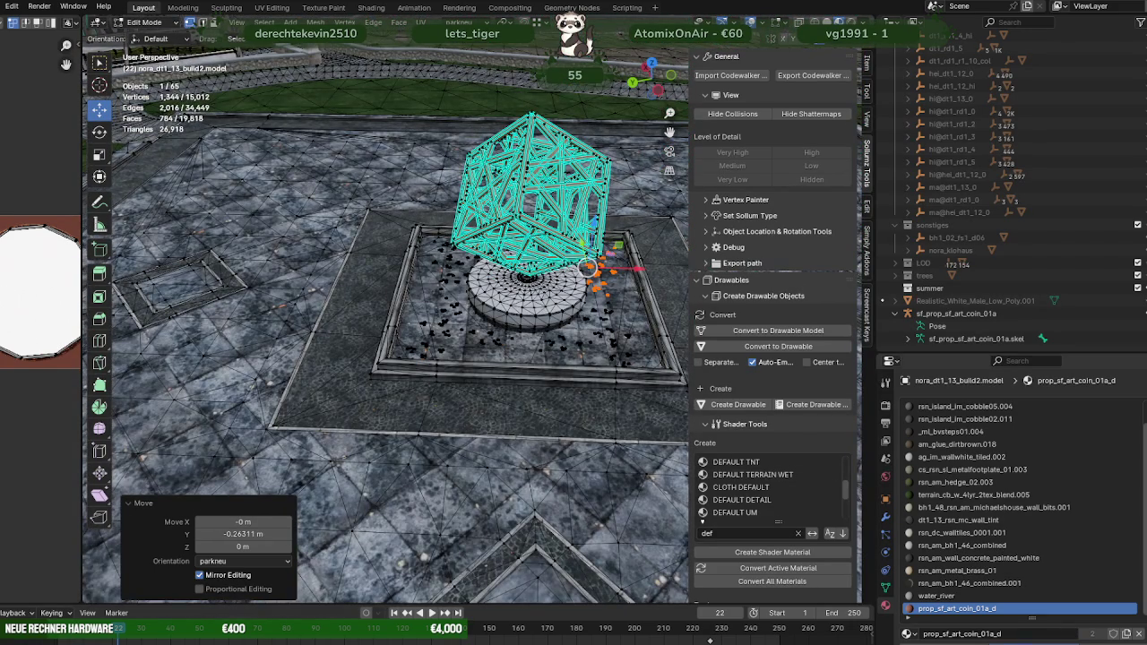
pyautogui.hotkey('ctrl', 'l')
pyautogui.moveTo(626, 347)
pyautogui.mouseDown(button='middle')
pyautogui.moveTo(497, 431)
pyautogui.moveTo(488, 410)
pyautogui.moveTo(543, 409)
pyautogui.mouseUp(button='middle')
pyautogui.scroll(2, 498, 431)
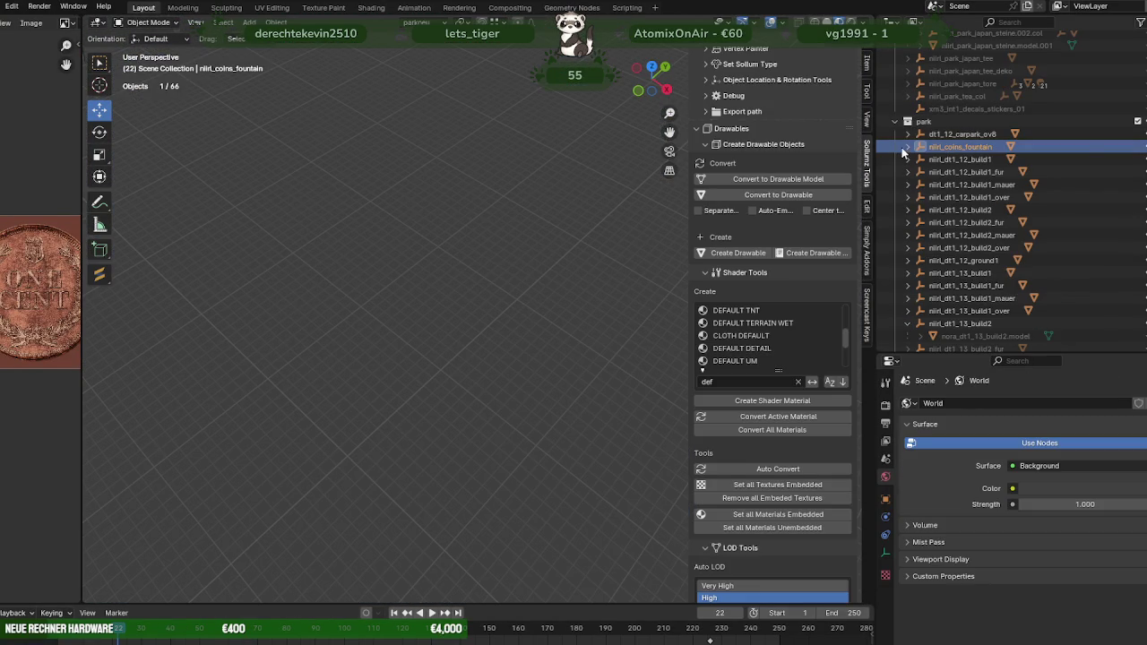
pyautogui.click(907, 147)
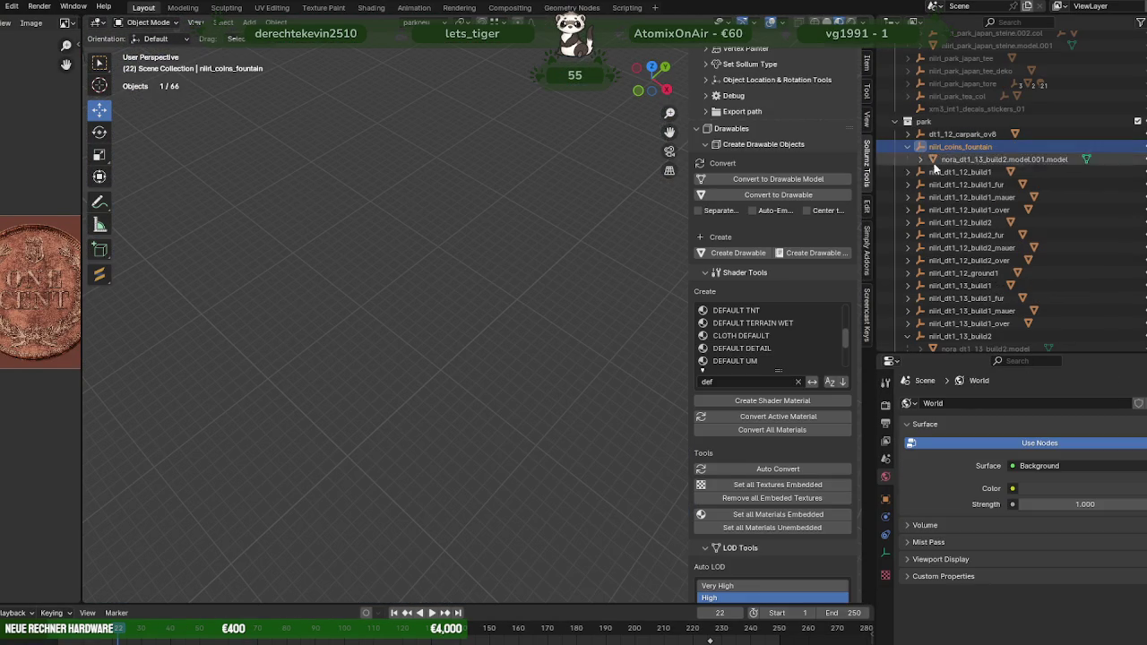
# Step: Select the nilrl_coins_fountain coin model and frame it in the viewport
pyautogui.click(964, 159)
pyautogui.press('KP_Decimal')
pyautogui.moveTo(622, 251)
pyautogui.mouseDown(button='middle')
pyautogui.moveTo(559, 300)
pyautogui.moveTo(455, 240)
pyautogui.moveTo(517, 279)
pyautogui.moveTo(468, 300)
pyautogui.mouseUp(button='middle')
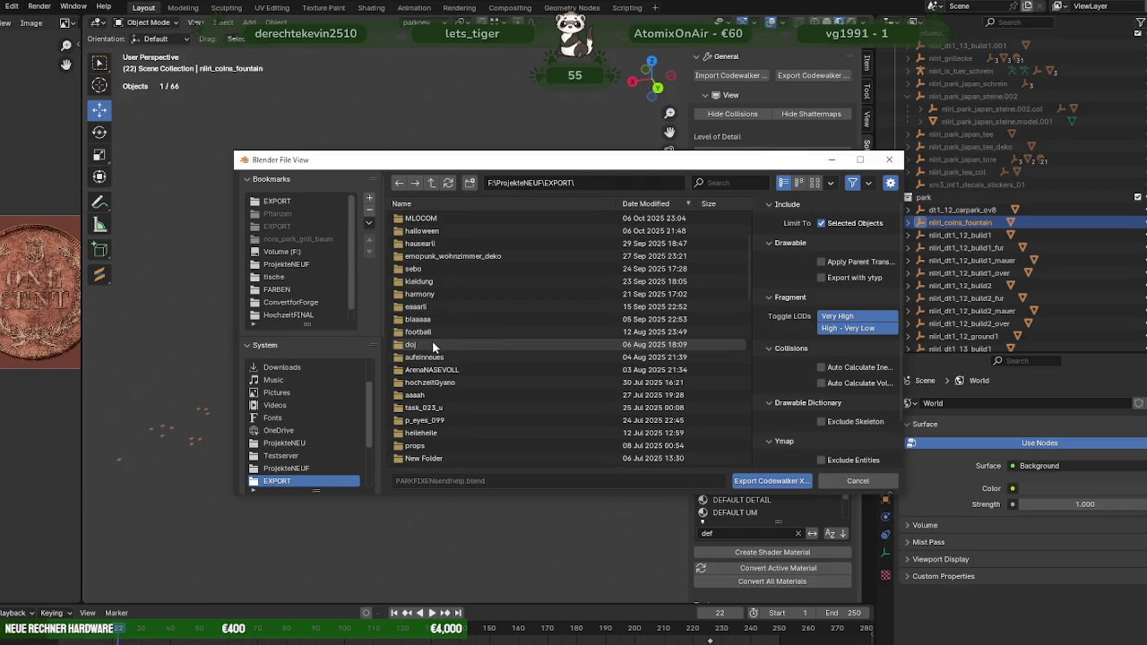
# Step: Export the coins as a CodeWalker drawable into EXPORT\HELLSGATE\building
pyautogui.scroll(-5, 435, 352)
pyautogui.scroll(-2, 440, 361)
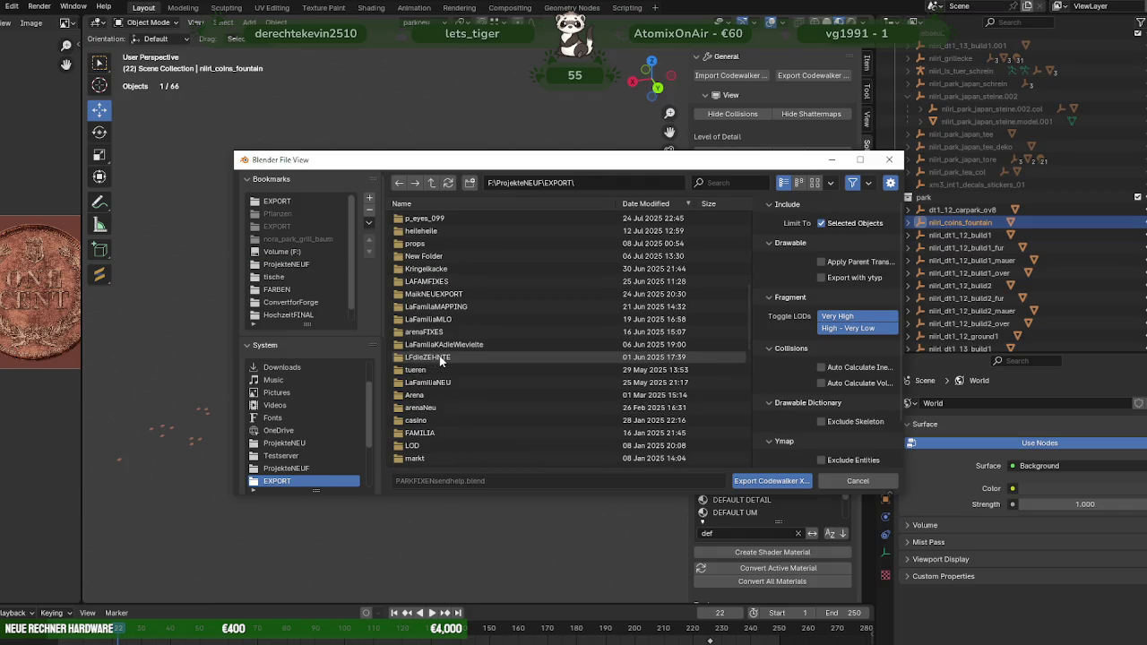
pyautogui.scroll(3, 440, 358)
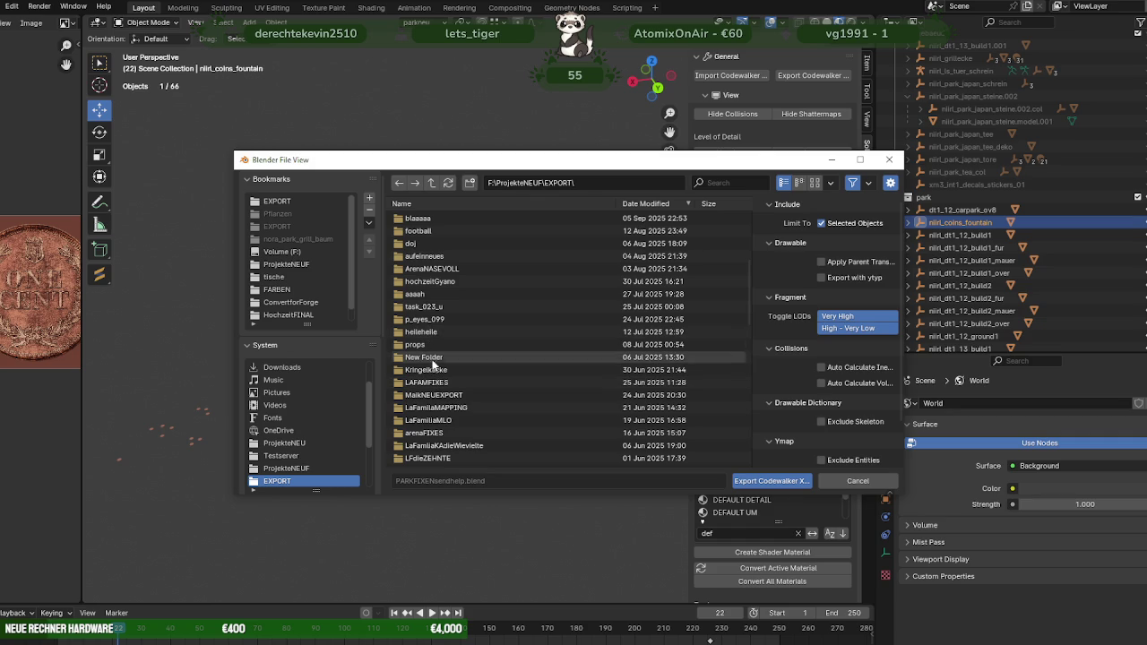
pyautogui.scroll(3, 434, 373)
pyautogui.scroll(2, 432, 344)
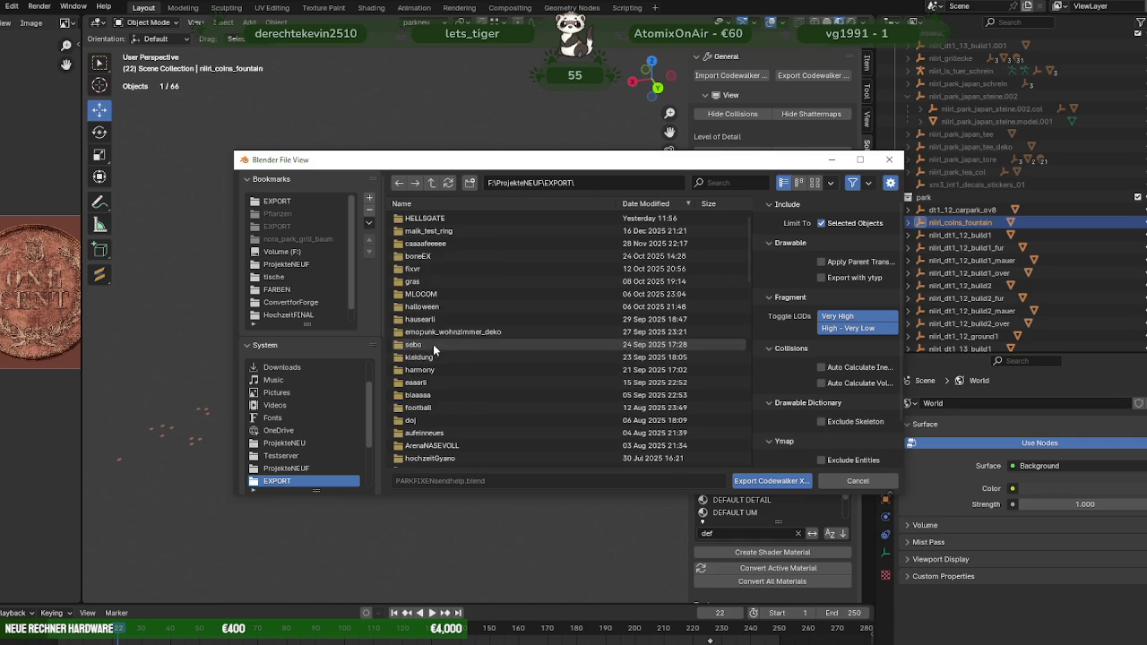
pyautogui.doubleClick(423, 220)
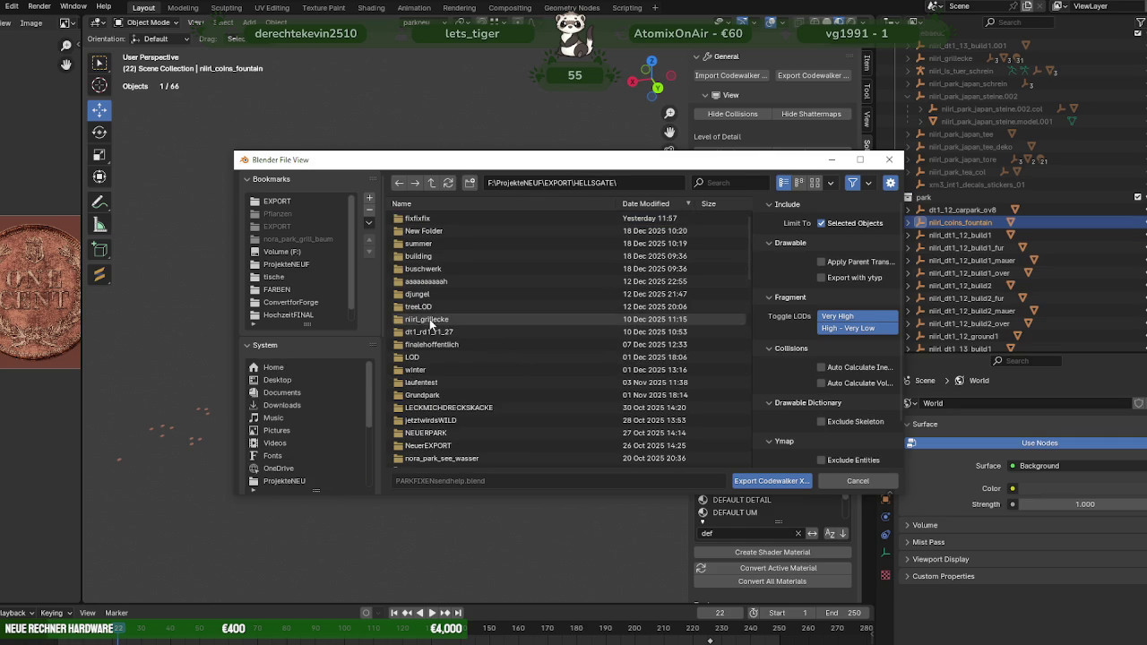
pyautogui.doubleClick(427, 258)
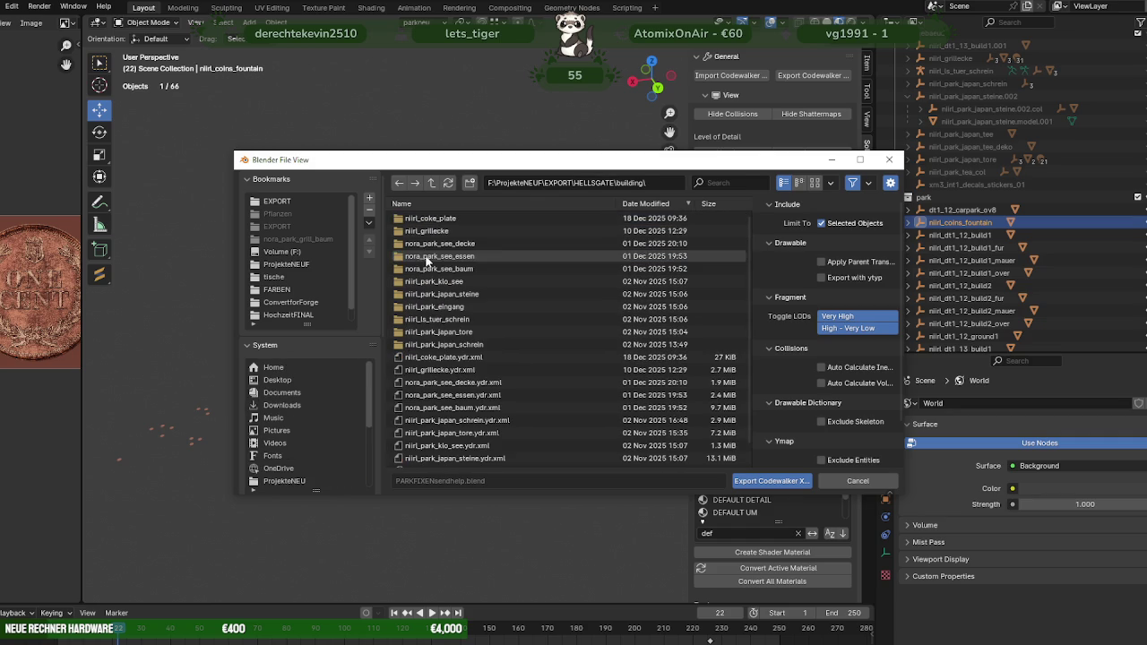
pyautogui.click(760, 479)
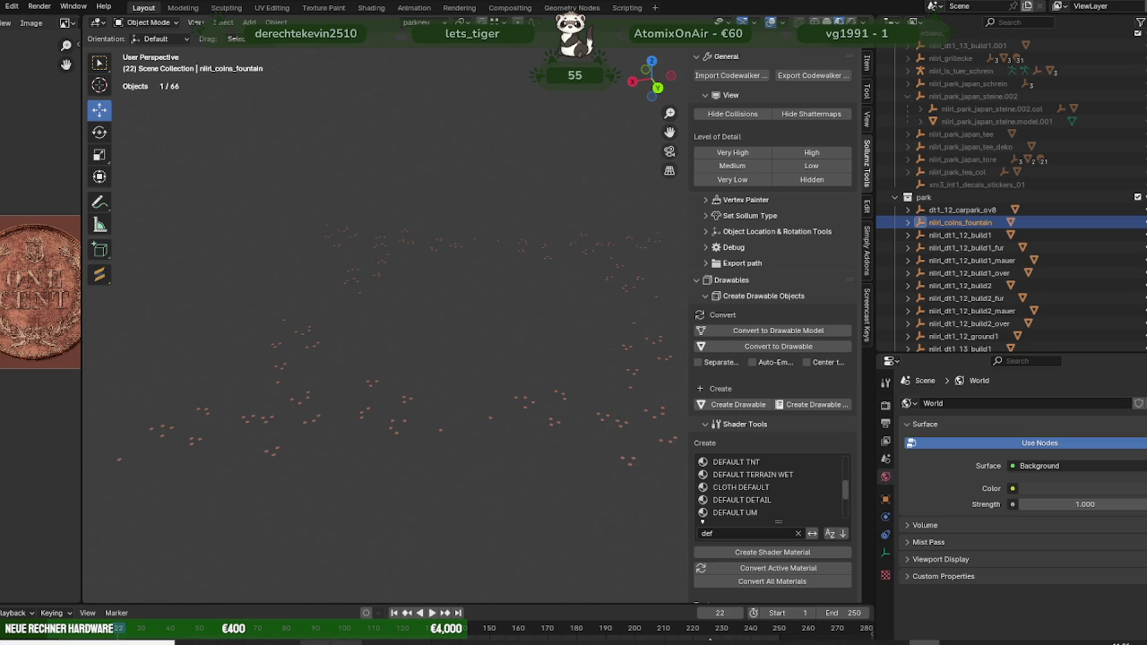
# Step: In CodeWalker, browse the neuerpark folder and look inside brunnen.rpf
pyautogui.click(377, 643)
pyautogui.scroll(8, 115, 348)
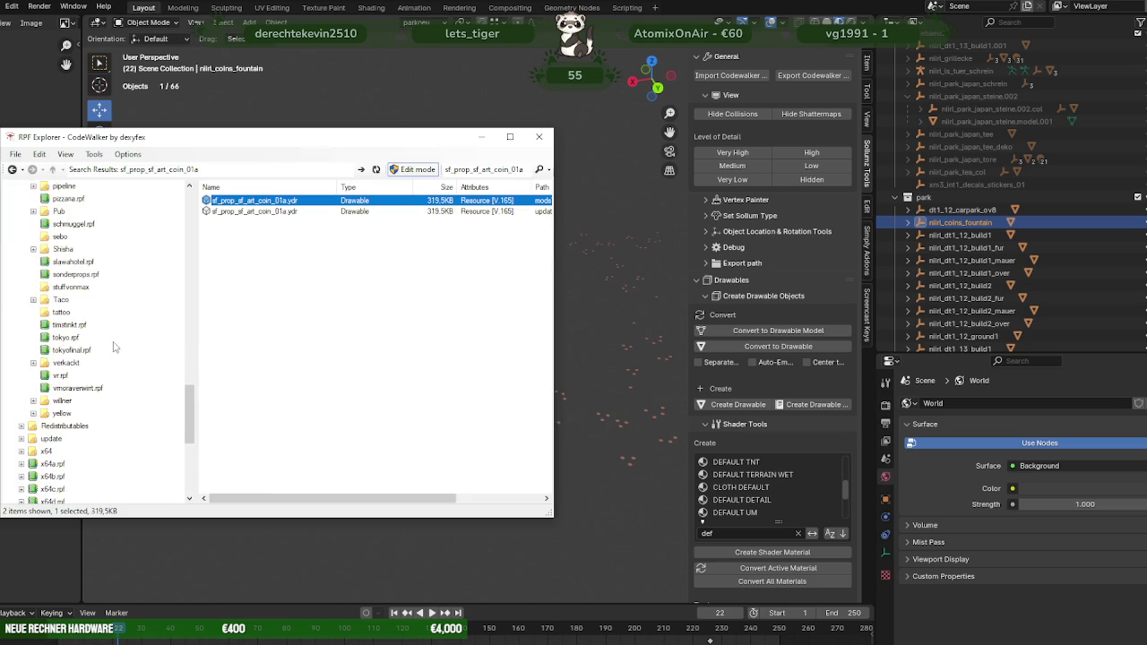
pyautogui.scroll(15, 114, 348)
pyautogui.scroll(-5, 56, 380)
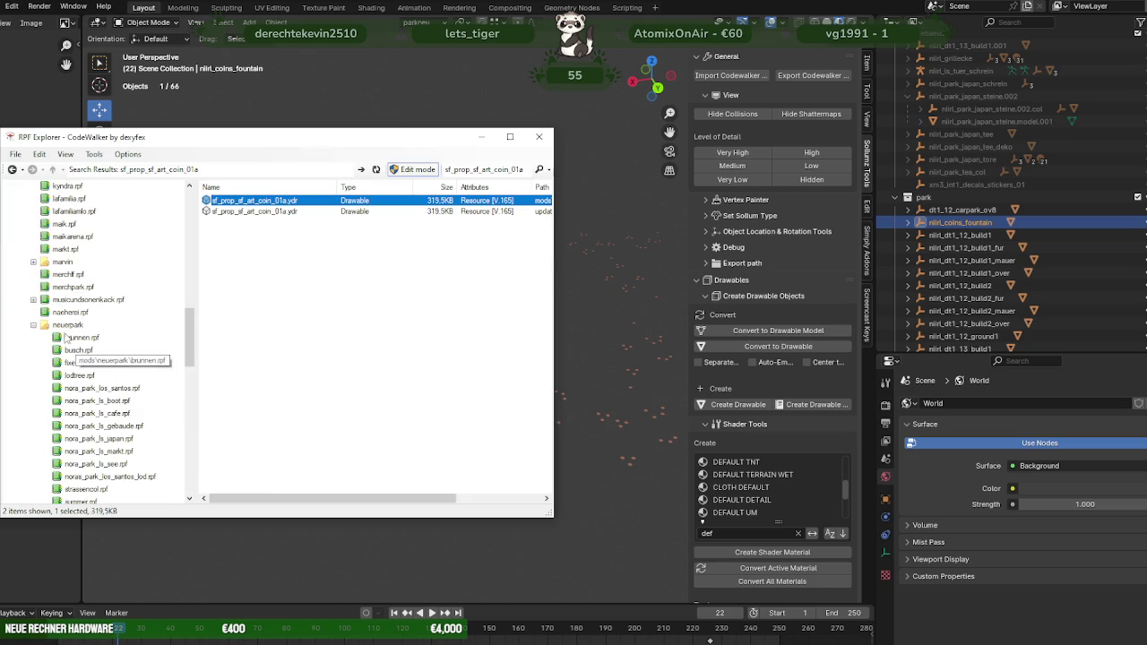
pyautogui.click(68, 324)
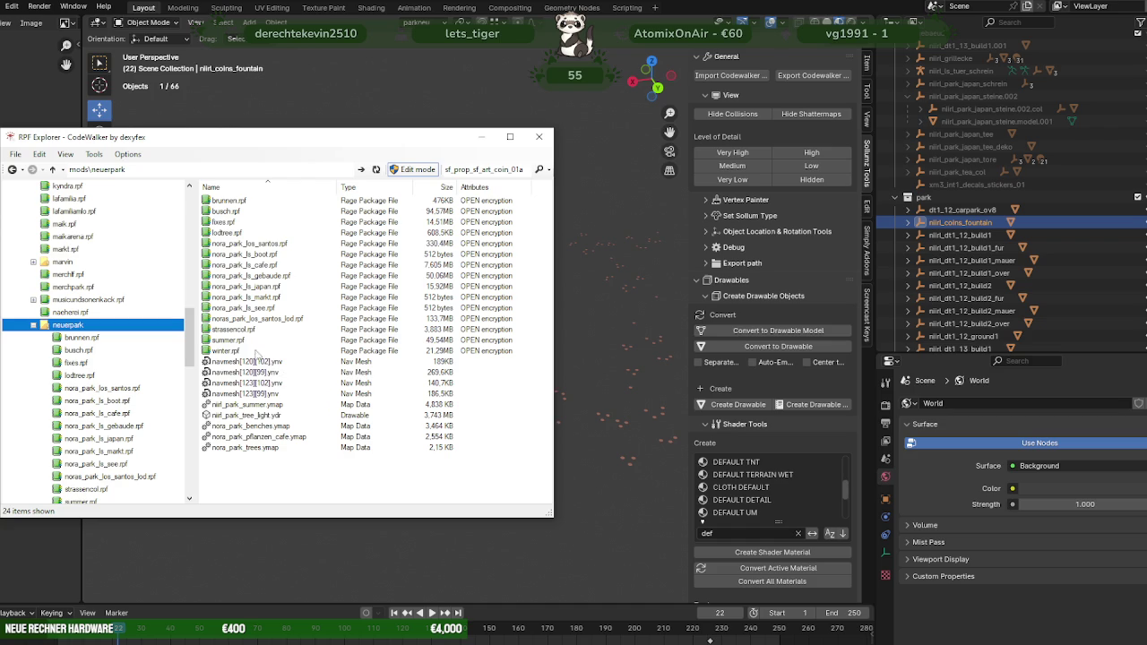
pyautogui.doubleClick(235, 201)
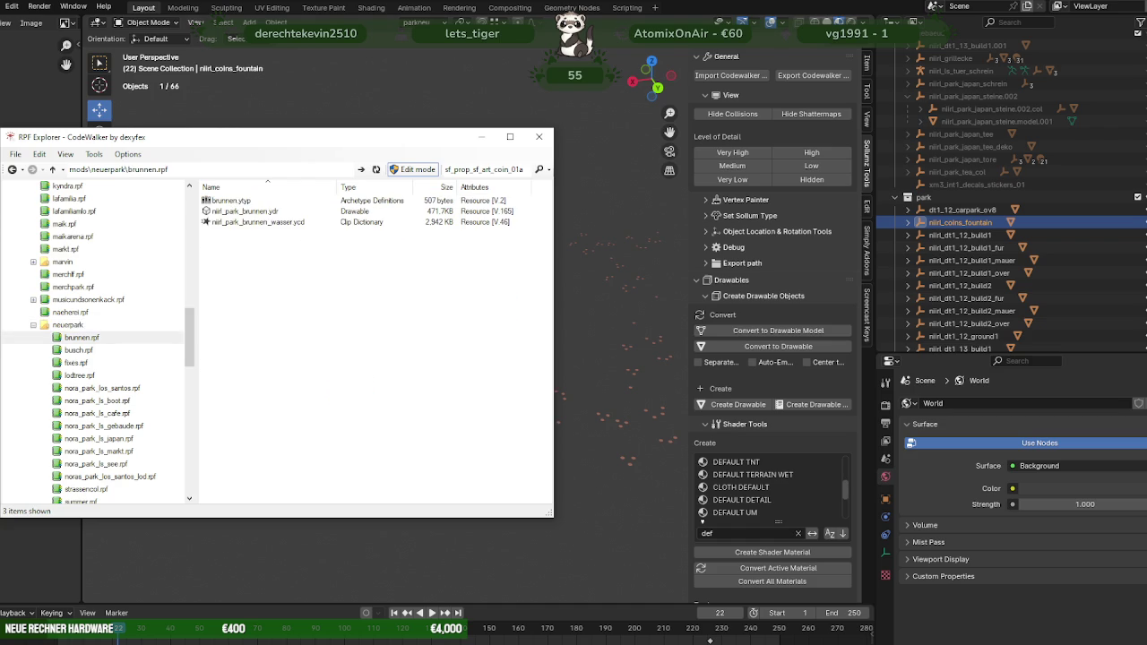
# Step: In Explorer, locate niirl_coins_fountain.ydr in EXPORT > HELLSGATE > building
pyautogui.moveTo(190, 639)
pyautogui.click(133, 596)
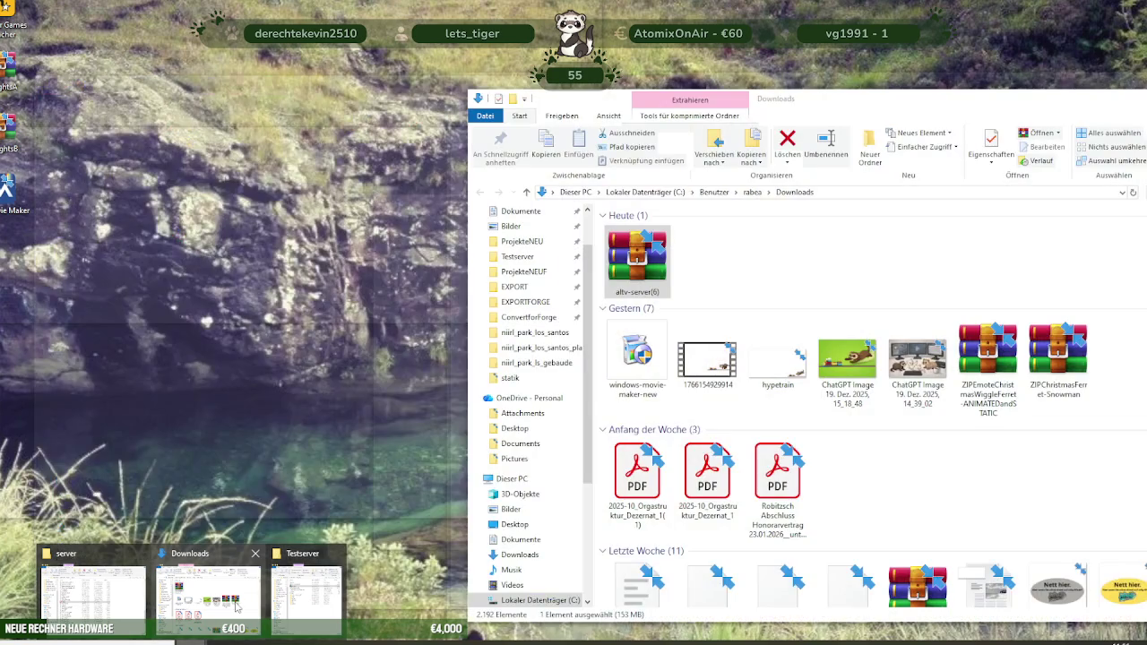
pyautogui.click(240, 602)
pyautogui.click(514, 287)
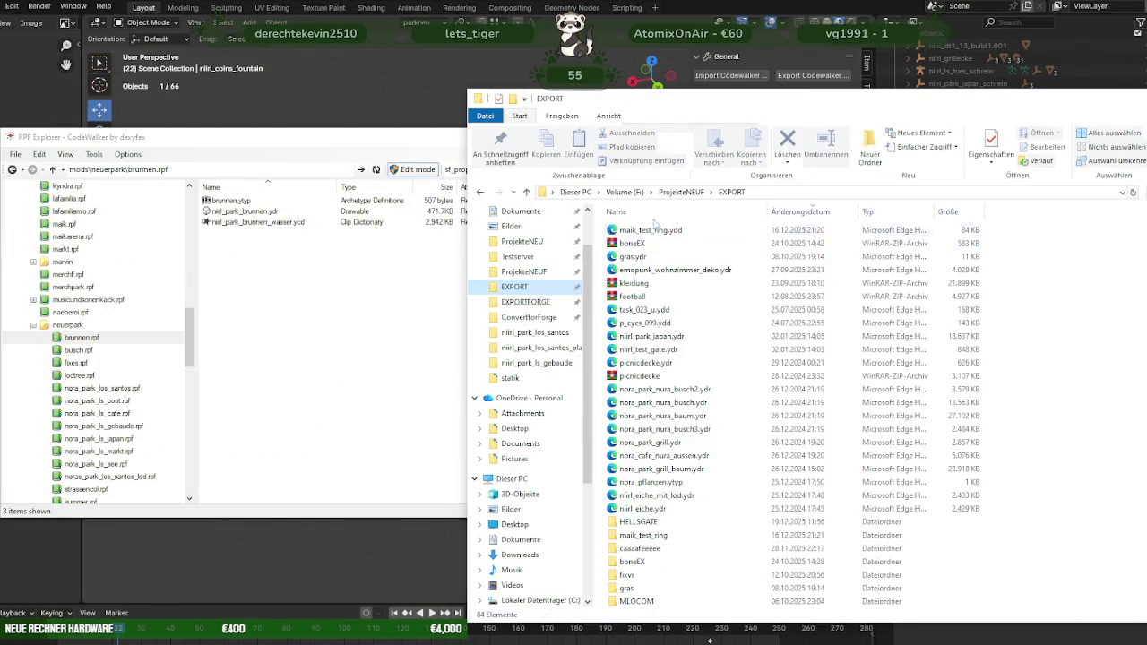
pyautogui.scroll(-4, 625, 498)
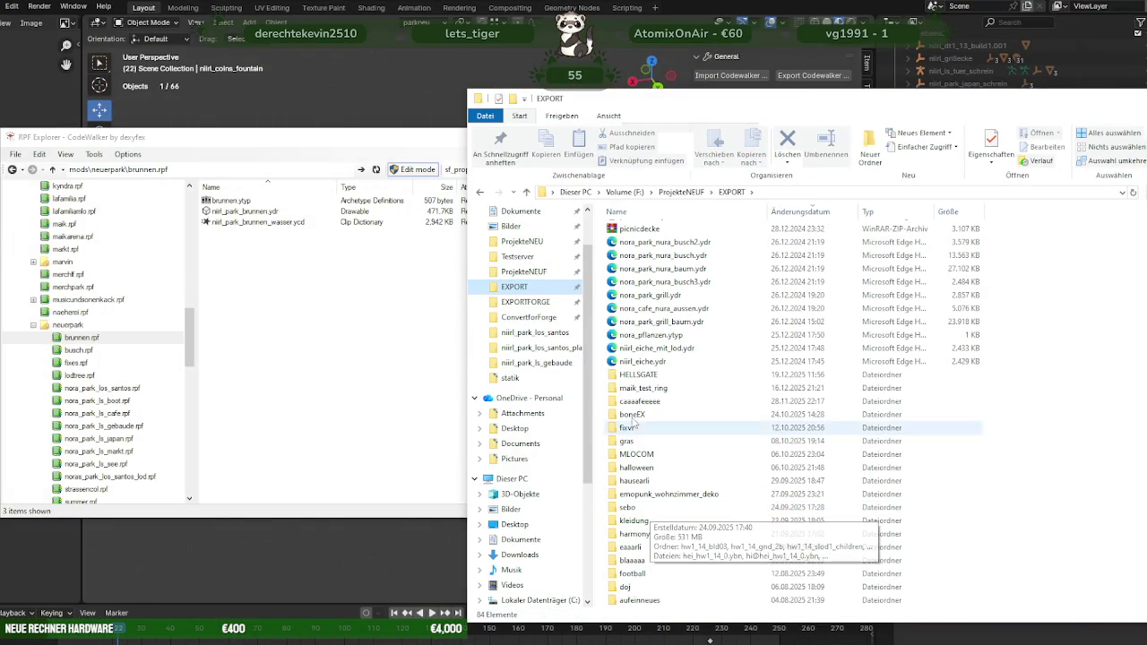
pyautogui.doubleClick(637, 375)
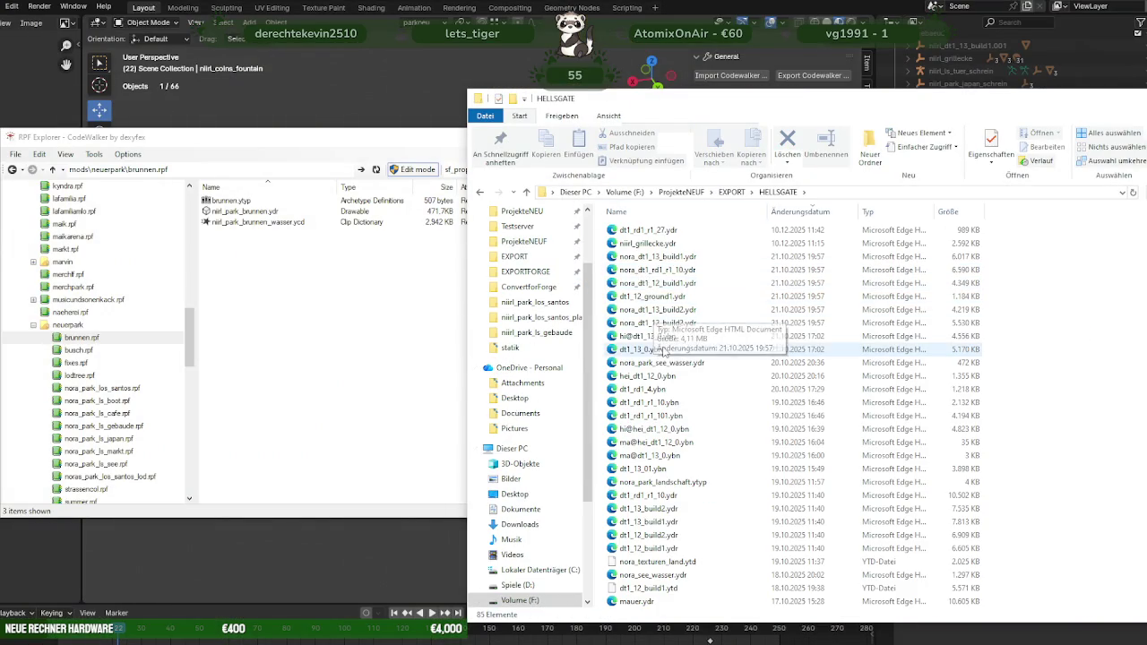
pyautogui.scroll(-5, 663, 354)
pyautogui.scroll(-5, 659, 381)
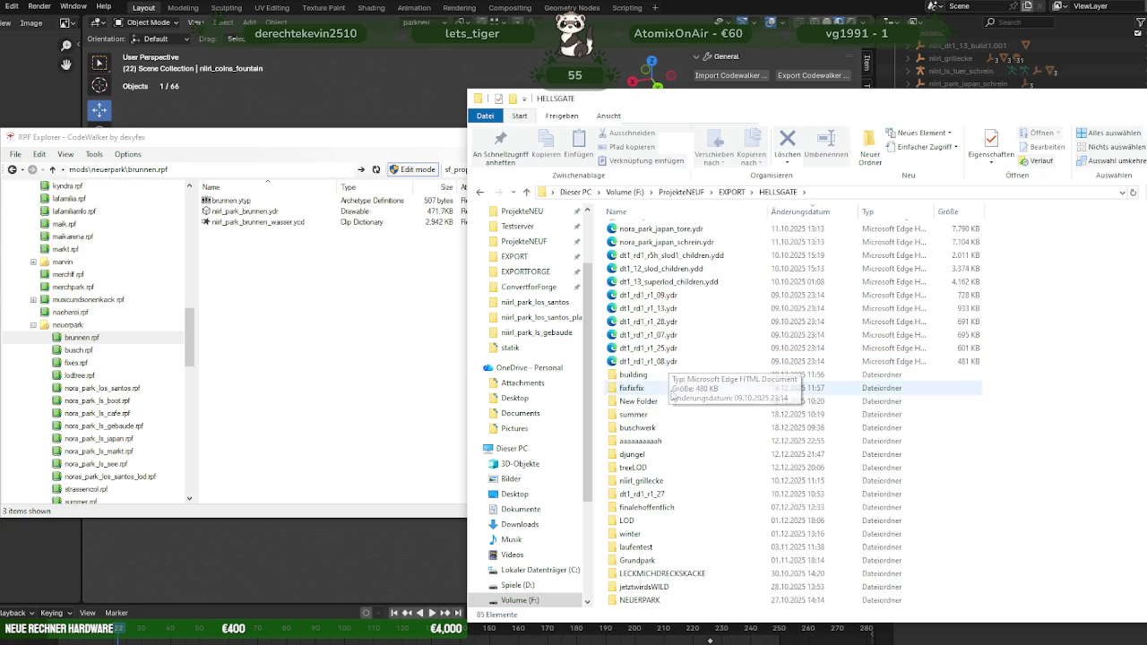
pyautogui.doubleClick(635, 375)
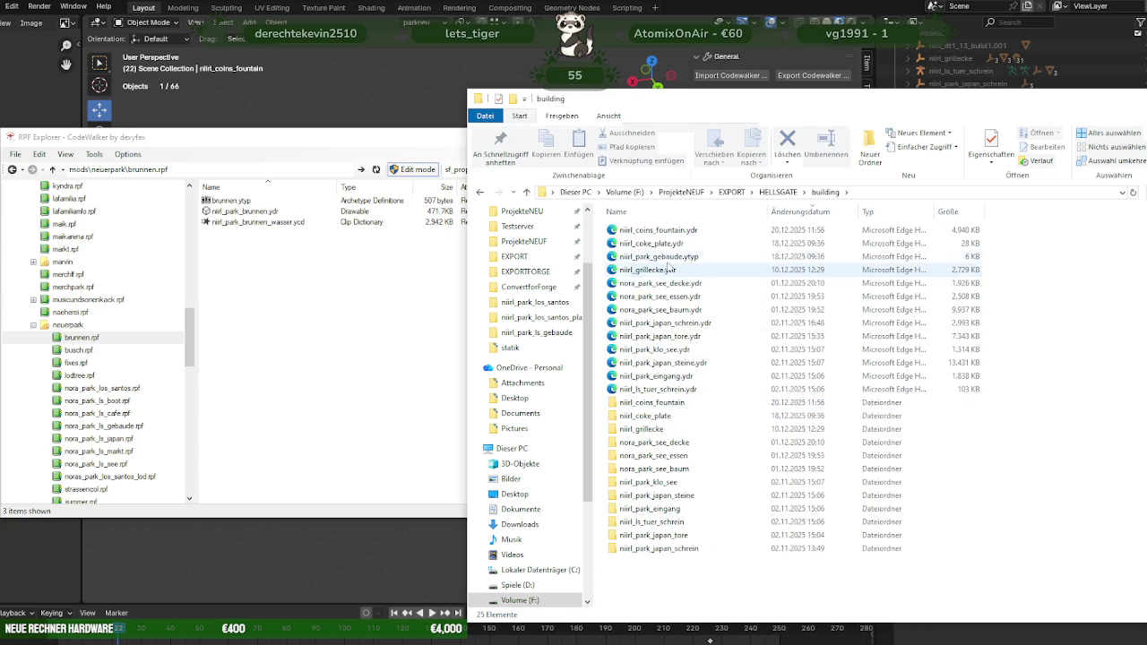
pyautogui.click(670, 232)
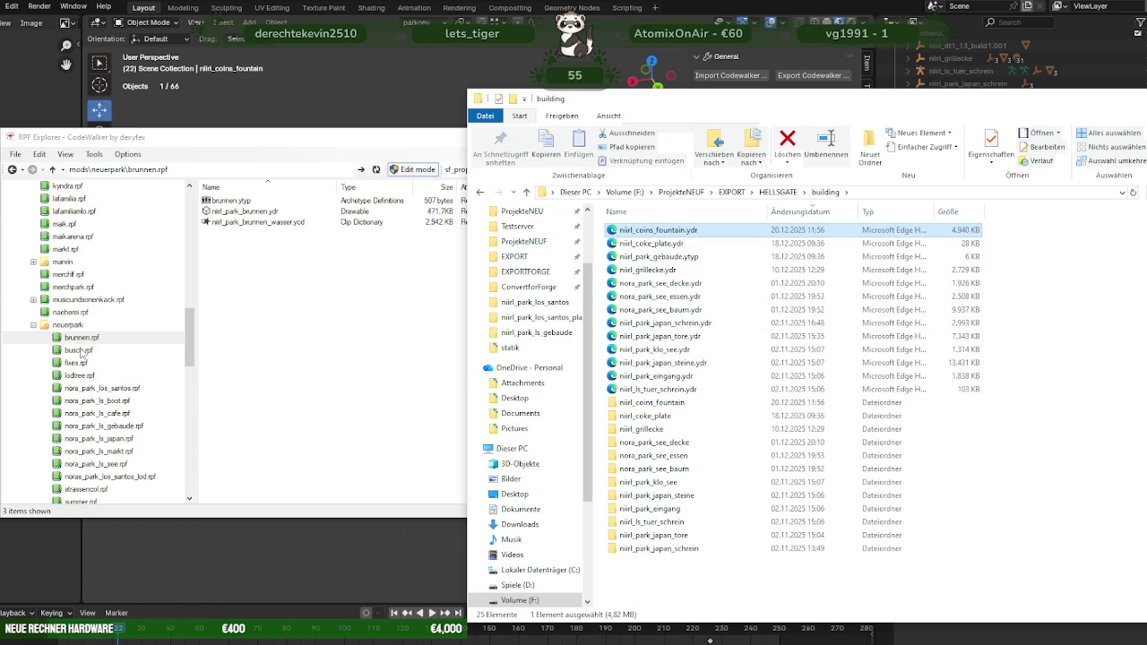
# Step: Add niirl_coins_fountain.ydr into nora_park_ls_gebaude.rpf and open it in the model viewer
pyautogui.scroll(-1, 89, 377)
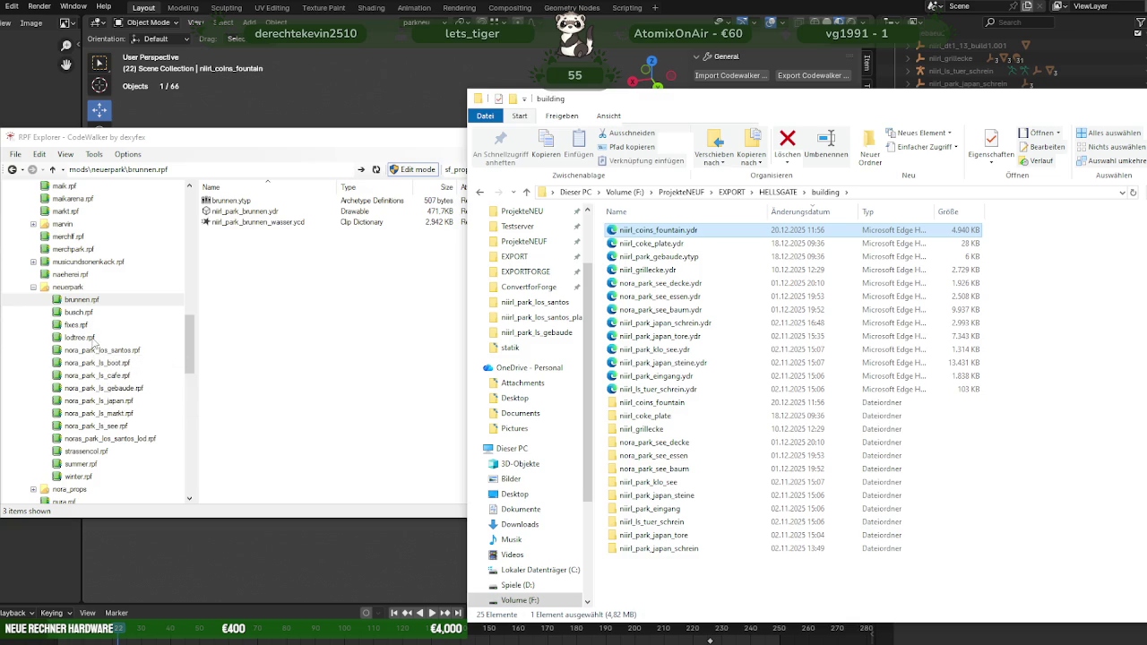
pyautogui.click(126, 391)
pyautogui.moveTo(658, 230); pyautogui.dragTo(286, 434)
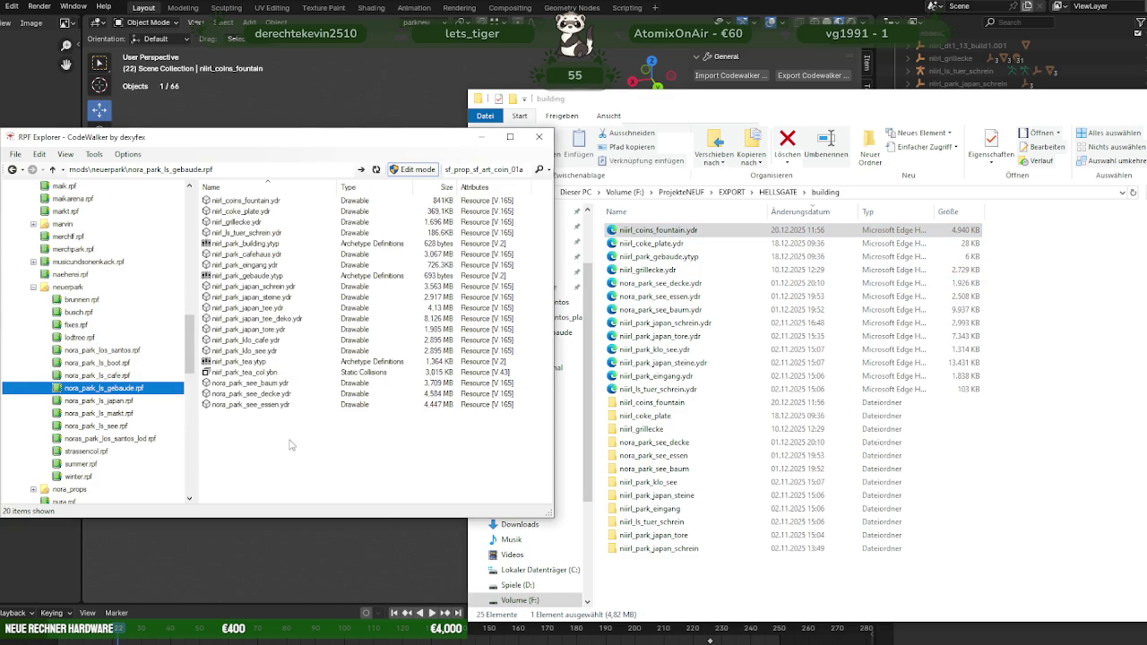
pyautogui.doubleClick(269, 200)
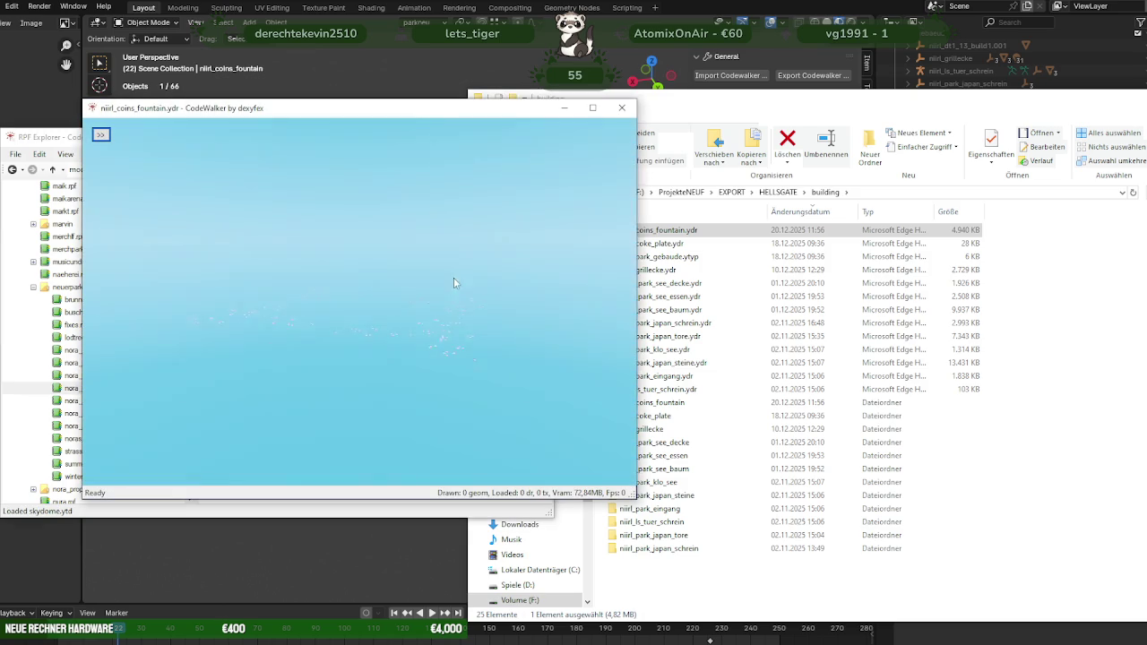
# Step: Orbit the CodeWalker viewer to inspect the coins from low down, then bring the server folder forward
pyautogui.moveTo(361, 315)
pyautogui.mouseDown()
pyautogui.moveTo(263, 272)
pyautogui.moveTo(195, 259)
pyautogui.moveTo(330, 296)
pyautogui.moveTo(239, 339)
pyautogui.moveTo(264, 371)
pyautogui.moveTo(356, 313)
pyautogui.moveTo(341, 384)
pyautogui.moveTo(353, 340)
pyautogui.moveTo(342, 343)
pyautogui.mouseUp()
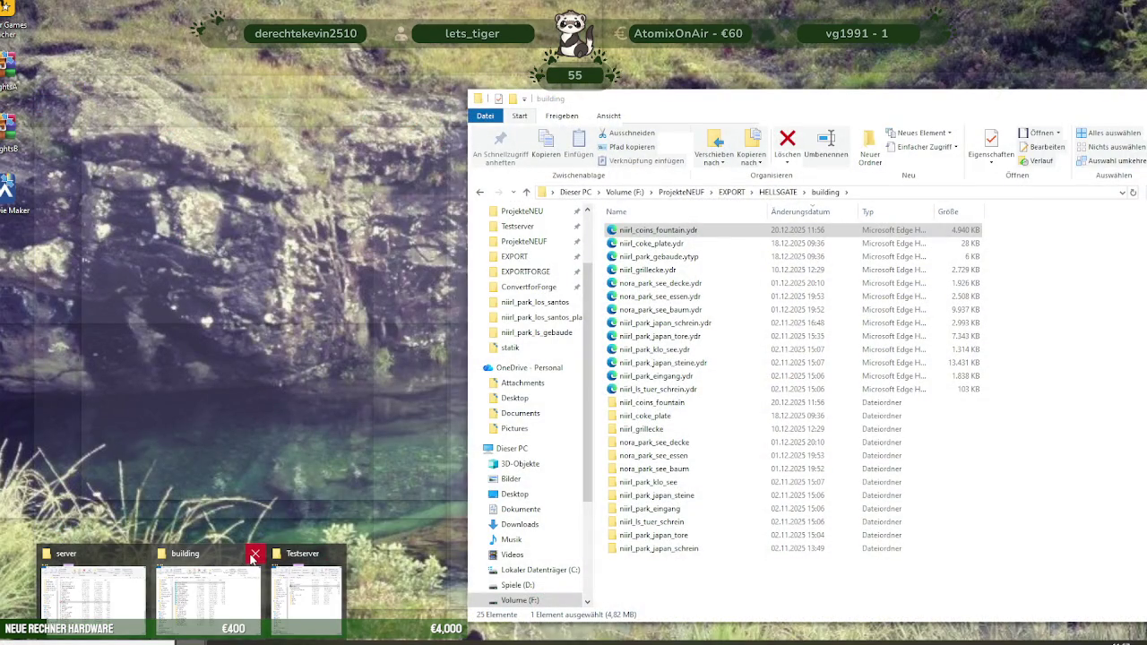
pyautogui.click(92, 563)
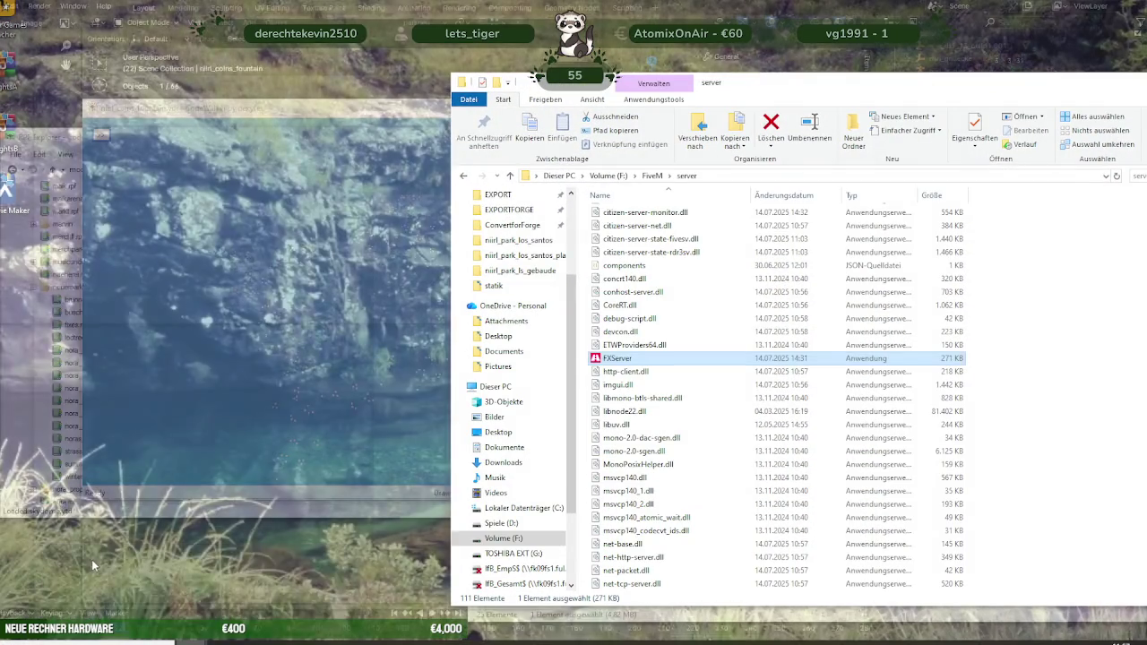
# Step: Close the server window and open Testserver > resources > newmap > stream > nora_park_ls_building
pyautogui.moveTo(1075, 94); pyautogui.dragTo(867, 89)
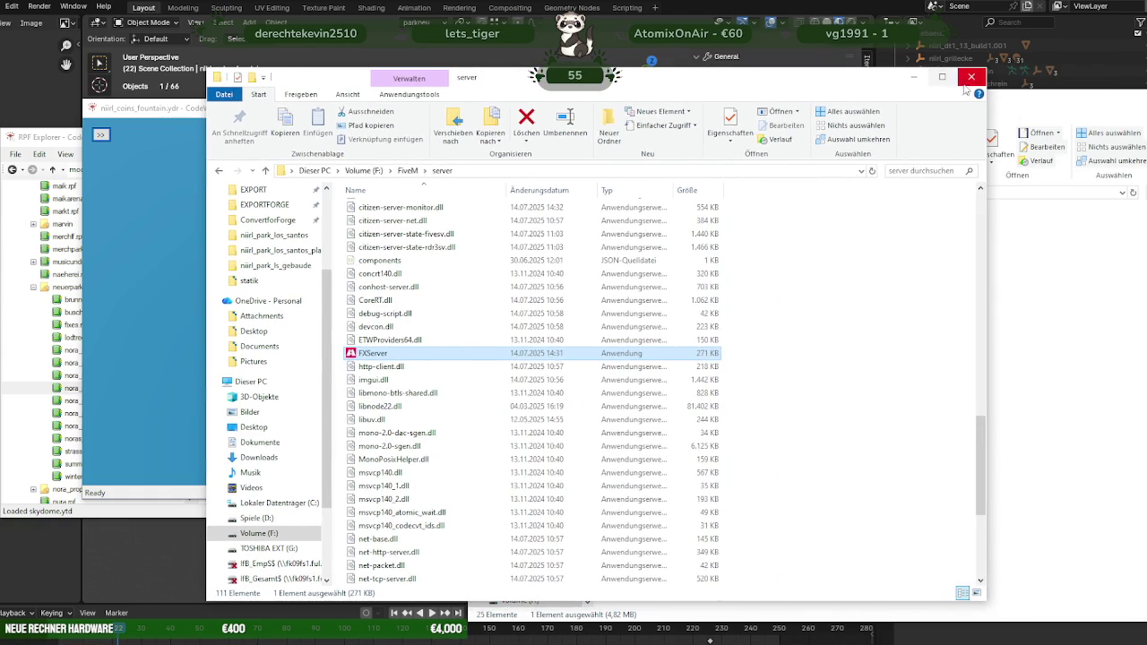
pyautogui.click(958, 83)
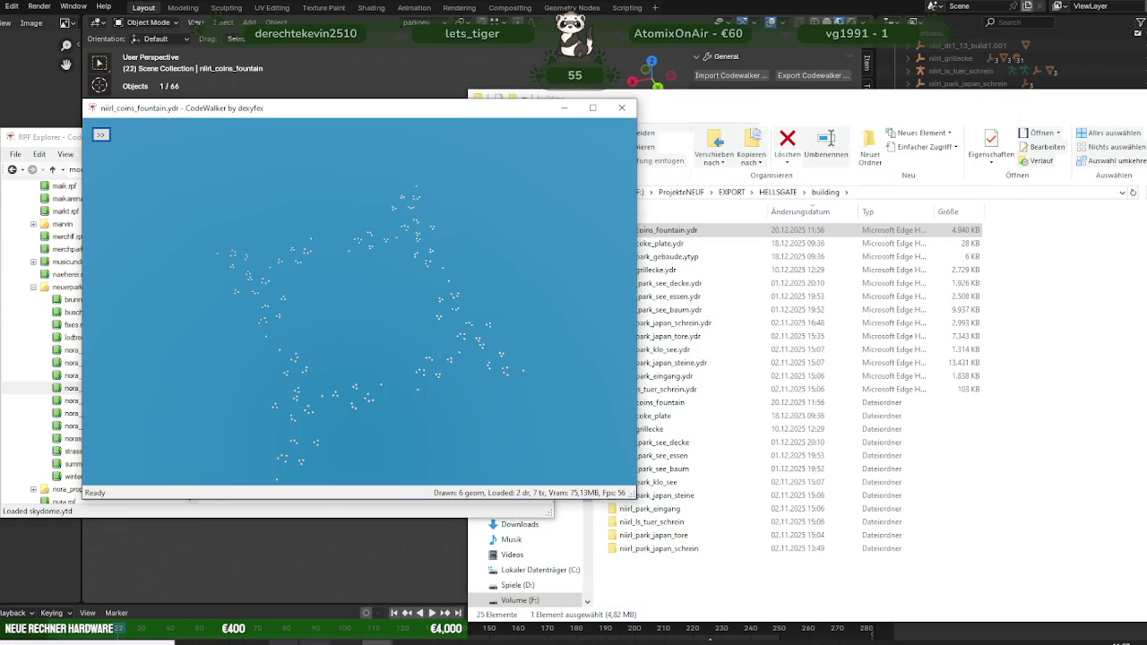
pyautogui.click(289, 565)
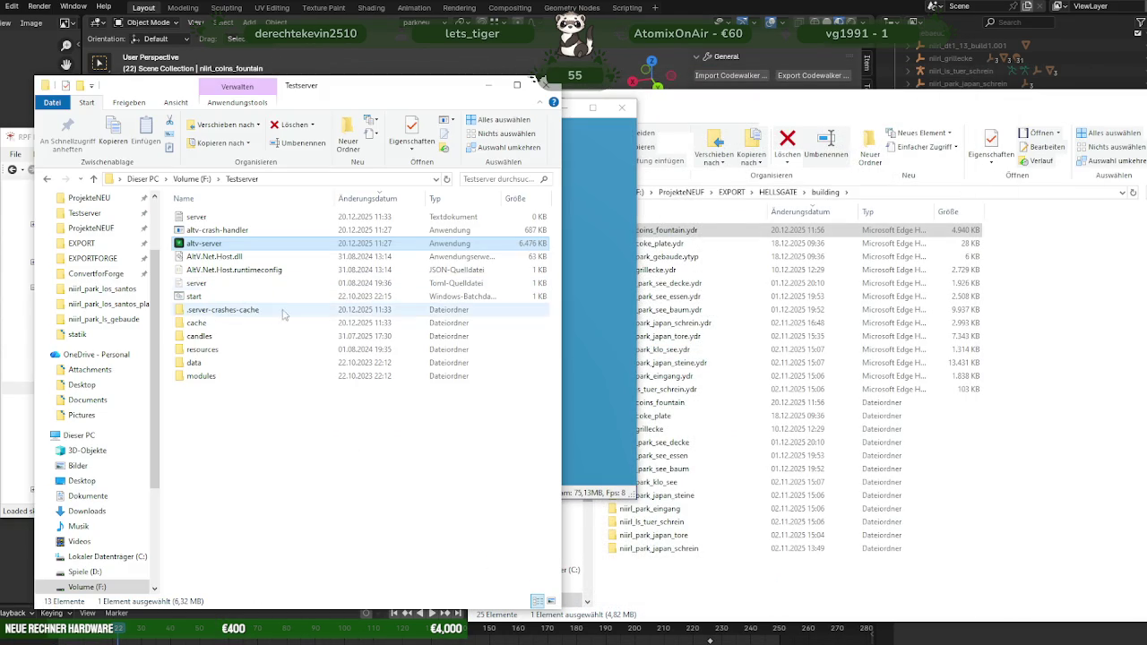
pyautogui.doubleClick(202, 349)
pyautogui.doubleClick(208, 243)
pyautogui.doubleClick(212, 220)
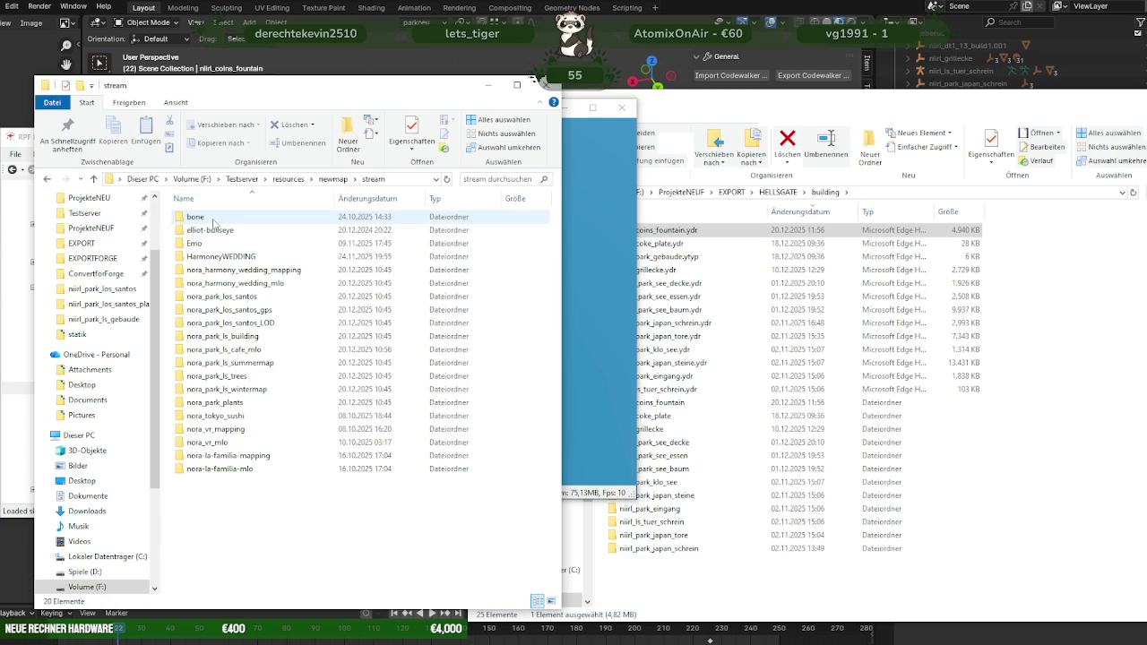
pyautogui.doubleClick(245, 338)
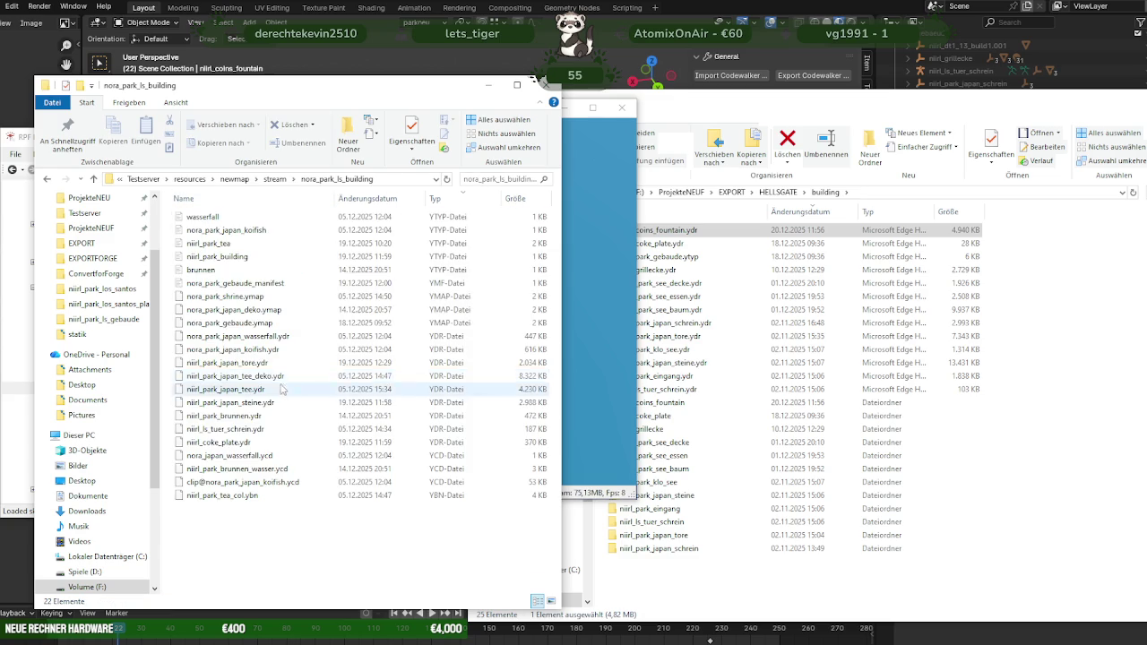
# Step: Copy niirl_coins_fountain.ydr from the CodeWalker archive into the nora_park_ls_building folder
pyautogui.click(1011, 526)
pyautogui.moveTo(680, 235); pyautogui.dragTo(232, 555)
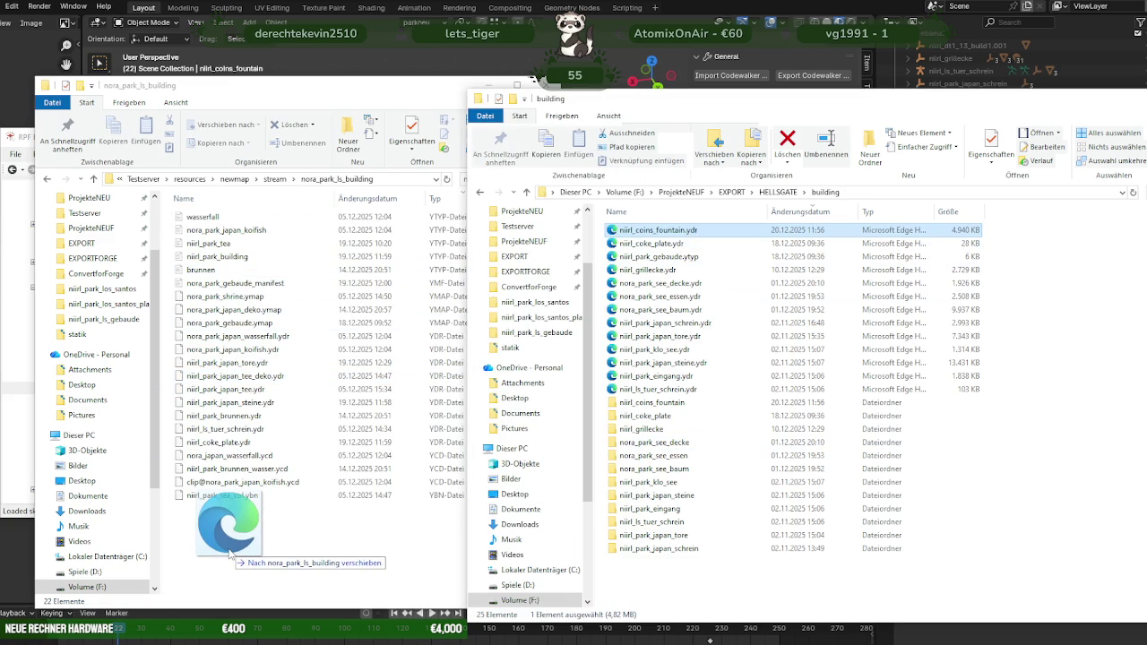
pyautogui.moveTo(231, 555); pyautogui.dragTo(829, 345)
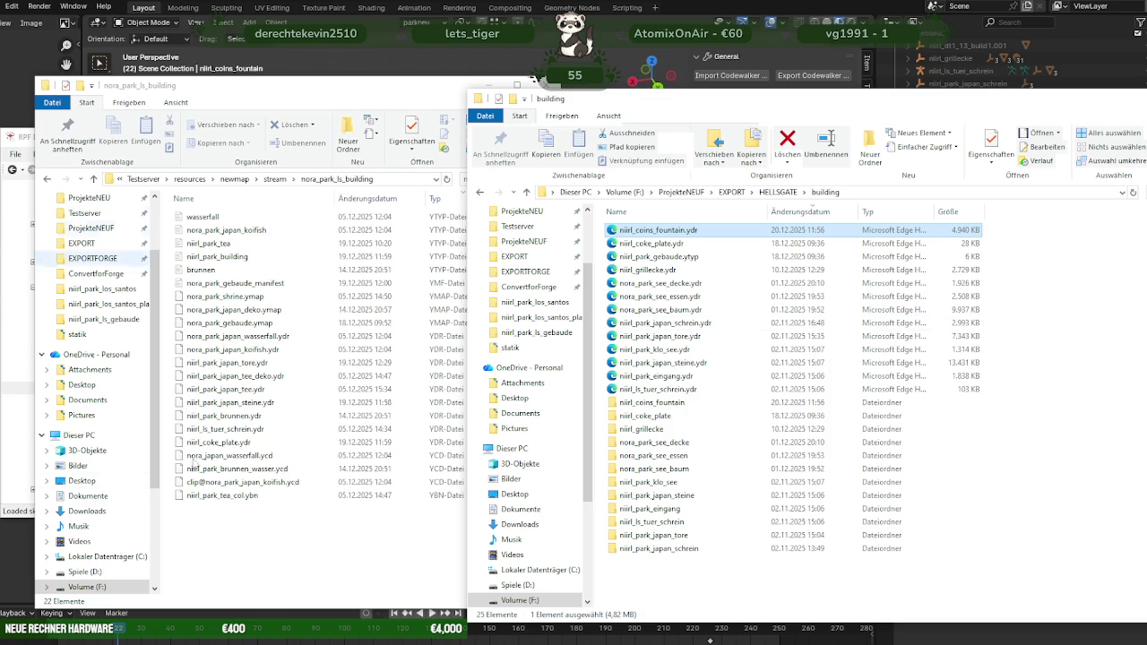
pyautogui.click(269, 592)
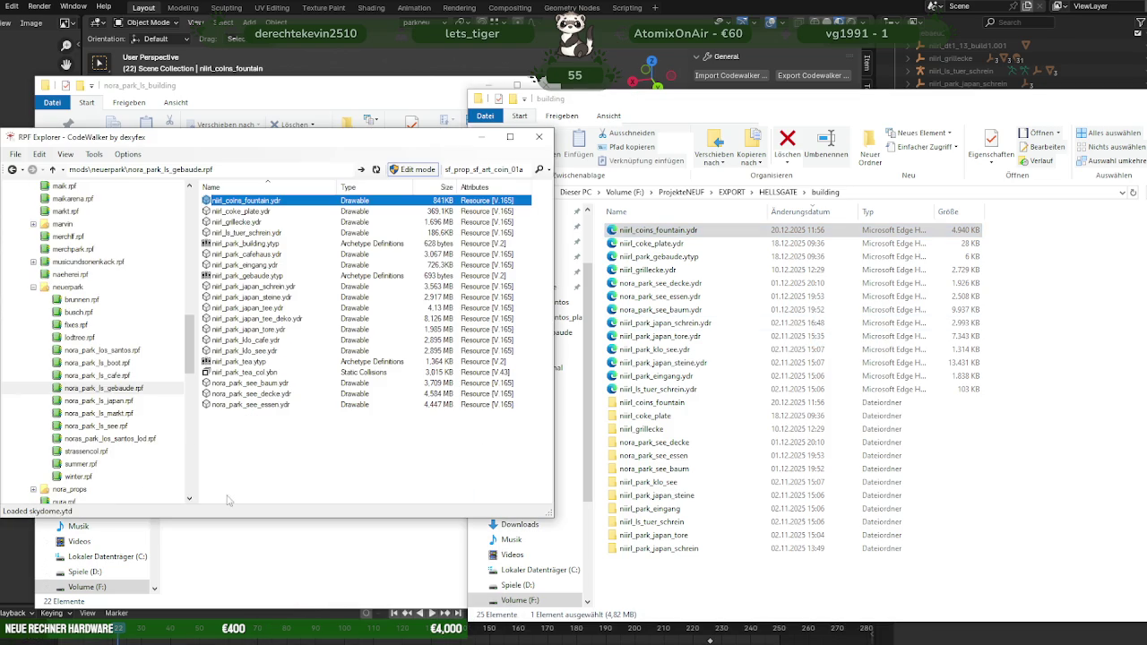
pyautogui.moveTo(187, 143); pyautogui.dragTo(726, 166)
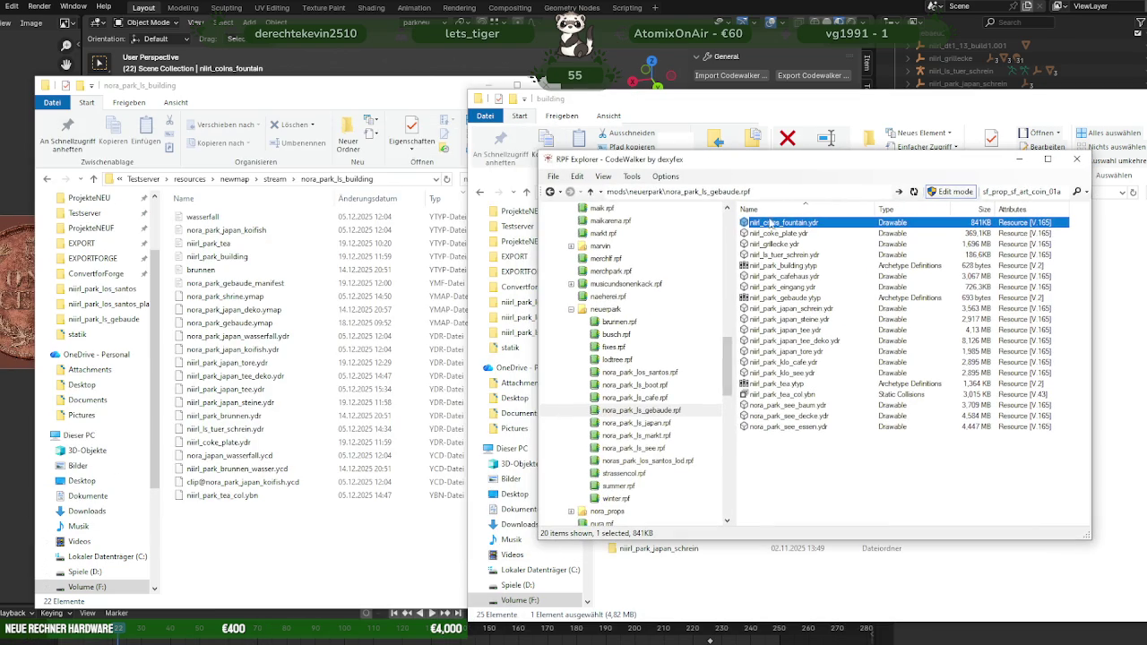
pyautogui.moveTo(591, 209); pyautogui.dragTo(269, 551)
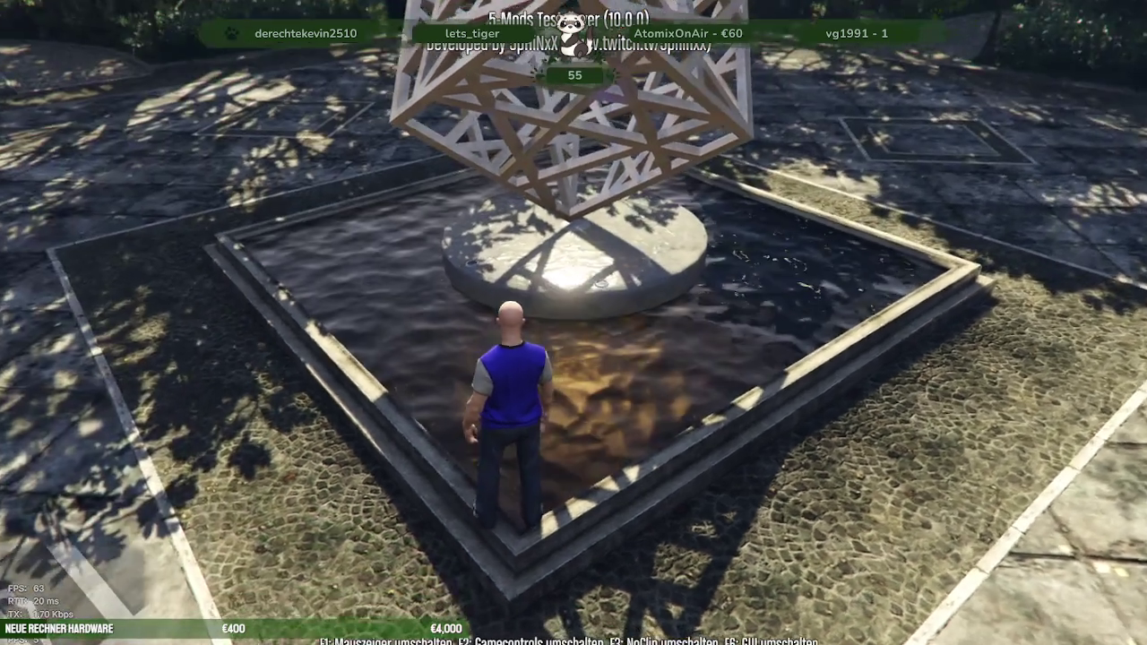
# Step: After checking the fountain in-game, quit GTA V from the F8 console
pyautogui.press('F8')
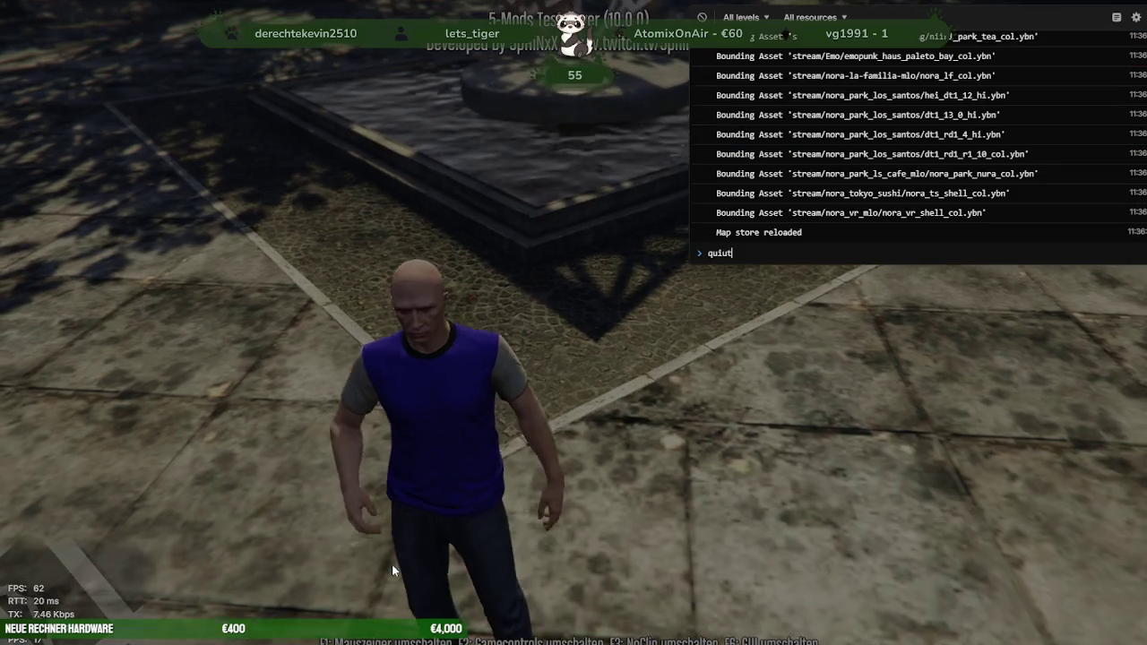
pyautogui.press('Return')
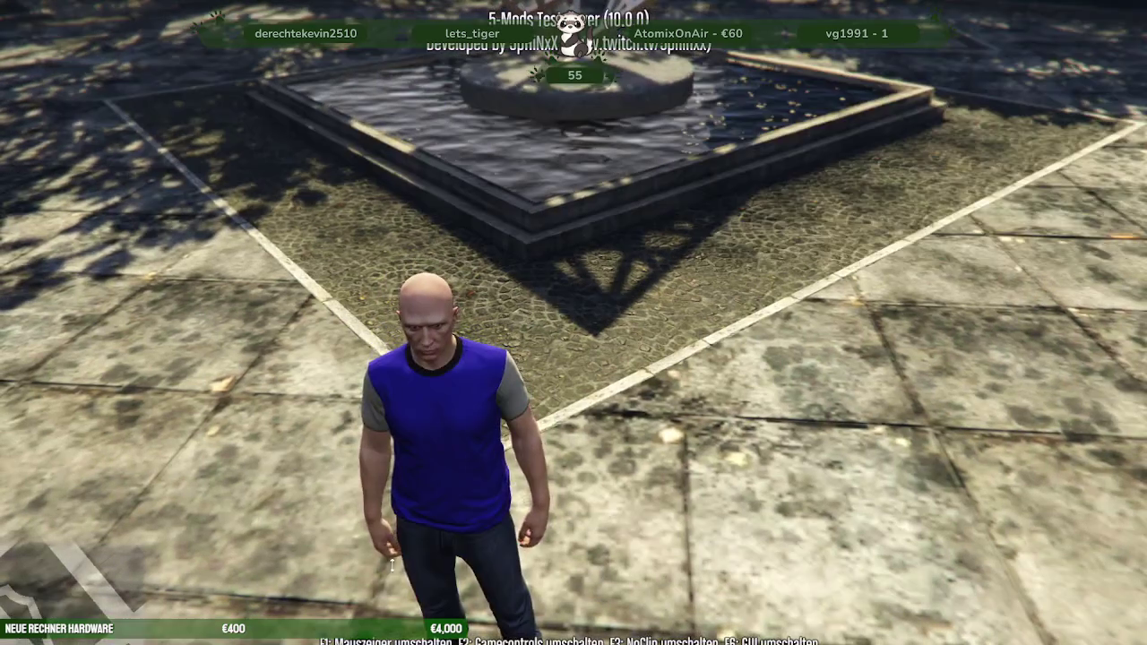
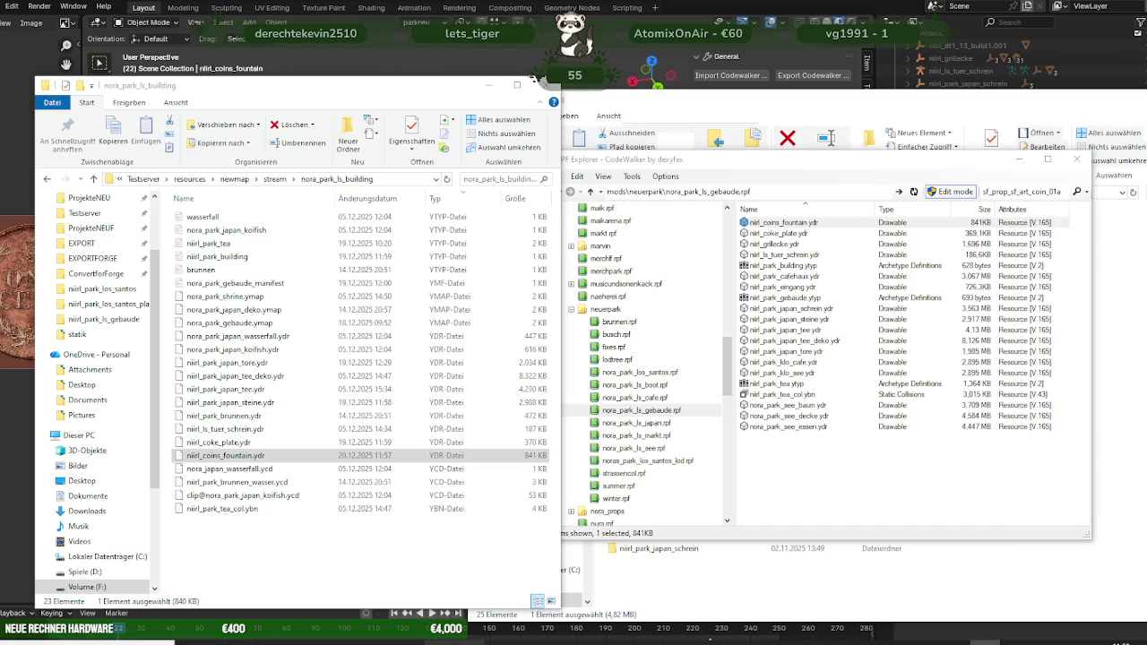
# Step: Close the old CodeWalker project window and confirm the close
pyautogui.click(366, 599)
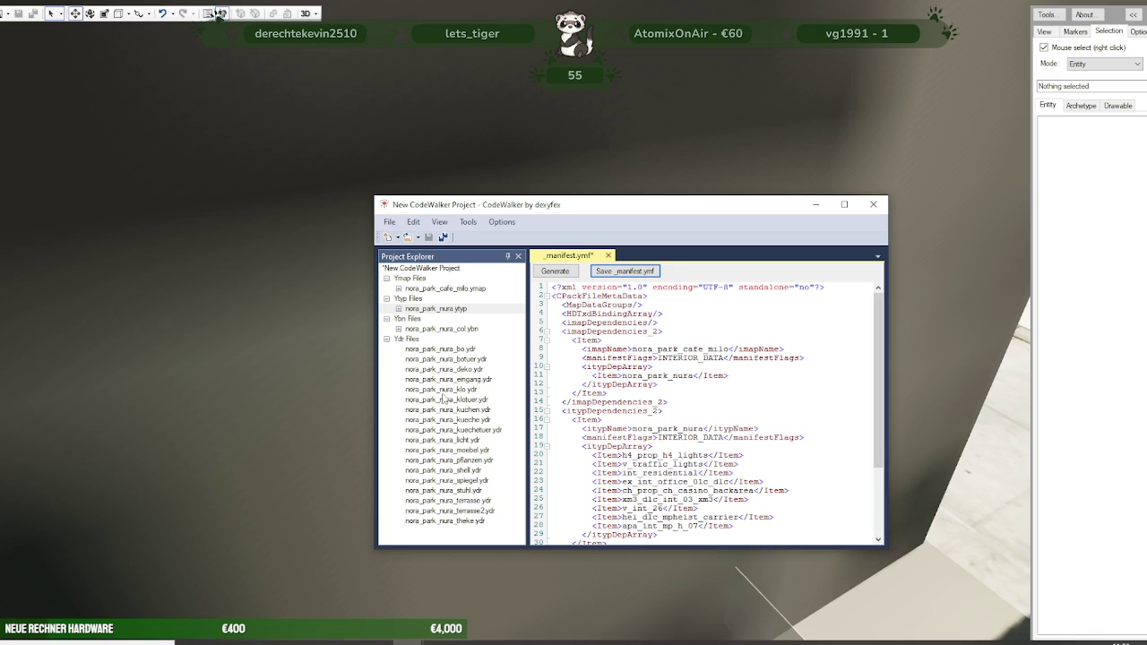
pyautogui.click(873, 204)
pyautogui.click(603, 372)
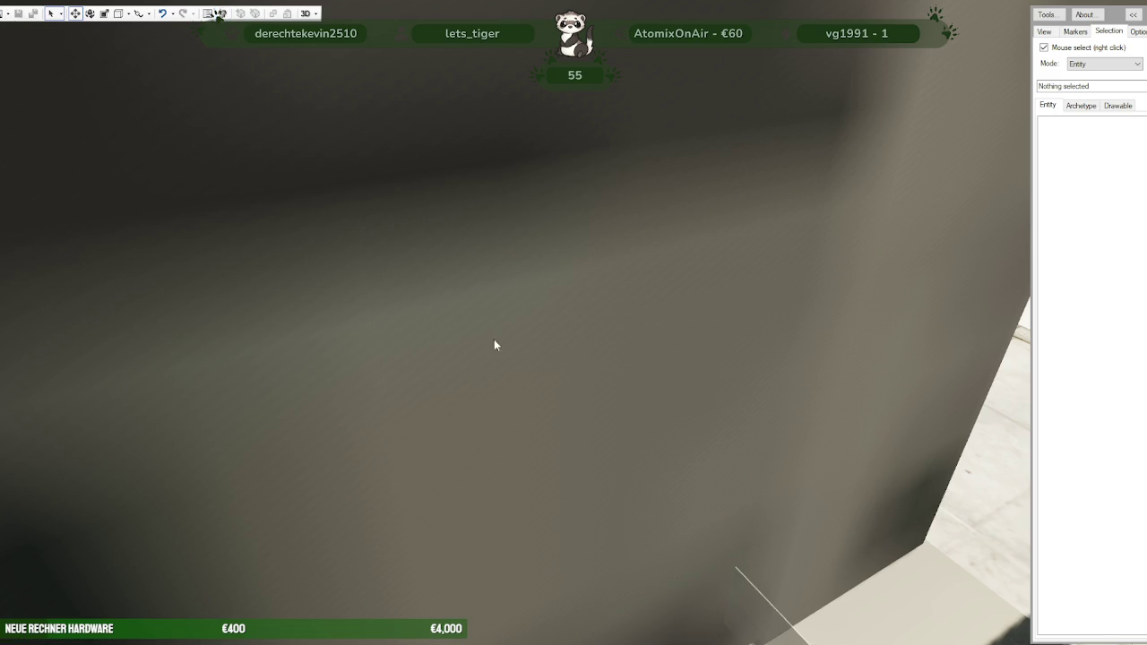
# Step: Relaunch CodeWalker.exe from Explorer and maximize the new window
pyautogui.scroll(-3, 532, 399)
pyautogui.scroll(-5, 535, 400)
pyautogui.scroll(-3, 536, 398)
pyautogui.scroll(-3, 515, 396)
pyautogui.scroll(-2, 469, 399)
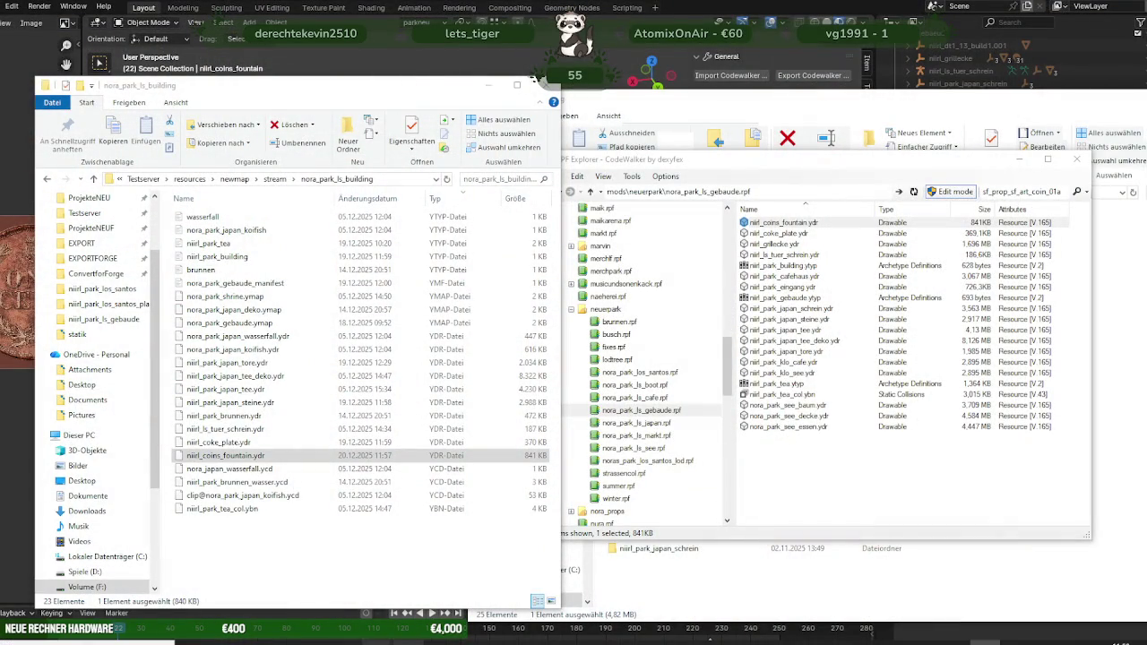
pyautogui.doubleClick(446, 508)
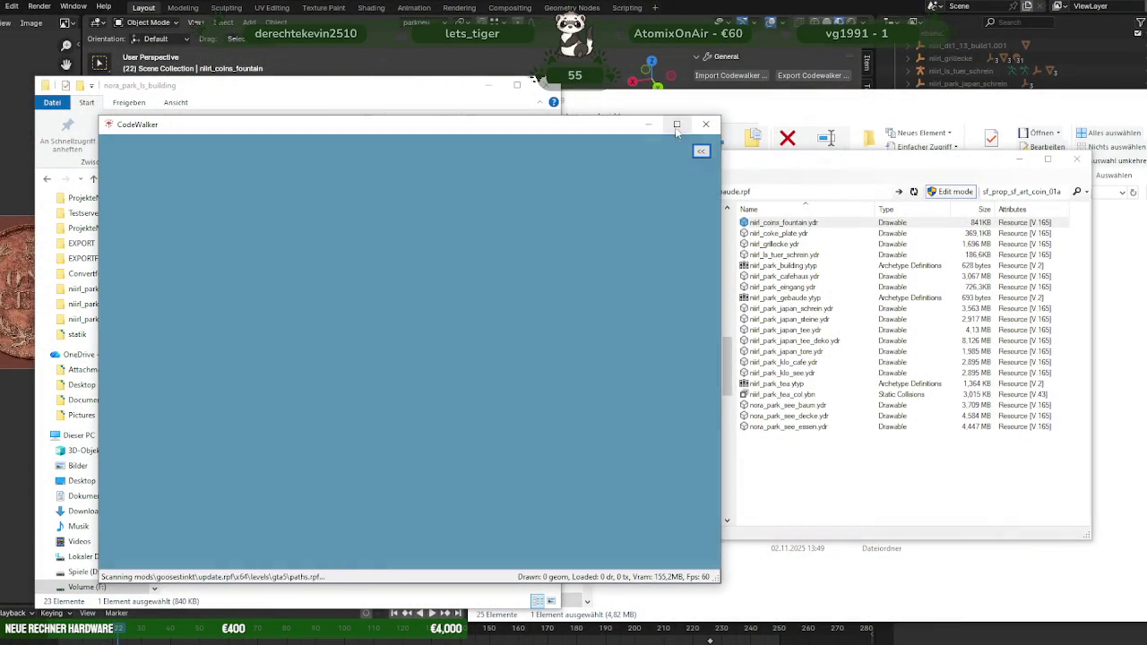
pyautogui.click(676, 124)
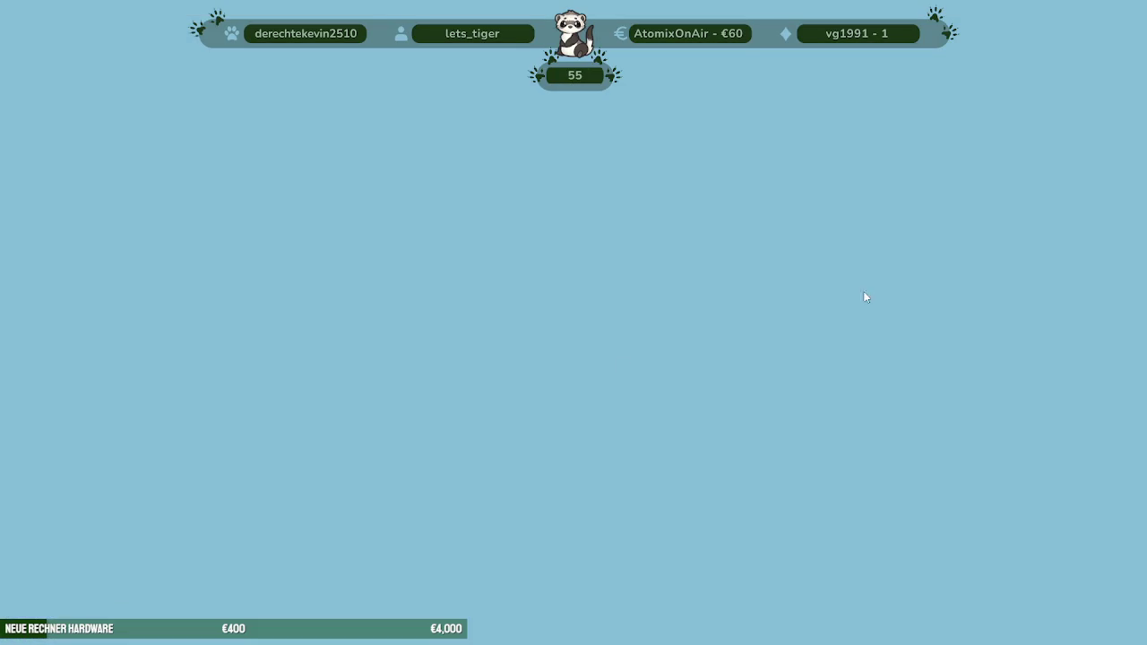
# Step: Show the Selection tools, render the game world, then open the Project window's folder picker
pyautogui.click(1108, 31)
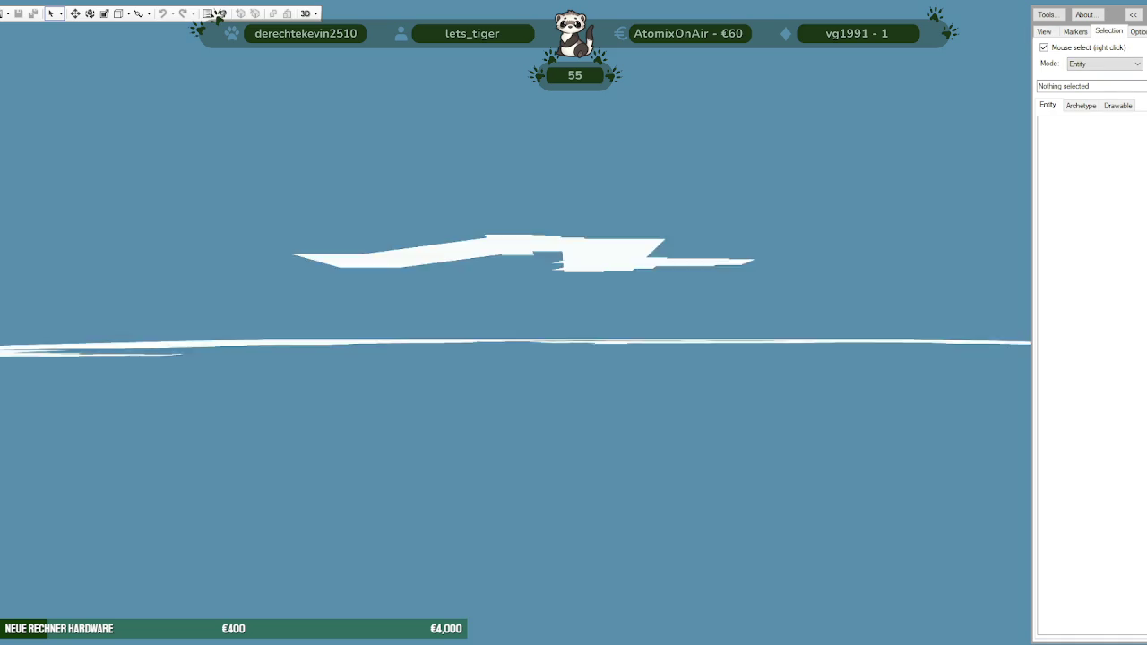
pyautogui.click(217, 14)
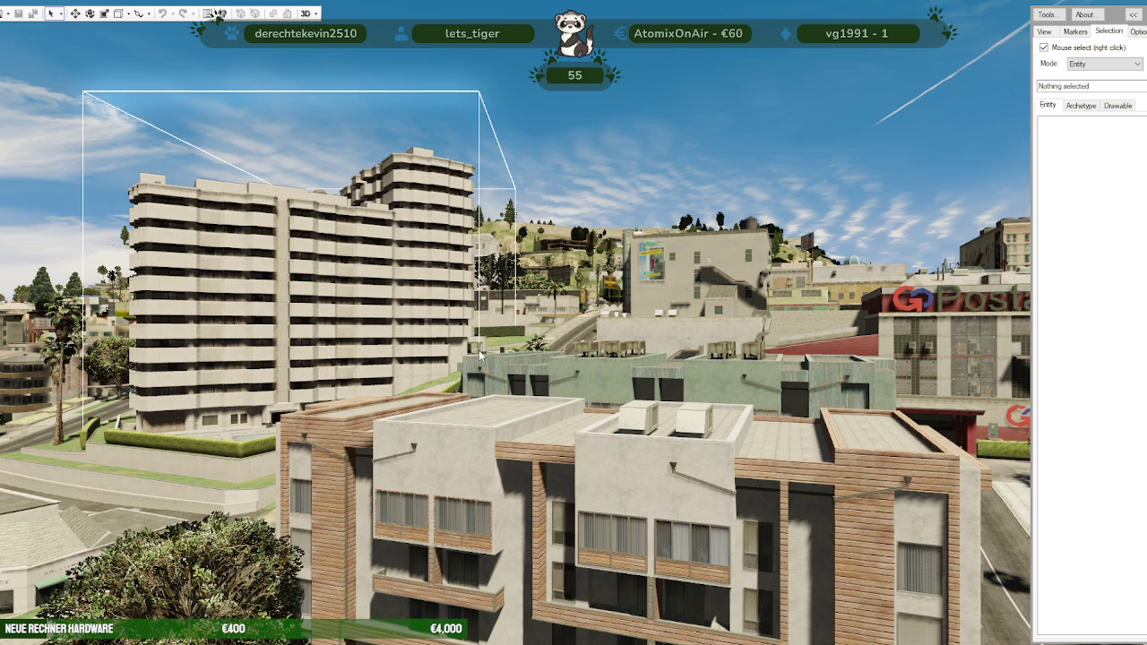
pyautogui.moveTo(479, 349)
pyautogui.mouseDown()
pyautogui.moveTo(517, 436)
pyautogui.moveTo(452, 436)
pyautogui.moveTo(349, 394)
pyautogui.moveTo(645, 415)
pyautogui.moveTo(502, 376)
pyautogui.mouseUp()
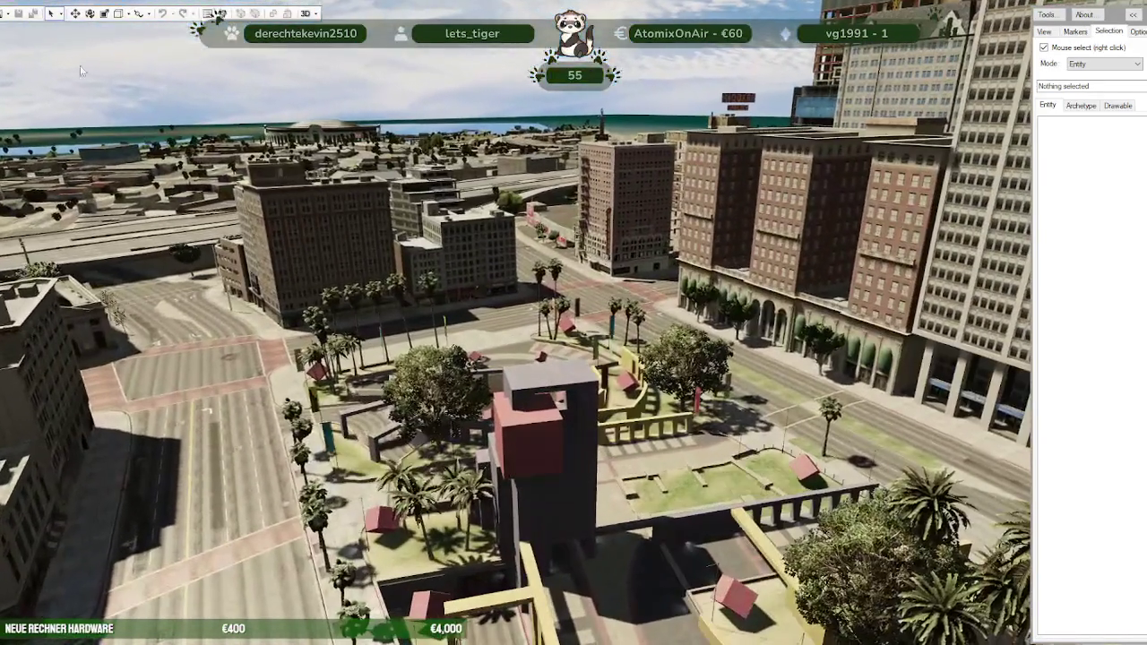
pyautogui.click(14, 16)
pyautogui.click(35, 40)
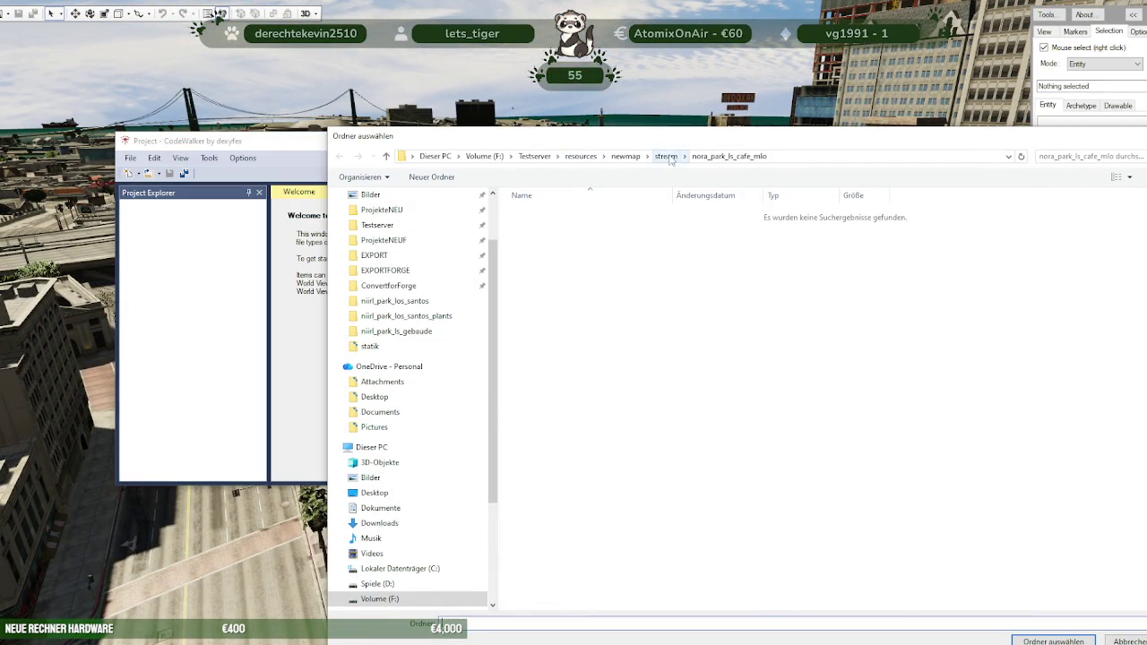
# Step: Load nora_park_ls_building and add a niirl_coins_fountain.ydr archetype to niirl_park_building.ytyp
pyautogui.click(668, 156)
pyautogui.doubleClick(587, 333)
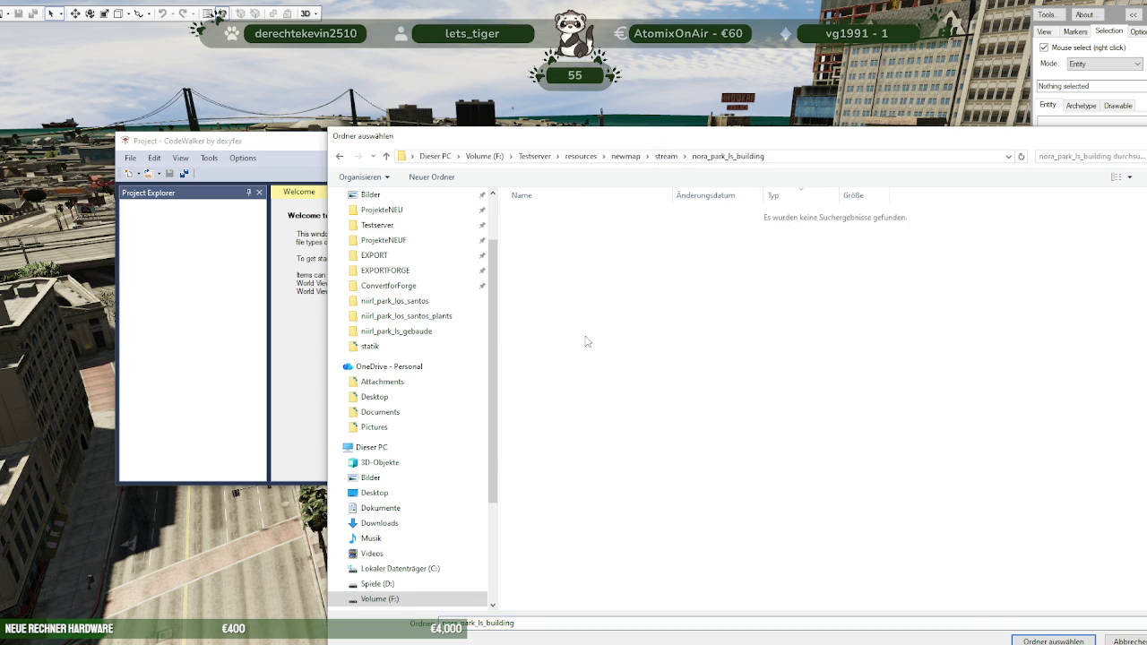
pyautogui.click(1030, 641)
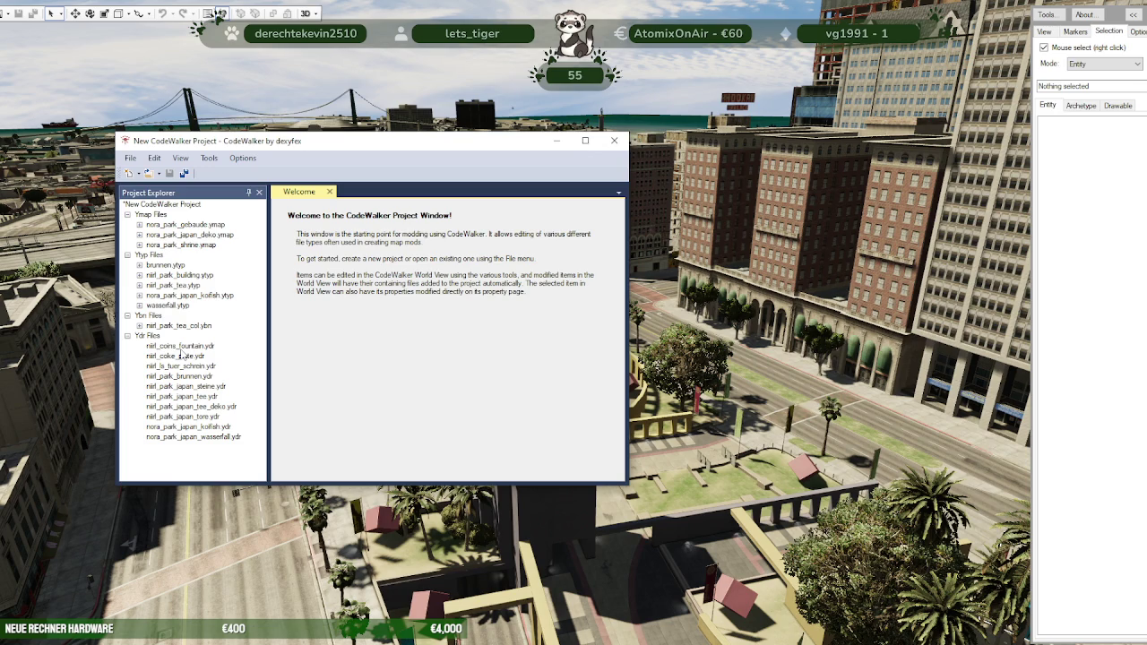
pyautogui.click(139, 276)
pyautogui.click(151, 285)
pyautogui.click(179, 285)
pyautogui.click(235, 160)
pyautogui.click(287, 204)
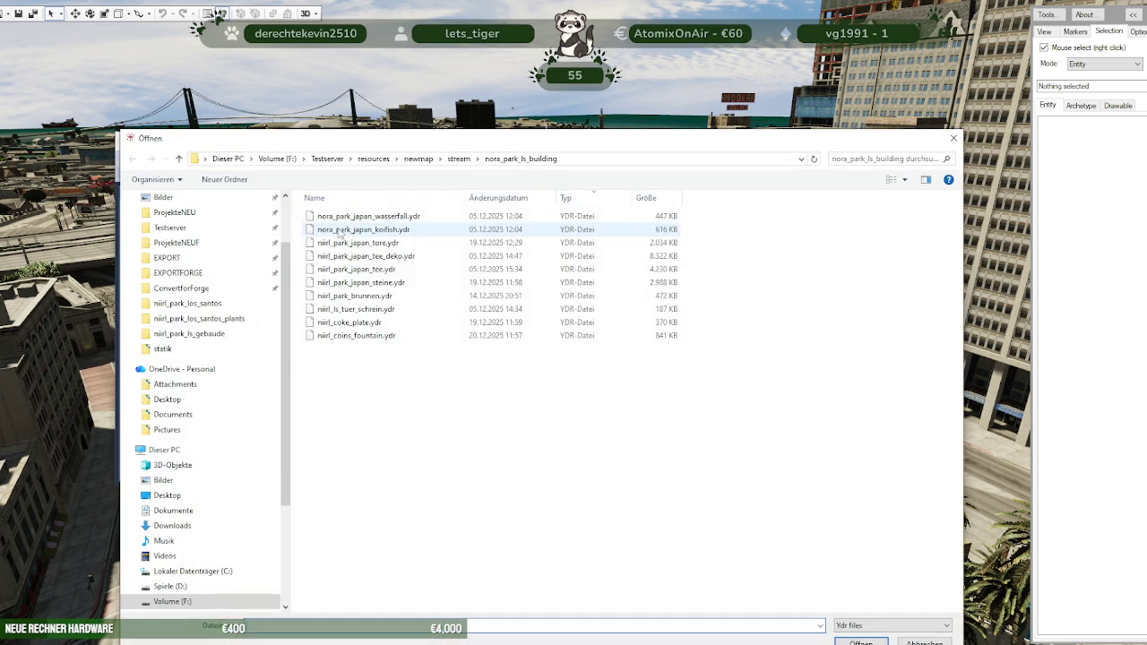
pyautogui.click(358, 336)
pyautogui.click(859, 642)
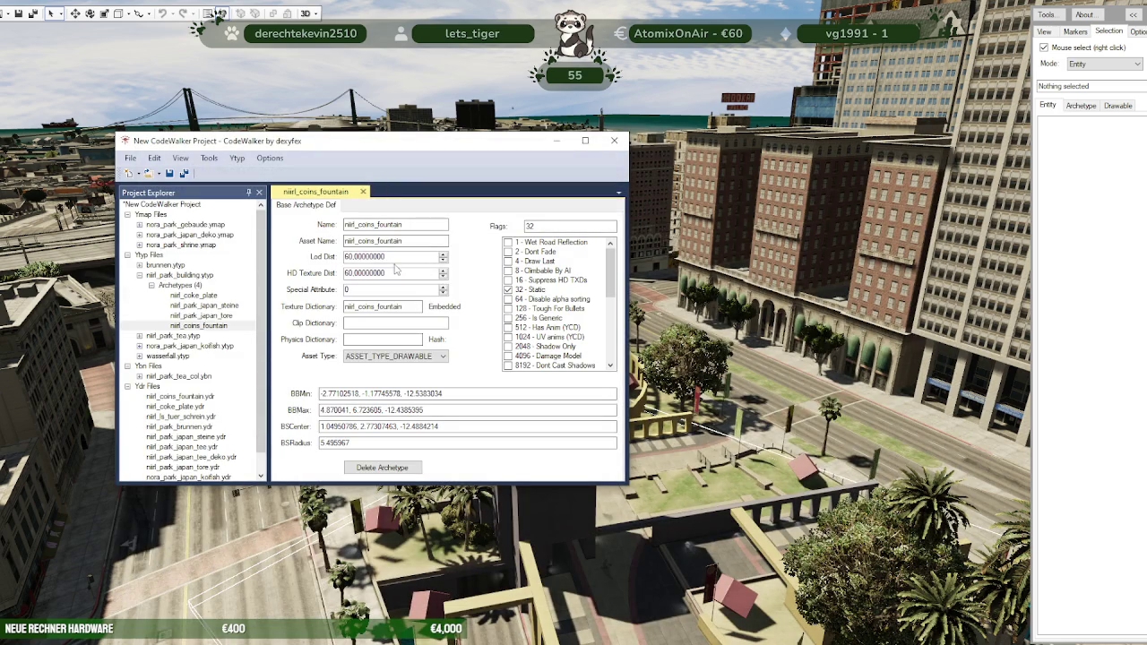
# Step: Save niirl_park_building.ytyp over the old file, then close the project without saving
pyautogui.click(166, 275)
pyautogui.click(131, 158)
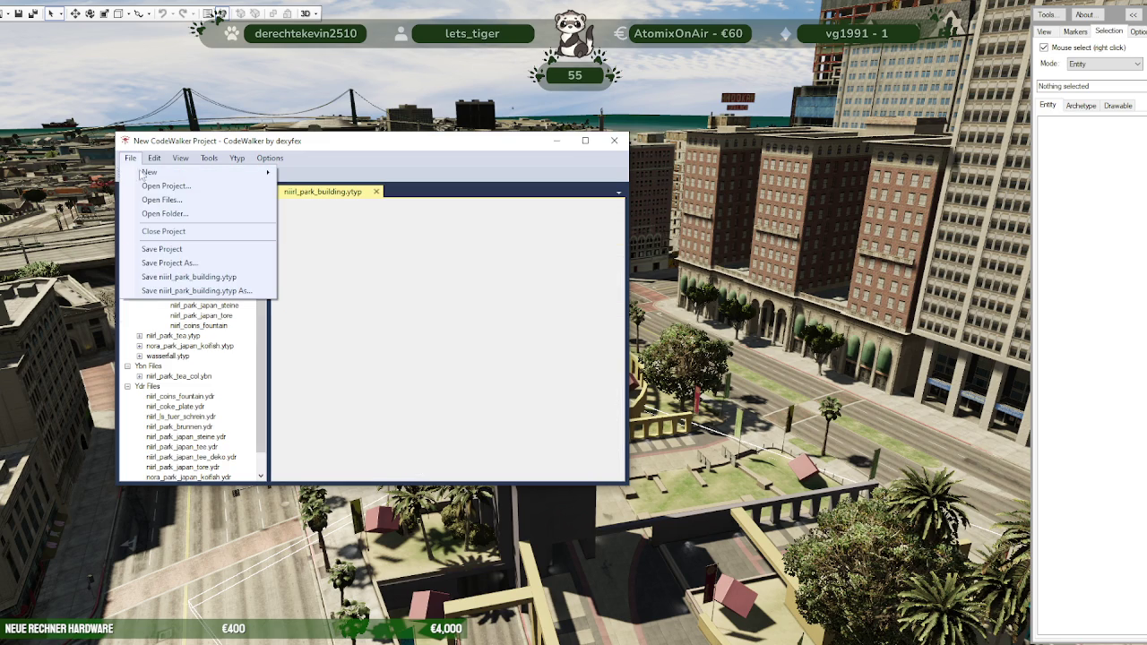
pyautogui.click(188, 290)
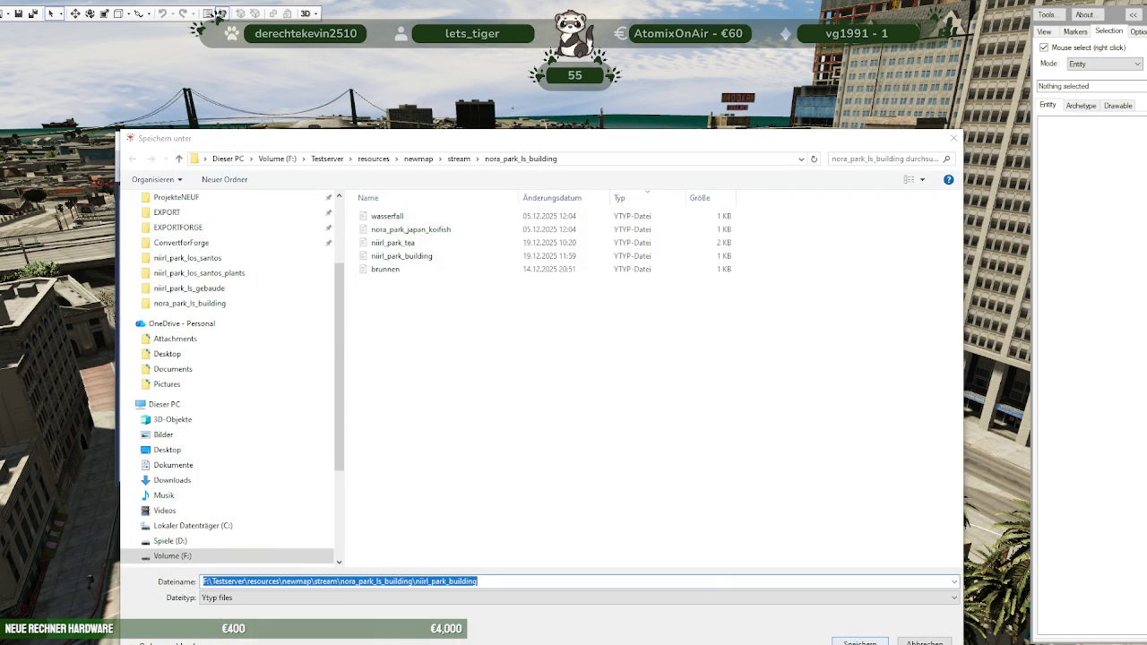
pyautogui.press('Return')
pyautogui.click(570, 336)
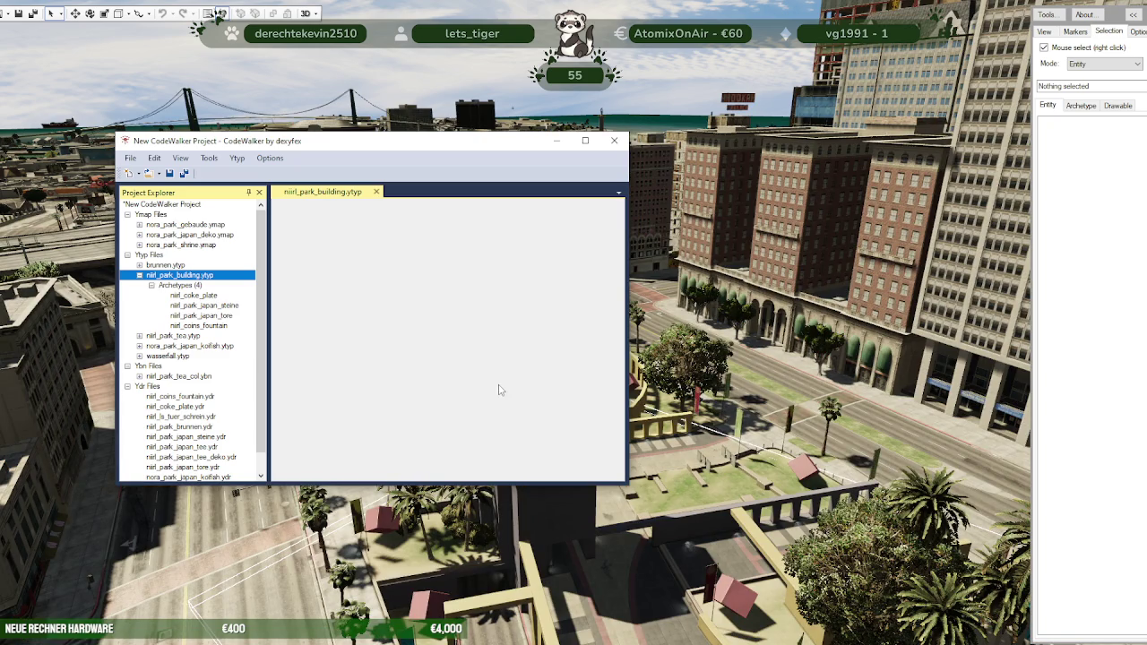
pyautogui.click(615, 142)
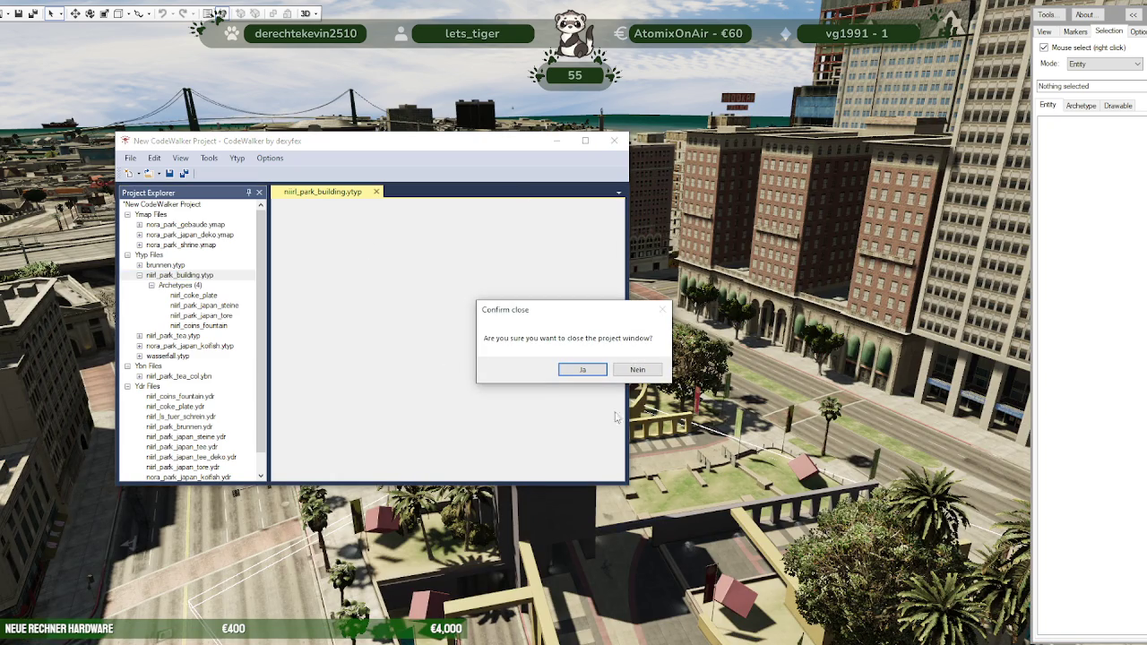
pyautogui.click(647, 369)
pyautogui.click(645, 367)
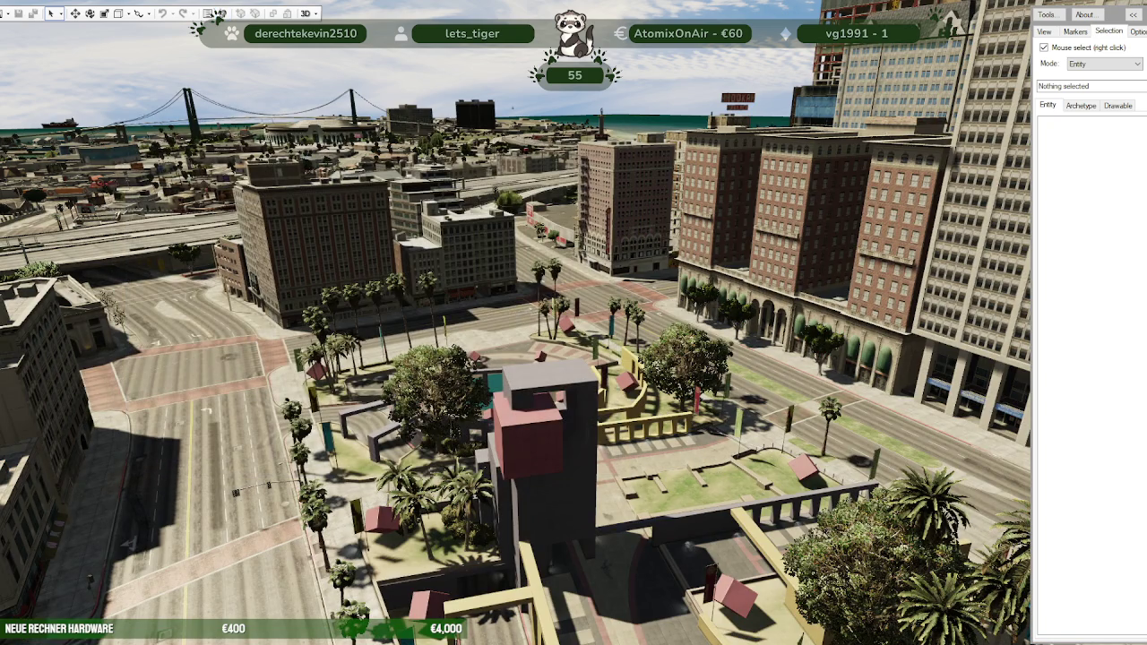
# Step: Open the nora_park_los_santos folder into a new project
pyautogui.click(8, 13)
pyautogui.click(35, 56)
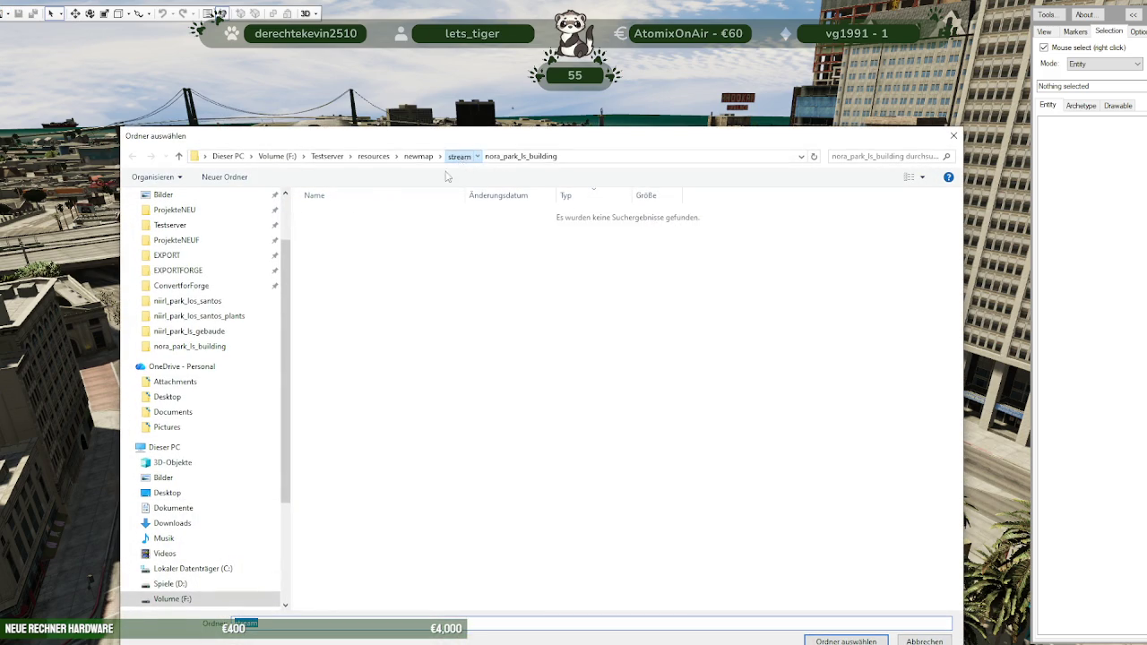
pyautogui.click(459, 156)
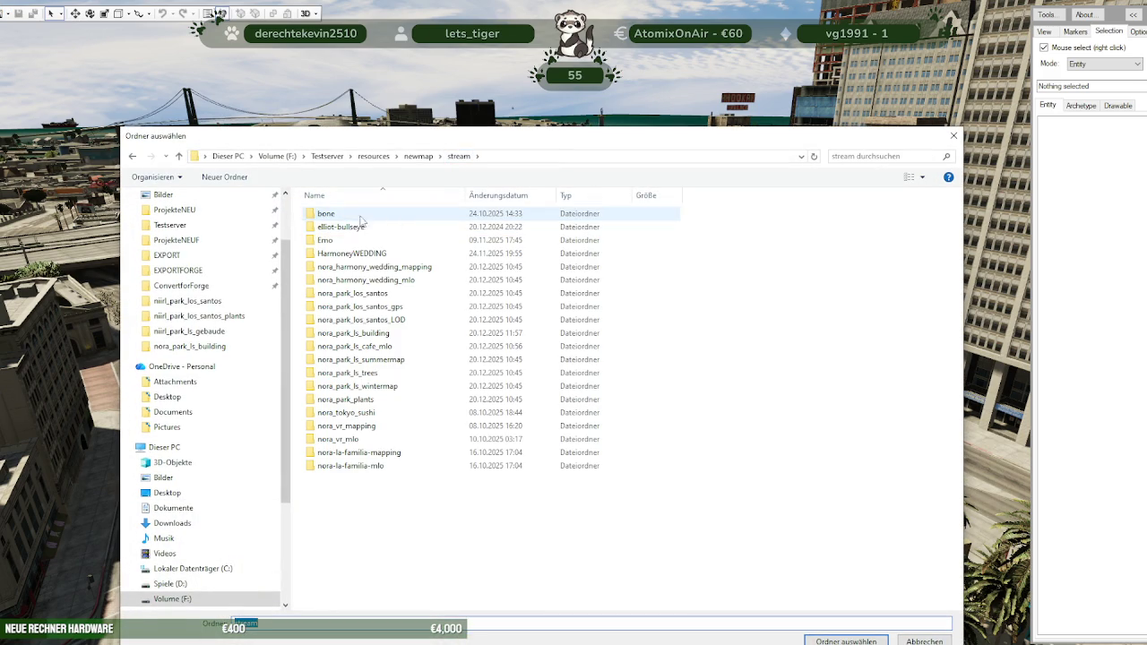
pyautogui.click(368, 296)
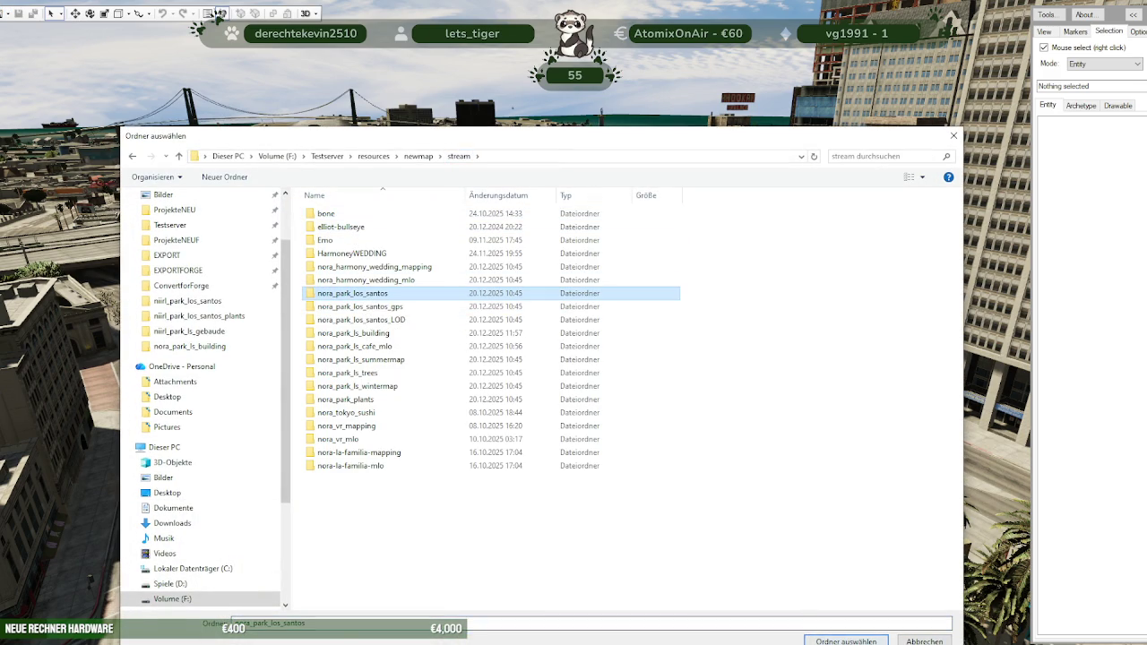
pyautogui.click(843, 641)
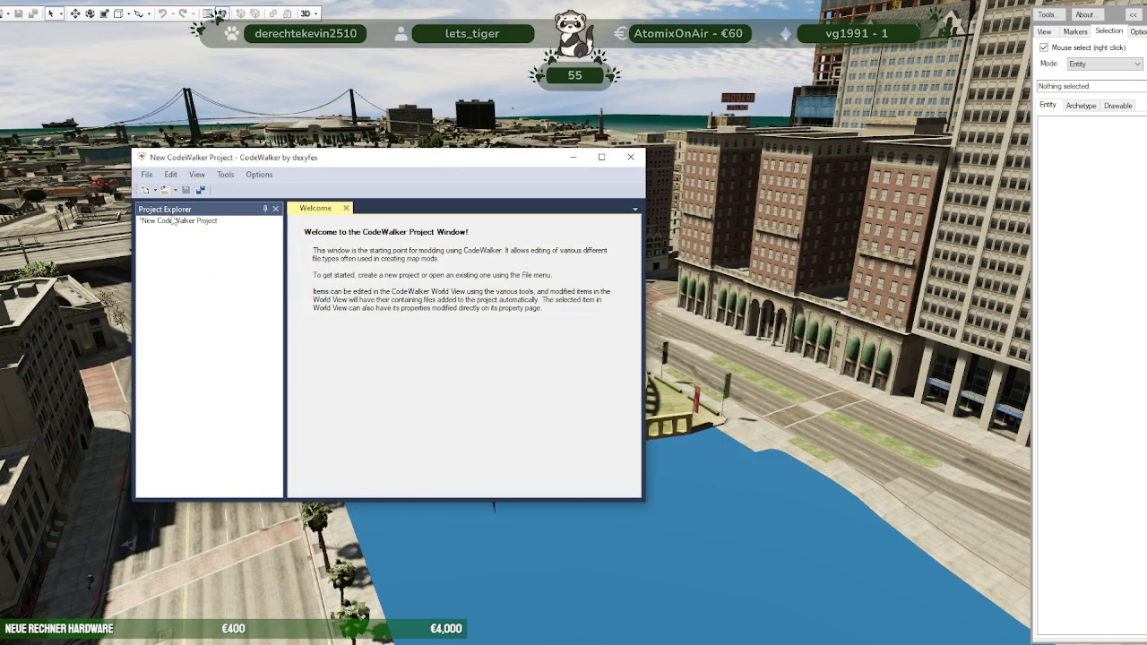
# Step: Add the nora_park_ls_building folder to the project and return to the world view
pyautogui.click(7, 15)
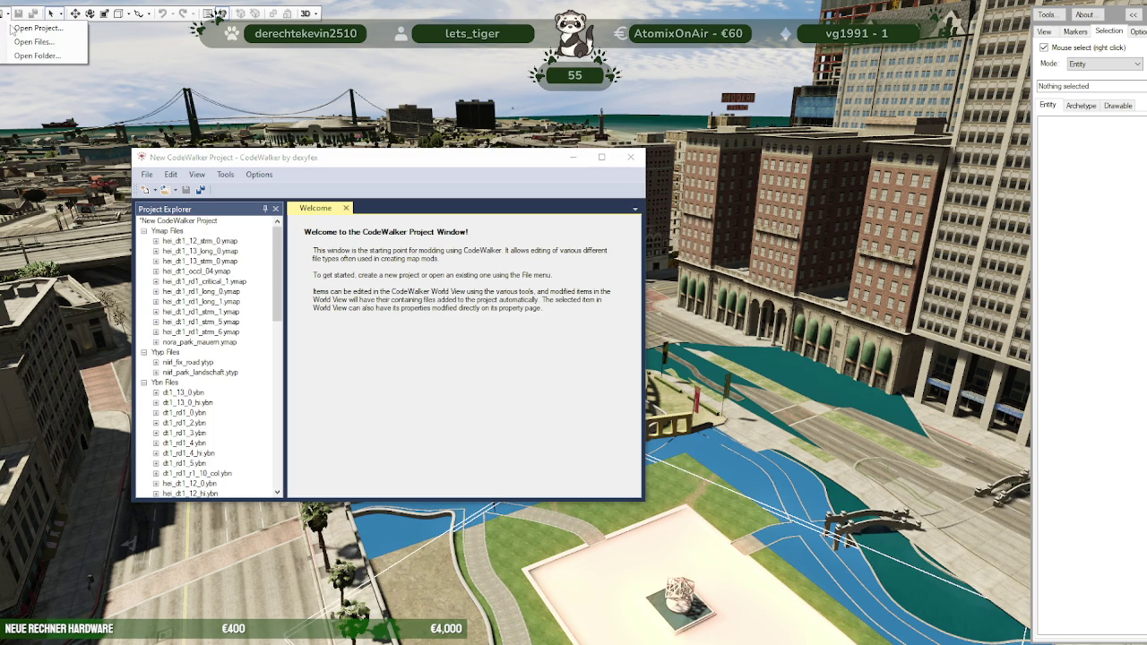
pyautogui.click(24, 57)
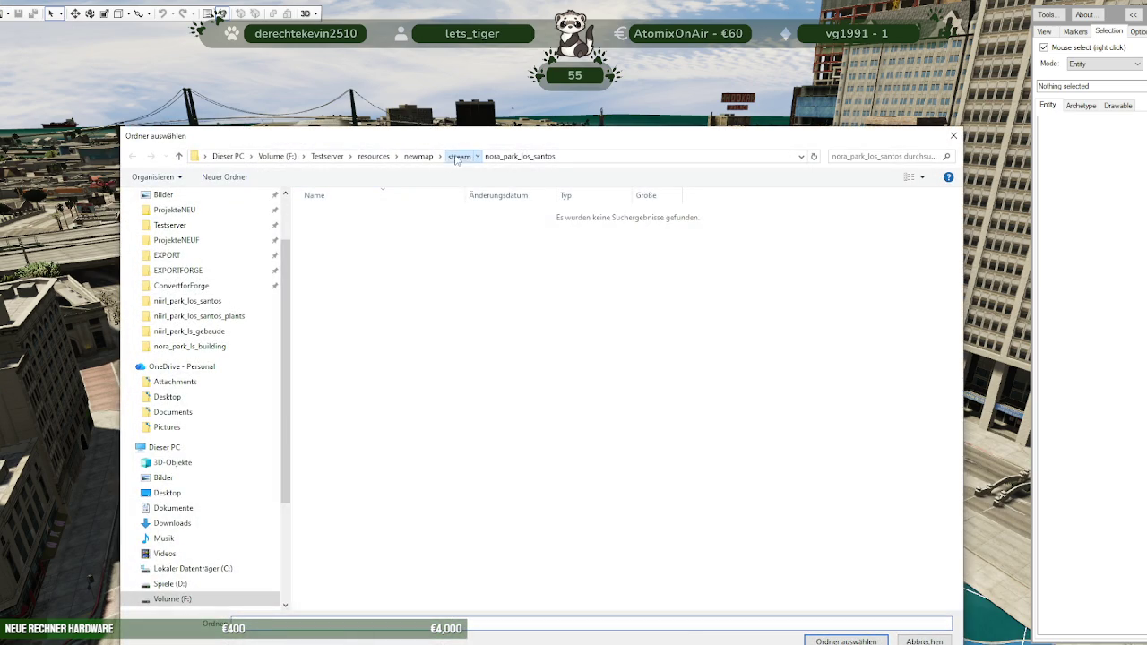
pyautogui.click(459, 156)
pyautogui.click(377, 332)
pyautogui.press('Return')
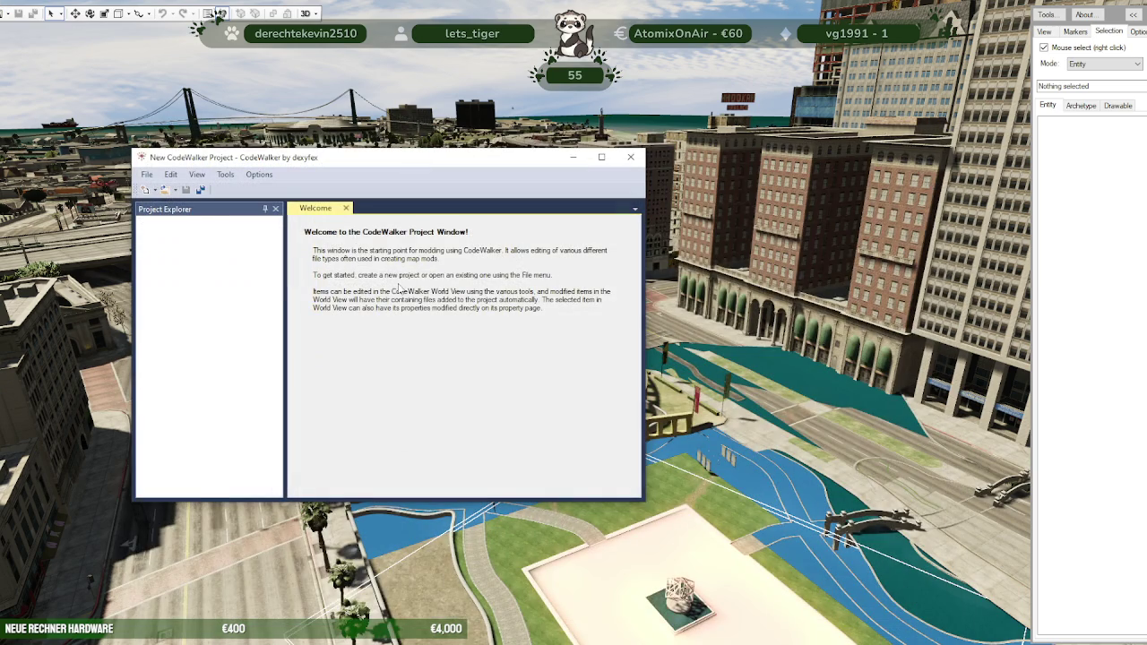
pyautogui.click(576, 414)
pyautogui.scroll(5, 575, 414)
pyautogui.moveTo(577, 414)
pyautogui.mouseDown()
pyautogui.moveTo(389, 340)
pyautogui.moveTo(521, 280)
pyautogui.mouseUp()
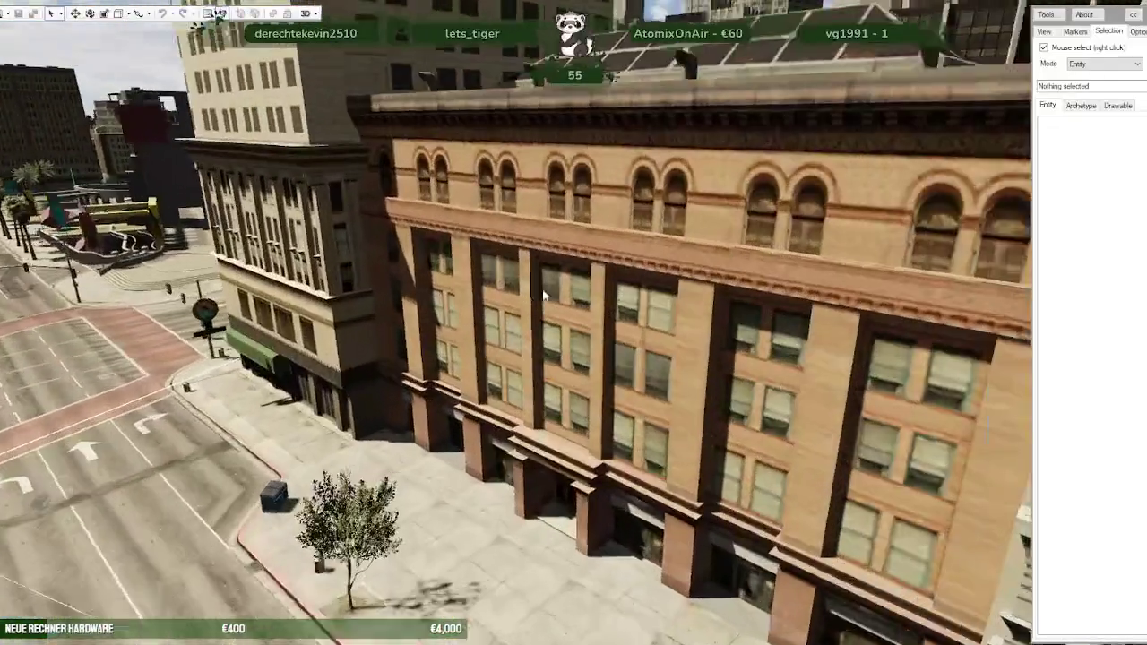
# Step: Fly over the park and select entities around the fountain in the paved central plaza
pyautogui.scroll(5, 521, 280)
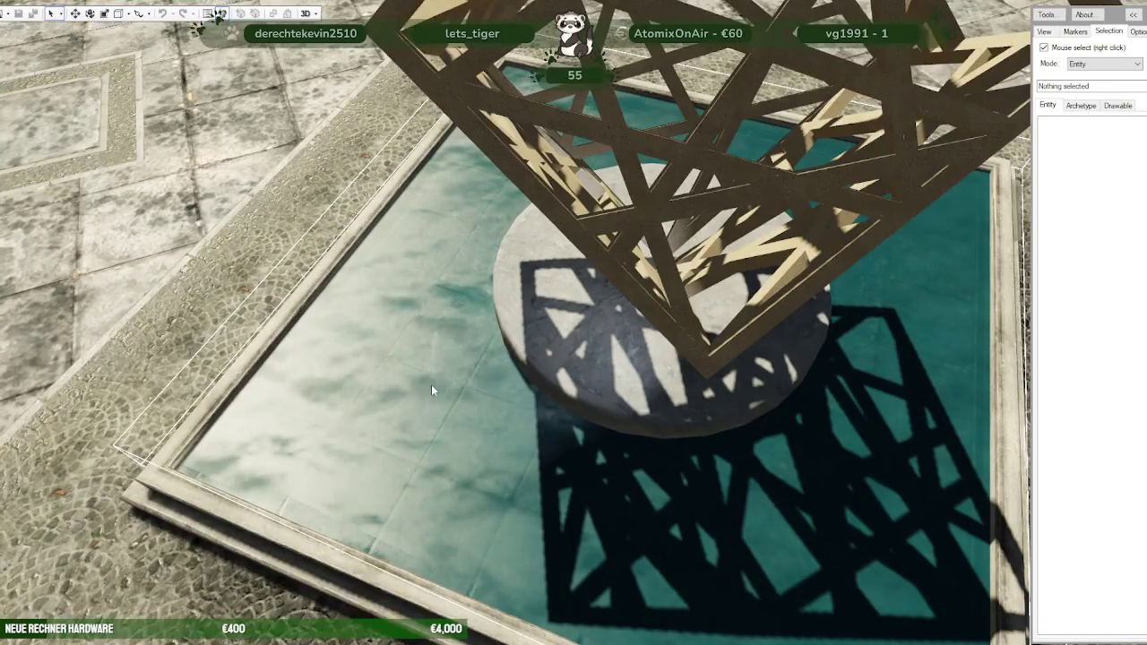
pyautogui.scroll(-5, 431, 385)
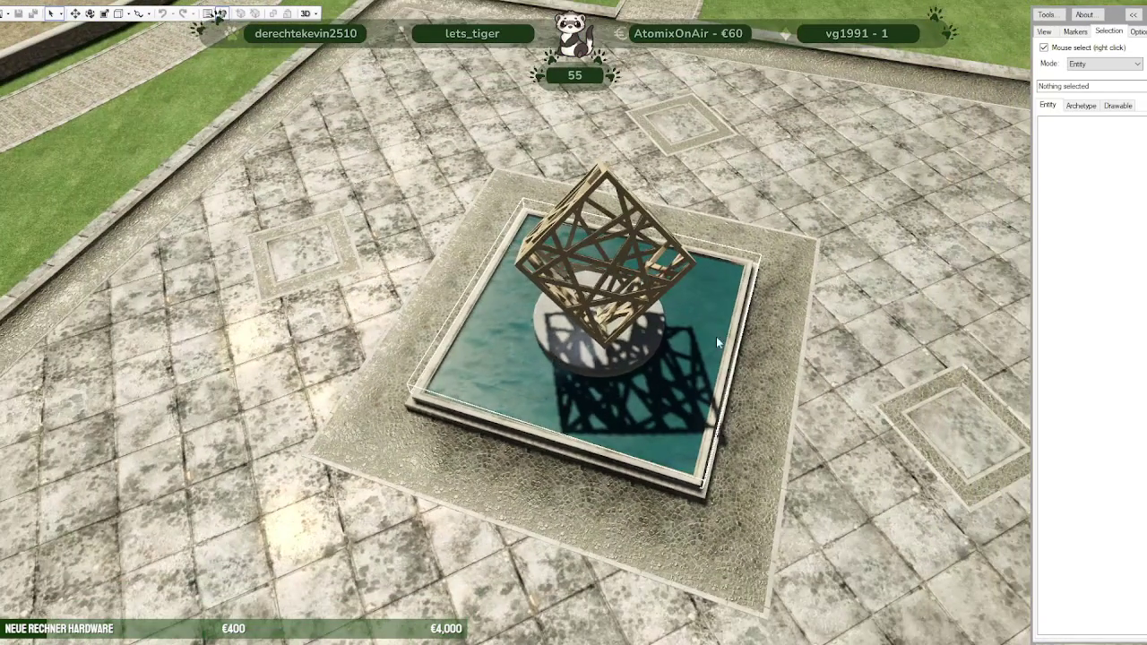
pyautogui.moveTo(497, 202); pyautogui.dragTo(478, 185)
pyautogui.scroll(-10, 487, 170)
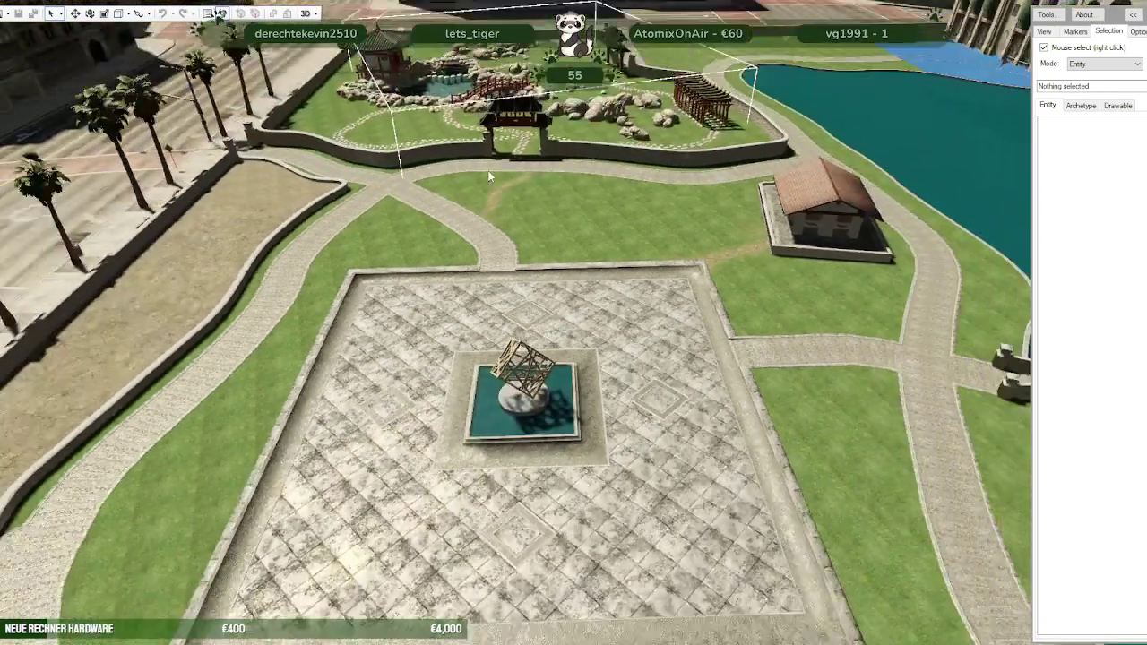
pyautogui.rightClick(460, 330)
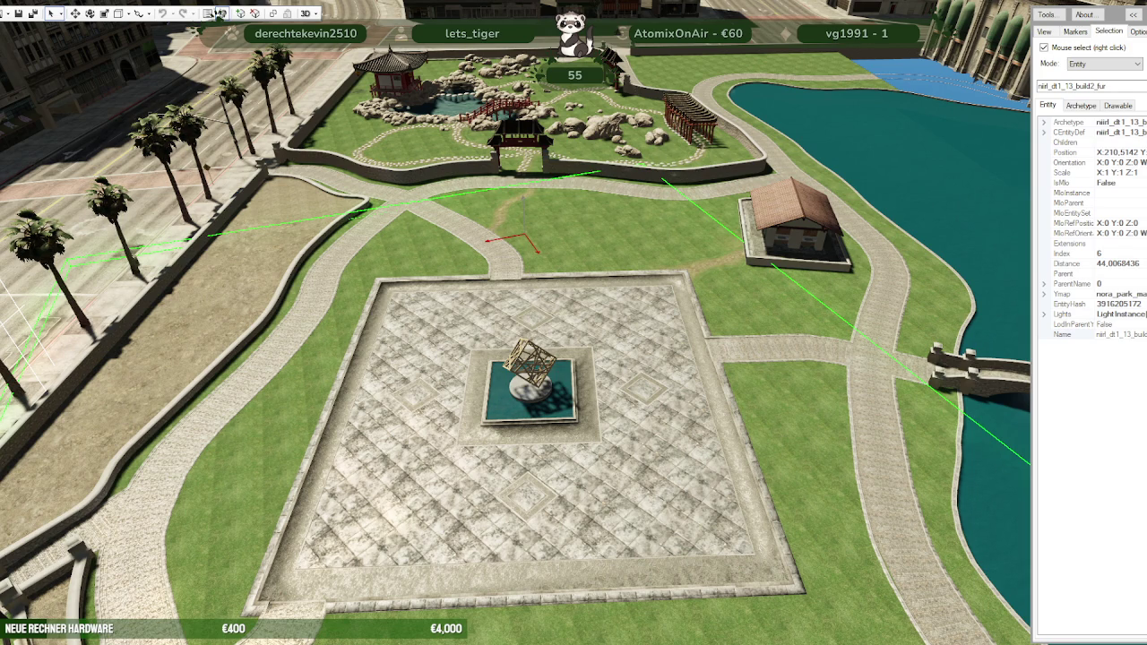
pyautogui.click(219, 13)
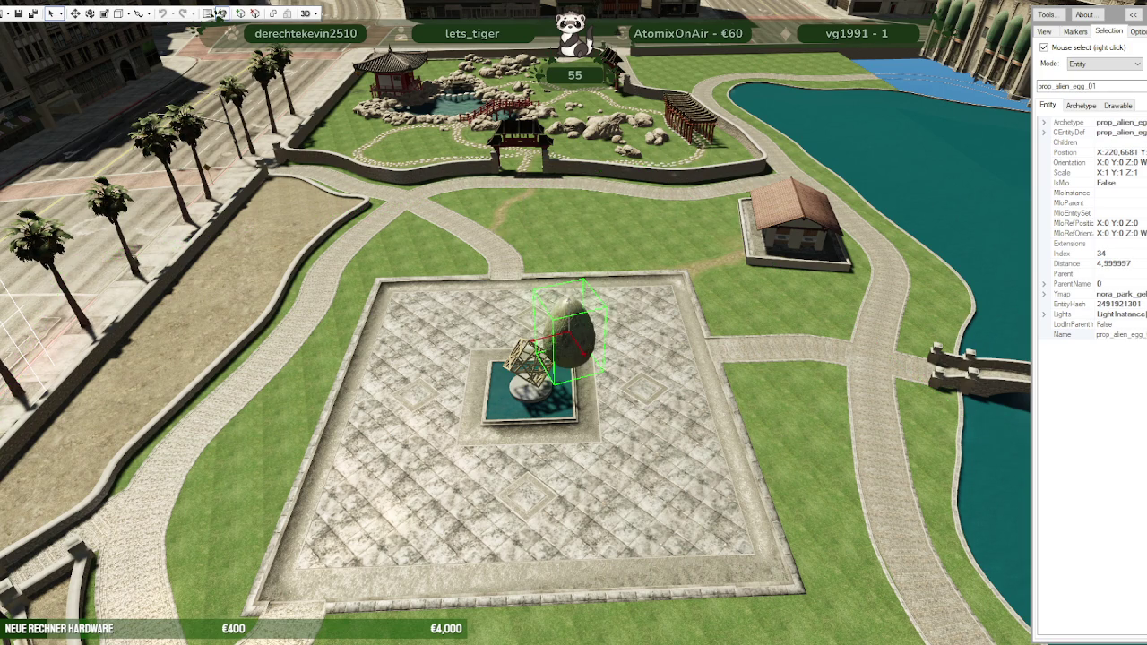
pyautogui.press('w')
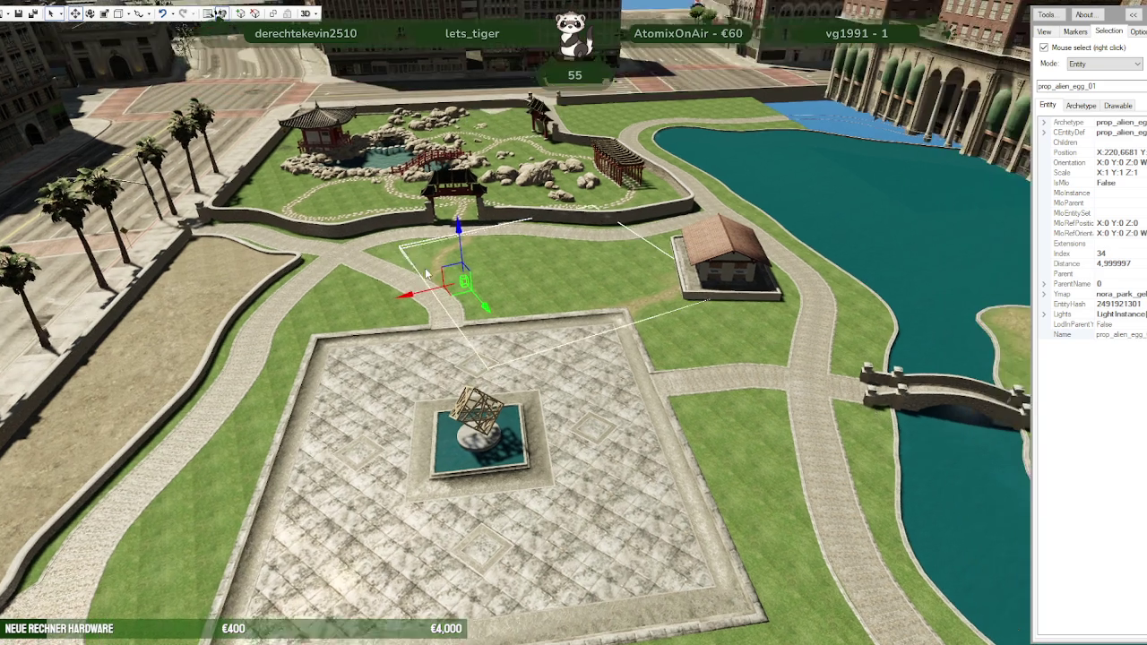
pyautogui.moveTo(452, 215); pyautogui.dragTo(458, 251)
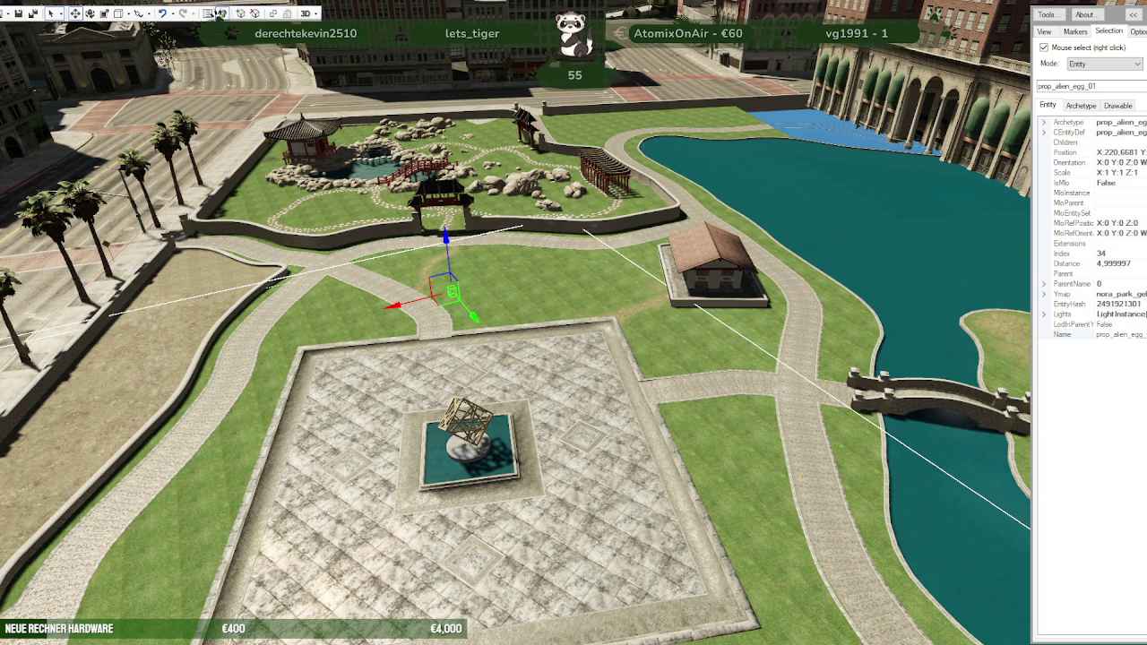
pyautogui.rightClick(717, 260)
# Step: Select the nirl_coins_fountain entity and zoom into its pool wall
pyautogui.rightClick(471, 444)
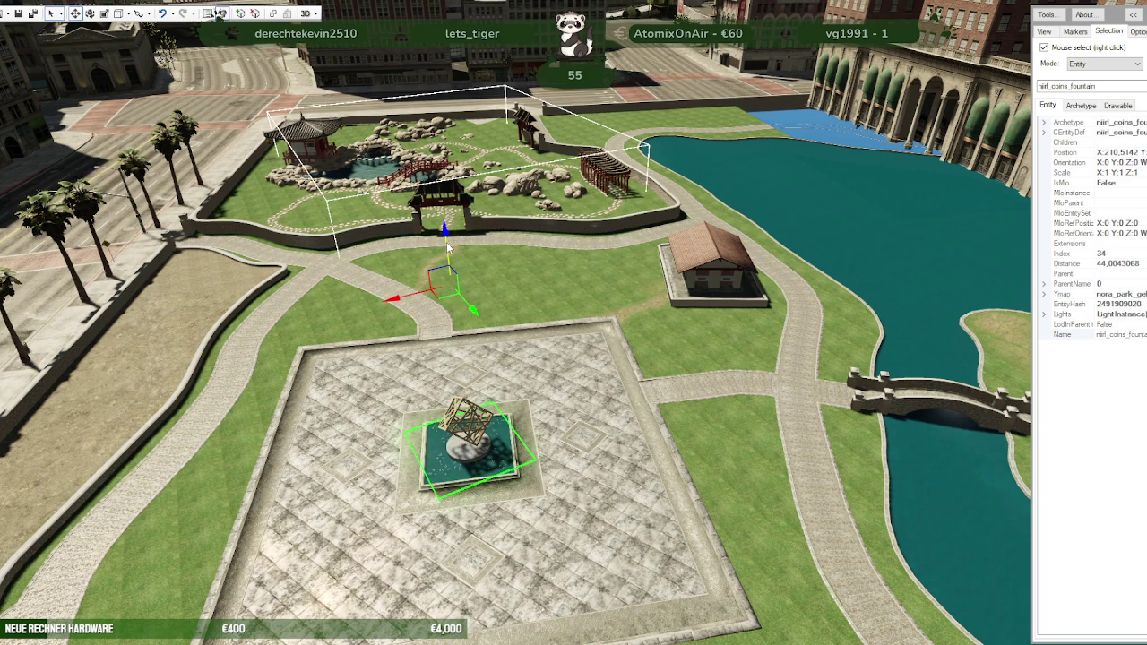
pyautogui.moveTo(447, 247)
pyautogui.mouseDown()
pyautogui.moveTo(625, 448)
pyautogui.moveTo(649, 430)
pyautogui.mouseUp()
pyautogui.scroll(3, 649, 429)
pyautogui.scroll(3, 648, 429)
pyautogui.scroll(3, 656, 426)
pyautogui.scroll(2, 656, 432)
pyautogui.scroll(2, 655, 433)
pyautogui.scroll(3, 641, 435)
pyautogui.scroll(3, 600, 430)
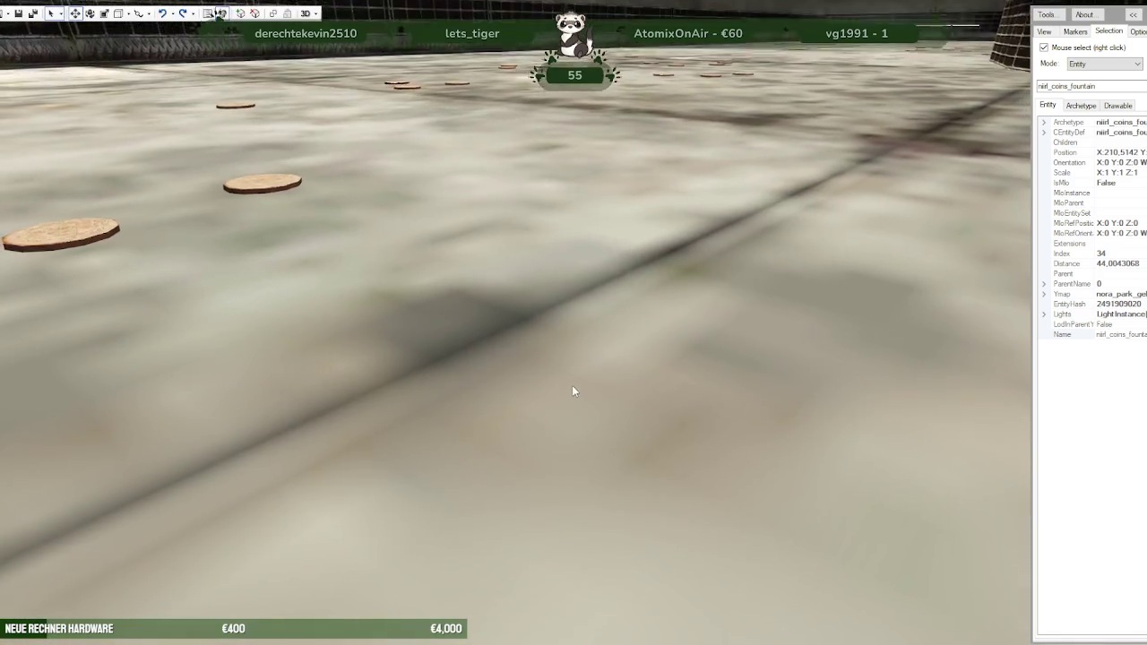
pyautogui.moveTo(574, 405)
pyautogui.mouseDown()
pyautogui.moveTo(753, 396)
pyautogui.moveTo(801, 343)
pyautogui.moveTo(487, 418)
pyautogui.moveTo(448, 423)
pyautogui.moveTo(568, 373)
pyautogui.moveTo(697, 366)
pyautogui.moveTo(356, 428)
pyautogui.moveTo(589, 455)
pyautogui.mouseUp()
pyautogui.scroll(2, 356, 428)
pyautogui.scroll(2, 340, 425)
pyautogui.scroll(2, 331, 430)
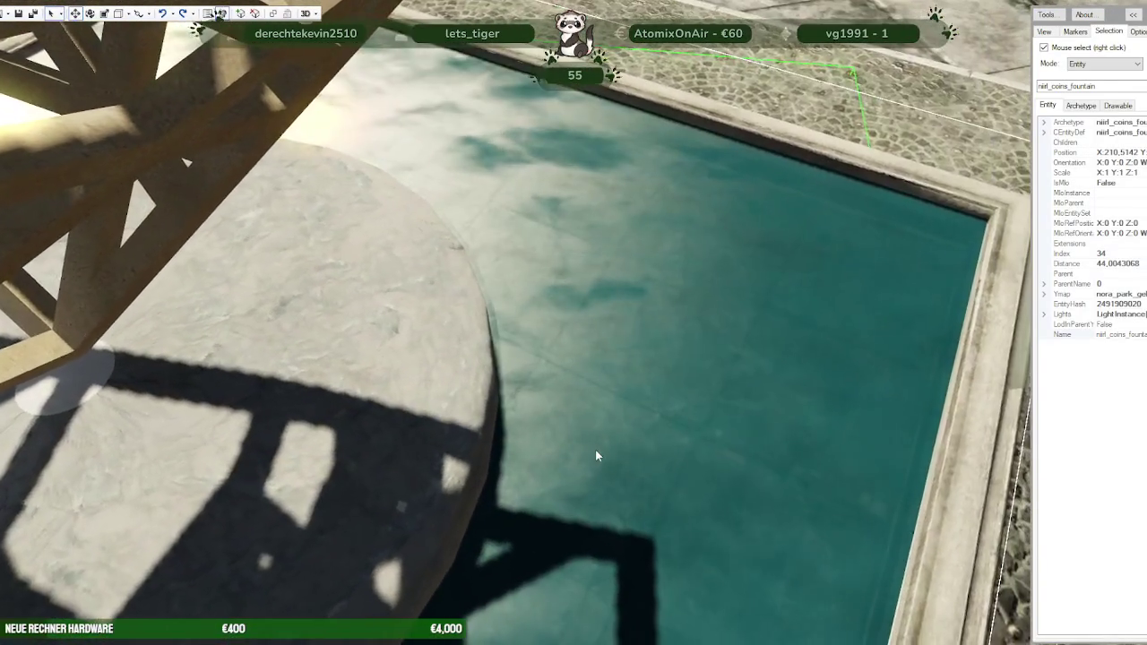
pyautogui.scroll(2, 596, 455)
# Step: Circle the plinth, back out to see the whole fountain, and switch to Blender
pyautogui.press('s')
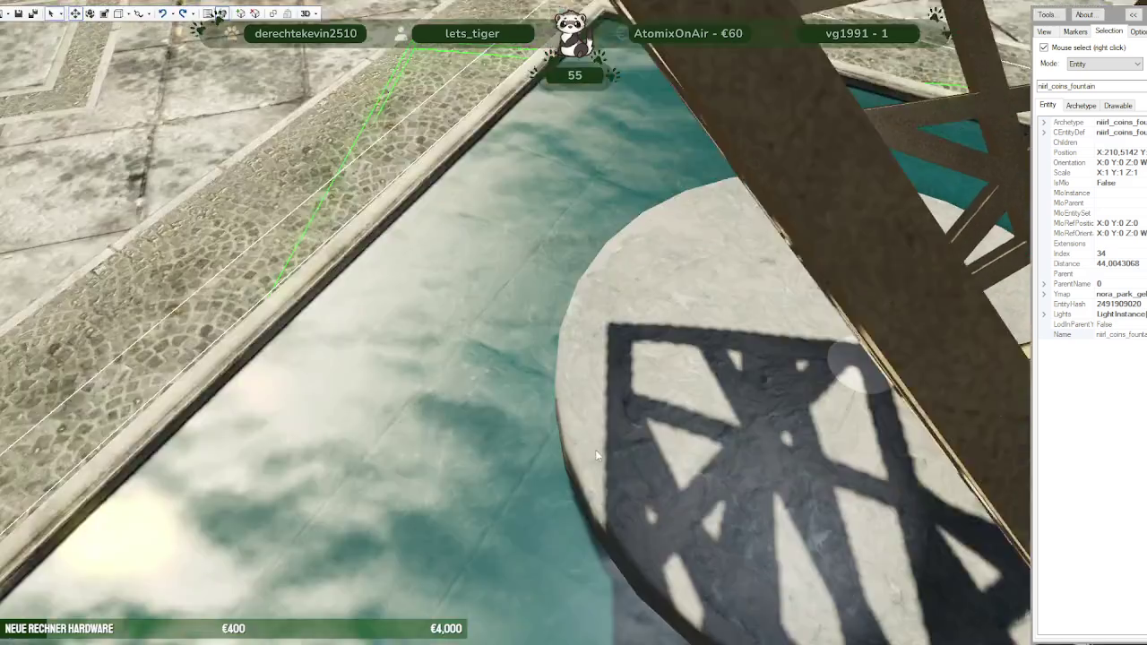
pyautogui.press('w')
pyautogui.press('w')
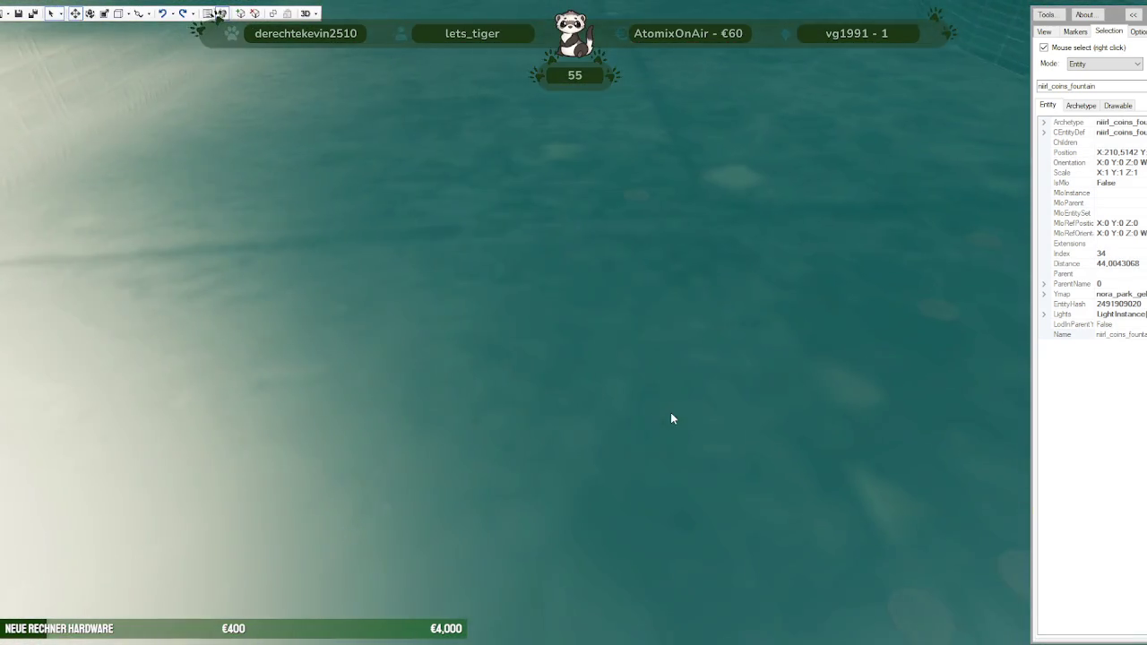
pyautogui.moveTo(672, 418)
pyautogui.mouseDown()
pyautogui.moveTo(722, 415)
pyautogui.moveTo(657, 352)
pyautogui.moveTo(674, 350)
pyautogui.moveTo(605, 421)
pyautogui.mouseUp()
pyautogui.press('s')
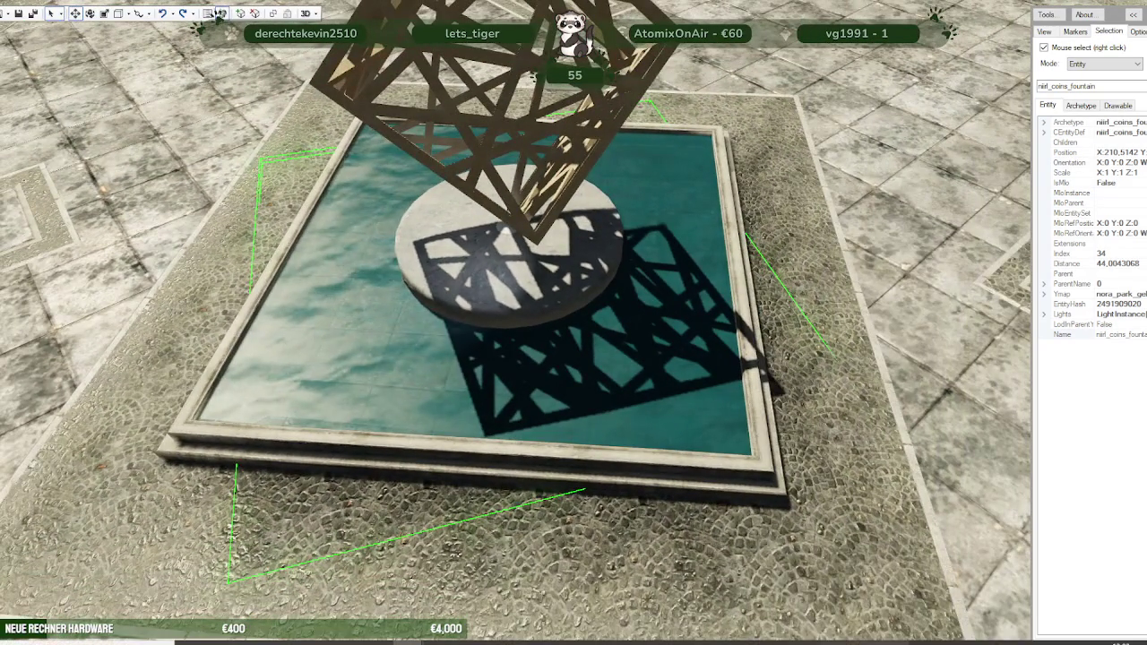
pyautogui.hotkey('alt', 'Tab')
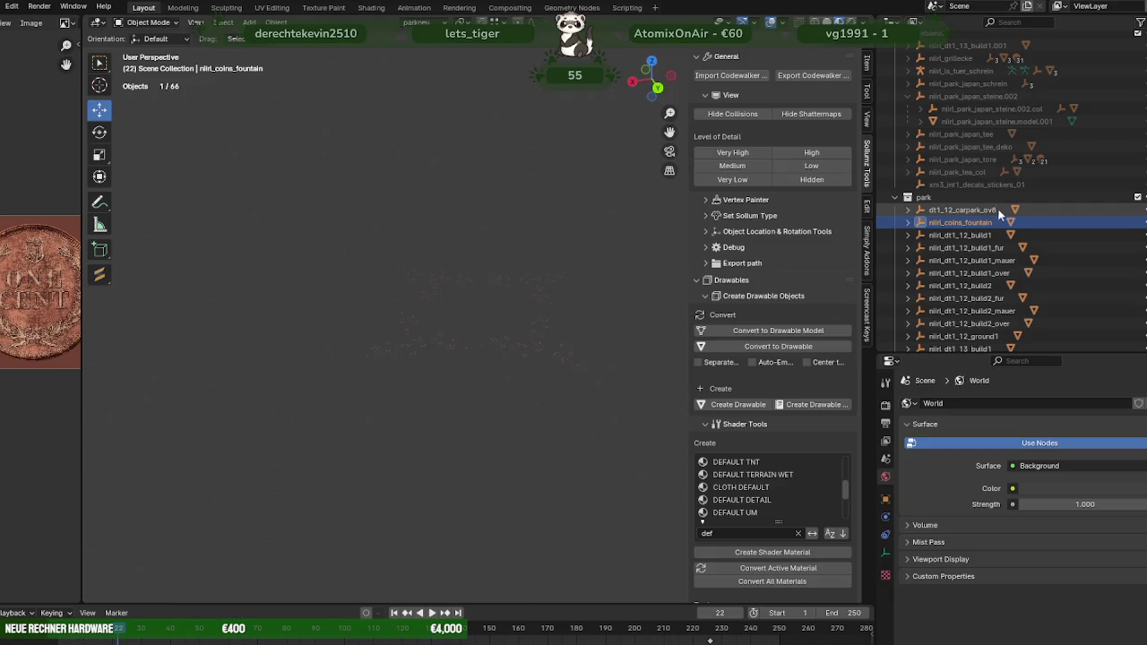
# Step: Find and select the nora_dt1_13_build2.model park ground object in the Outliner
pyautogui.scroll(-5, 993, 208)
pyautogui.scroll(5, 994, 223)
pyautogui.scroll(1, 995, 222)
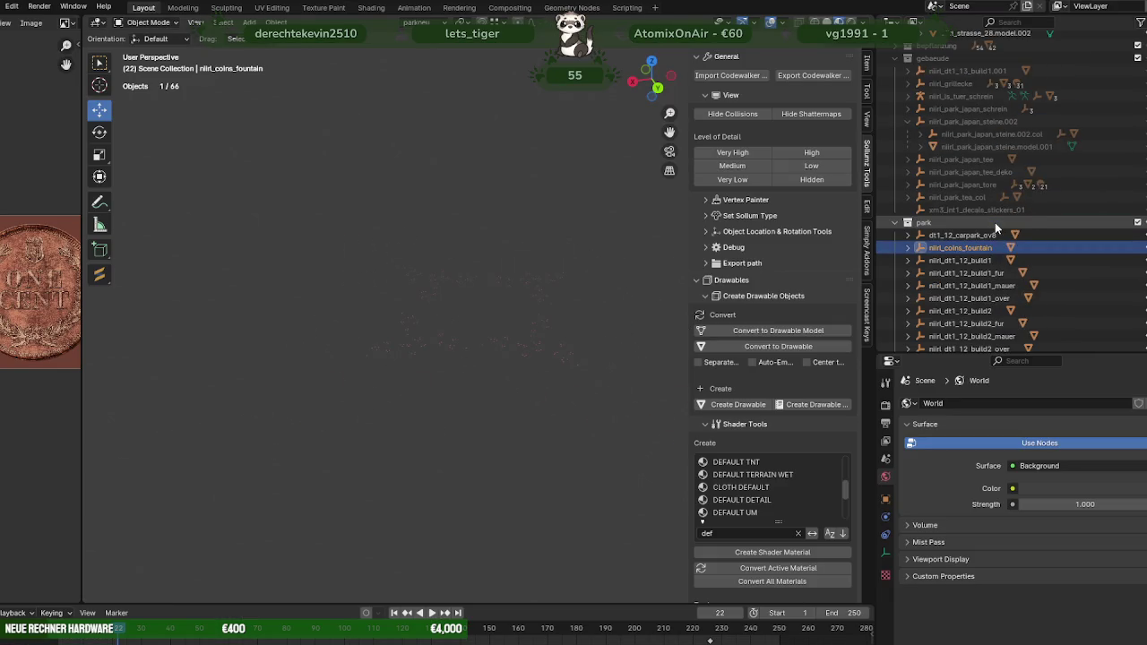
pyautogui.scroll(3, 995, 222)
pyautogui.scroll(-1, 993, 222)
pyautogui.scroll(-6, 983, 243)
pyautogui.scroll(-6, 983, 243)
pyautogui.scroll(-2, 983, 244)
pyautogui.scroll(-2, 983, 243)
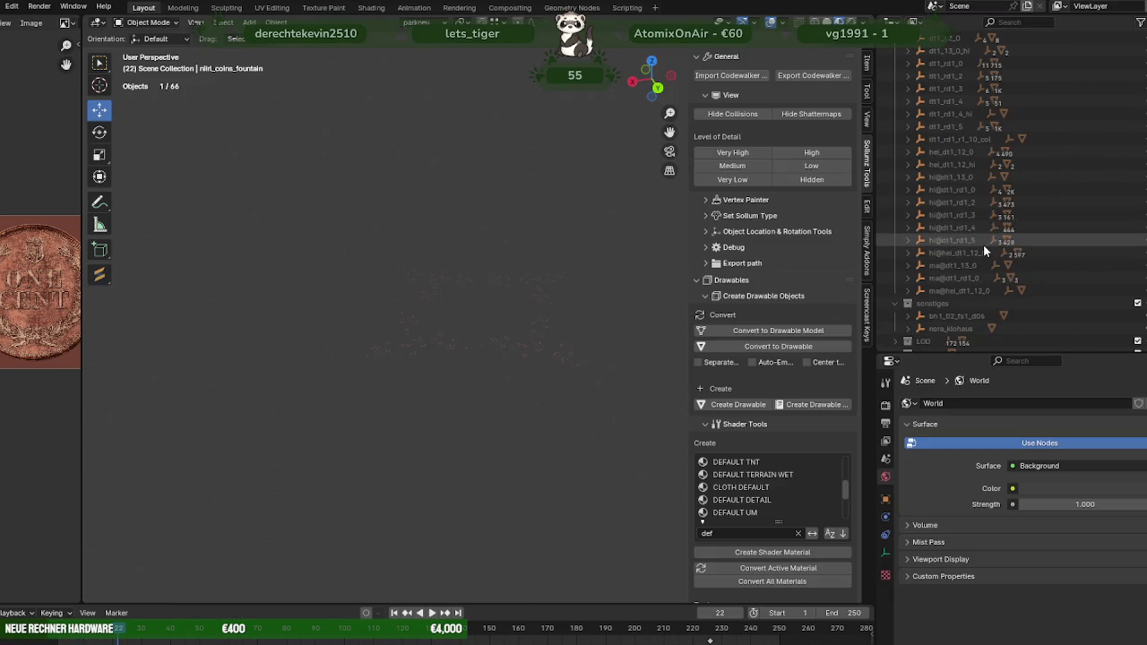
pyautogui.scroll(-2, 983, 244)
pyautogui.scroll(-1, 983, 244)
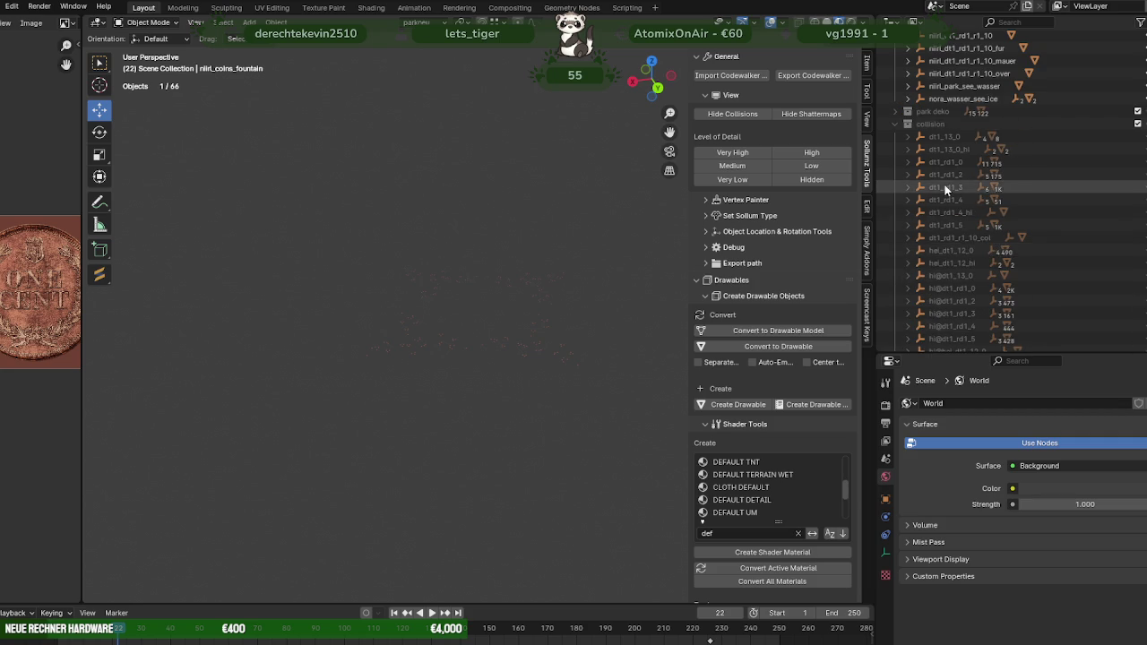
pyautogui.scroll(6, 950, 192)
pyautogui.scroll(3, 950, 193)
pyautogui.scroll(2, 957, 175)
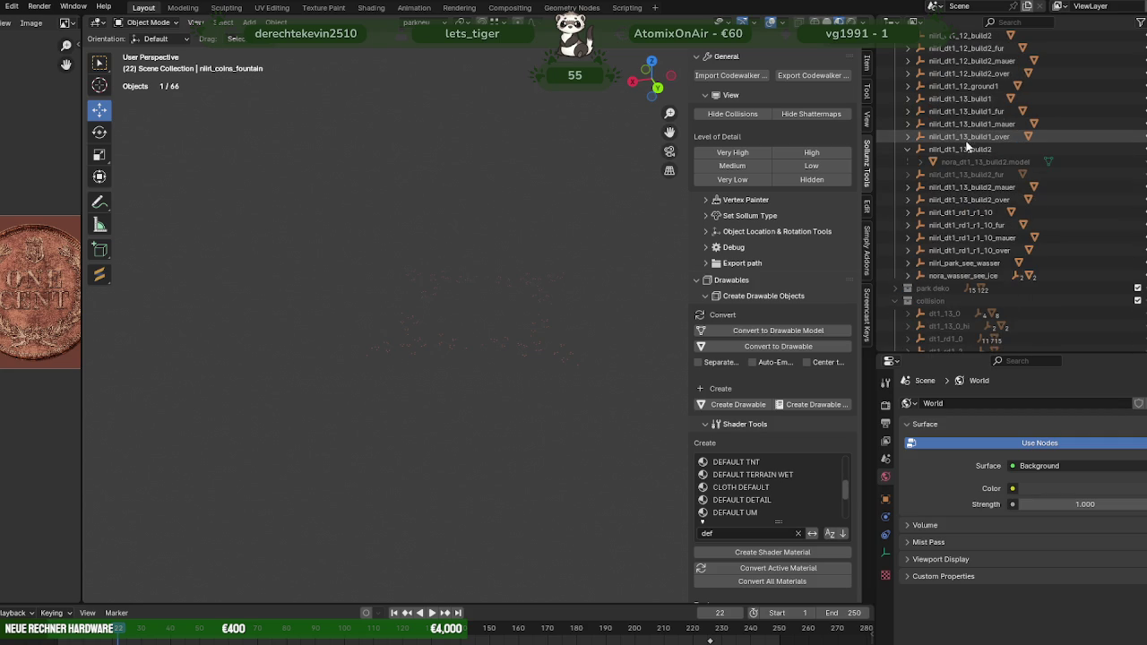
pyautogui.scroll(2, 966, 152)
pyautogui.click(1031, 149)
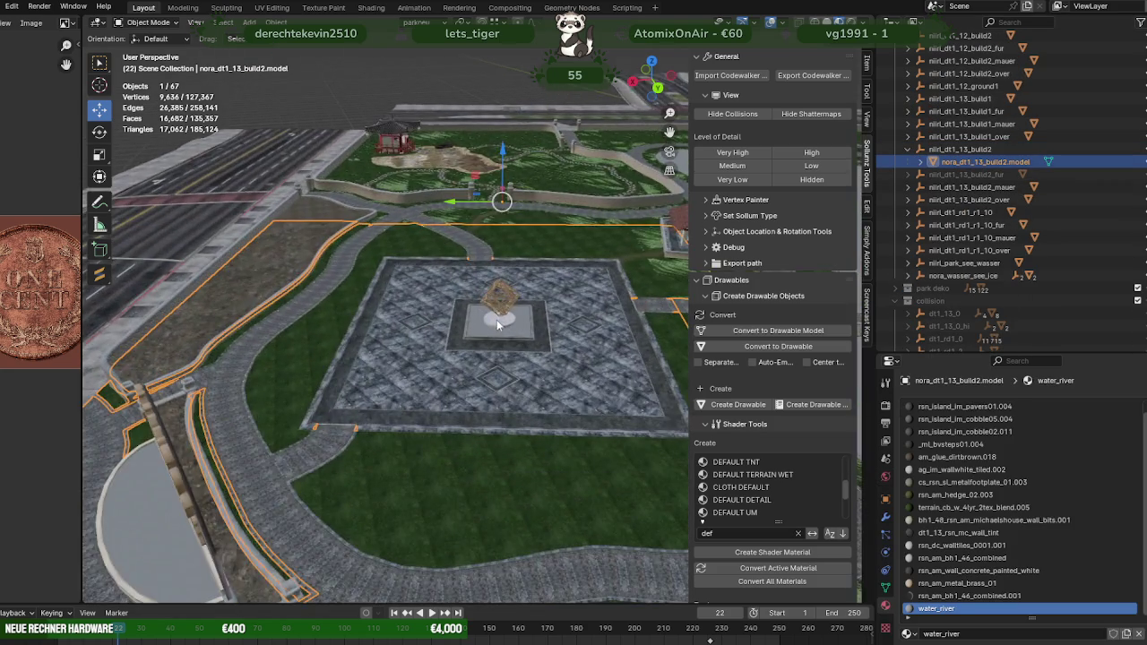
# Step: Zoom onto the round pedestal under the lattice sculpture, then make the park collection active
pyautogui.scroll(2, 498, 320)
pyautogui.scroll(2, 506, 336)
pyautogui.scroll(2, 516, 354)
pyautogui.scroll(2, 539, 401)
pyautogui.moveTo(540, 401)
pyautogui.mouseDown(button='middle')
pyautogui.moveTo(245, 184)
pyautogui.moveTo(515, 358)
pyautogui.moveTo(450, 328)
pyautogui.moveTo(907, 285)
pyautogui.mouseUp(button='middle')
pyautogui.scroll(-5, 981, 266)
pyautogui.scroll(-3, 980, 266)
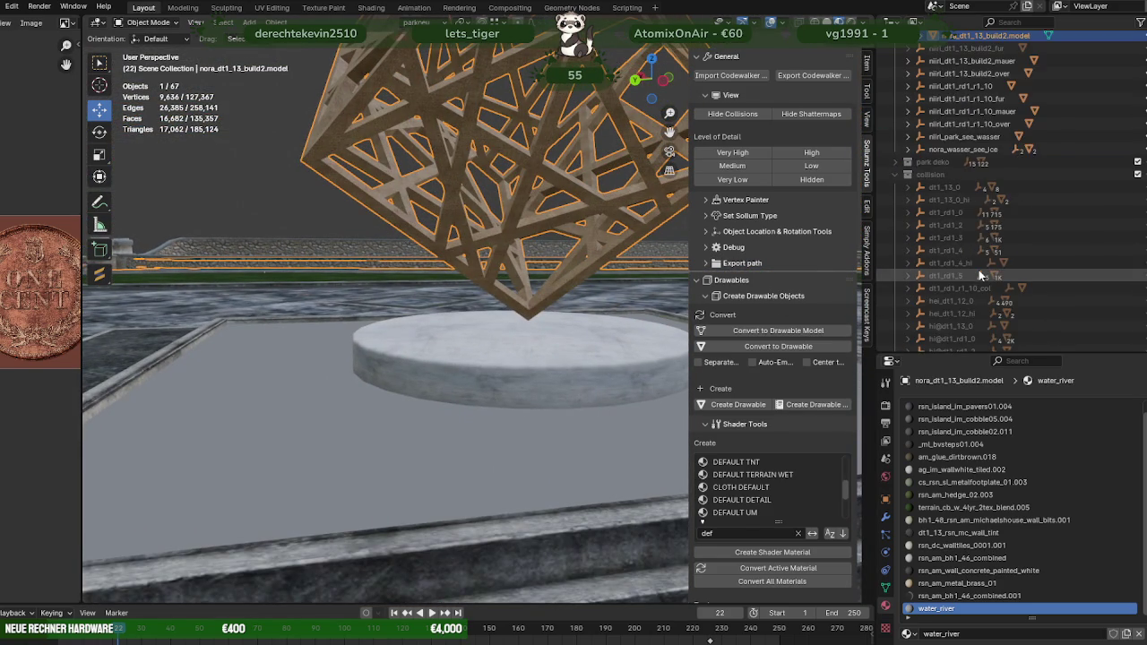
pyautogui.scroll(3, 979, 270)
pyautogui.scroll(2, 979, 270)
pyautogui.scroll(2, 977, 270)
pyautogui.scroll(3, 978, 270)
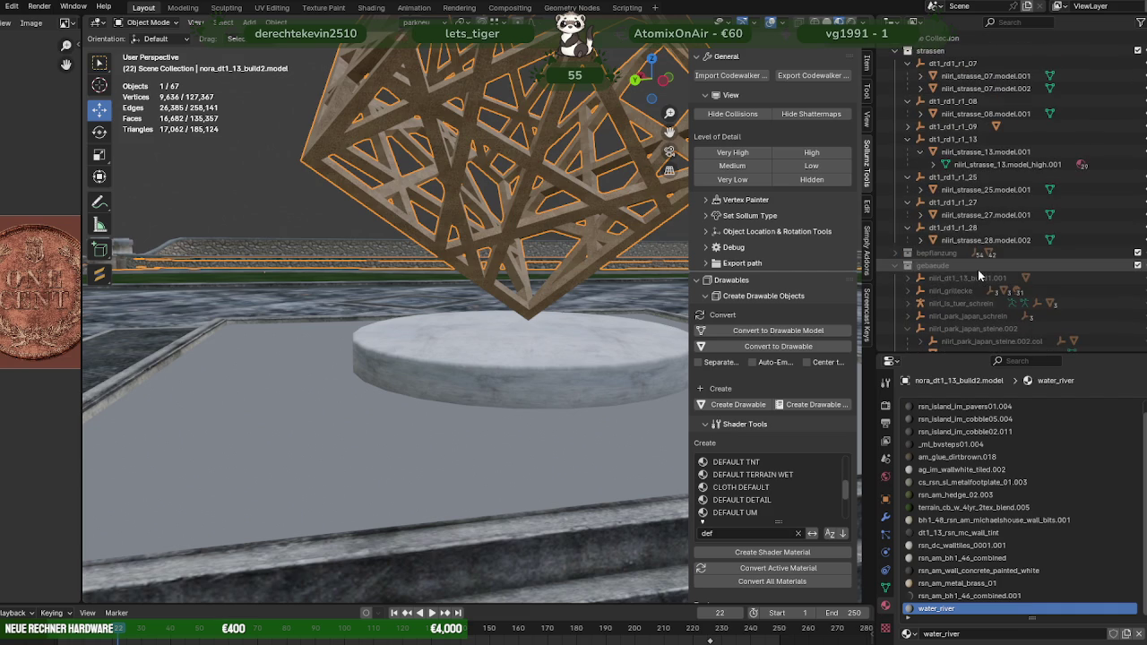
pyautogui.scroll(-1, 952, 281)
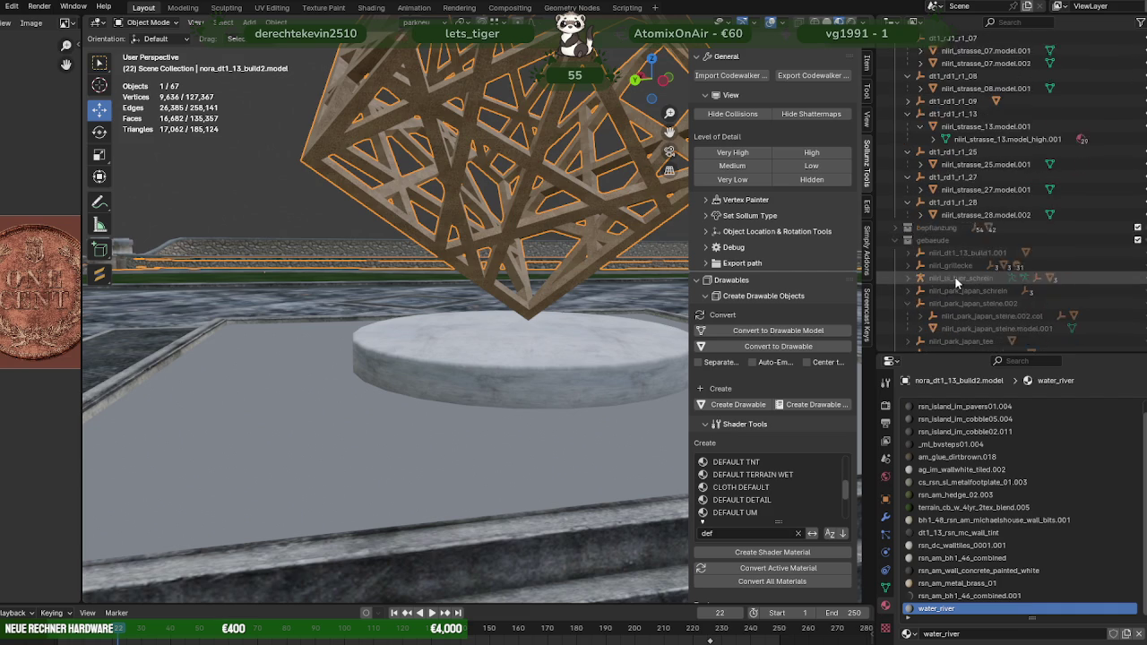
pyautogui.scroll(-1, 956, 282)
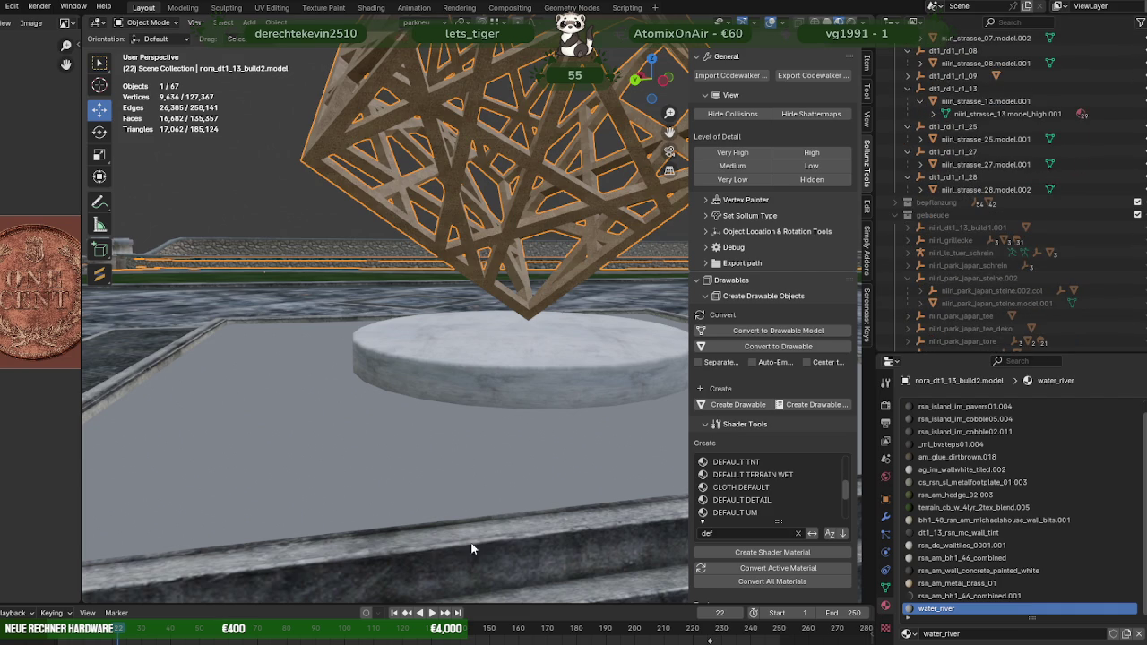
pyautogui.scroll(-2, 901, 250)
pyautogui.scroll(-2, 914, 240)
pyautogui.scroll(-2, 928, 228)
pyautogui.scroll(-2, 935, 226)
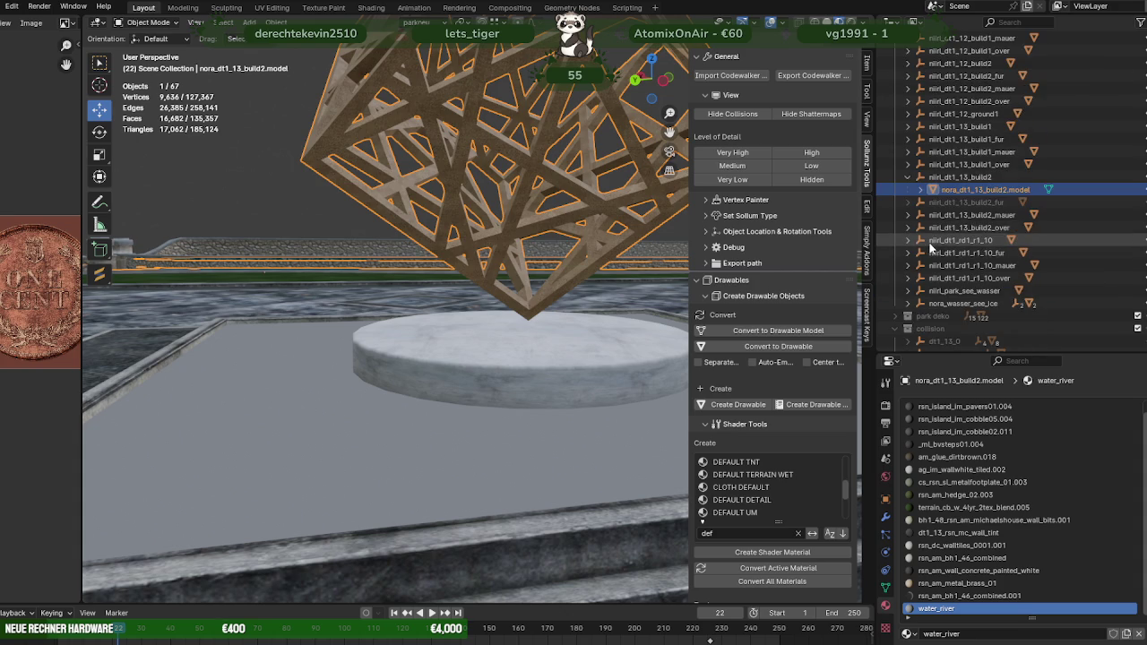
pyautogui.press('.')
pyautogui.click(926, 127)
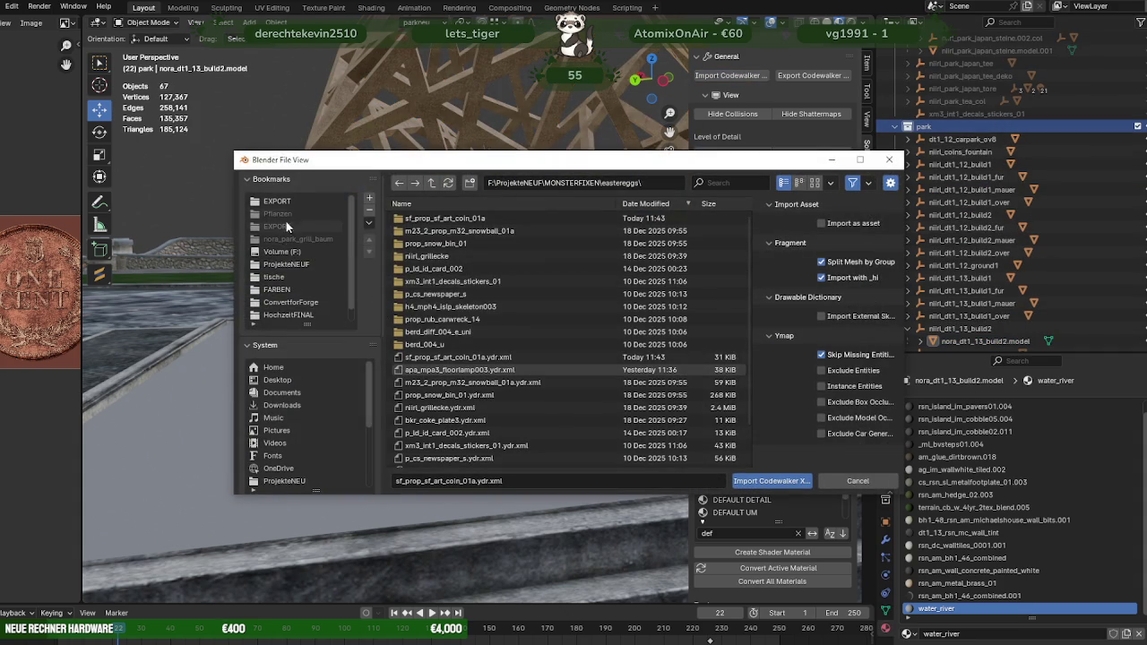
# Step: Browse the import browser into the EXPORT\HELLSGATE\building folder
pyautogui.click(278, 202)
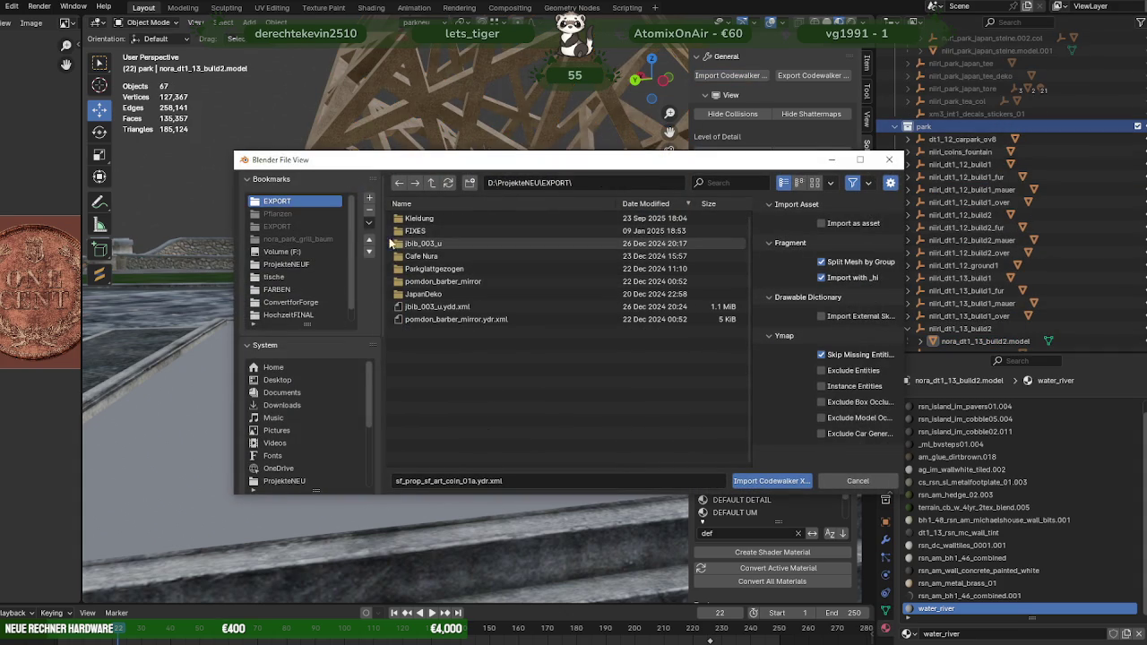
pyautogui.click(287, 265)
pyautogui.click(427, 231)
pyautogui.doubleClick(427, 231)
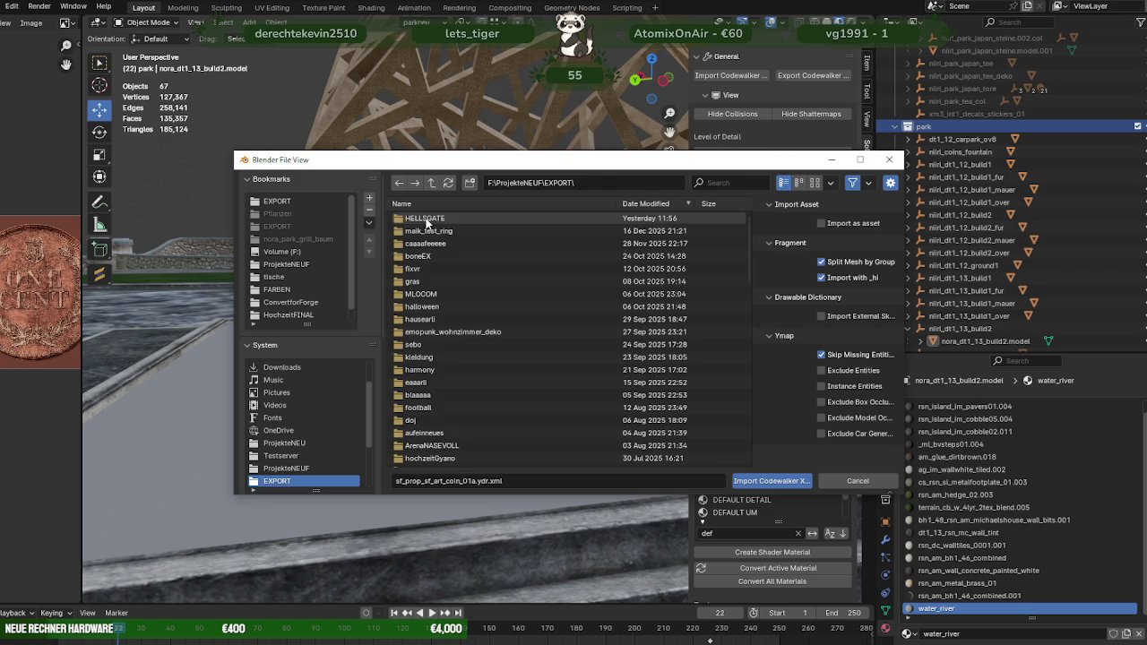
pyautogui.doubleClick(428, 220)
pyautogui.click(429, 295)
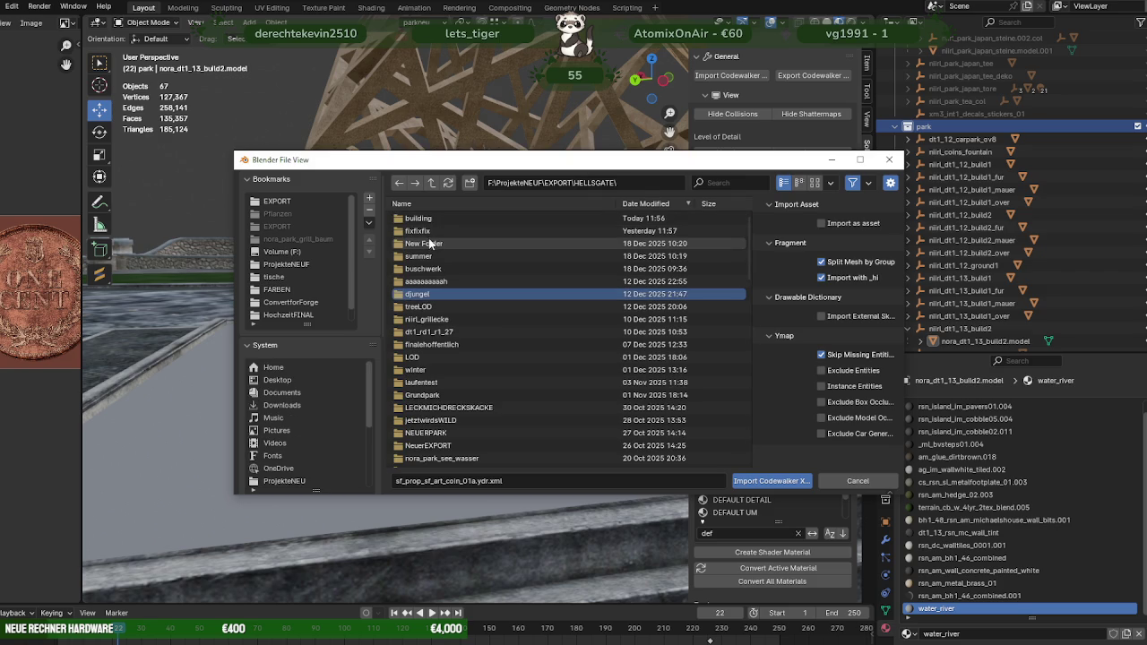
pyautogui.doubleClick(421, 218)
# Step: Review the building folder, return to EXPORT, and bring RPF Explorer forward
pyautogui.scroll(-2, 448, 371)
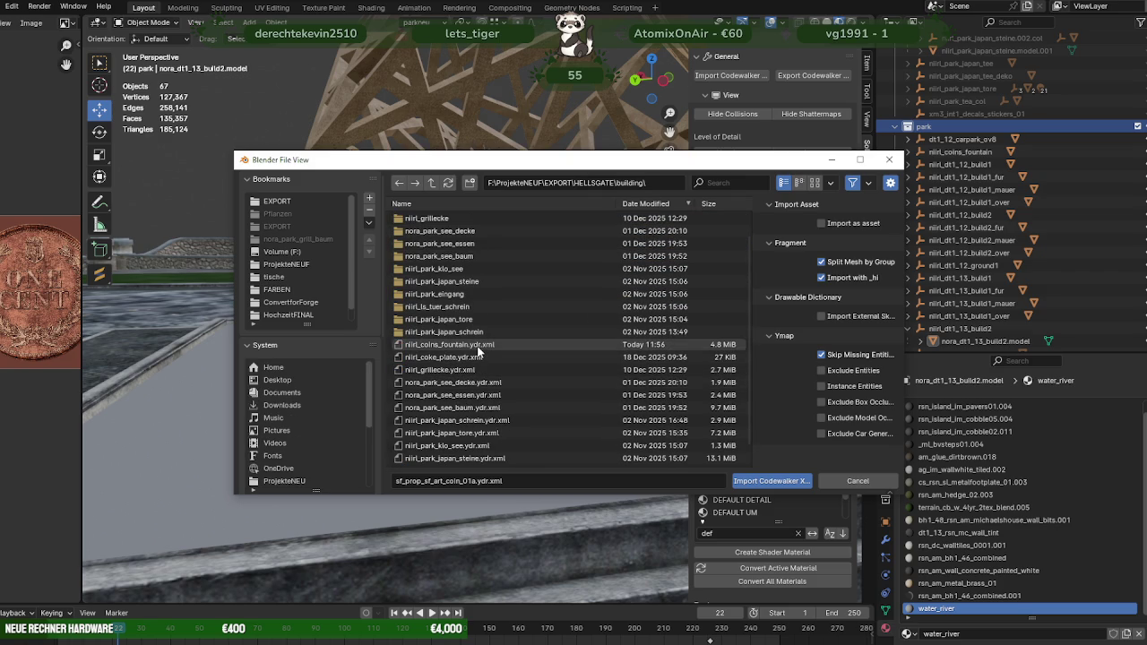
pyautogui.scroll(-2, 478, 352)
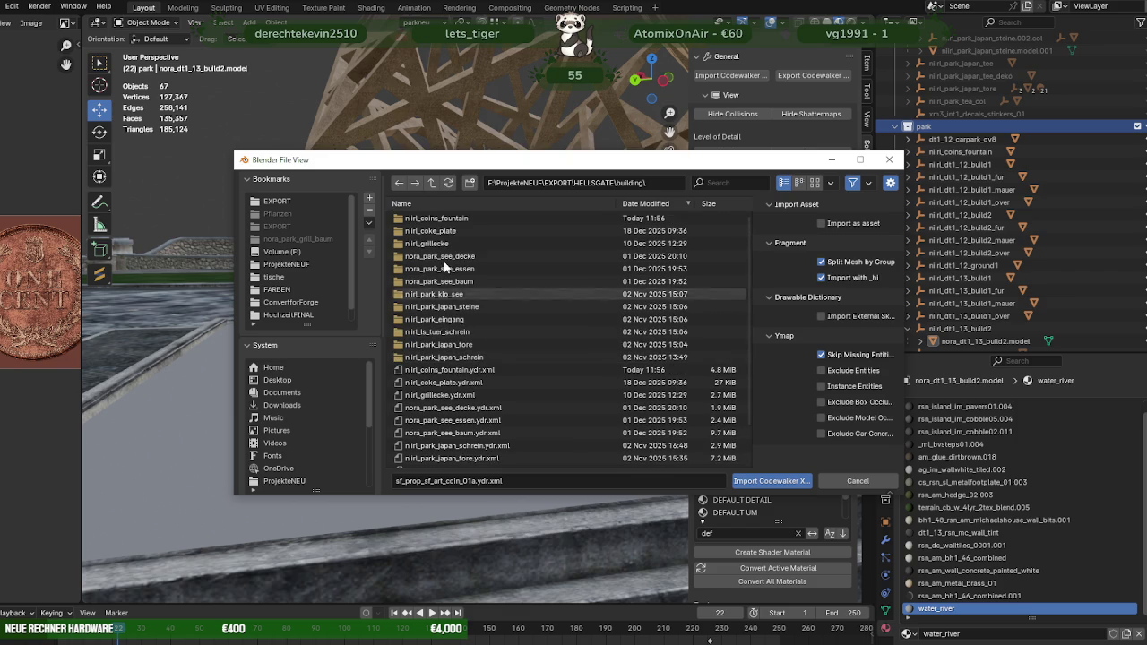
pyautogui.click(430, 184)
pyautogui.click(430, 184)
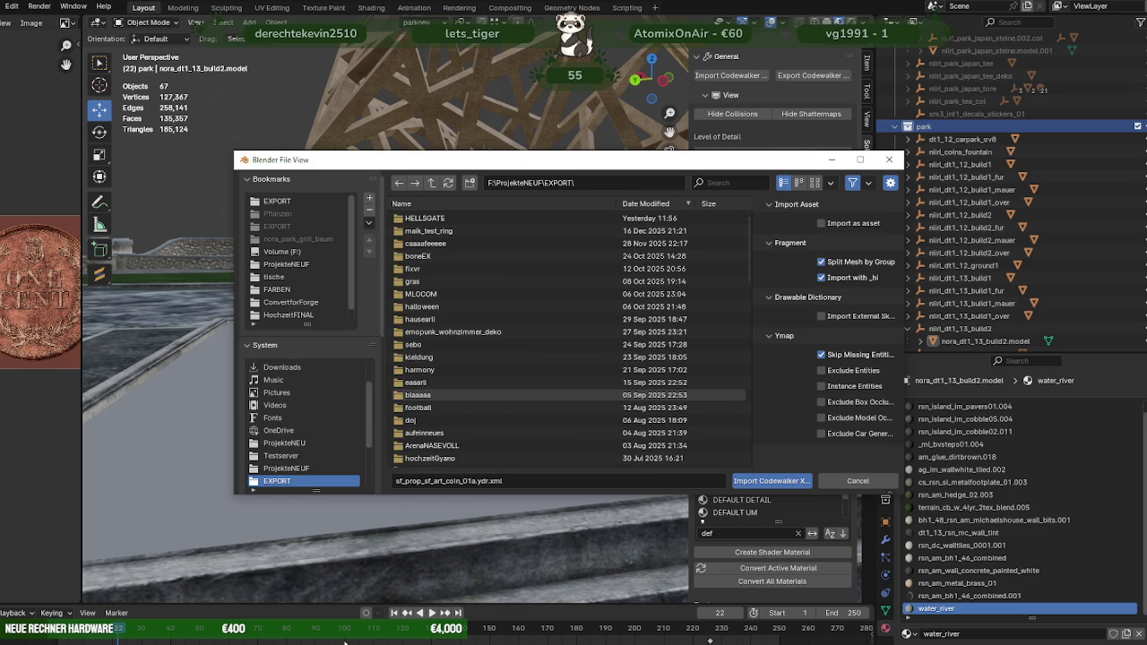
pyautogui.click(332, 578)
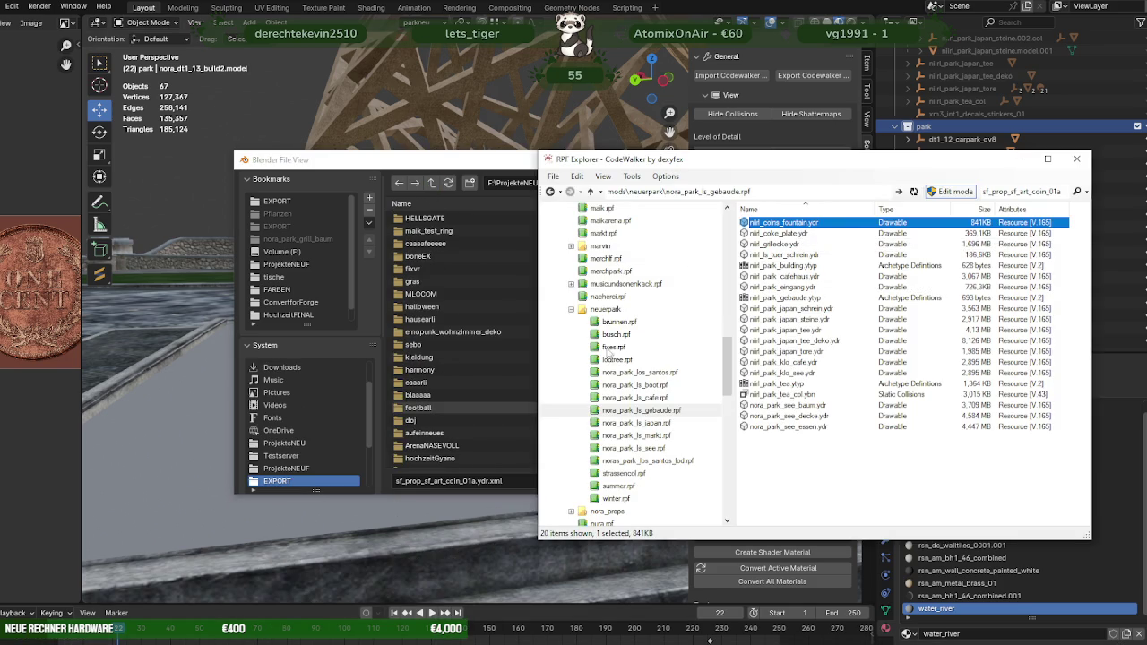
# Step: Preview nirl_park_brunnen.ydr from brunnen.rpf and view its materials
pyautogui.click(616, 322)
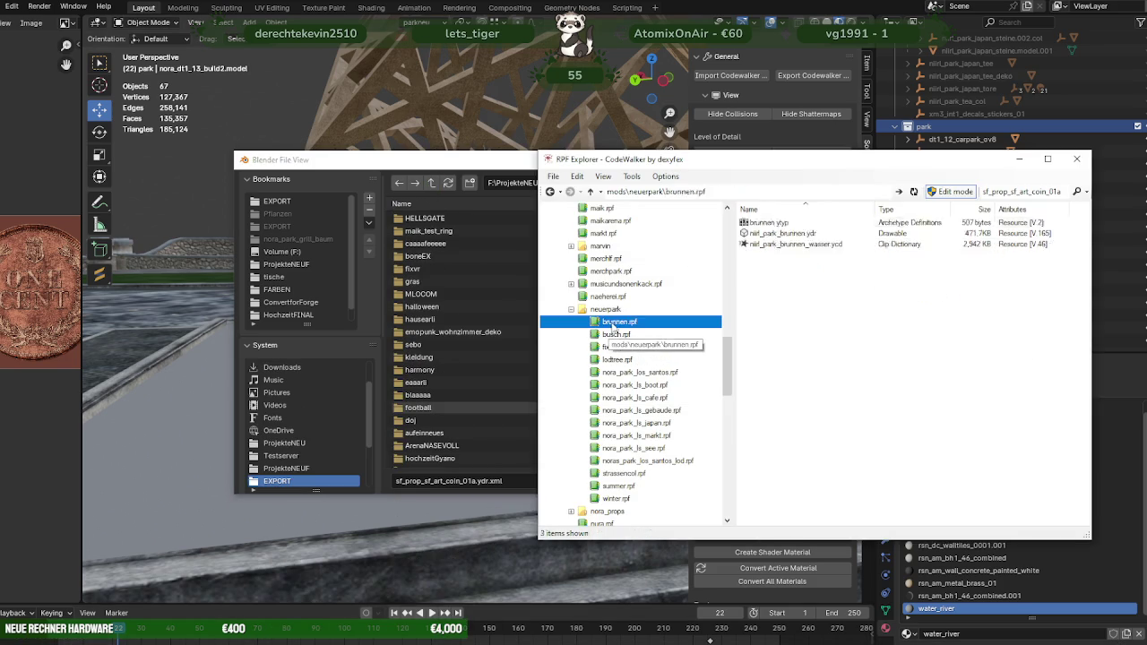
pyautogui.doubleClick(777, 235)
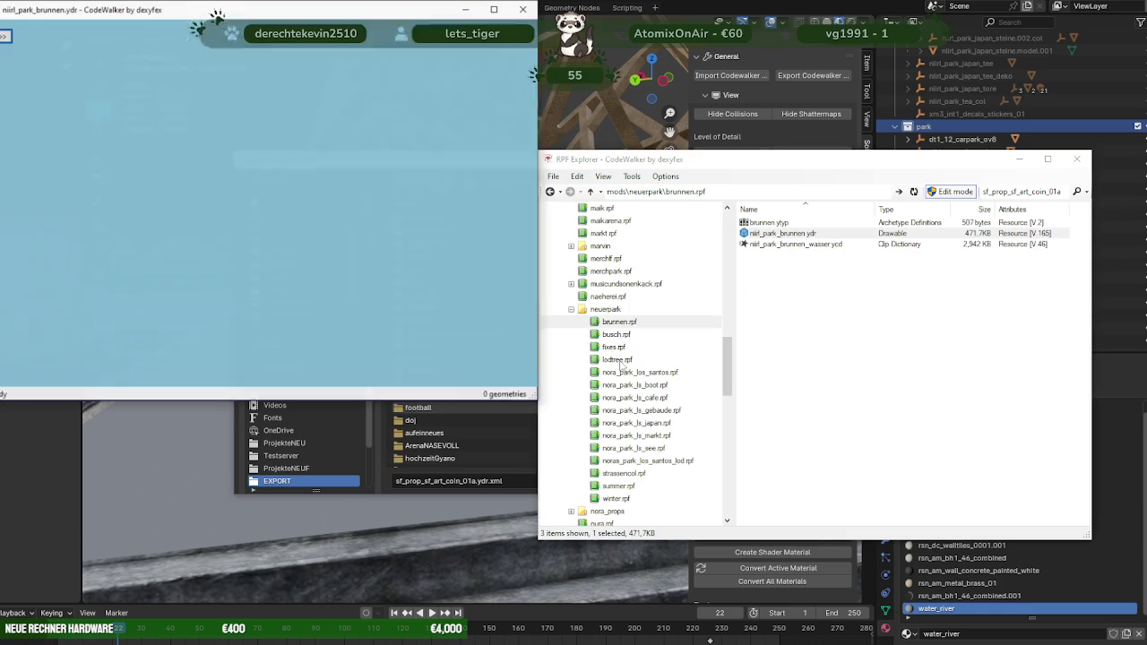
pyautogui.moveTo(342, 238); pyautogui.dragTo(148, 185)
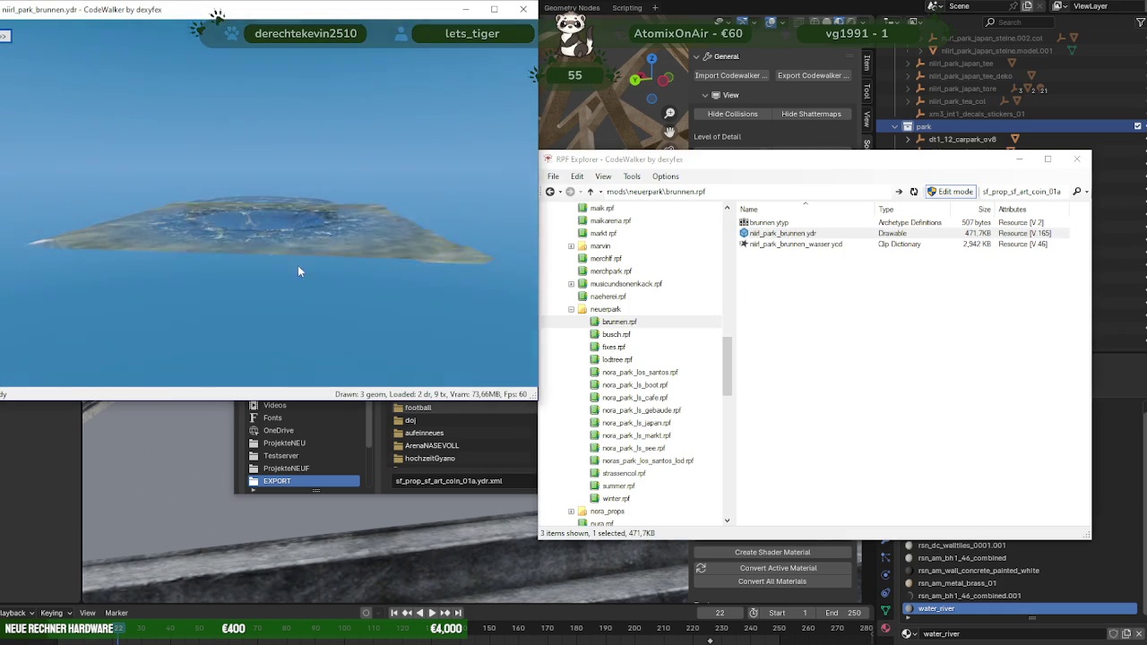
pyautogui.click(4, 36)
pyautogui.click(39, 53)
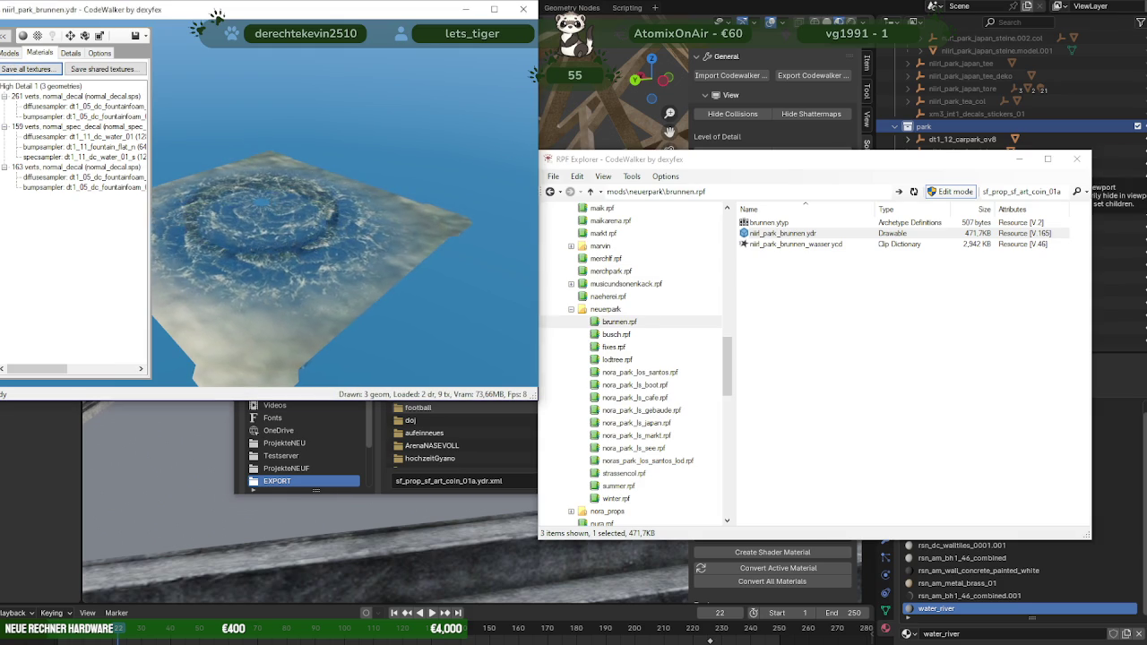
# Step: Export nirl_park_brunnen.ydr as XML and return to Blender
pyautogui.click(606, 371)
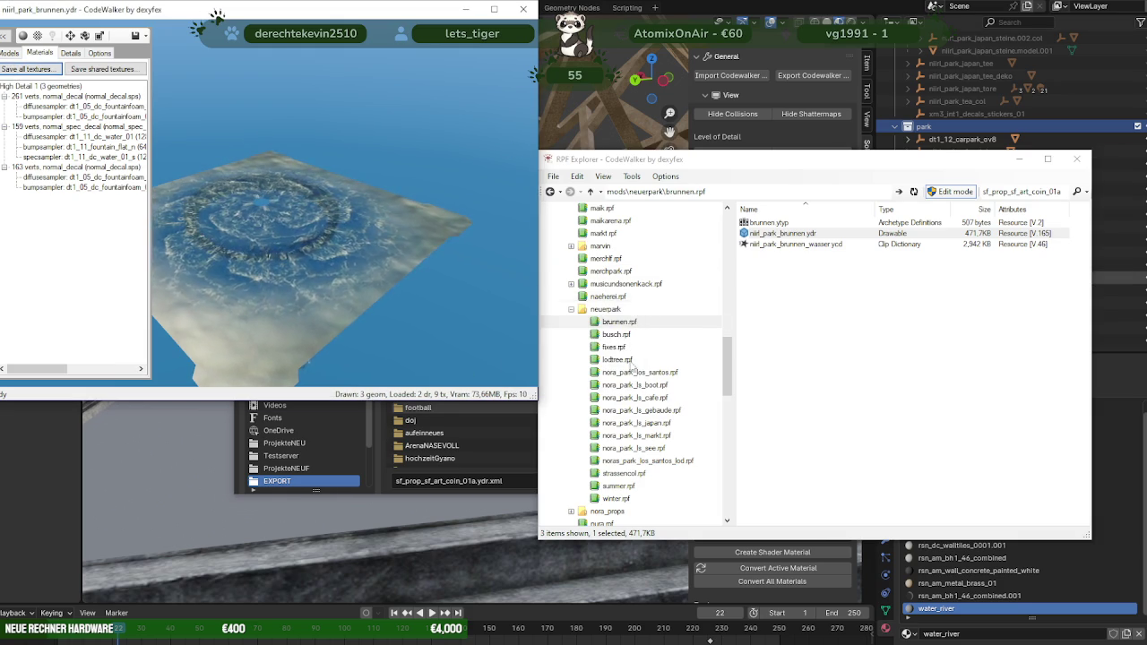
pyautogui.rightClick(801, 233)
pyautogui.click(831, 272)
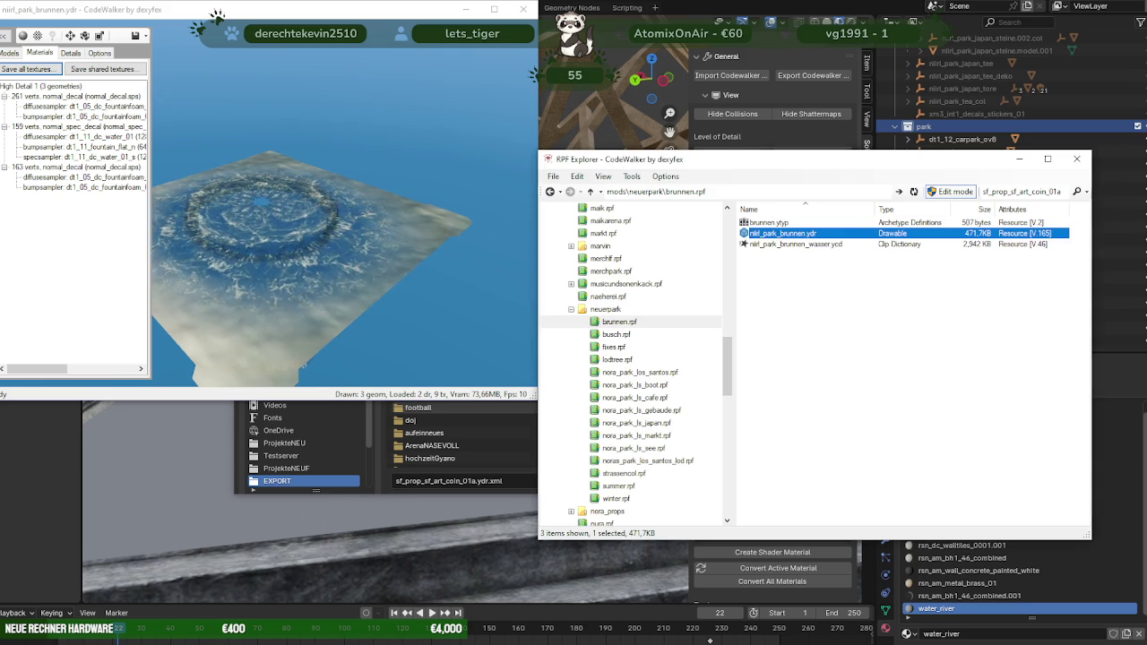
pyautogui.click(733, 77)
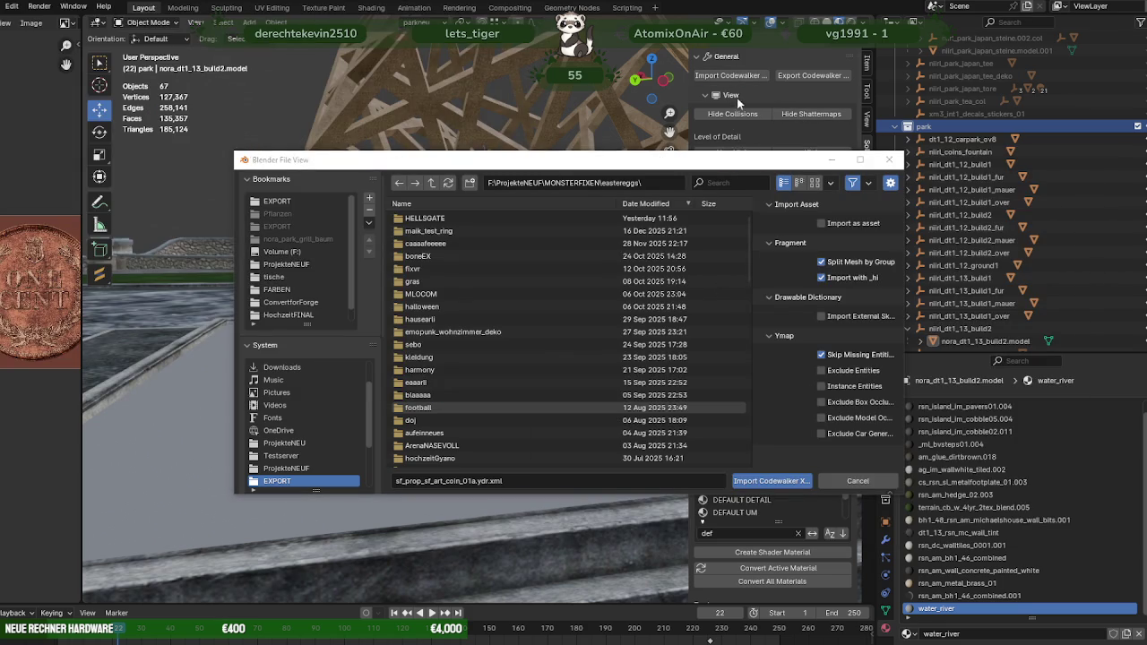
# Step: Import the fountain CodeWalker XML file into Blender
pyautogui.click(858, 481)
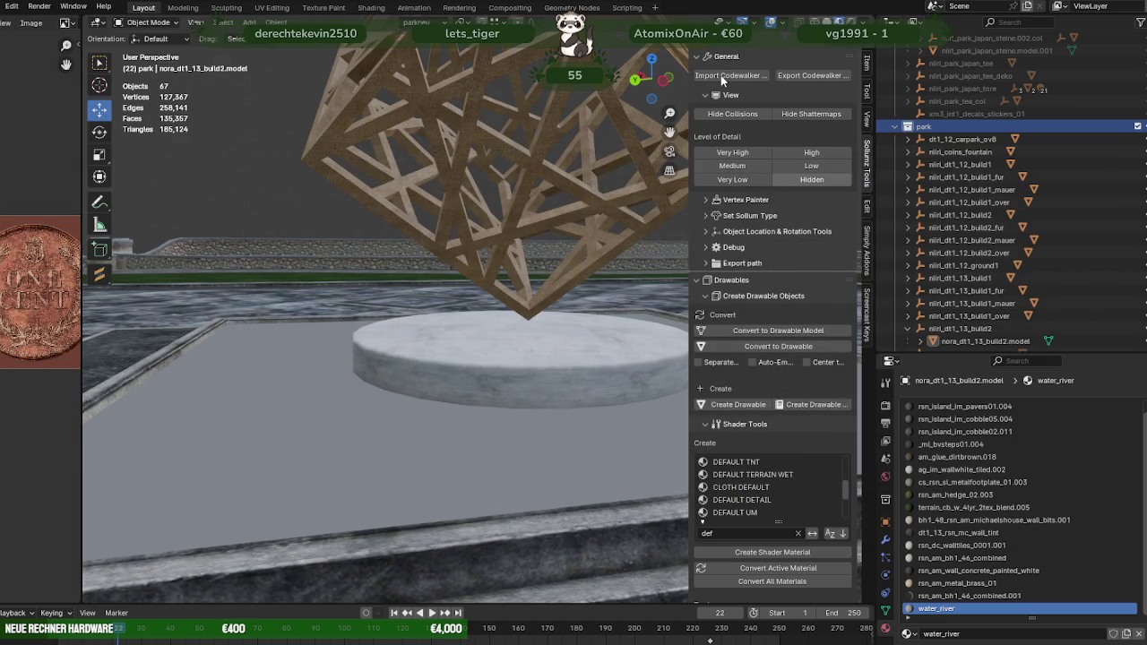
pyautogui.click(722, 77)
pyautogui.click(455, 371)
pyautogui.click(771, 481)
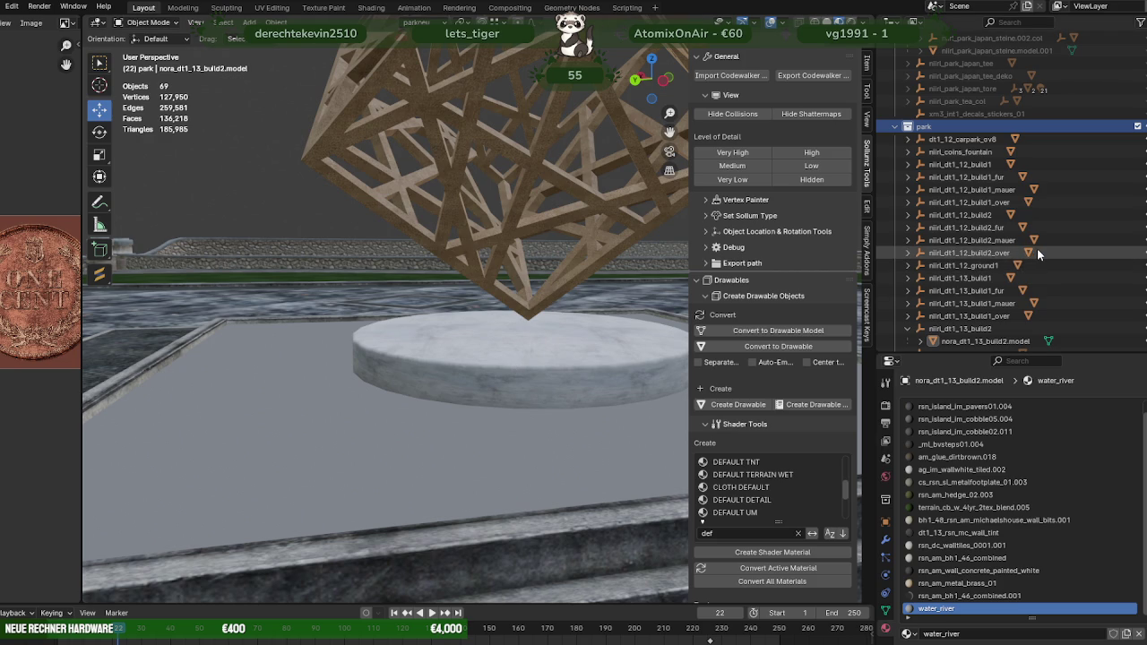
# Step: Copy niirl_dt1_13_build2's X location of 210.51 m onto niirl_park_brunnen
pyautogui.scroll(-5, 1036, 250)
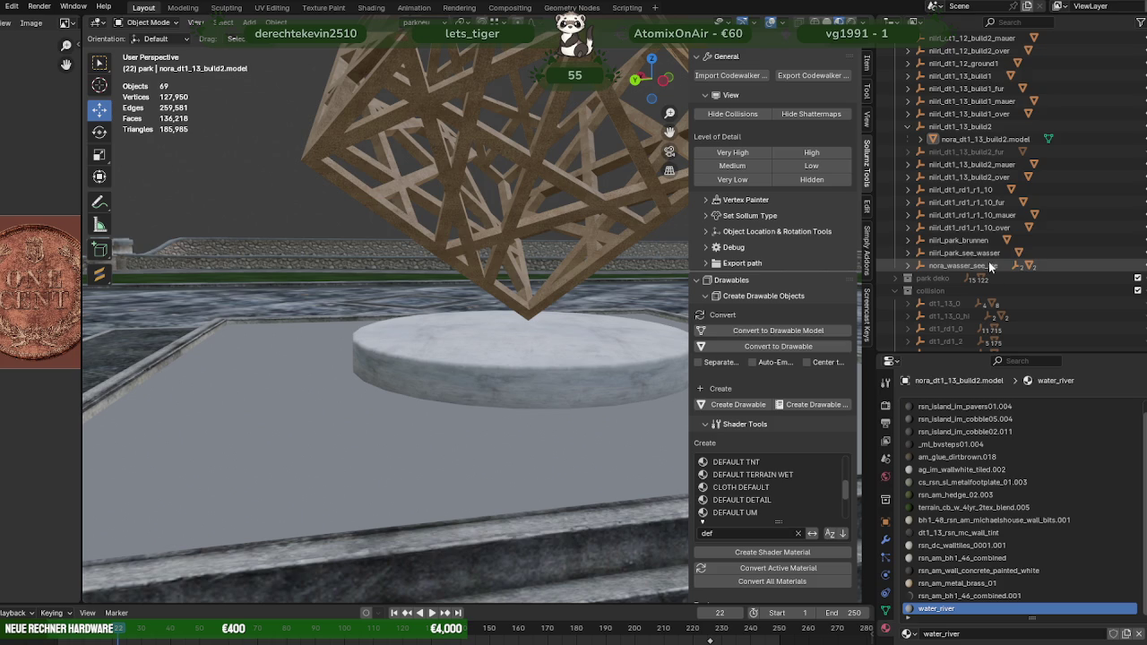
pyautogui.click(928, 240)
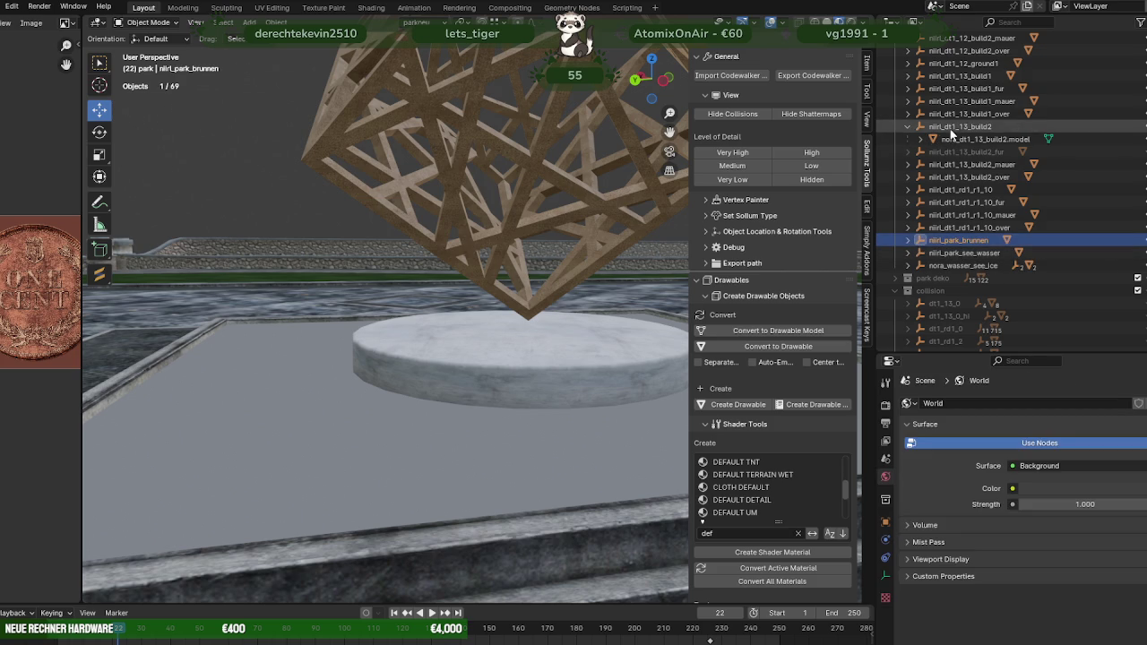
pyautogui.click(884, 520)
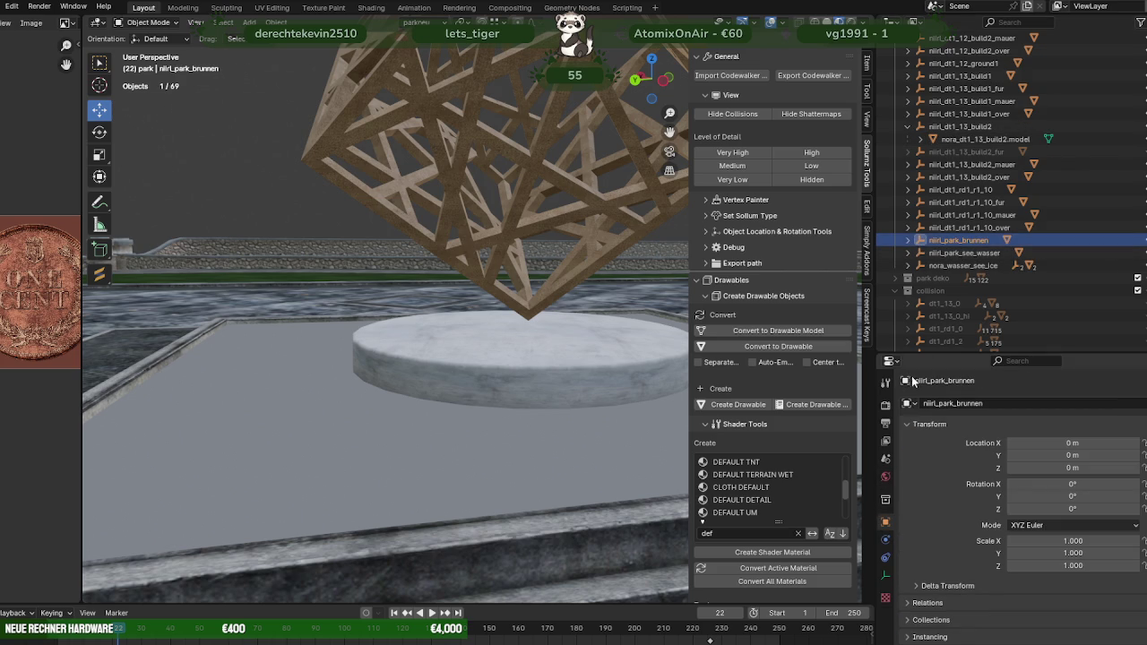
pyautogui.click(960, 126)
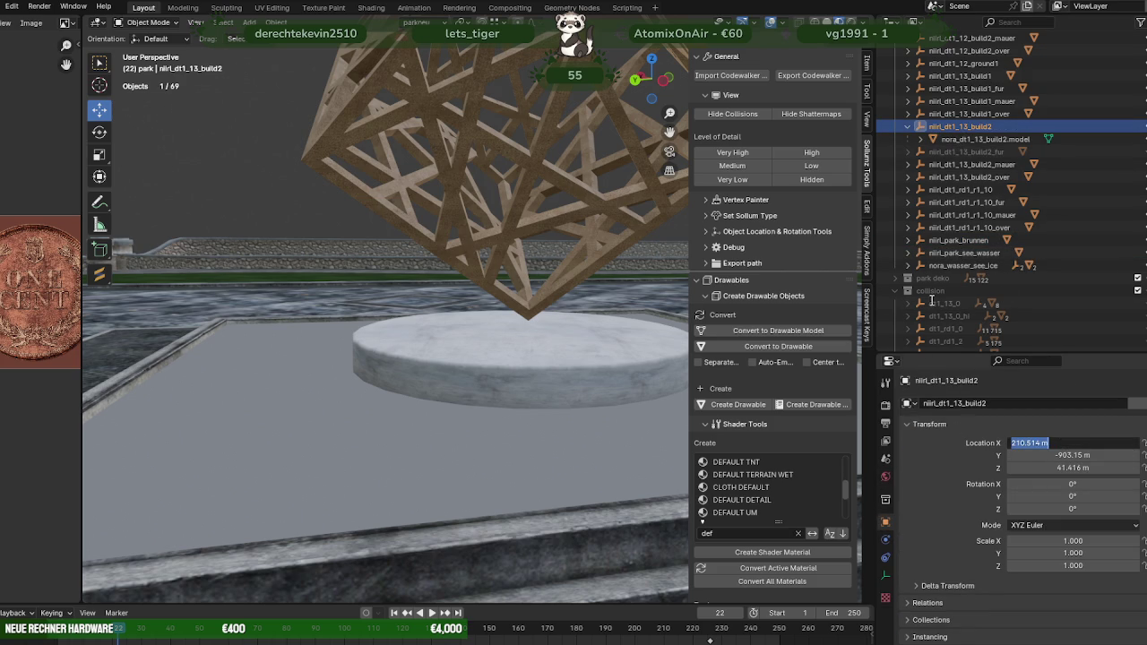
pyautogui.click(956, 240)
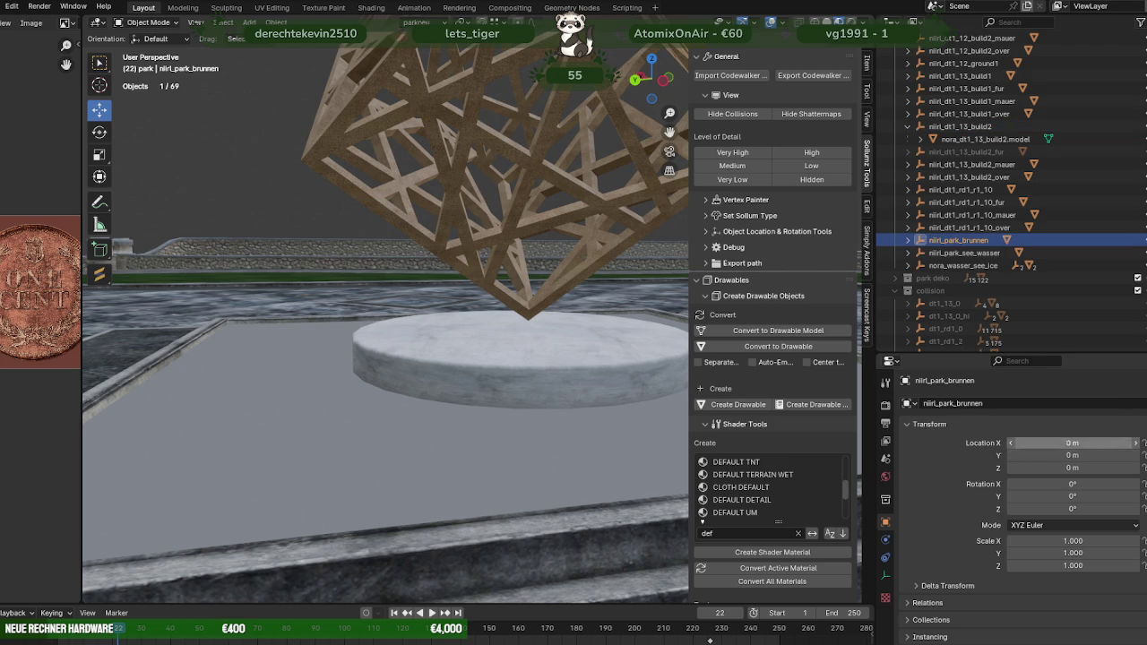
pyautogui.write('210.51')
pyautogui.press('Return')
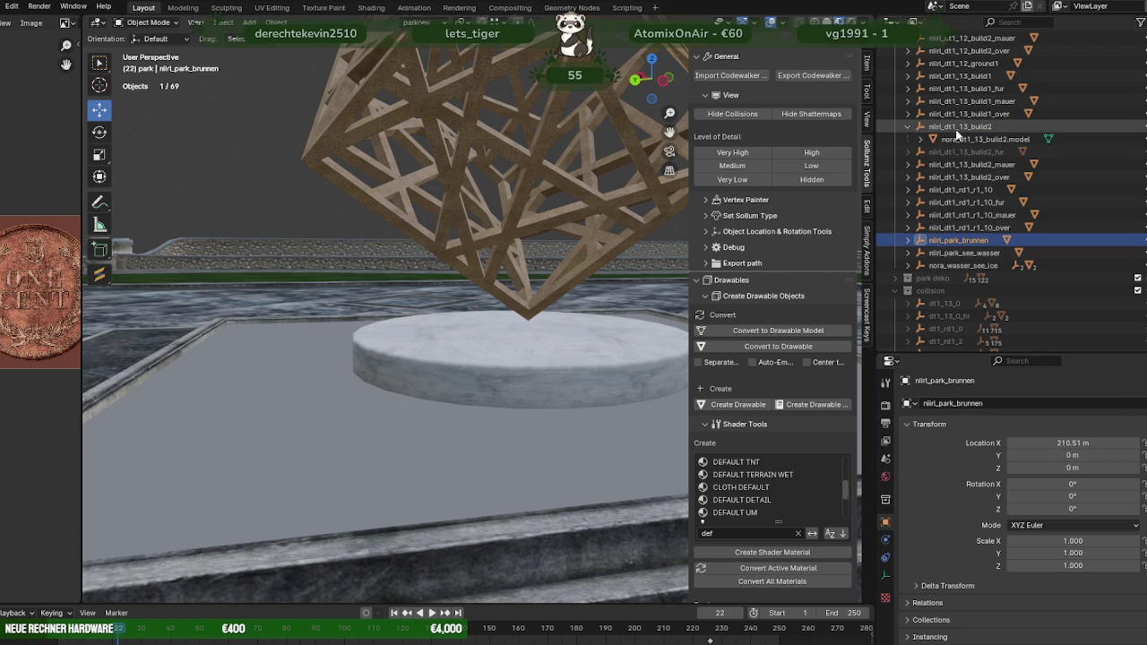
# Step: Copy niirl_dt1_13_build2's Y -903.15 m and Z 41.416 m onto niirl_park_brunnen
pyautogui.click(959, 126)
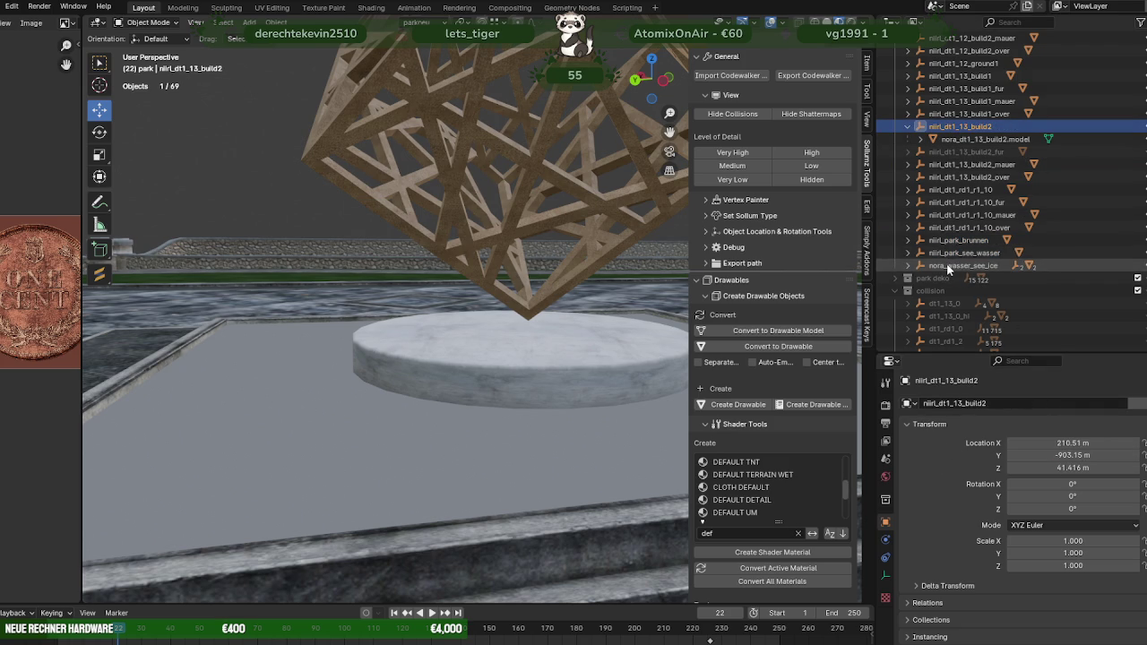
pyautogui.click(956, 242)
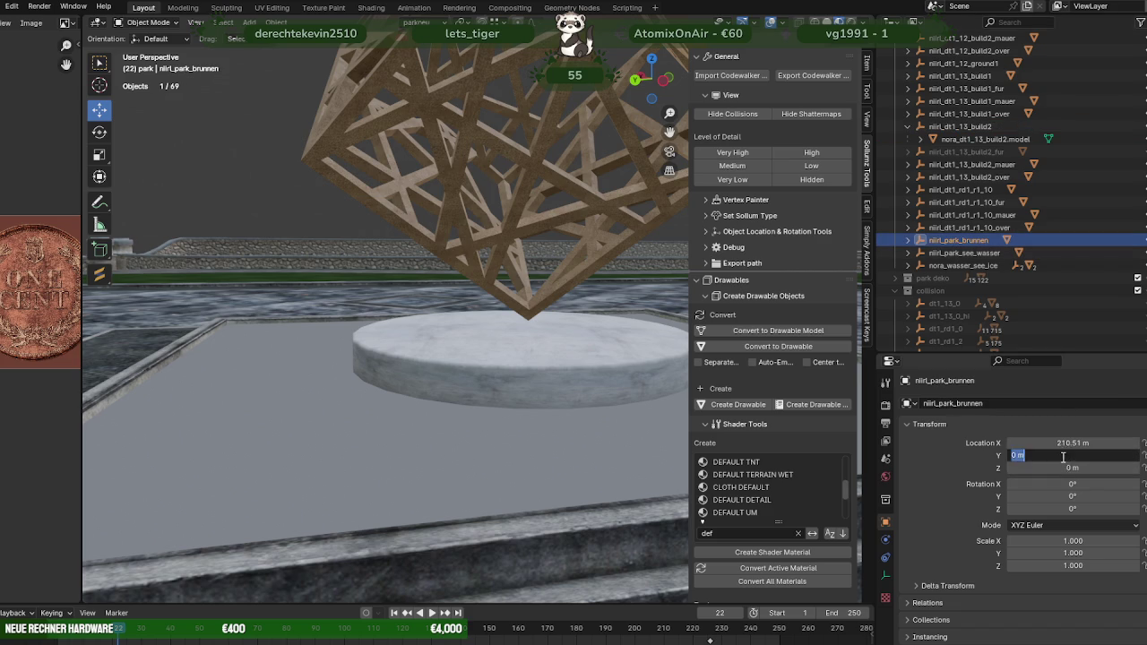
pyautogui.click(967, 126)
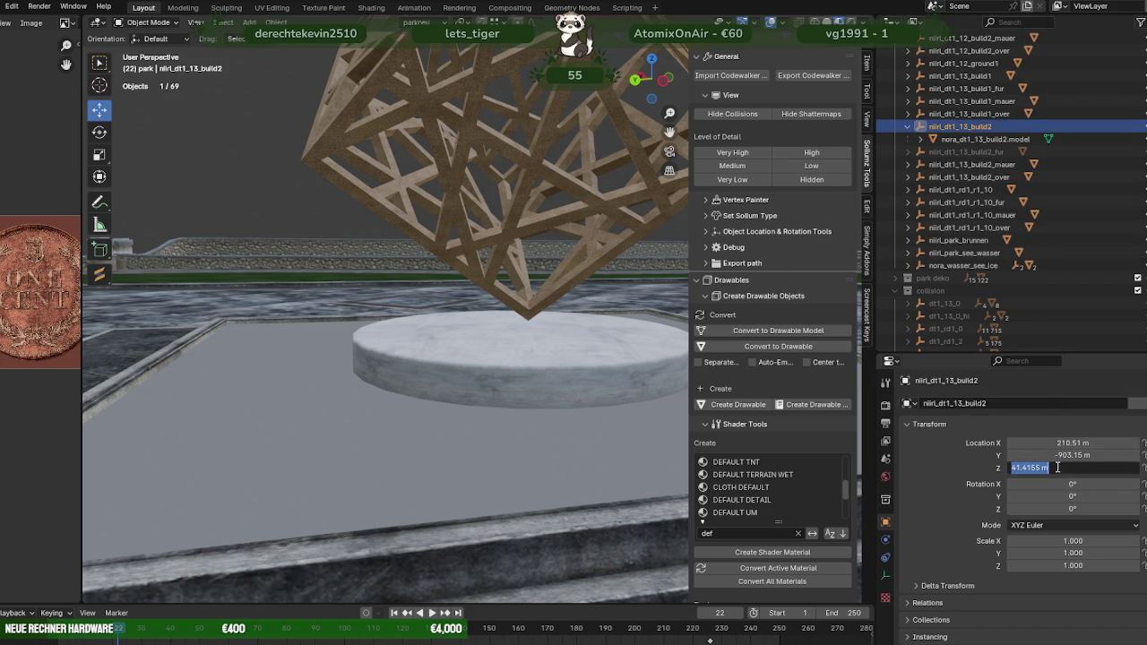
pyautogui.press('Return')
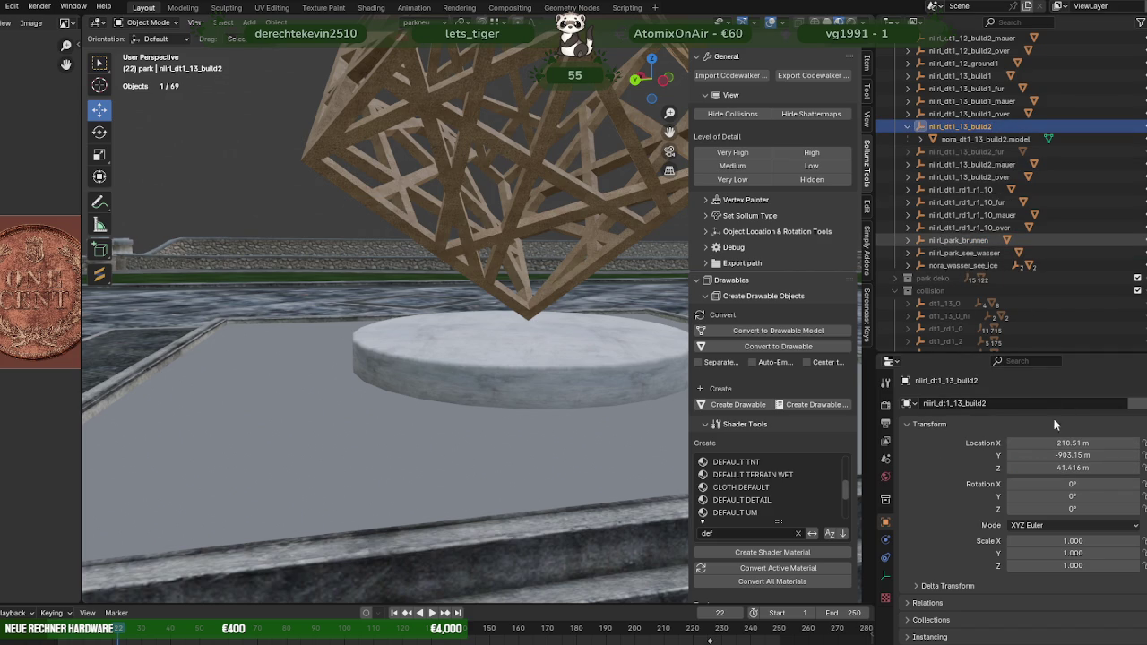
pyautogui.click(959, 241)
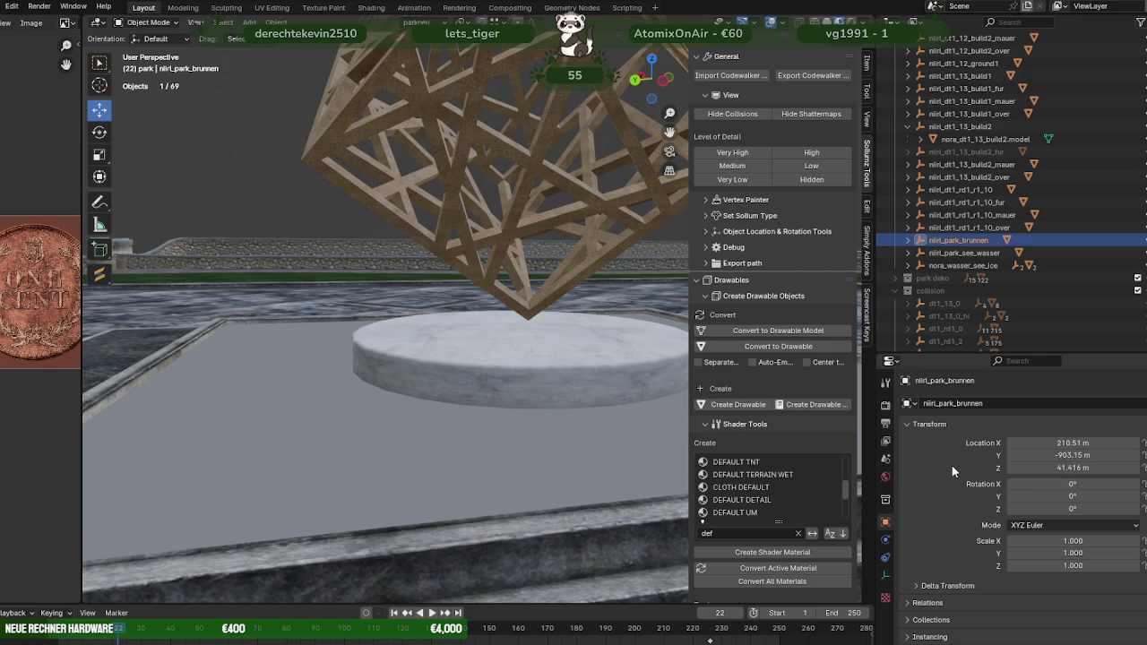
pyautogui.click(911, 240)
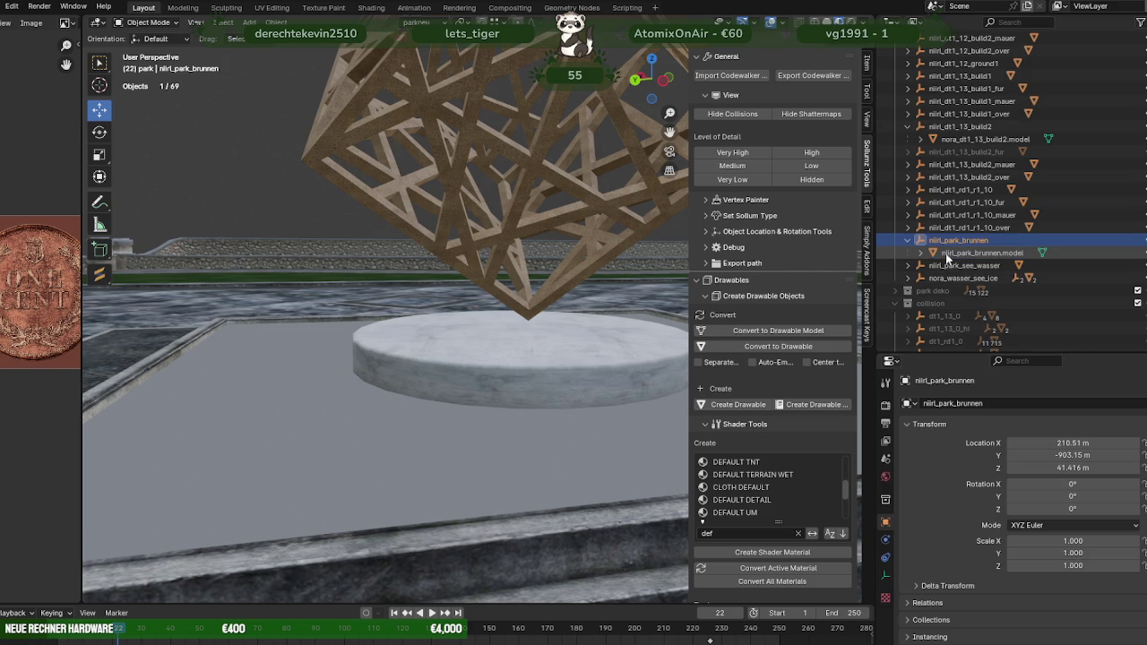
pyautogui.click(958, 254)
# Step: Edit the niirl_park_brunnen.model mesh and lower it onto the plaza fountain
pyautogui.scroll(-5, 497, 366)
pyautogui.moveTo(498, 353)
pyautogui.mouseDown(button='middle')
pyautogui.moveTo(521, 352)
pyautogui.moveTo(537, 398)
pyautogui.moveTo(517, 368)
pyautogui.moveTo(541, 355)
pyautogui.moveTo(570, 362)
pyautogui.moveTo(520, 331)
pyautogui.mouseUp(button='middle')
pyautogui.scroll(3, 541, 375)
pyautogui.scroll(-3, 517, 368)
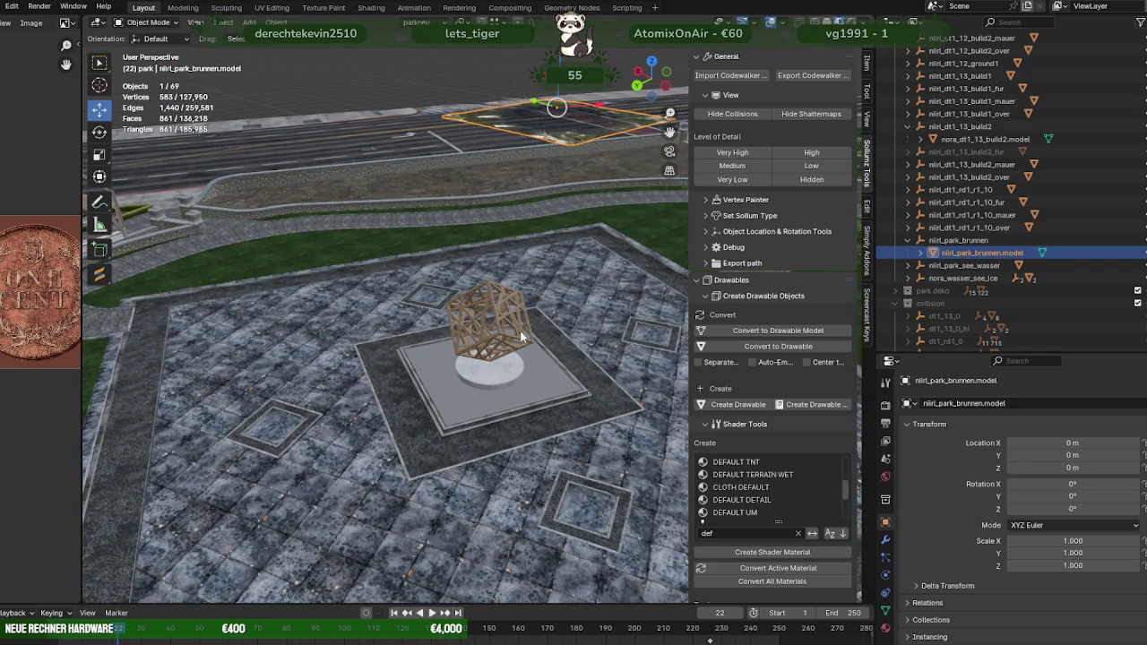
pyautogui.moveTo(520, 331)
pyautogui.mouseDown(button='middle')
pyautogui.moveTo(547, 305)
pyautogui.moveTo(544, 316)
pyautogui.mouseUp(button='middle')
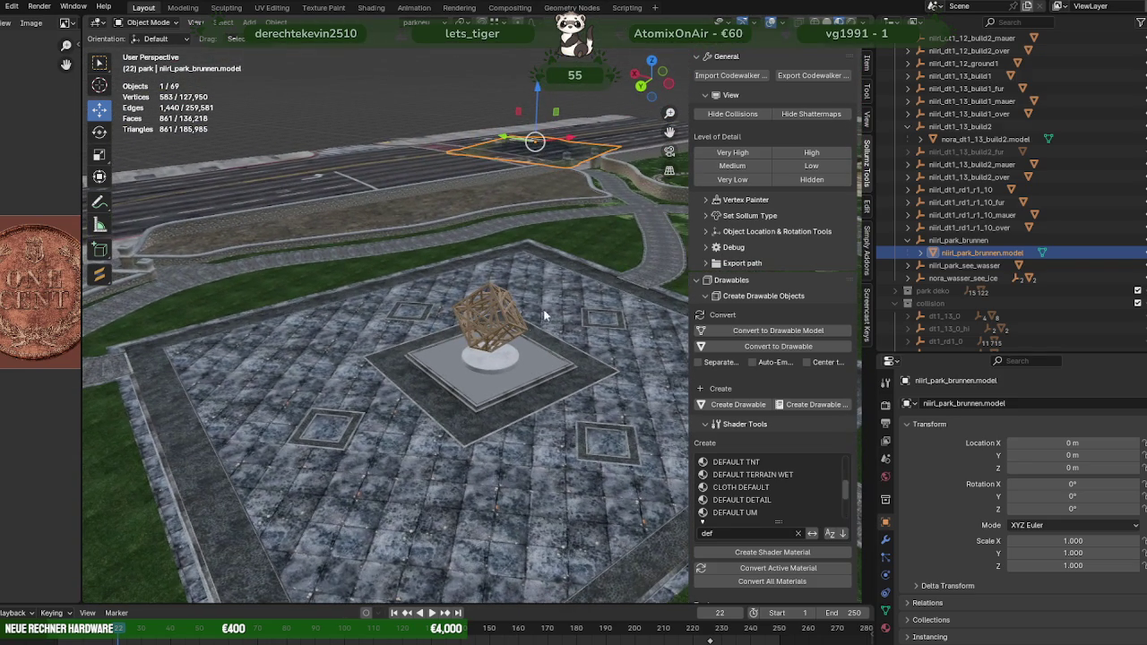
pyautogui.click(551, 401)
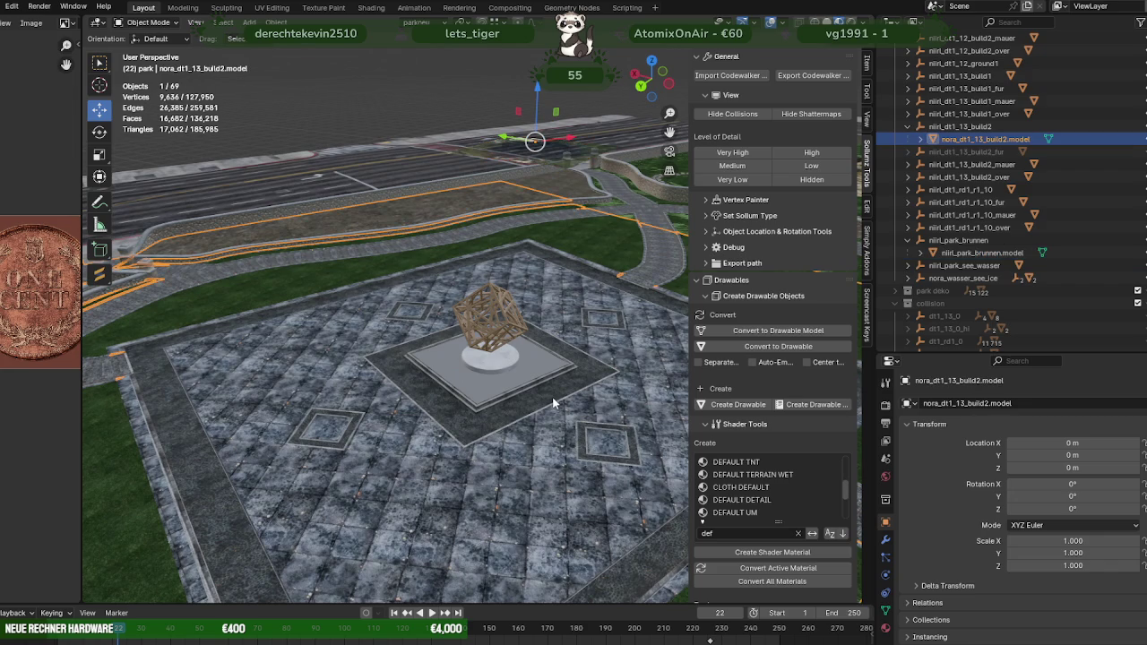
pyautogui.click(552, 156)
pyautogui.press('Tab')
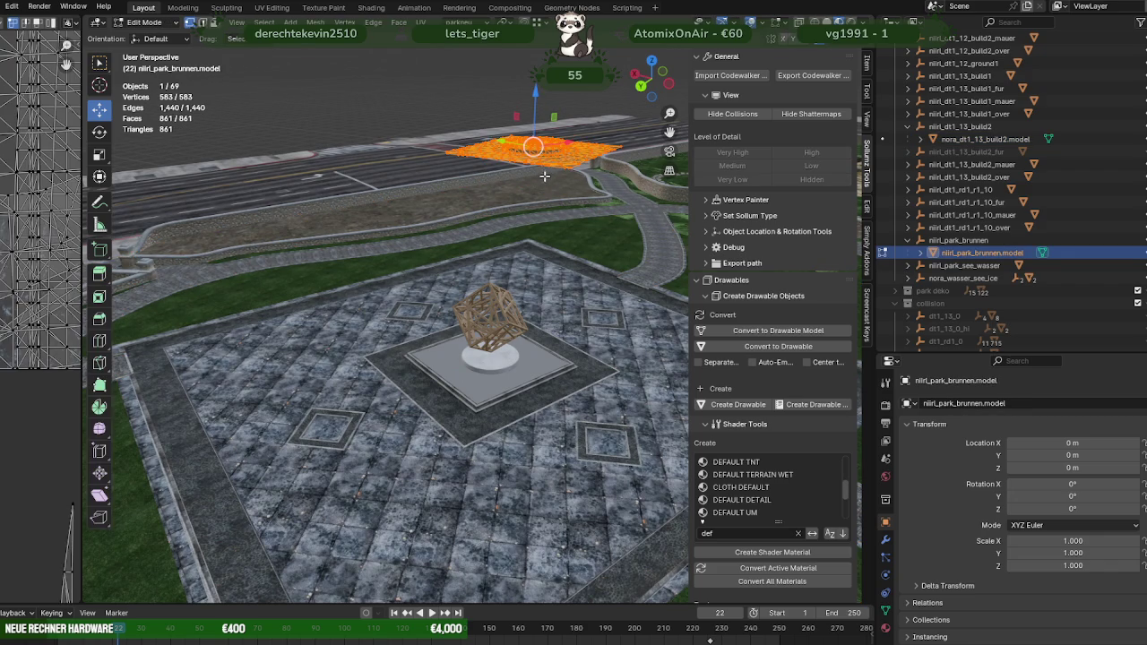
pyautogui.moveTo(532, 117); pyautogui.dragTo(520, 315)
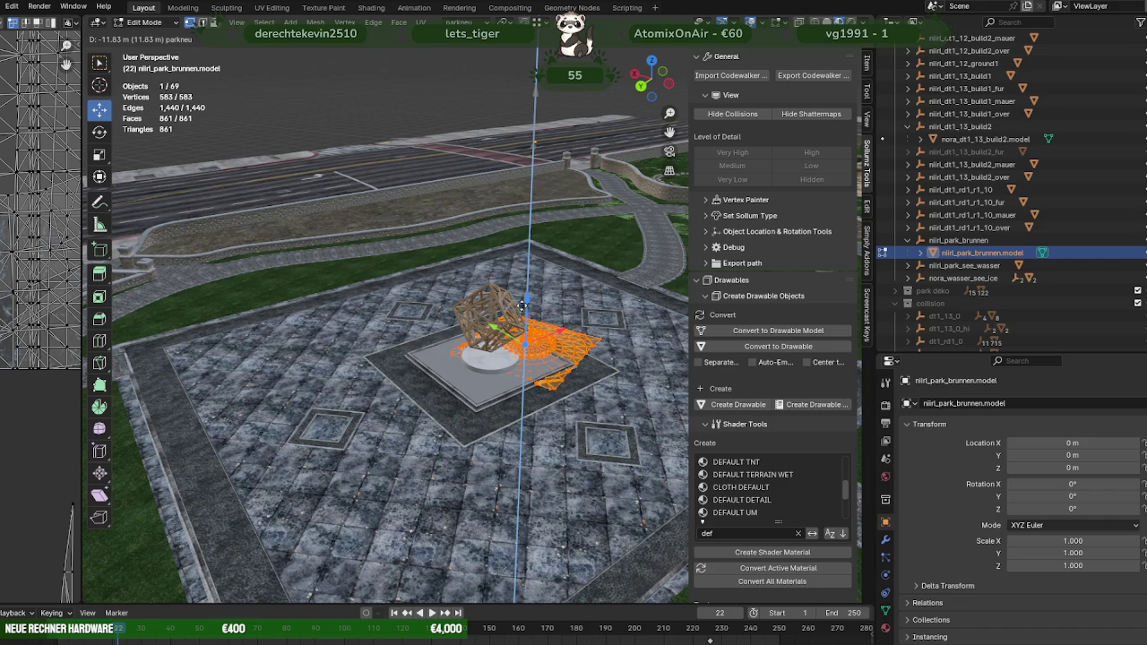
pyautogui.moveTo(522, 305); pyautogui.dragTo(522, 306)
# Step: In top view, shift the fountain mesh to centre it over the basin
pyautogui.scroll(5, 535, 320)
pyautogui.moveTo(535, 321); pyautogui.dragTo(525, 385, button='middle')
pyautogui.press('KP_7')
pyautogui.moveTo(482, 361); pyautogui.dragTo(518, 303)
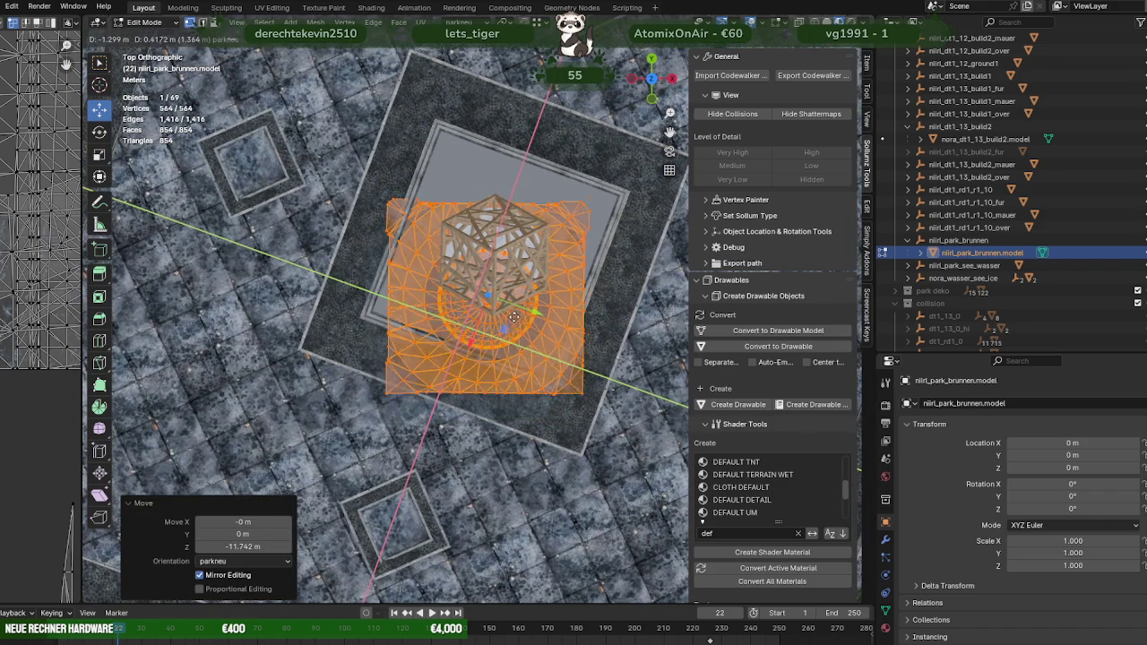
pyautogui.hotkey('shift', 'space')
# Step: Rotate the fountain mesh -19.2° about Z and nudge it onto the basin centre
pyautogui.press('r')
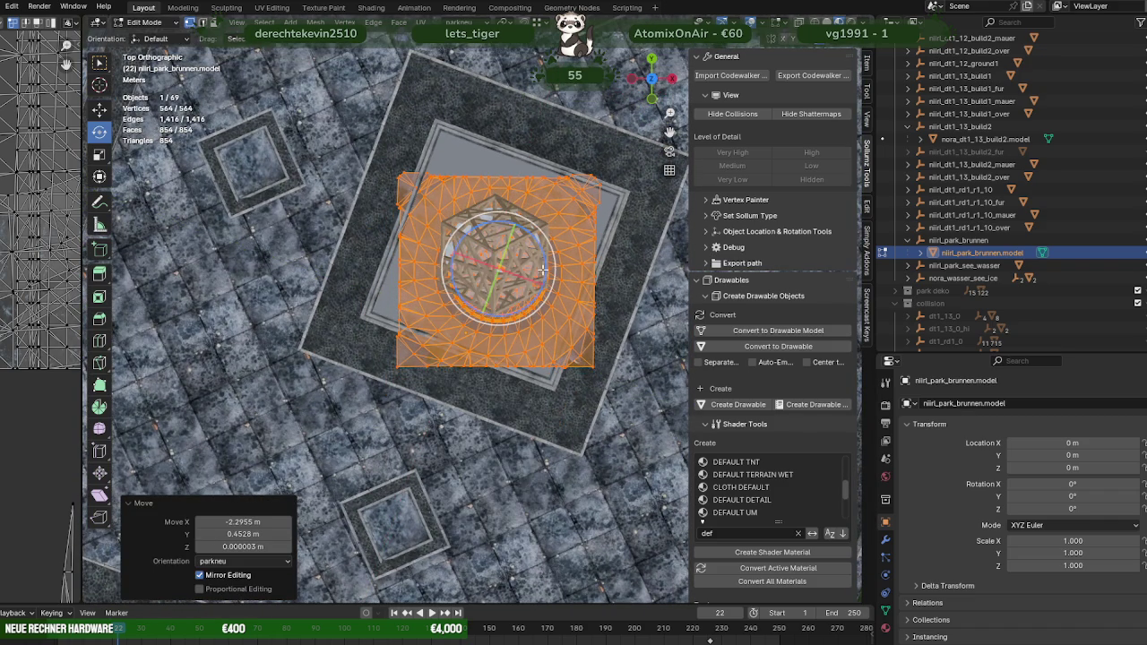
pyautogui.moveTo(546, 269); pyautogui.dragTo(539, 286)
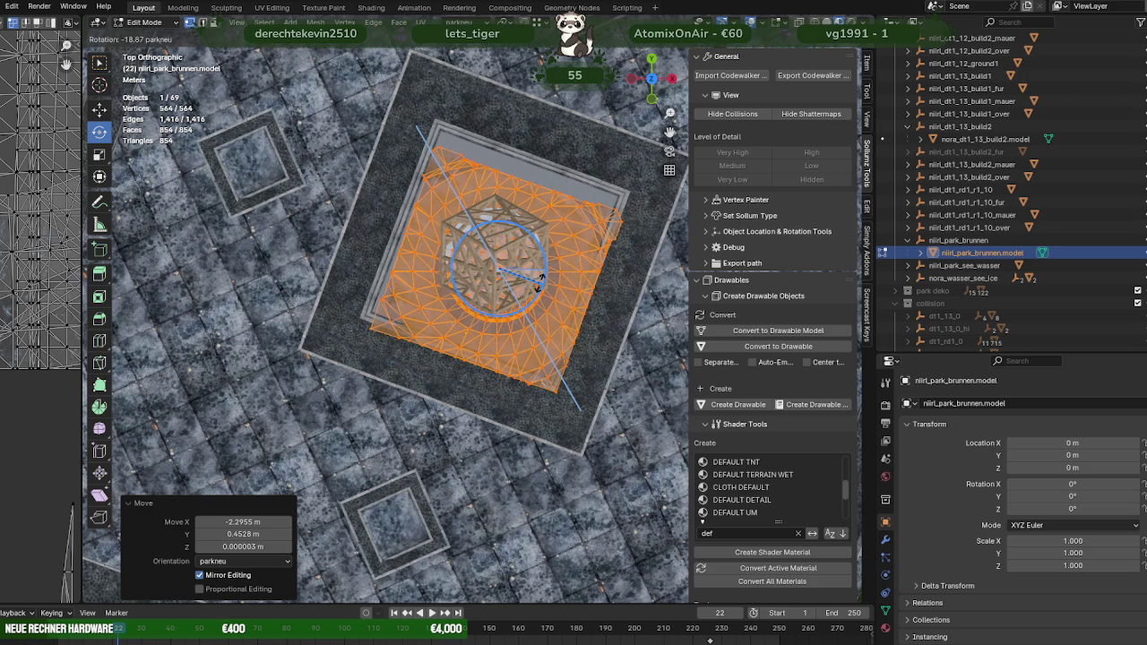
pyautogui.moveTo(539, 280); pyautogui.dragTo(514, 283)
pyautogui.press('w')
pyautogui.moveTo(514, 283)
pyautogui.mouseDown(button='middle')
pyautogui.moveTo(496, 221)
pyautogui.moveTo(388, 226)
pyautogui.moveTo(539, 223)
pyautogui.mouseUp(button='middle')
pyautogui.scroll(4, 388, 226)
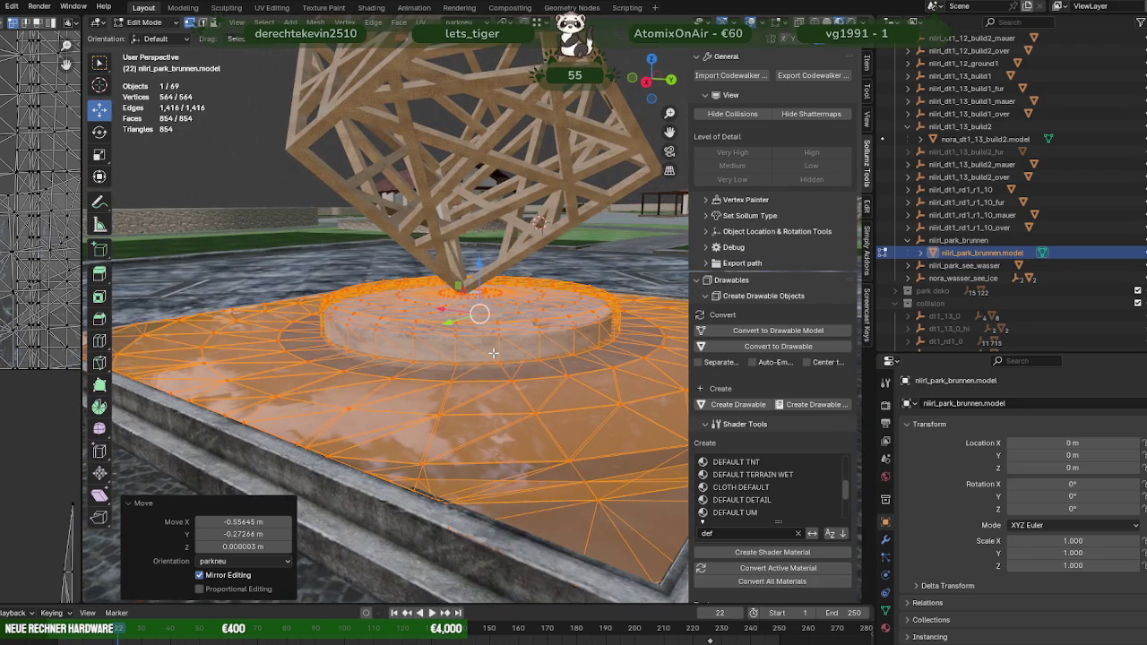
# Step: Save, then lower the fountain mesh a further 0.1265 m along Z
pyautogui.hotkey('ctrl', 's')
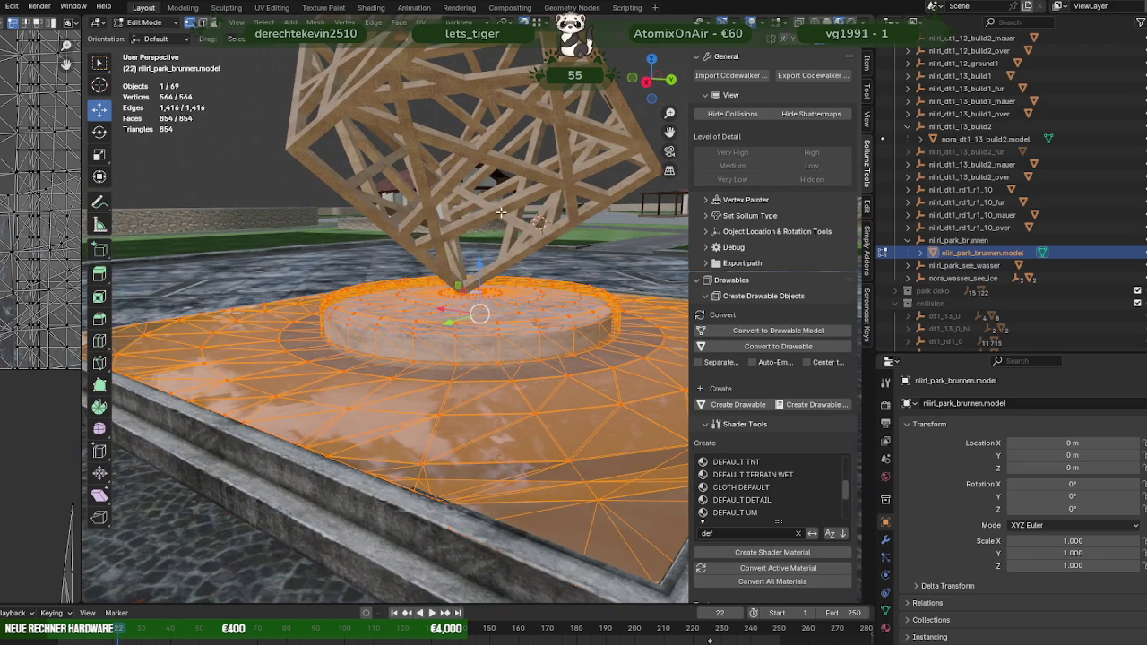
pyautogui.press('g')
pyautogui.press('z')
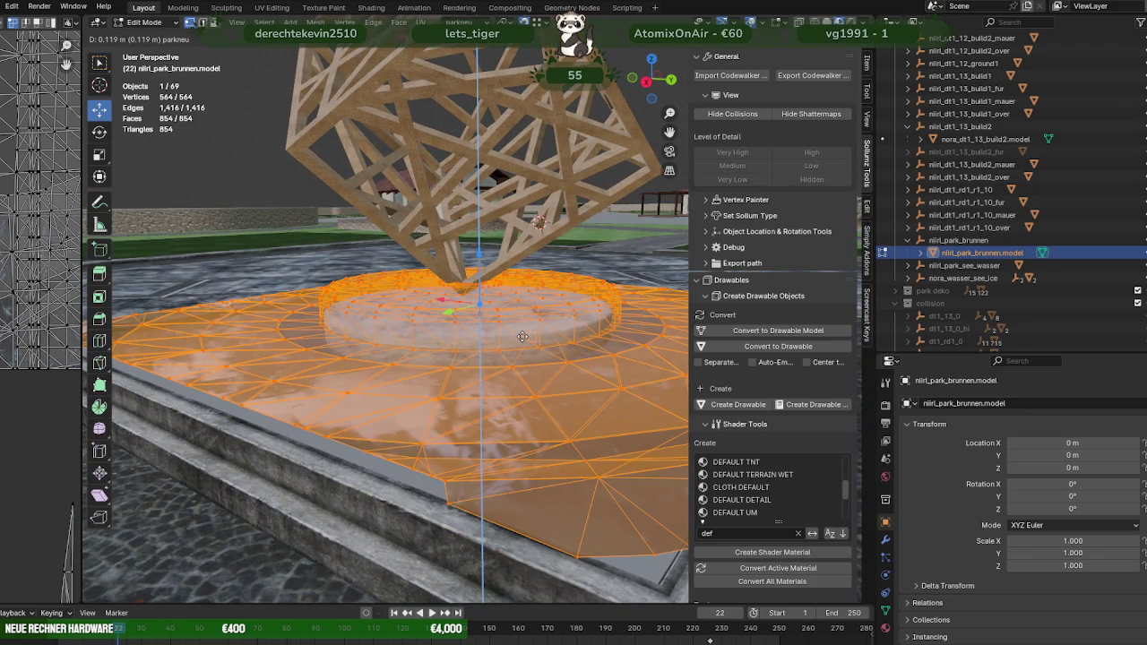
pyautogui.click(522, 336)
pyautogui.moveTo(523, 336); pyautogui.dragTo(523, 385, button='middle')
pyautogui.scroll(3, 524, 403)
pyautogui.moveTo(523, 430); pyautogui.dragTo(524, 429, button='middle')
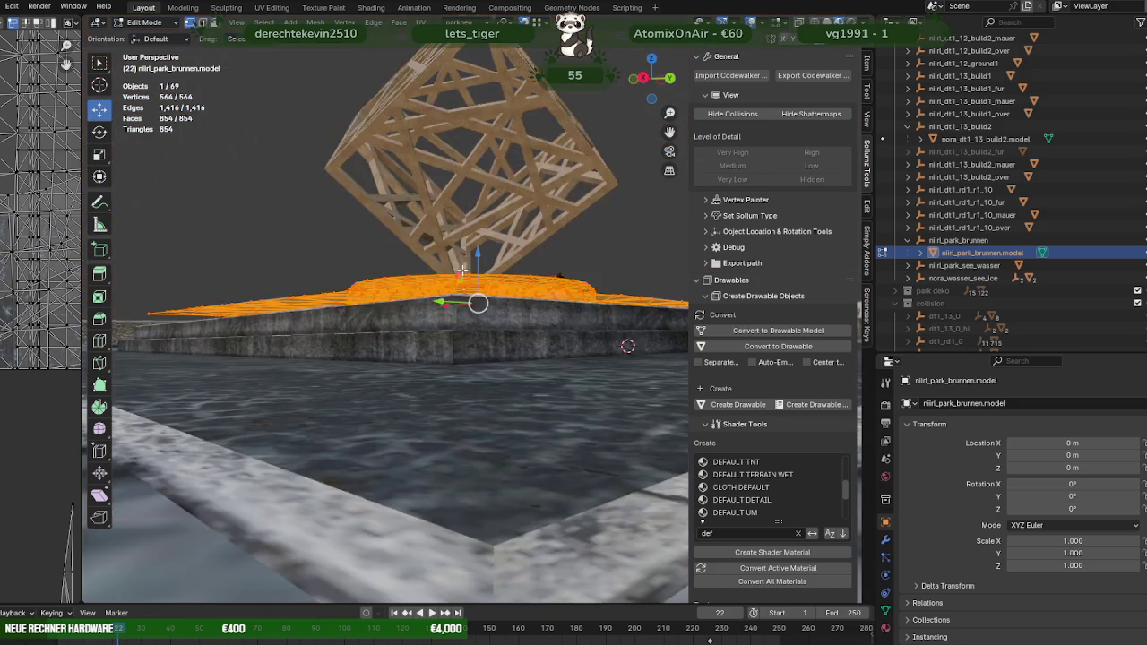
pyautogui.moveTo(448, 253); pyautogui.dragTo(480, 334, button='middle')
pyautogui.moveTo(478, 274); pyautogui.dragTo(481, 366)
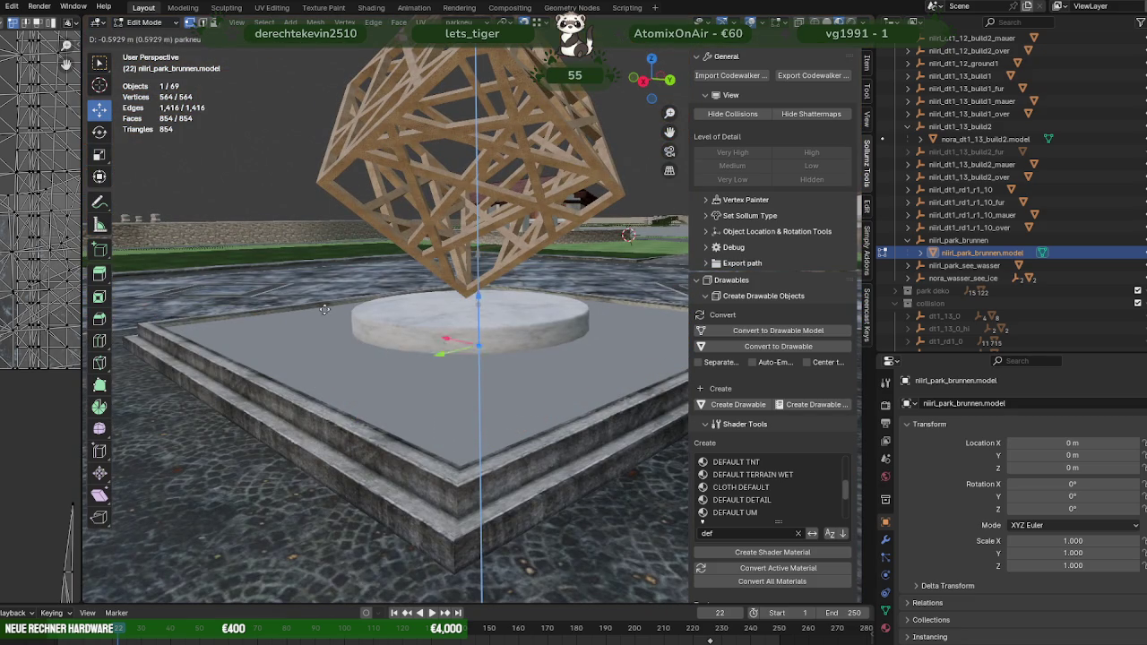
pyautogui.click(173, 325)
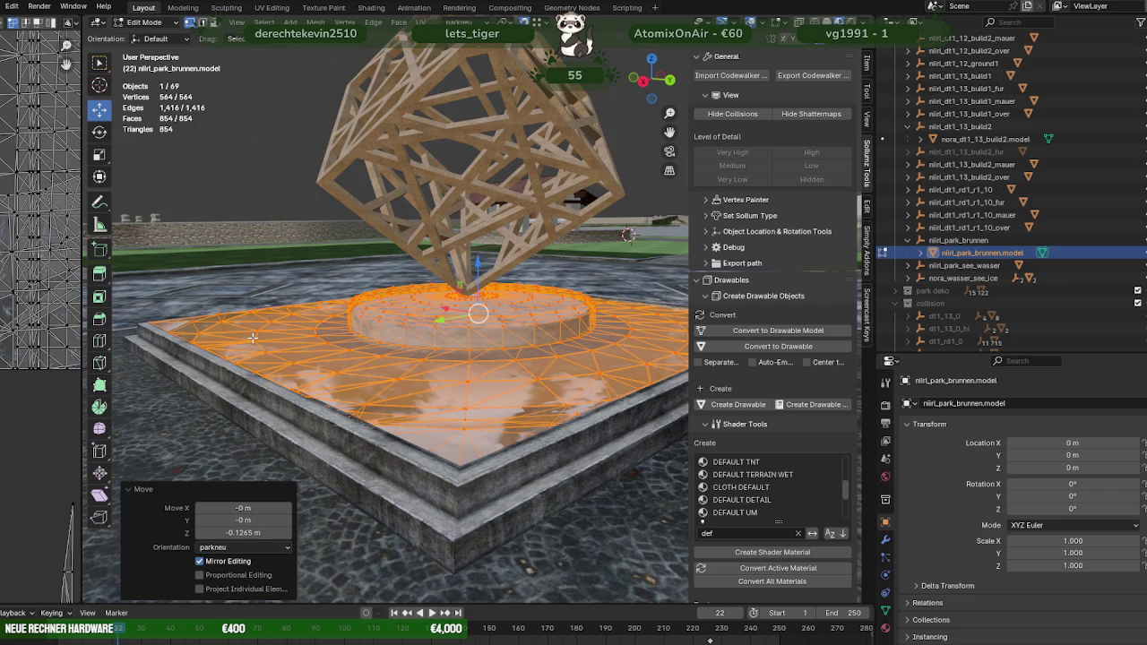
# Step: Toggle wireframe and orbit around the fountain to check the basin's fit
pyautogui.hotkey('shift', 'z')
pyautogui.scroll(3, 269, 358)
pyautogui.moveTo(269, 358)
pyautogui.mouseDown(button='middle')
pyautogui.moveTo(356, 380)
pyautogui.moveTo(324, 365)
pyautogui.mouseUp(button='middle')
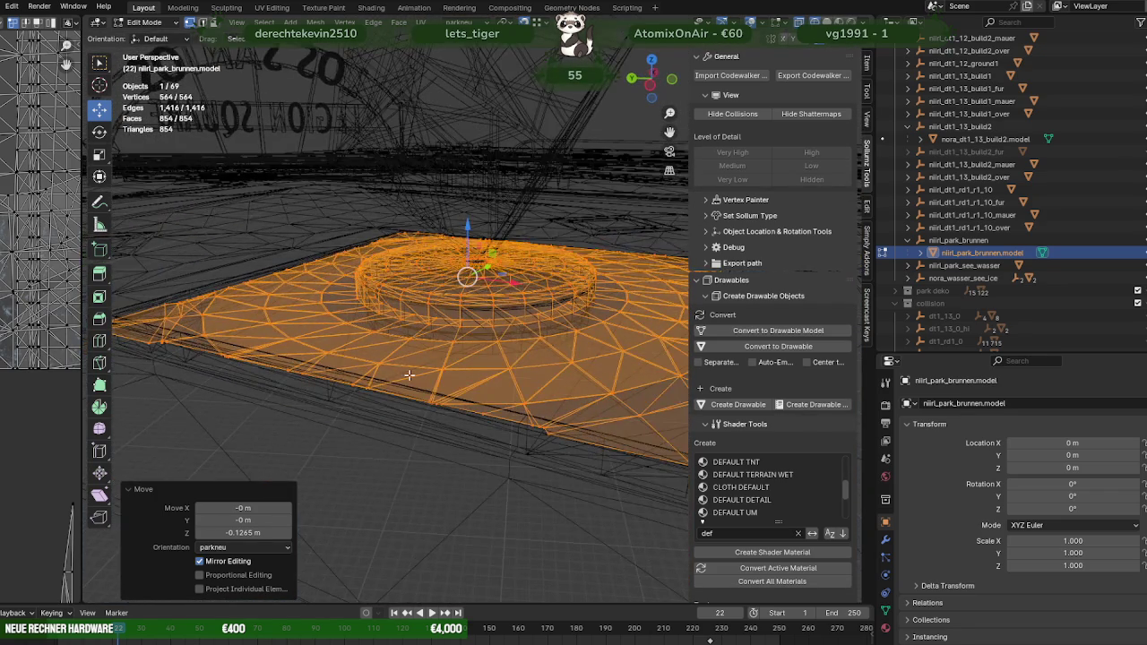
pyautogui.hotkey('shift', 'z')
pyautogui.moveTo(409, 374)
pyautogui.mouseDown(button='middle')
pyautogui.moveTo(507, 365)
pyautogui.moveTo(429, 389)
pyautogui.mouseUp(button='middle')
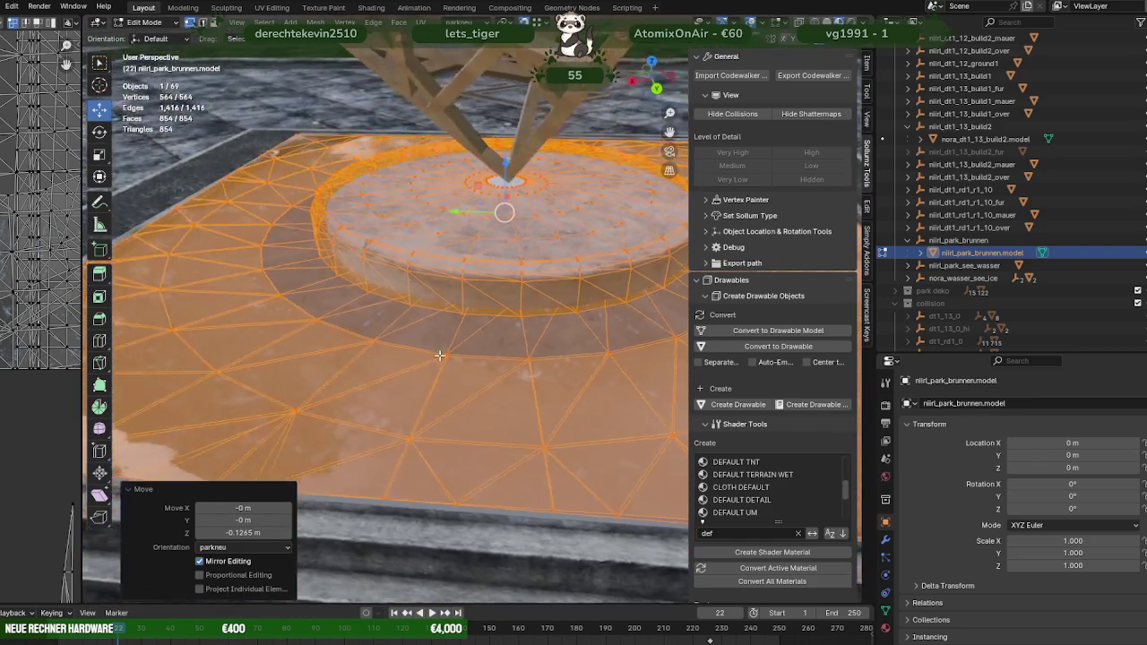
pyautogui.moveTo(430, 389)
pyautogui.mouseDown(button='middle')
pyautogui.moveTo(416, 342)
pyautogui.moveTo(371, 360)
pyautogui.mouseUp(button='middle')
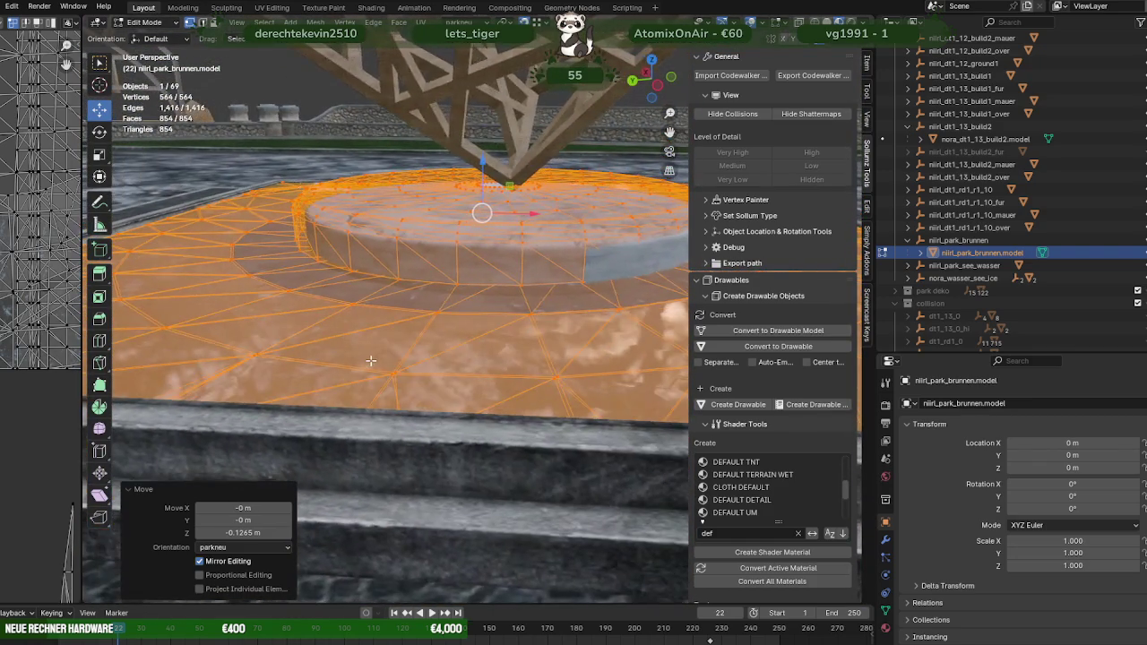
pyautogui.scroll(3, 446, 355)
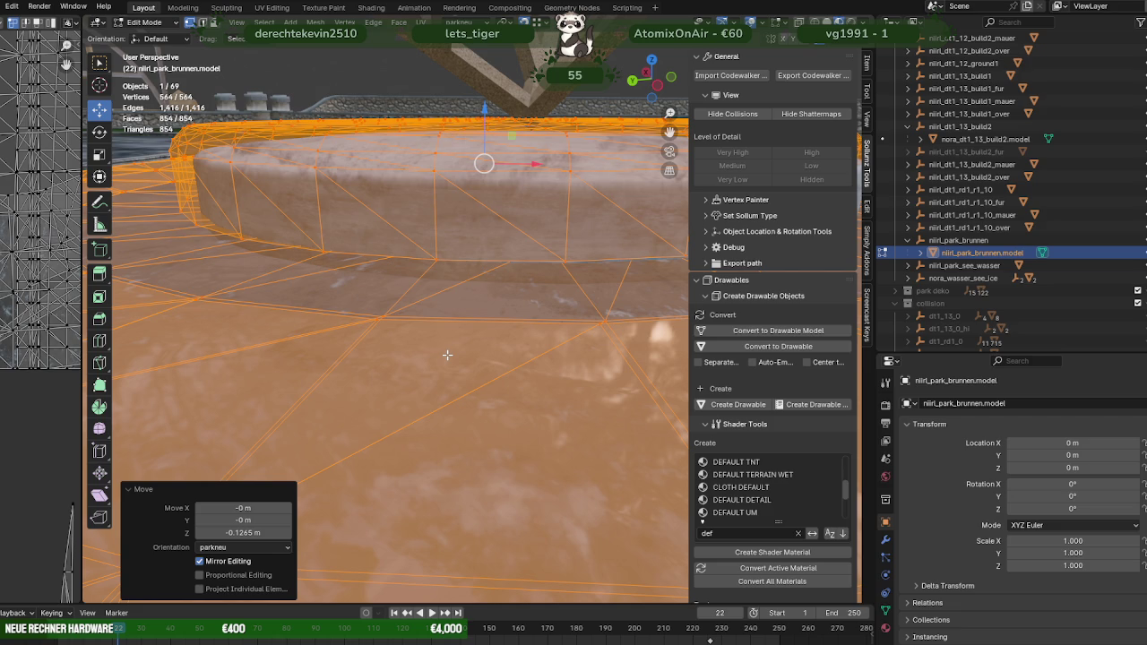
pyautogui.scroll(-3, 447, 355)
pyautogui.moveTo(447, 354)
pyautogui.mouseDown(button='middle')
pyautogui.moveTo(411, 375)
pyautogui.moveTo(450, 355)
pyautogui.moveTo(383, 270)
pyautogui.mouseUp(button='middle')
pyautogui.hotkey('shift', 'z')
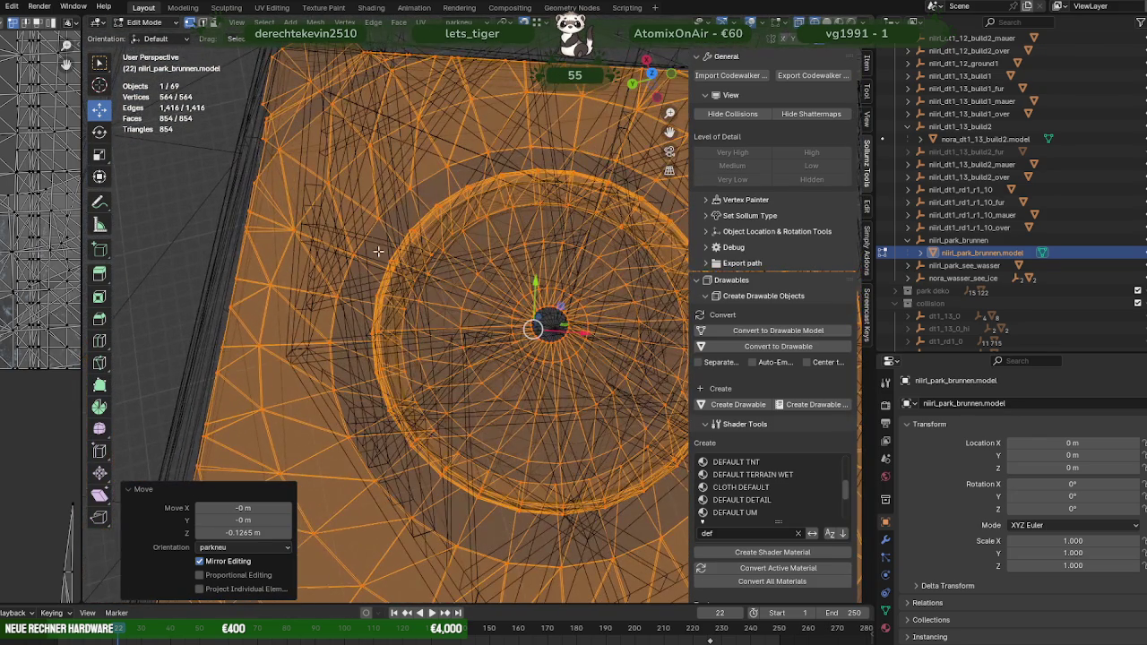
# Step: Box-select the round fountain basin's vertices in wireframe view
pyautogui.moveTo(399, 199); pyautogui.dragTo(532, 387)
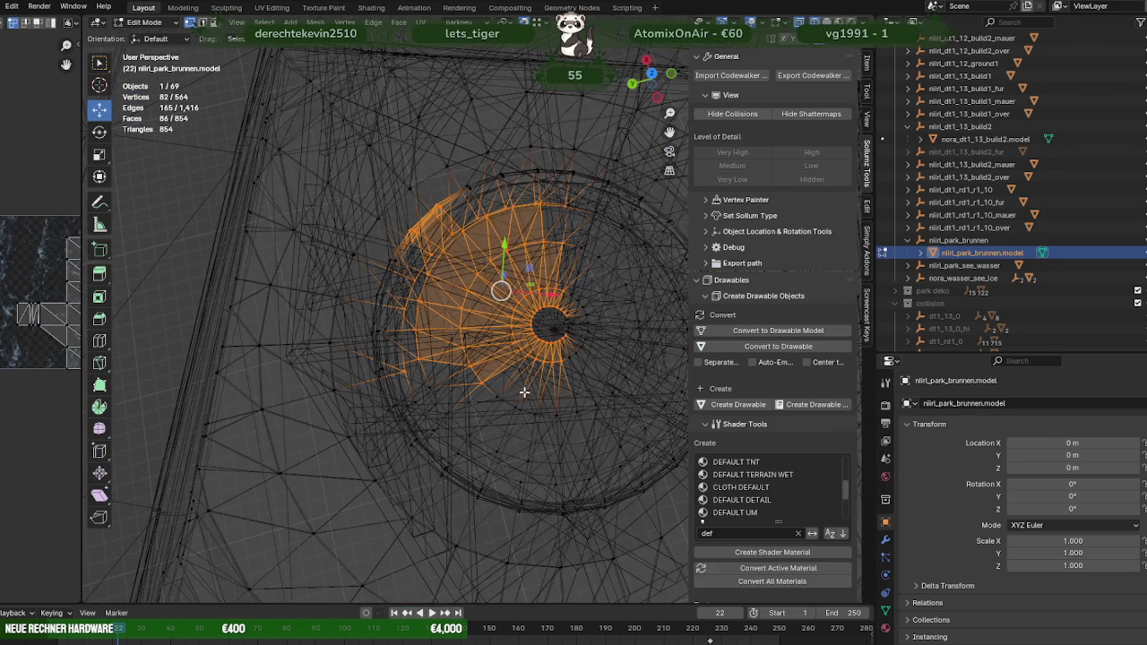
pyautogui.moveTo(558, 361); pyautogui.dragTo(525, 375, button='middle')
pyautogui.keyDown('shift'); pyautogui.moveTo(335, 221); pyautogui.dragTo(510, 325); pyautogui.keyUp('shift')
pyautogui.moveTo(395, 217)
pyautogui.keyDown('shift'); pyautogui.mouseDown()
pyautogui.moveTo(525, 319)
pyautogui.moveTo(589, 383)
pyautogui.moveTo(578, 393)
pyautogui.mouseUp(); pyautogui.keyUp('shift')
pyautogui.moveTo(383, 335)
pyautogui.keyDown('shift'); pyautogui.mouseDown()
pyautogui.moveTo(615, 487)
pyautogui.moveTo(628, 552)
pyautogui.mouseUp(); pyautogui.keyUp('shift')
pyautogui.keyDown('shift'); pyautogui.moveTo(559, 312); pyautogui.dragTo(610, 400); pyautogui.keyUp('shift')
pyautogui.keyDown('shift'); pyautogui.moveTo(610, 399); pyautogui.dragTo(664, 285, button='middle'); pyautogui.keyUp('shift')
pyautogui.moveTo(380, 302)
pyautogui.keyDown('shift'); pyautogui.mouseDown()
pyautogui.moveTo(593, 459)
pyautogui.moveTo(615, 458)
pyautogui.mouseUp(); pyautogui.keyUp('shift')
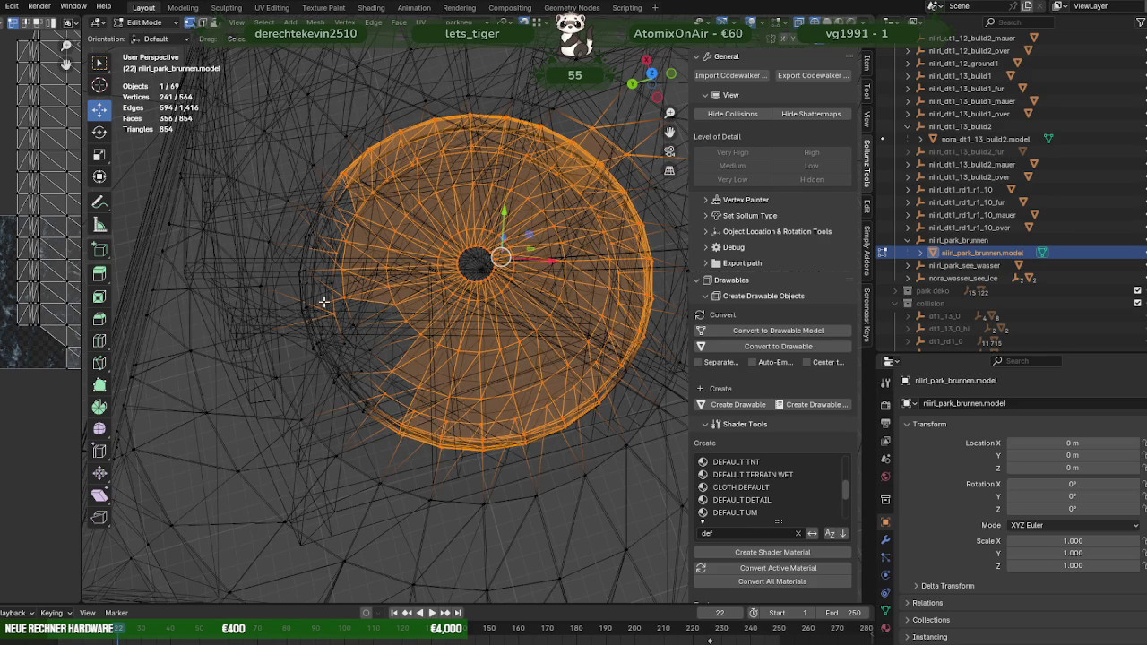
pyautogui.moveTo(286, 244)
pyautogui.keyDown('shift'); pyautogui.mouseDown()
pyautogui.moveTo(417, 408)
pyautogui.moveTo(409, 403)
pyautogui.mouseUp(); pyautogui.keyUp('shift')
# Step: Deselect the stray vertices and the rectangular tab outside the basin
pyautogui.keyDown('shift'); pyautogui.moveTo(408, 403); pyautogui.dragTo(414, 414, button='middle'); pyautogui.keyUp('shift')
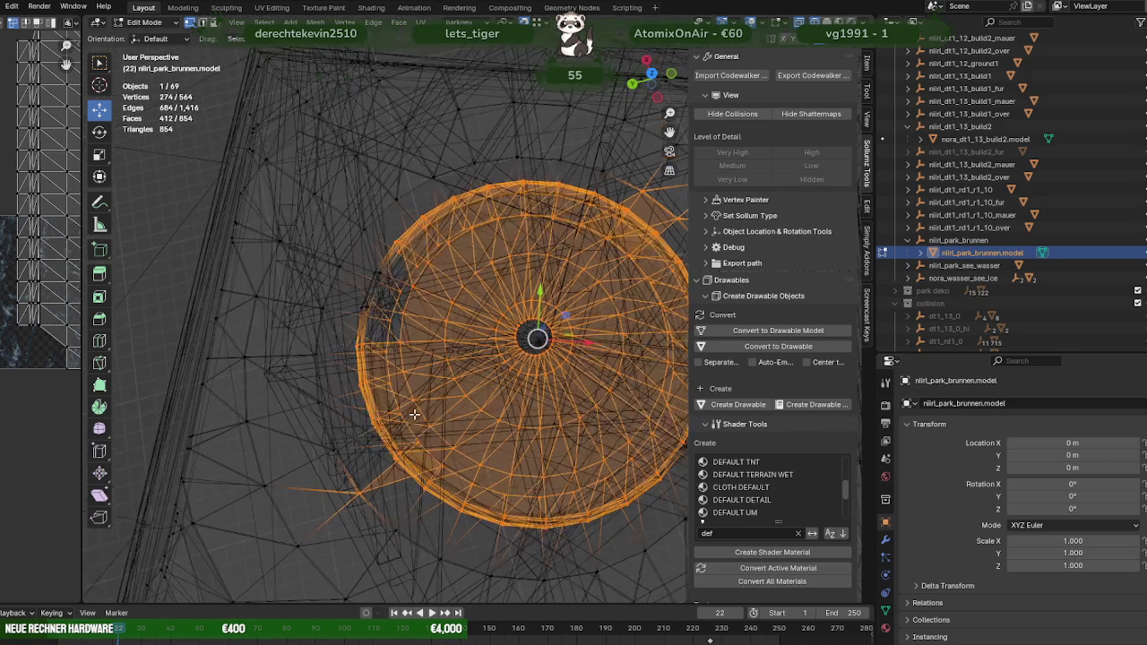
pyautogui.keyDown('ctrl'); pyautogui.moveTo(347, 254); pyautogui.dragTo(430, 354); pyautogui.keyUp('ctrl')
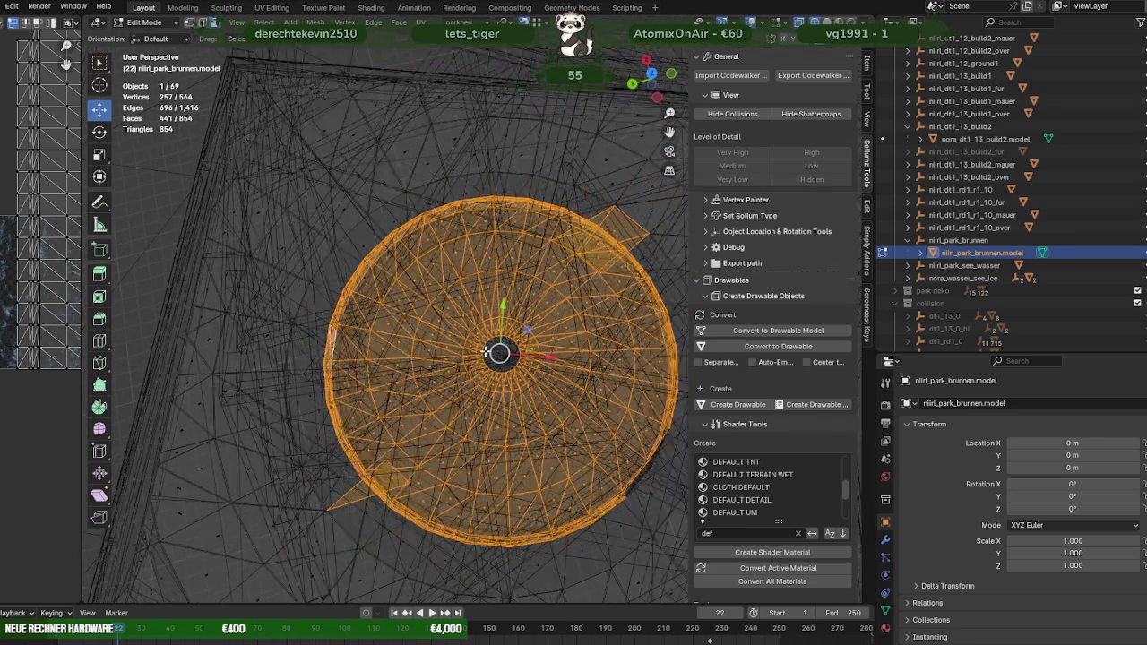
pyautogui.keyDown('shift'); pyautogui.moveTo(430, 354); pyautogui.dragTo(377, 447, button='middle'); pyautogui.keyUp('shift')
pyautogui.scroll(3, 468, 402)
pyautogui.scroll(2, 487, 482)
pyautogui.keyDown('shift'); pyautogui.moveTo(487, 481); pyautogui.dragTo(412, 325, button='middle'); pyautogui.keyUp('shift')
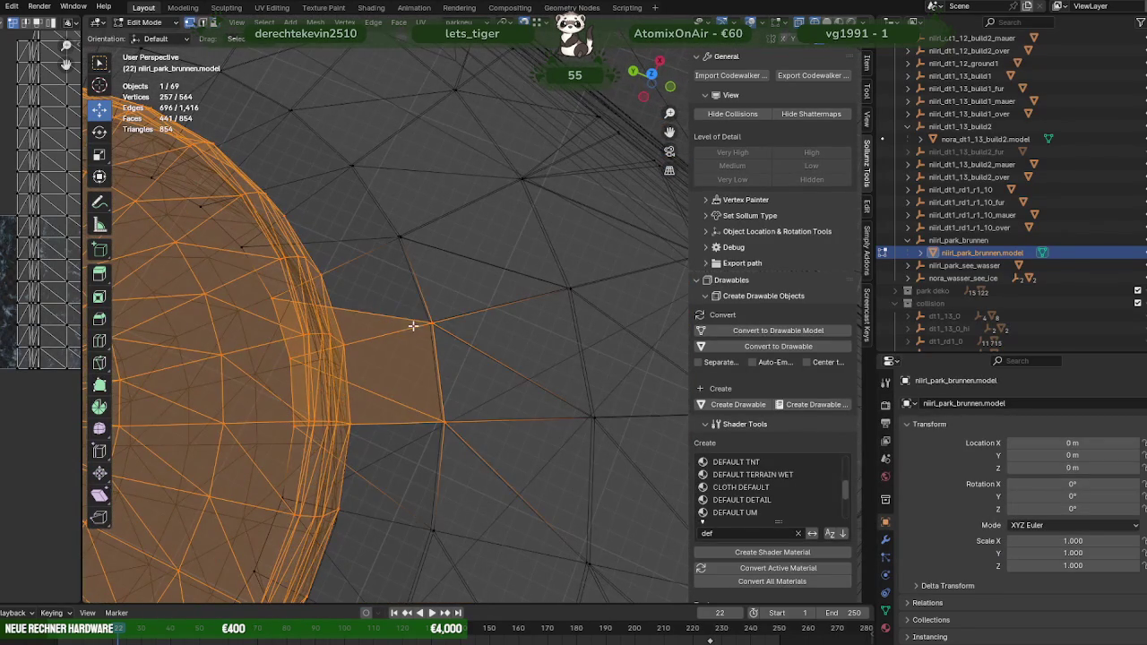
pyautogui.keyDown('ctrl'); pyautogui.moveTo(437, 340); pyautogui.dragTo(466, 452); pyautogui.keyUp('ctrl')
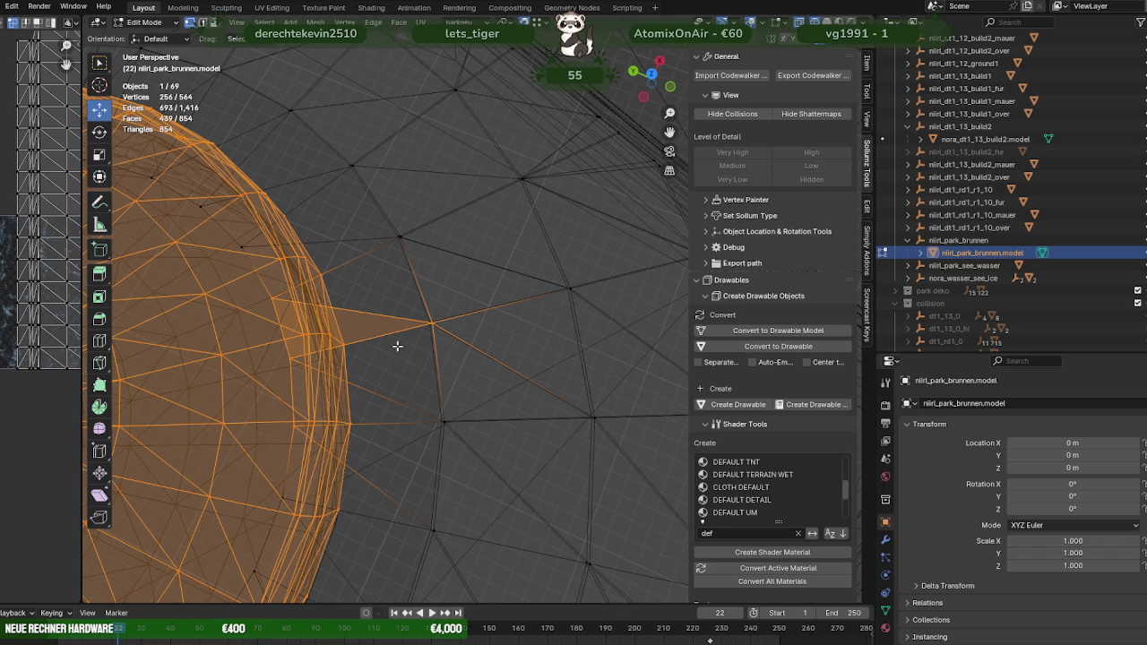
pyautogui.moveTo(440, 351)
pyautogui.keyDown('ctrl'); pyautogui.mouseDown()
pyautogui.moveTo(459, 375)
pyautogui.moveTo(419, 371)
pyautogui.mouseUp(); pyautogui.keyUp('ctrl')
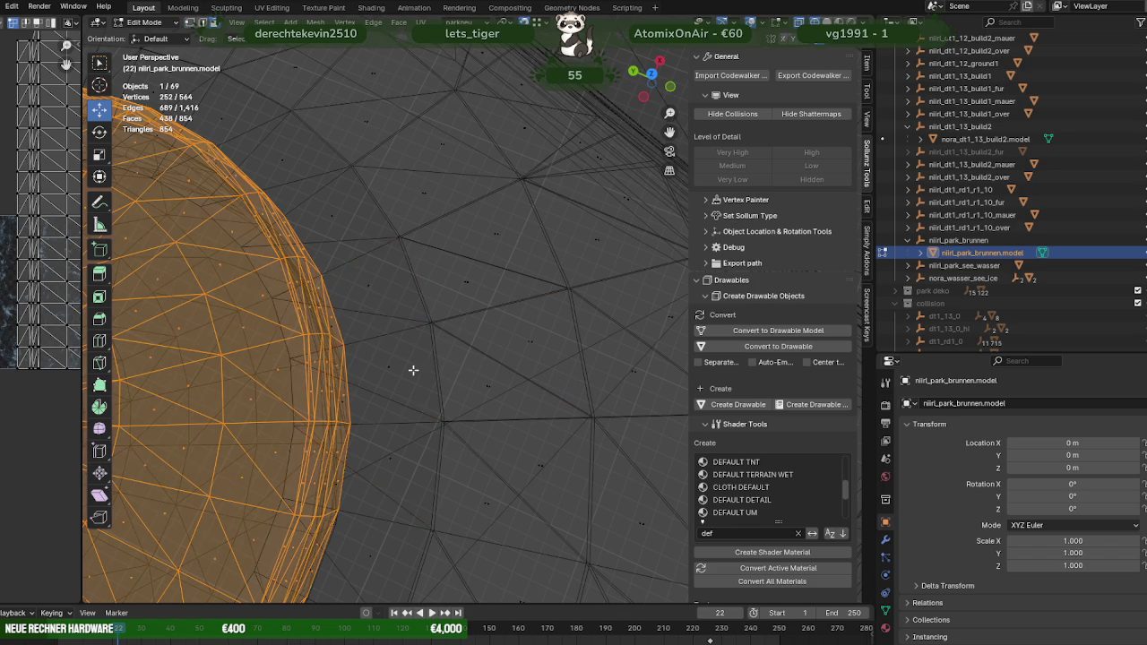
pyautogui.scroll(-3, 420, 372)
pyautogui.scroll(-3, 448, 369)
pyautogui.scroll(-2, 485, 366)
# Step: Deselect the spike vertices below the basin and check the selection shaded
pyautogui.moveTo(485, 367); pyautogui.dragTo(274, 332, button='middle')
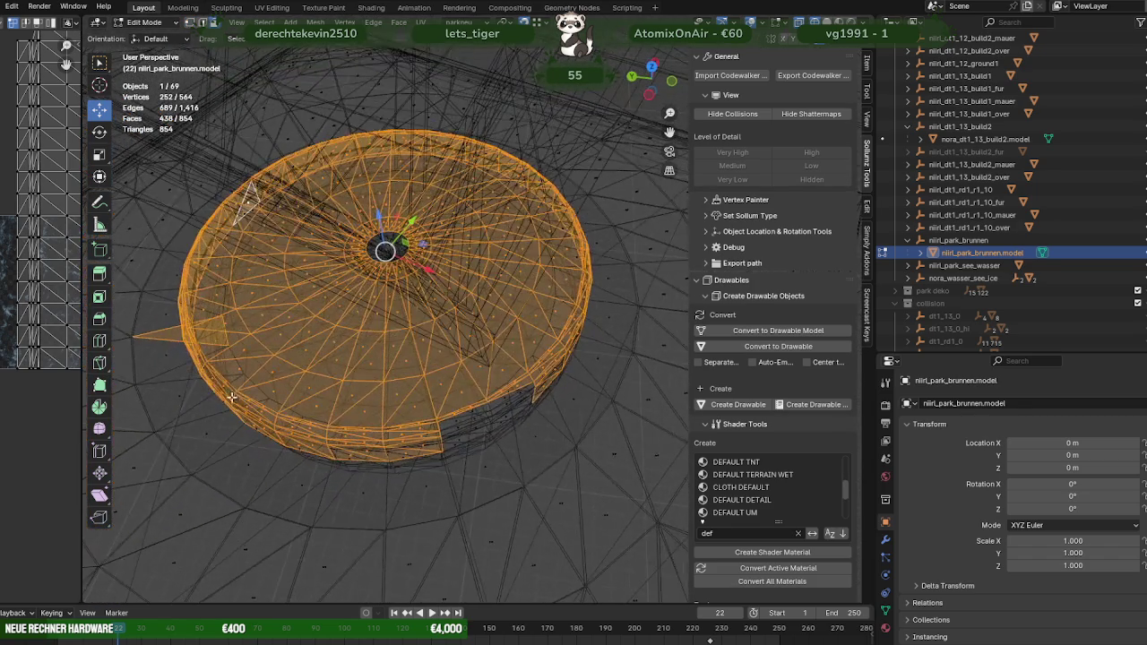
pyautogui.keyDown('ctrl'); pyautogui.moveTo(305, 369); pyautogui.dragTo(305, 370); pyautogui.keyUp('ctrl')
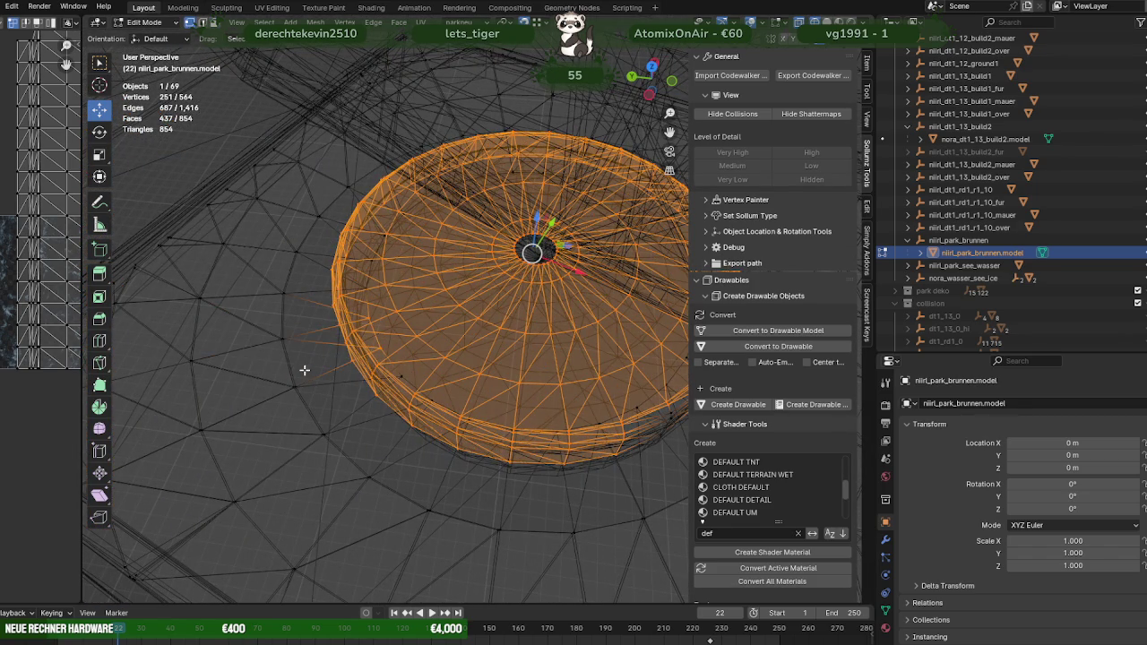
pyautogui.moveTo(305, 370); pyautogui.dragTo(376, 380, button='middle')
pyautogui.scroll(2, 386, 389)
pyautogui.hotkey('shift', 'z')
pyautogui.scroll(3, 404, 408)
pyautogui.hotkey('shift', 'z')
pyautogui.scroll(-2, 416, 422)
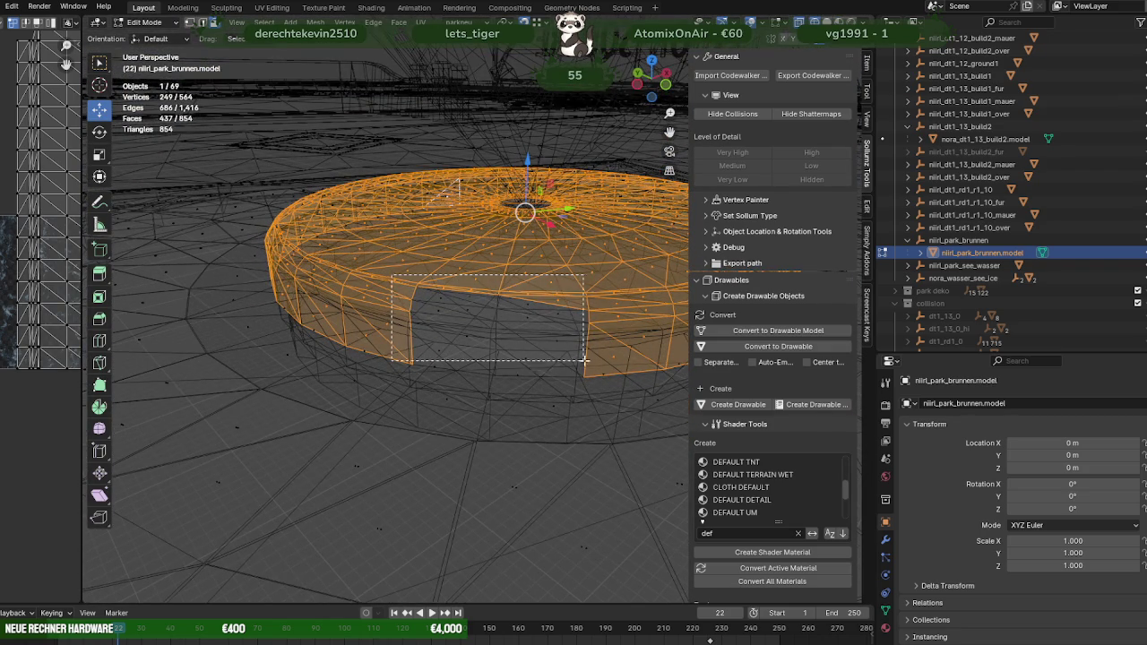
# Step: Deselect the remaining spike faces under the basin and review in textured shading
pyautogui.moveTo(589, 374); pyautogui.dragTo(579, 381, button='middle')
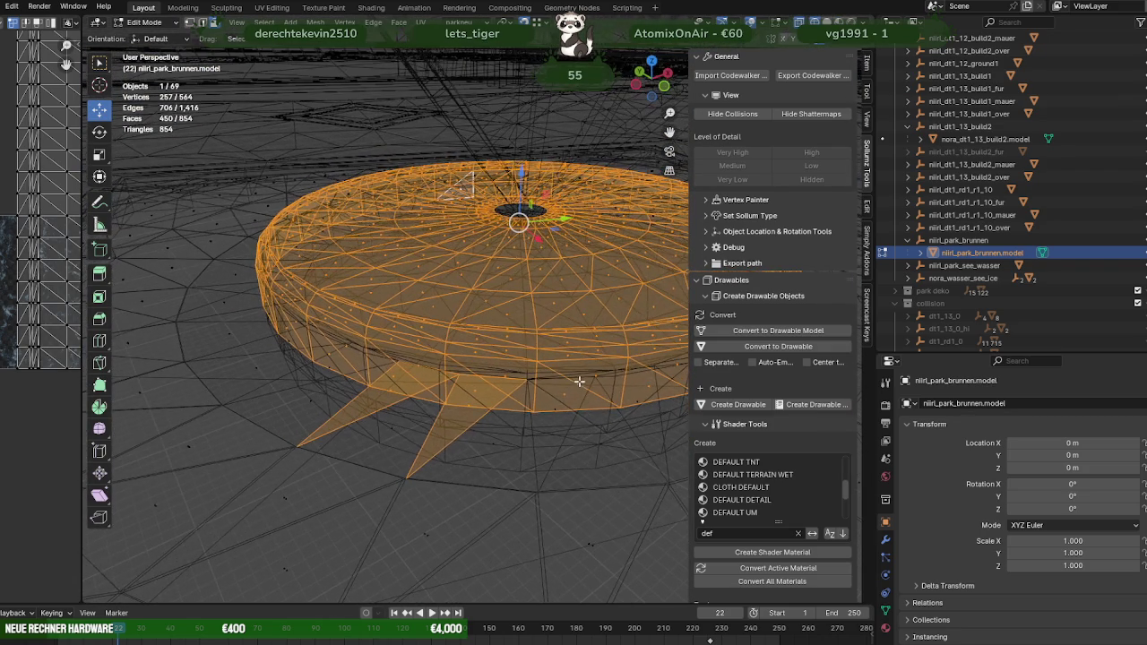
pyautogui.press('f')
pyautogui.moveTo(454, 442); pyautogui.dragTo(477, 569, button='middle')
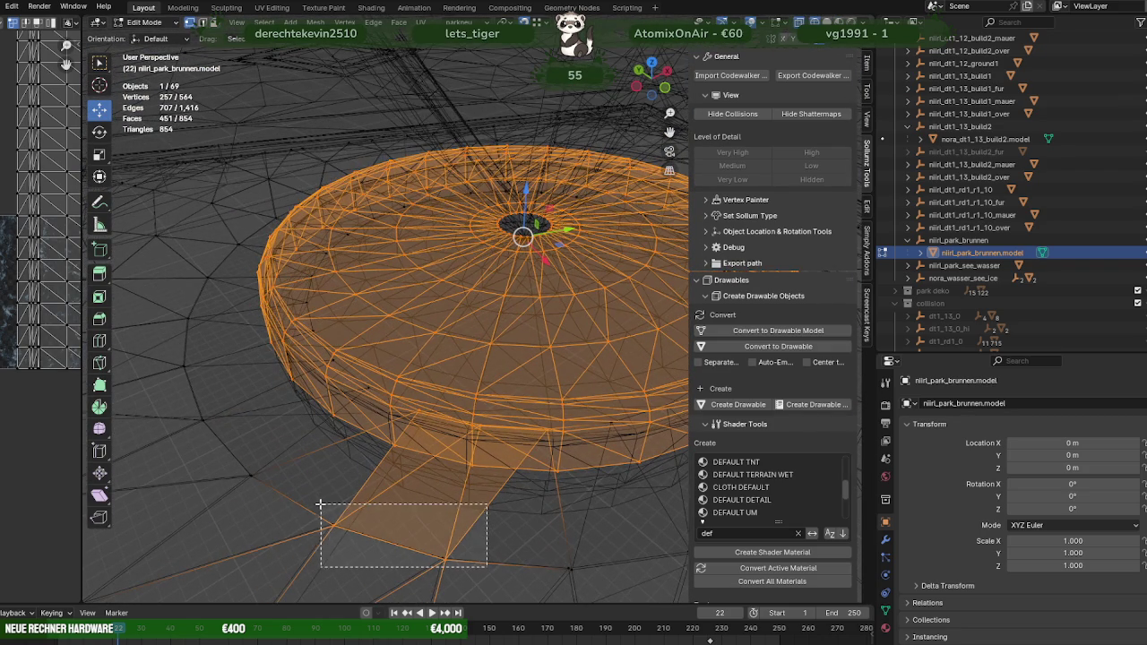
pyautogui.keyDown('ctrl'); pyautogui.moveTo(320, 505); pyautogui.dragTo(320, 504); pyautogui.keyUp('ctrl')
pyautogui.moveTo(322, 502); pyautogui.dragTo(538, 474, button='middle')
pyautogui.hotkey('shift', 'z')
pyautogui.moveTo(501, 419)
pyautogui.mouseDown(button='middle')
pyautogui.moveTo(473, 379)
pyautogui.moveTo(482, 443)
pyautogui.moveTo(424, 410)
pyautogui.moveTo(439, 405)
pyautogui.mouseUp(button='middle')
pyautogui.scroll(3, 493, 451)
# Step: Select the whole fountain mesh and lower it about 0.068 m along Z
pyautogui.press('a')
pyautogui.moveTo(459, 320); pyautogui.dragTo(482, 349, button='middle')
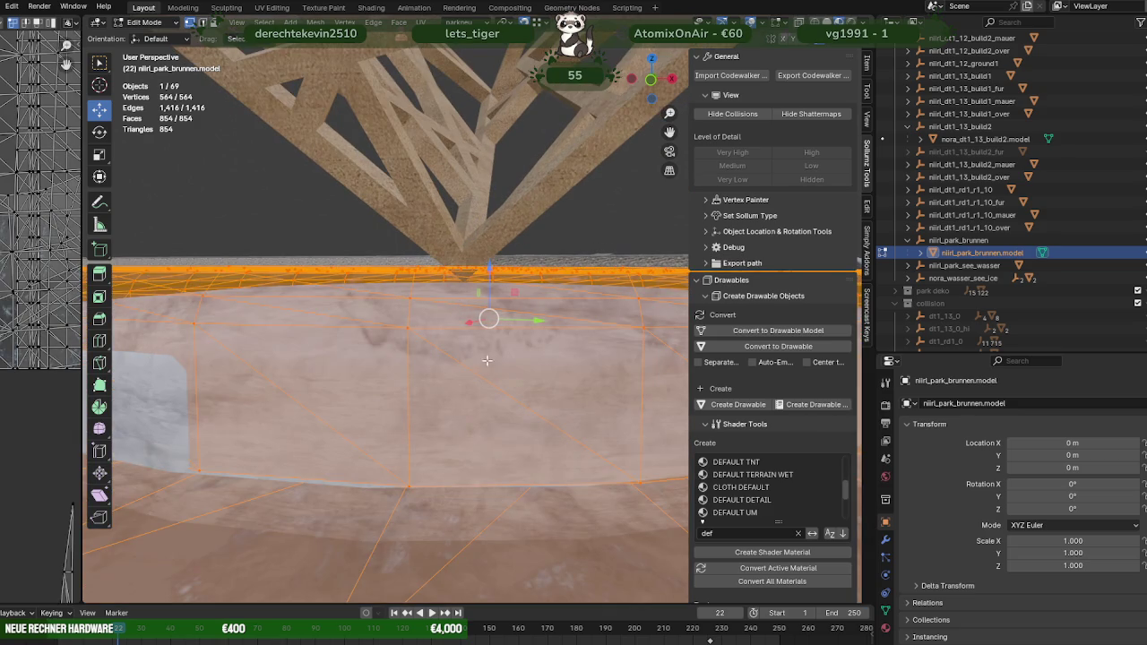
pyautogui.press('g')
pyautogui.press('z')
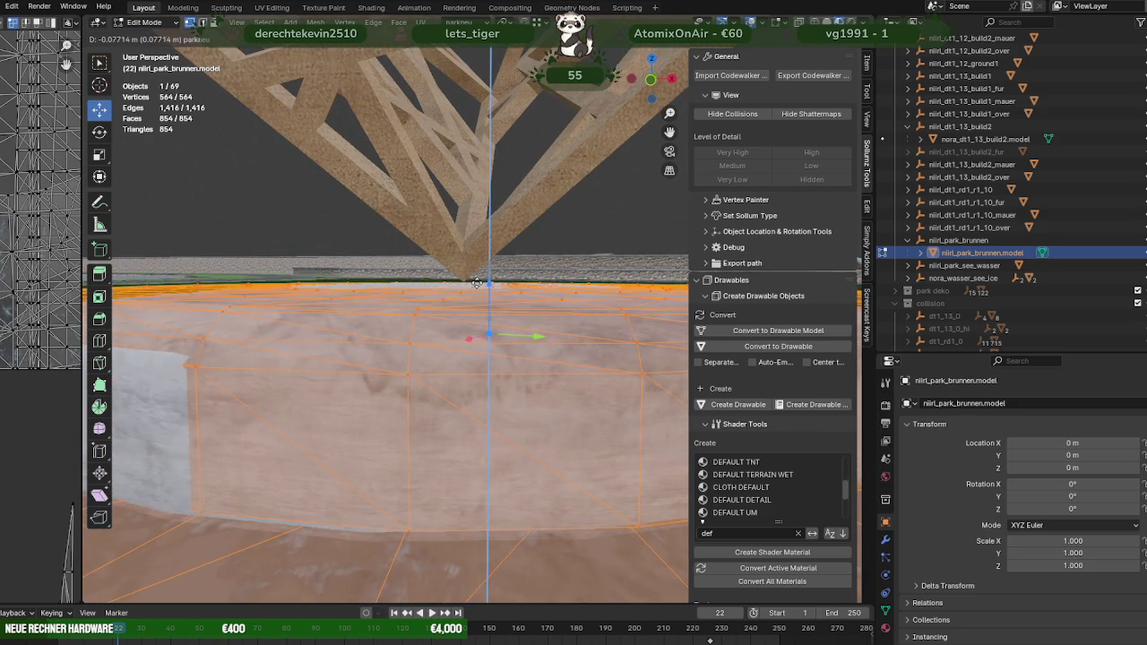
pyautogui.click(476, 280)
pyautogui.moveTo(475, 280)
pyautogui.mouseDown(button='middle')
pyautogui.moveTo(508, 308)
pyautogui.moveTo(516, 353)
pyautogui.mouseUp(button='middle')
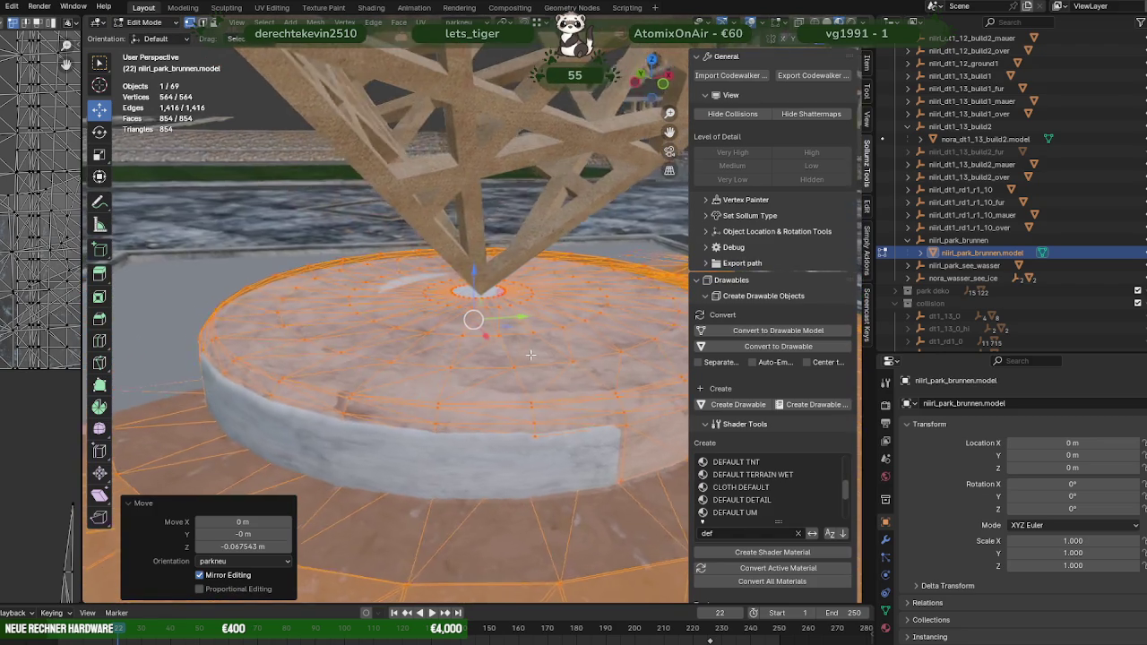
# Step: Turn on X-ray and shift the mesh along X to align with the basin
pyautogui.hotkey('alt', 'z')
pyautogui.press('g')
pyautogui.press('x')
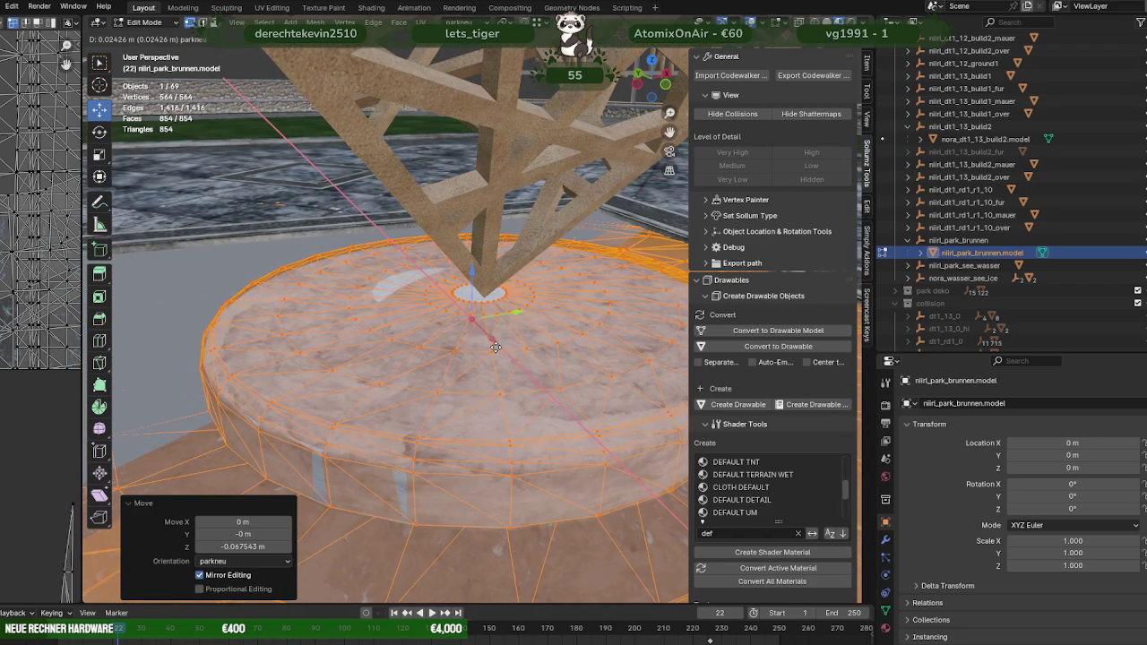
pyautogui.click(498, 344)
pyautogui.moveTo(498, 344)
pyautogui.mouseDown(button='middle')
pyautogui.moveTo(510, 340)
pyautogui.moveTo(421, 363)
pyautogui.moveTo(480, 342)
pyautogui.mouseUp(button='middle')
pyautogui.scroll(2, 421, 363)
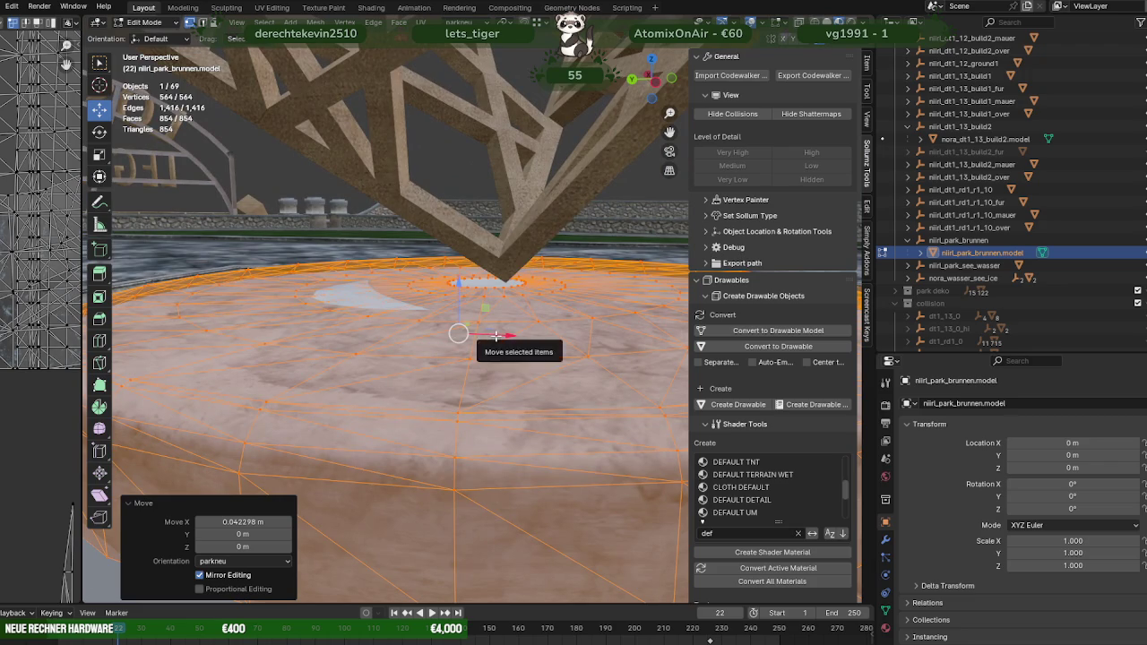
# Step: Correct the mesh's X offset to -0.00676 m
pyautogui.press('g')
pyautogui.press('x')
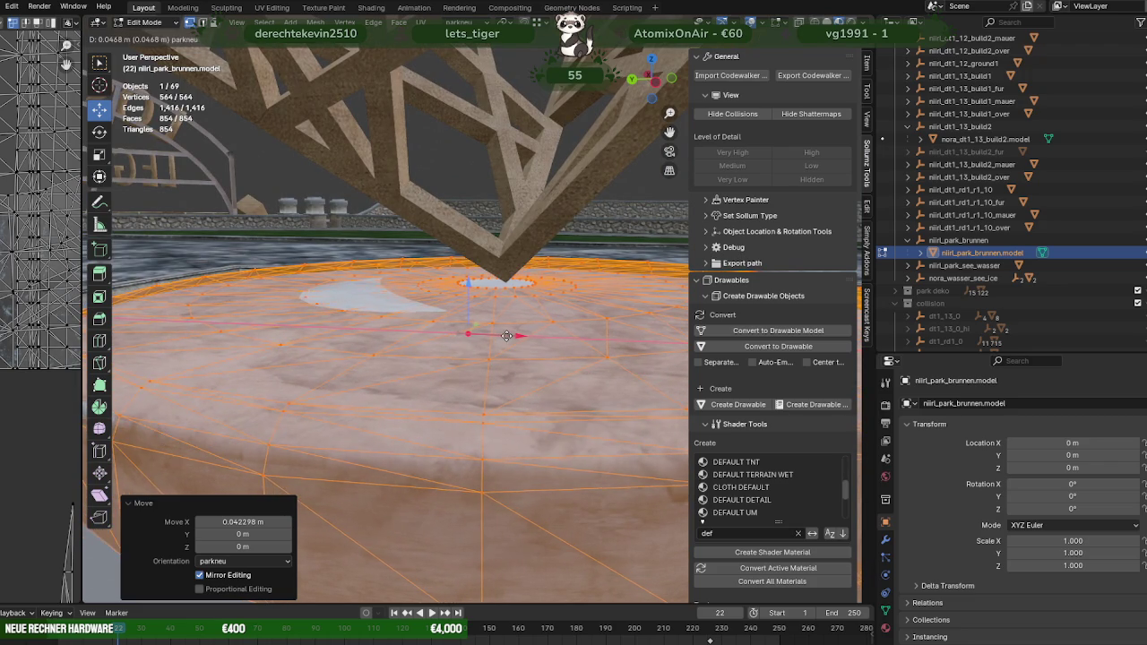
pyautogui.click(501, 337)
pyautogui.moveTo(502, 337)
pyautogui.mouseDown(button='middle')
pyautogui.moveTo(427, 368)
pyautogui.moveTo(449, 375)
pyautogui.moveTo(409, 367)
pyautogui.mouseUp(button='middle')
pyautogui.press('g')
pyautogui.press('x')
pyautogui.click(502, 333)
# Step: Nudge the mesh -0.01603 m along X to centre it under the sculpture
pyautogui.scroll(-3, 430, 371)
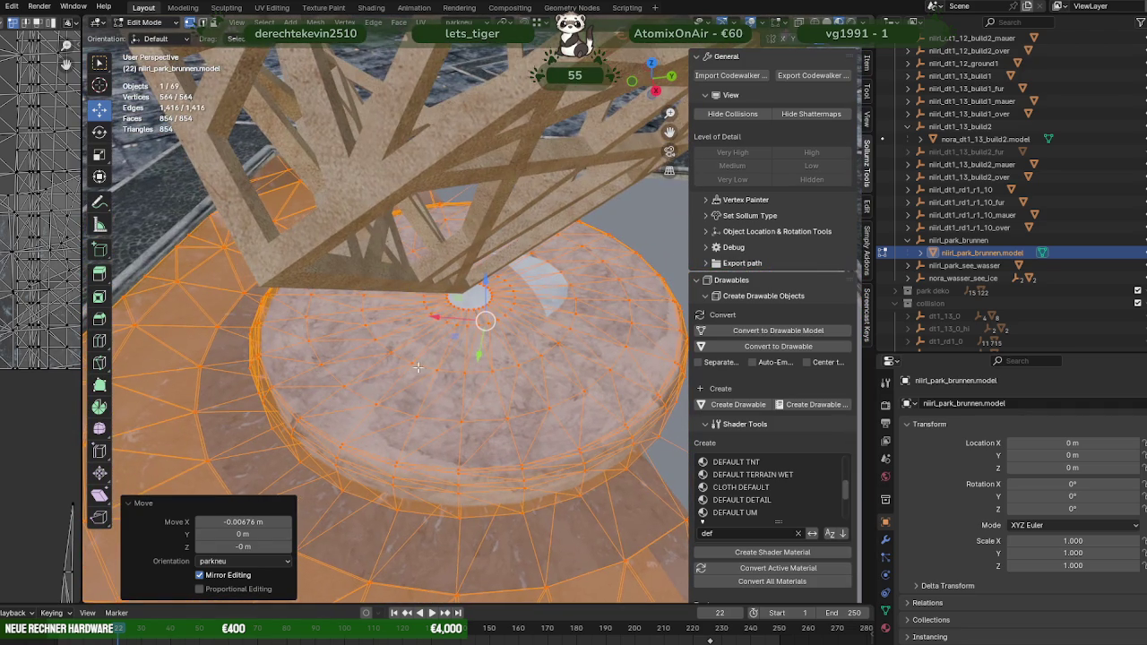
pyautogui.press('g')
pyautogui.press('x')
pyautogui.click(458, 321)
pyautogui.moveTo(459, 320)
pyautogui.mouseDown(button='middle')
pyautogui.moveTo(371, 343)
pyautogui.moveTo(394, 343)
pyautogui.mouseUp(button='middle')
pyautogui.scroll(2, 400, 343)
# Step: Raise the first basin-edge vertex slightly along Z
pyautogui.click(475, 314)
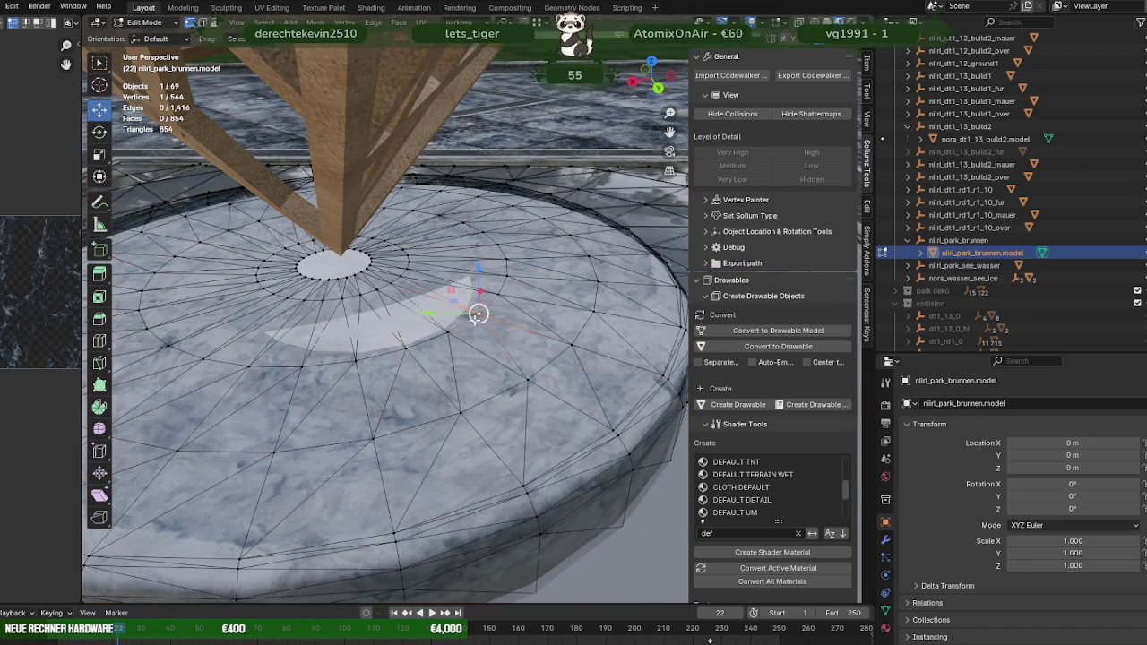
pyautogui.scroll(4, 481, 352)
pyautogui.moveTo(480, 352); pyautogui.dragTo(494, 287, button='middle')
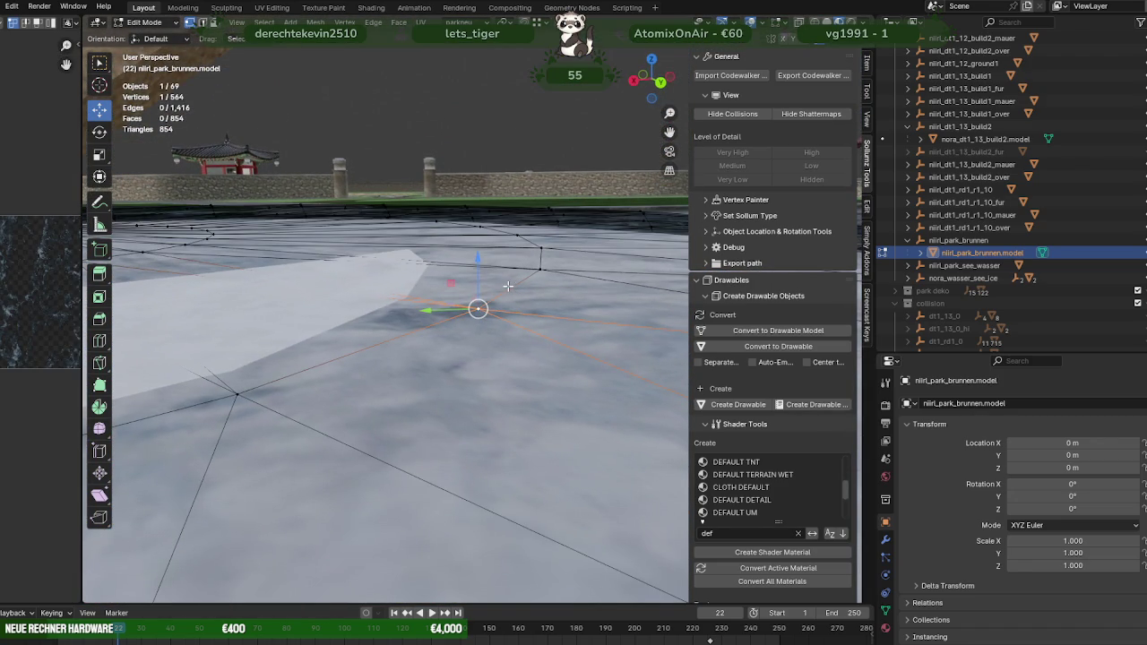
pyautogui.press('g')
pyautogui.press('z')
pyautogui.click(492, 269)
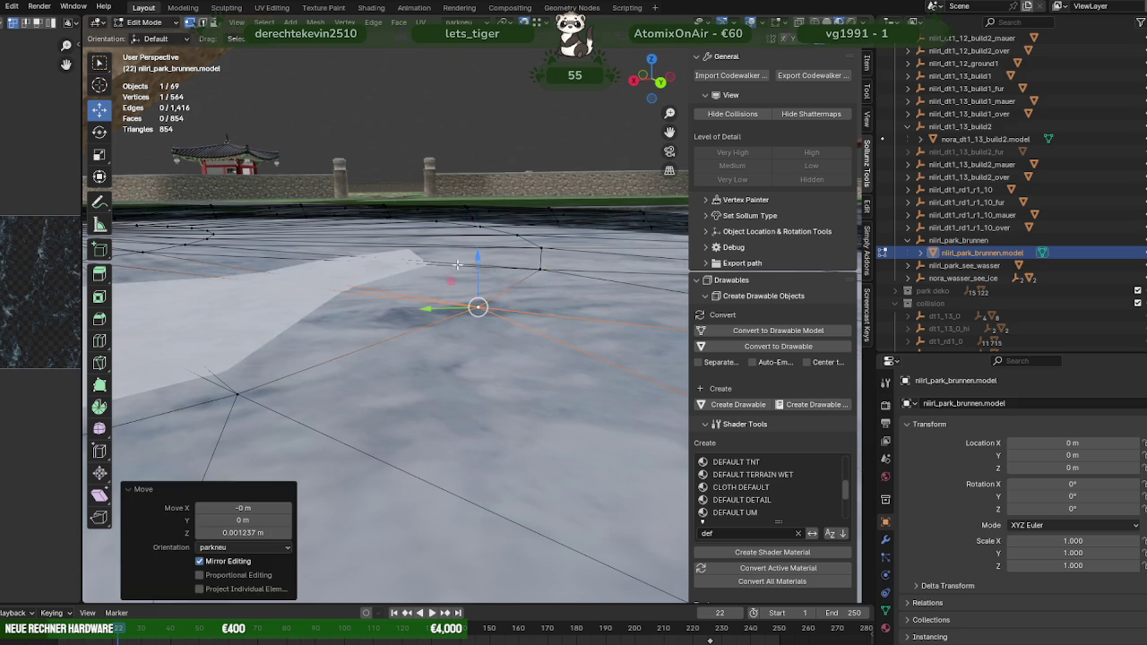
pyautogui.moveTo(491, 269); pyautogui.dragTo(365, 328, button='middle')
# Step: Lift the next vertices along the white strip slightly along Z
pyautogui.click(357, 356)
pyautogui.press('g')
pyautogui.press('z')
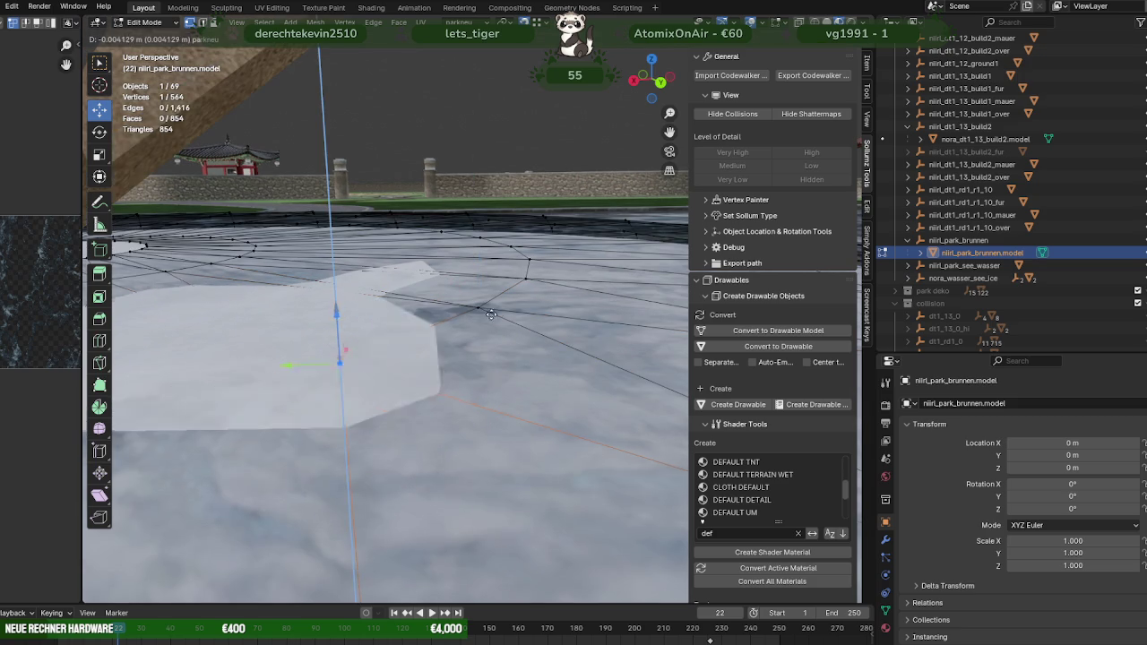
pyautogui.click(480, 309)
pyautogui.moveTo(480, 308)
pyautogui.mouseDown(button='middle')
pyautogui.moveTo(410, 328)
pyautogui.moveTo(461, 313)
pyautogui.mouseUp(button='middle')
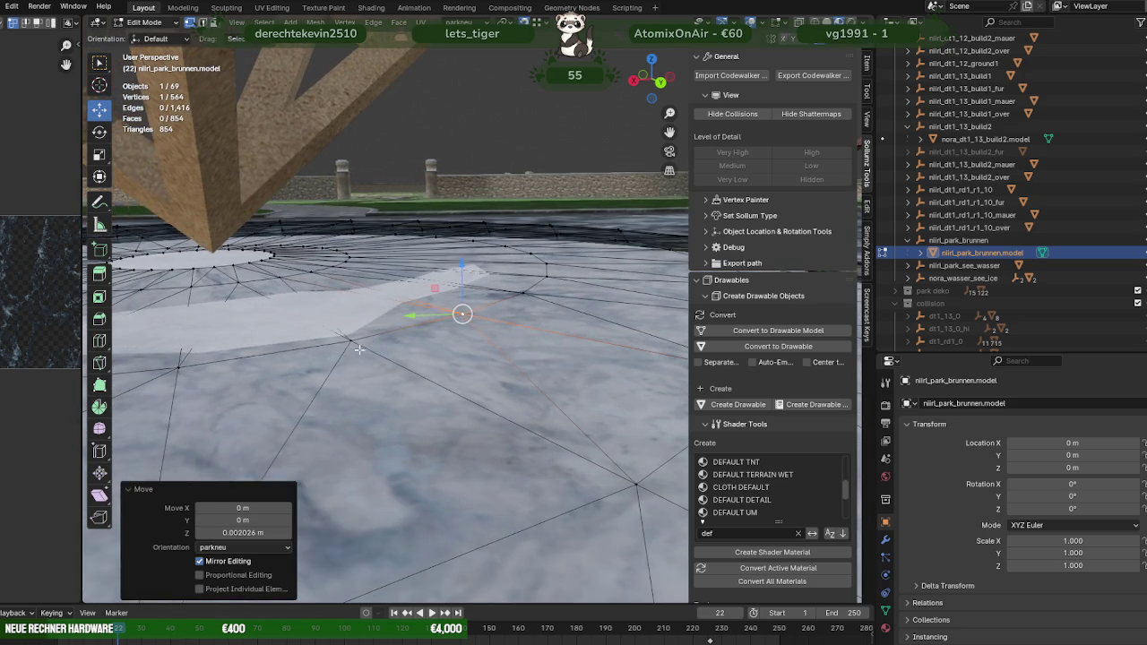
pyautogui.press('g')
pyautogui.press('z')
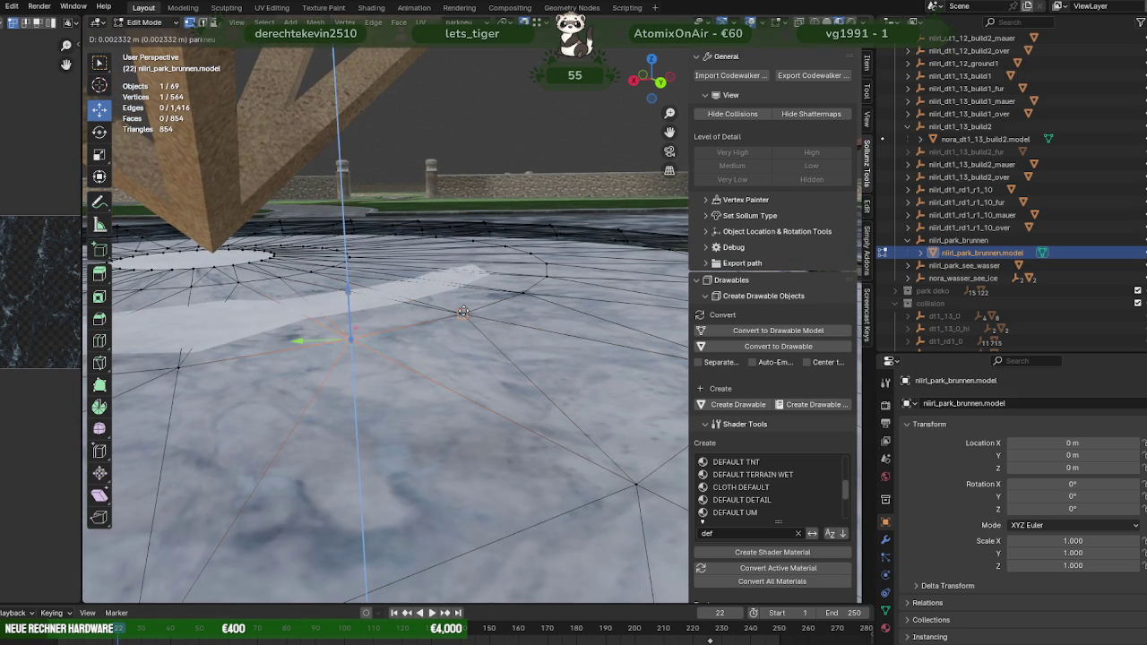
pyautogui.click(464, 310)
# Step: Raise two more vertices along the strip edge slightly in Z
pyautogui.click(184, 373)
pyautogui.press('g')
pyautogui.press('z')
pyautogui.click(181, 334)
pyautogui.moveTo(181, 334)
pyautogui.mouseDown(button='middle')
pyautogui.moveTo(316, 346)
pyautogui.moveTo(395, 291)
pyautogui.mouseUp(button='middle')
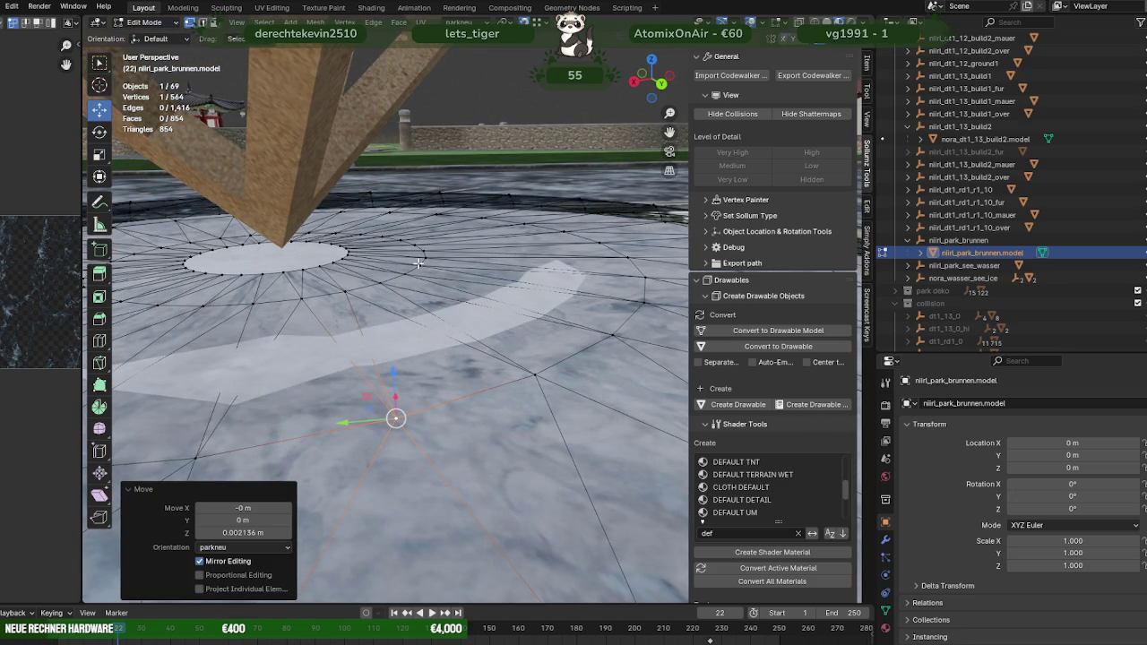
pyautogui.click(419, 263)
pyautogui.press('g')
pyautogui.press('z')
pyautogui.click(422, 262)
# Step: Undo an oversized lift and raise that vertex only 0.0008 m along Z
pyautogui.press('g')
pyautogui.press('x')
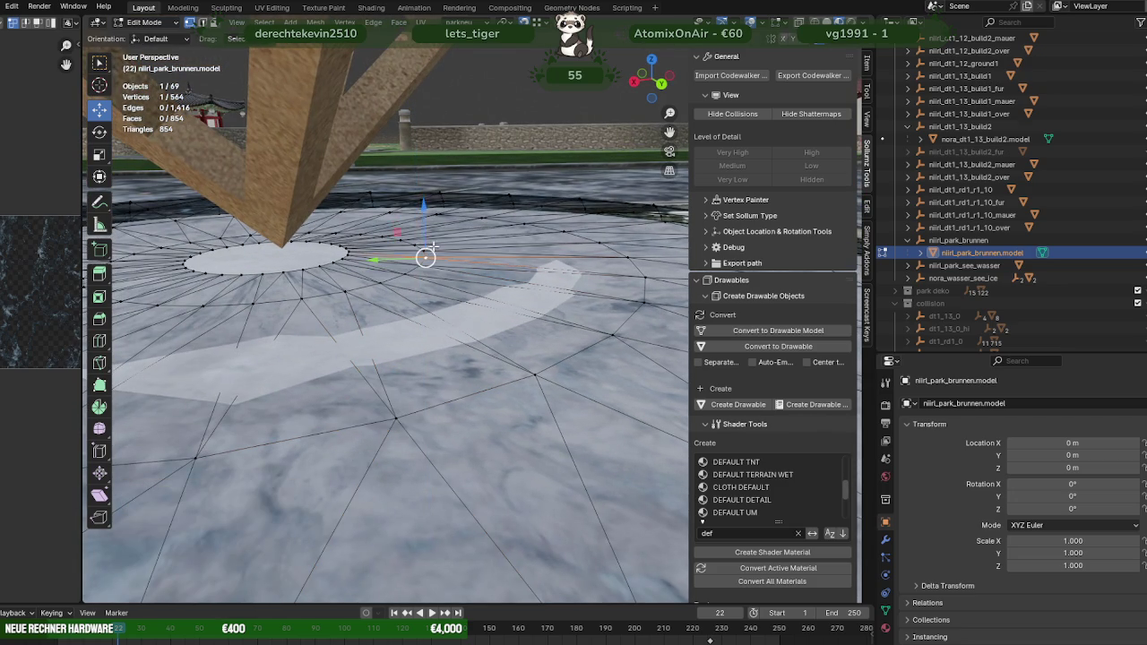
pyautogui.press('g')
pyautogui.press('z')
pyautogui.click(426, 249)
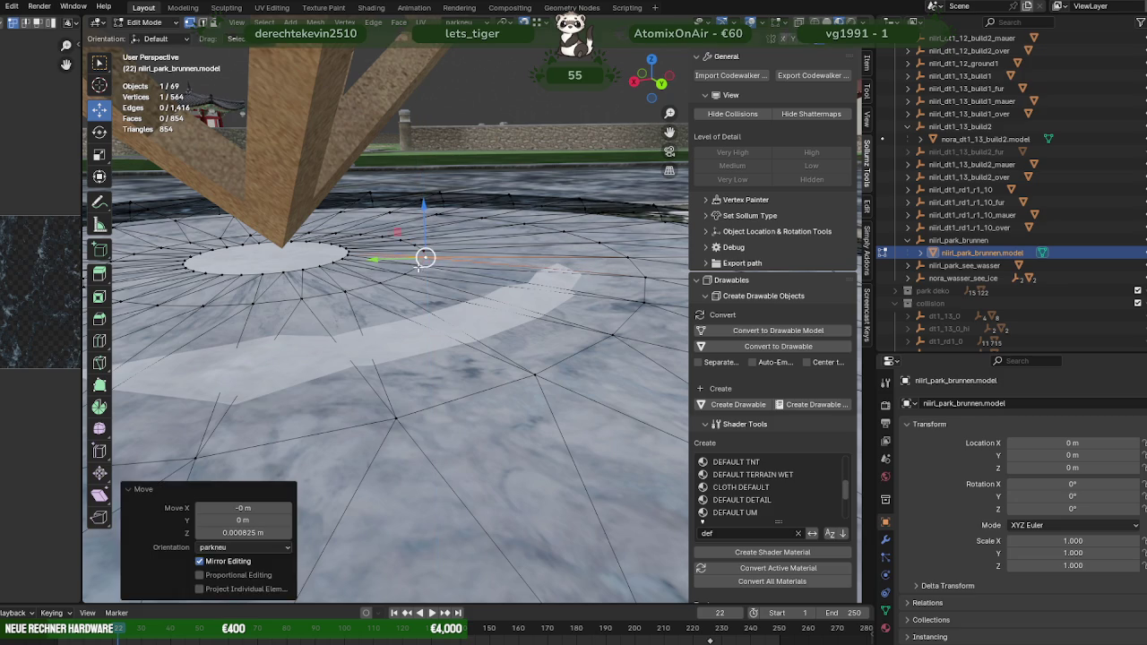
pyautogui.hotkey('ctrl', 'z')
pyautogui.press('g')
pyautogui.press('z')
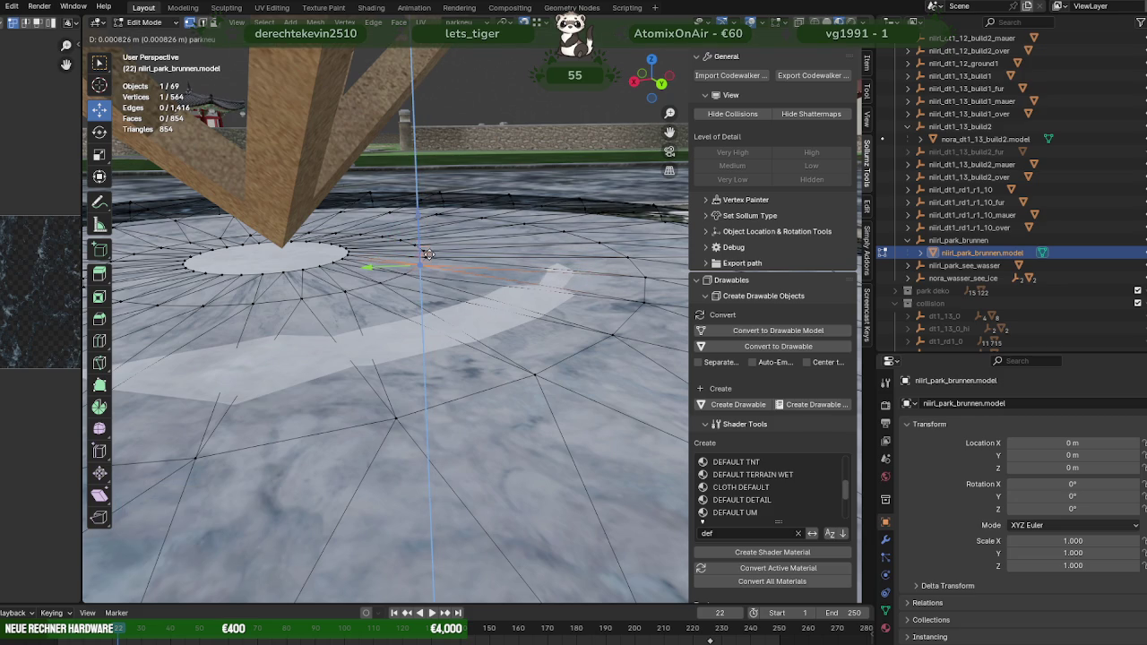
pyautogui.click(430, 255)
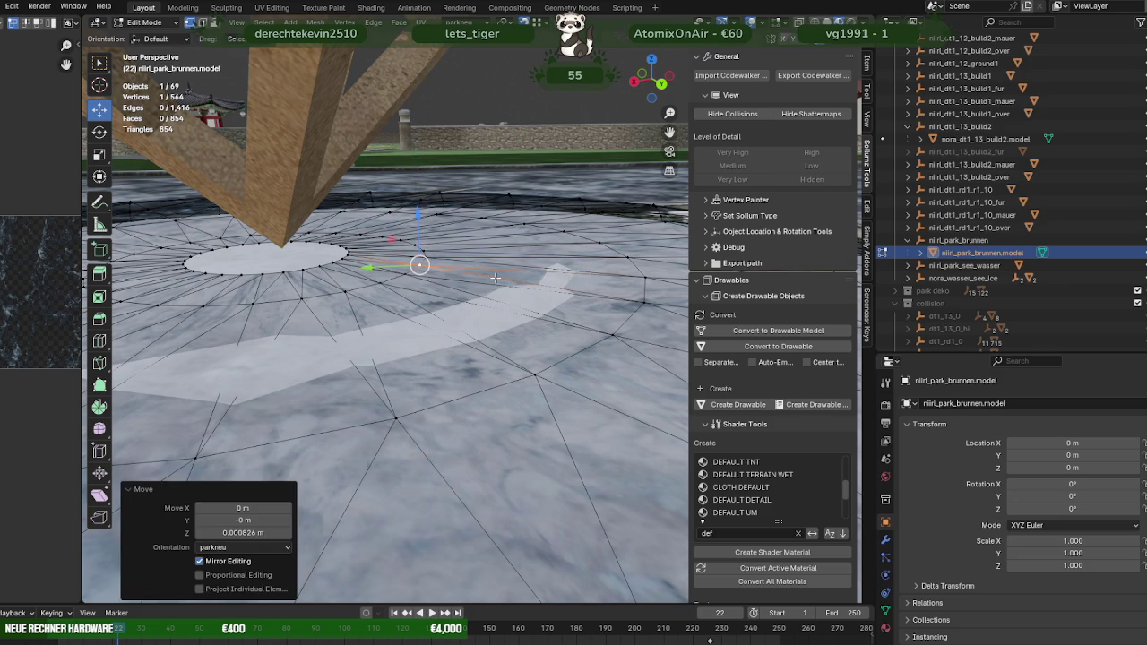
# Step: Drag the floor vertices near the strip's end upward to close the white gap
pyautogui.moveTo(496, 279); pyautogui.dragTo(474, 361, button='middle')
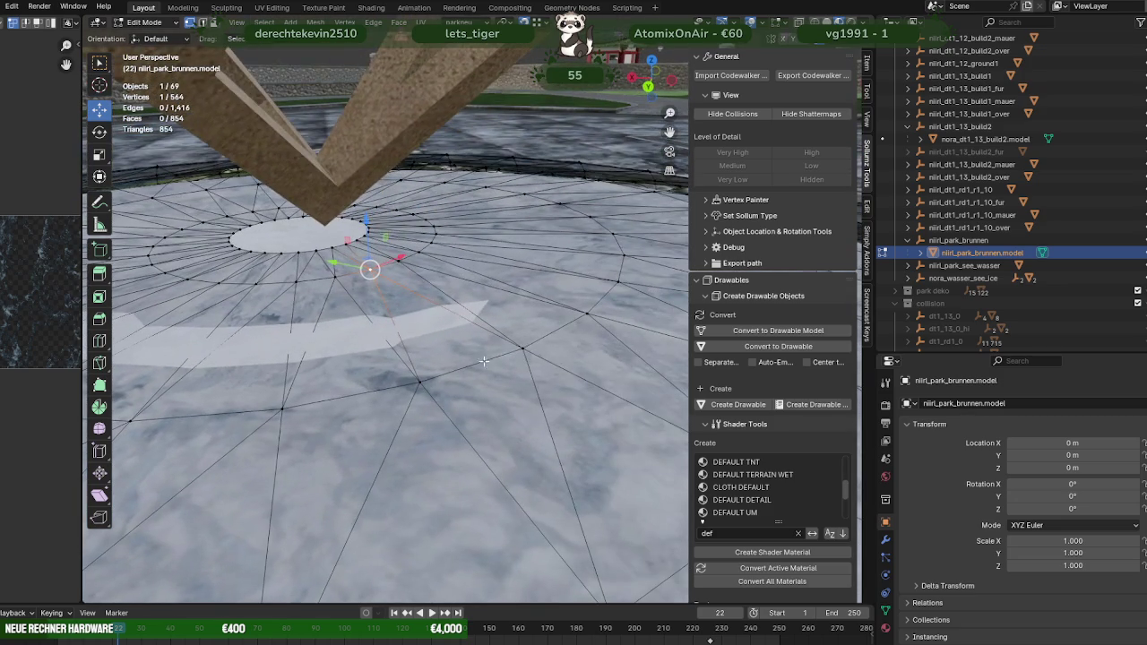
pyautogui.click(527, 348)
pyautogui.moveTo(522, 315)
pyautogui.mouseDown()
pyautogui.moveTo(415, 370)
pyautogui.moveTo(279, 380)
pyautogui.mouseUp()
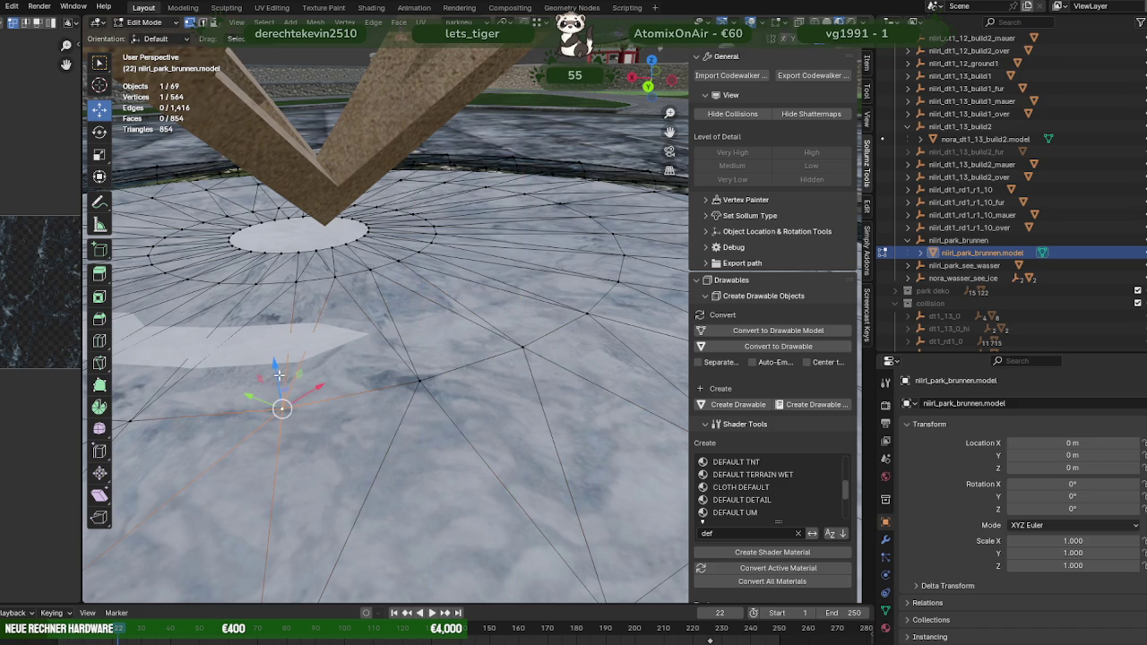
pyautogui.moveTo(279, 374); pyautogui.dragTo(349, 398, button='middle')
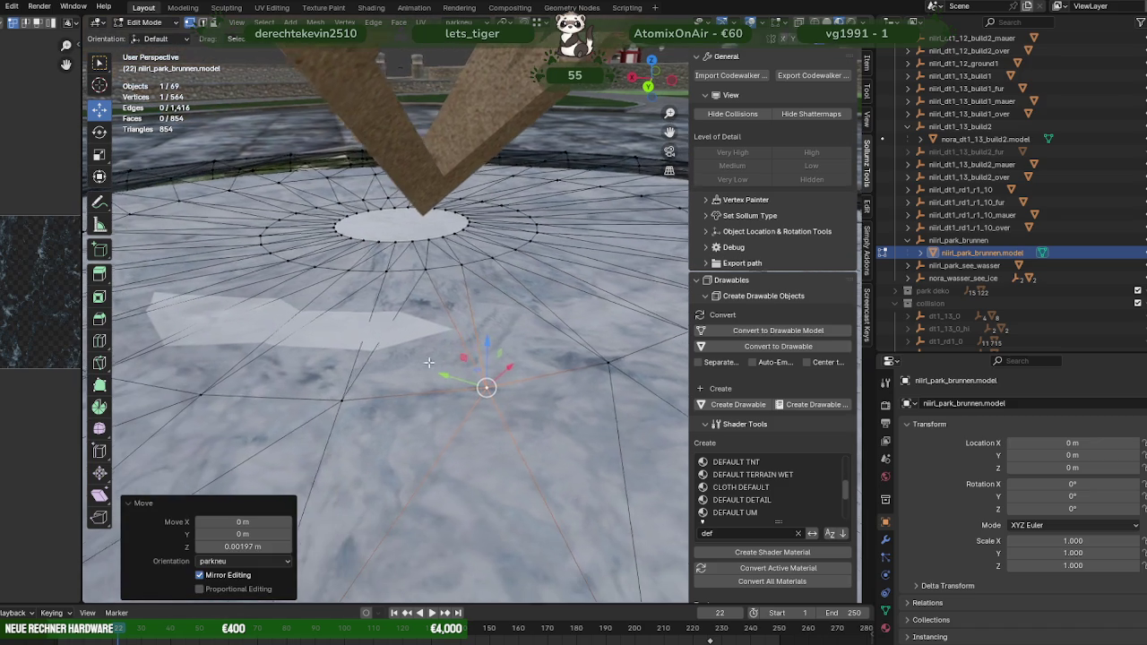
pyautogui.click(349, 398)
pyautogui.moveTo(345, 364); pyautogui.dragTo(343, 354)
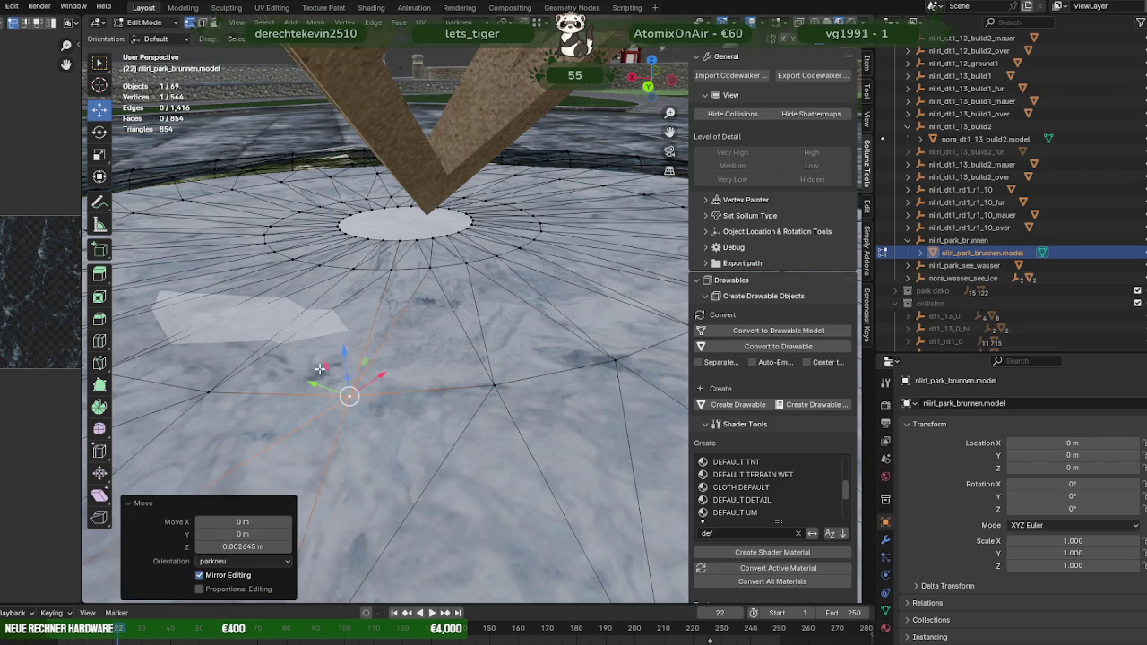
pyautogui.moveTo(344, 354); pyautogui.dragTo(336, 395, button='middle')
pyautogui.moveTo(332, 363); pyautogui.dragTo(281, 371)
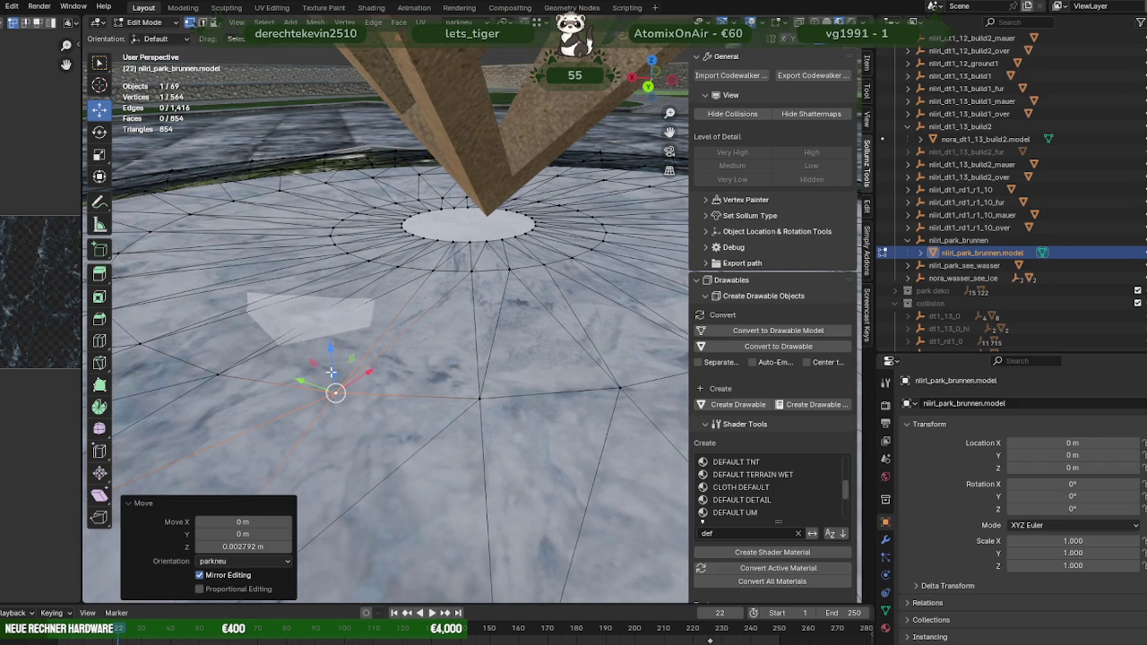
# Step: Lift two more vertices beside the white strip until it vanishes
pyautogui.moveTo(329, 372); pyautogui.dragTo(399, 340, button='middle')
pyautogui.click(396, 345)
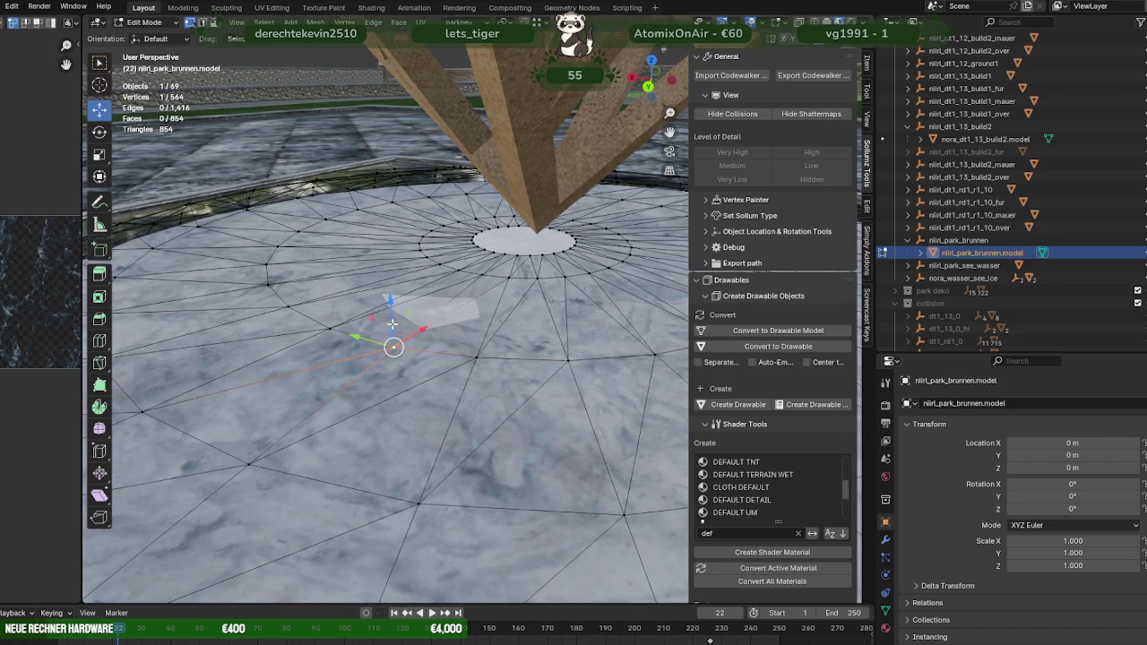
pyautogui.moveTo(391, 325); pyautogui.dragTo(393, 320)
pyautogui.click(330, 315)
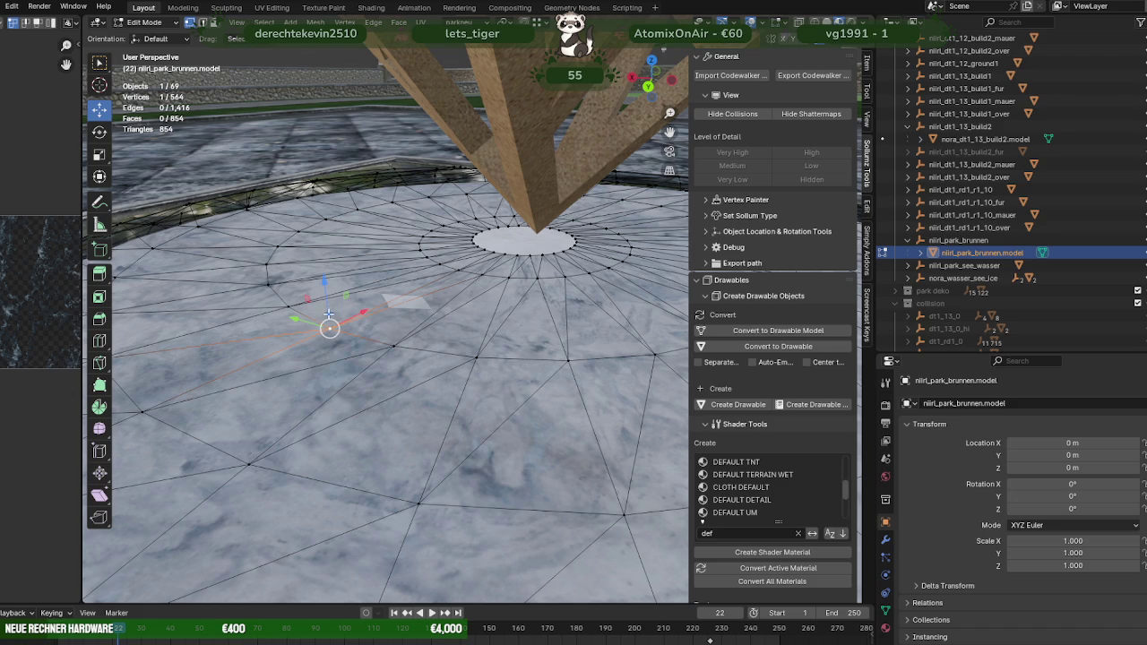
pyautogui.moveTo(328, 298); pyautogui.dragTo(355, 303)
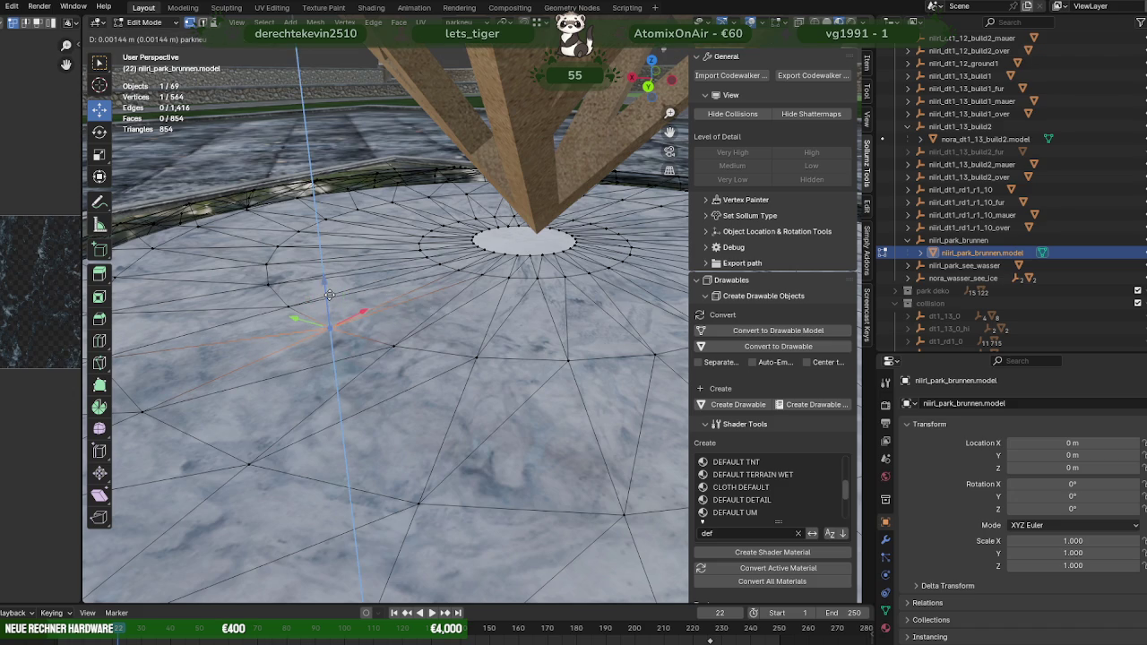
pyautogui.moveTo(356, 303); pyautogui.dragTo(452, 382, button='middle')
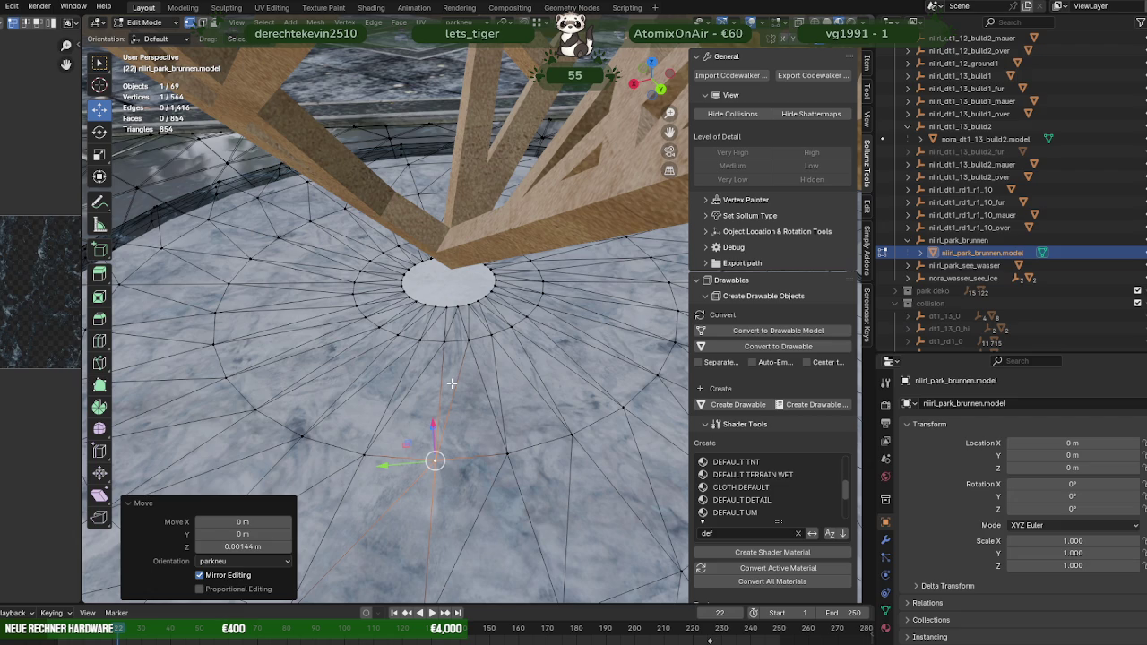
# Step: Select the whole basin mesh in top view and nudge it along X
pyautogui.scroll(-4, 461, 380)
pyautogui.press('a')
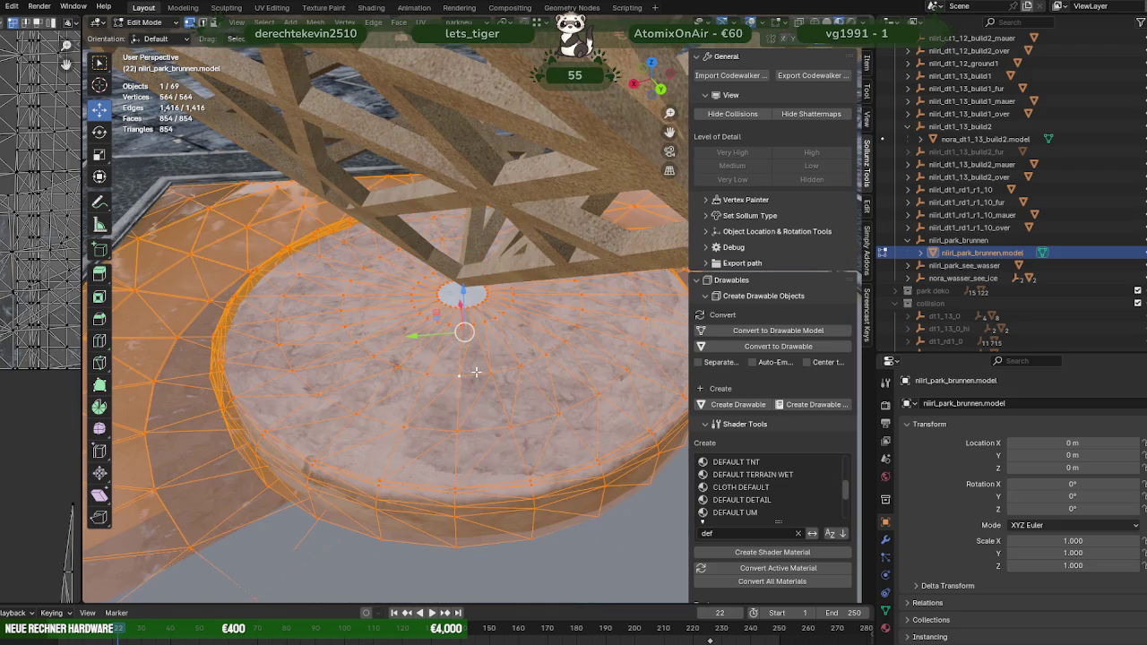
pyautogui.moveTo(476, 372); pyautogui.dragTo(469, 358, button='middle')
pyautogui.press('KP_7')
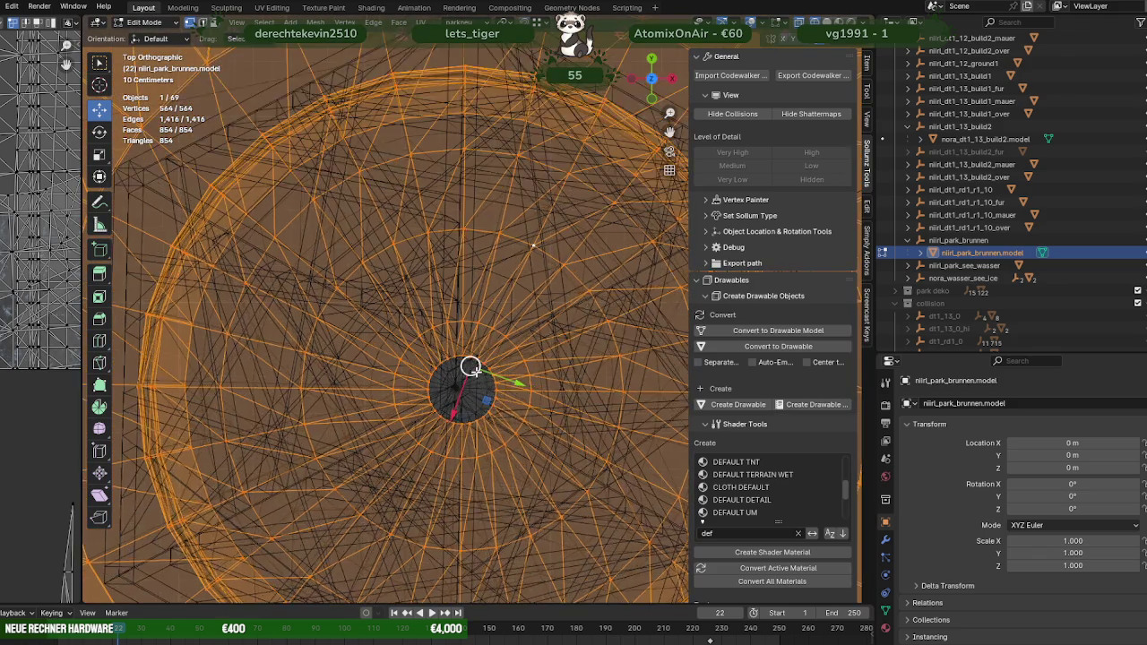
pyautogui.keyDown('shift'); pyautogui.moveTo(452, 428); pyautogui.dragTo(489, 418, button='middle'); pyautogui.keyUp('shift')
pyautogui.press('g')
pyautogui.press('x')
pyautogui.click(512, 383)
# Step: Offset the mesh 0.013574 m along X and shift it slightly along Y
pyautogui.press('g')
pyautogui.press('x')
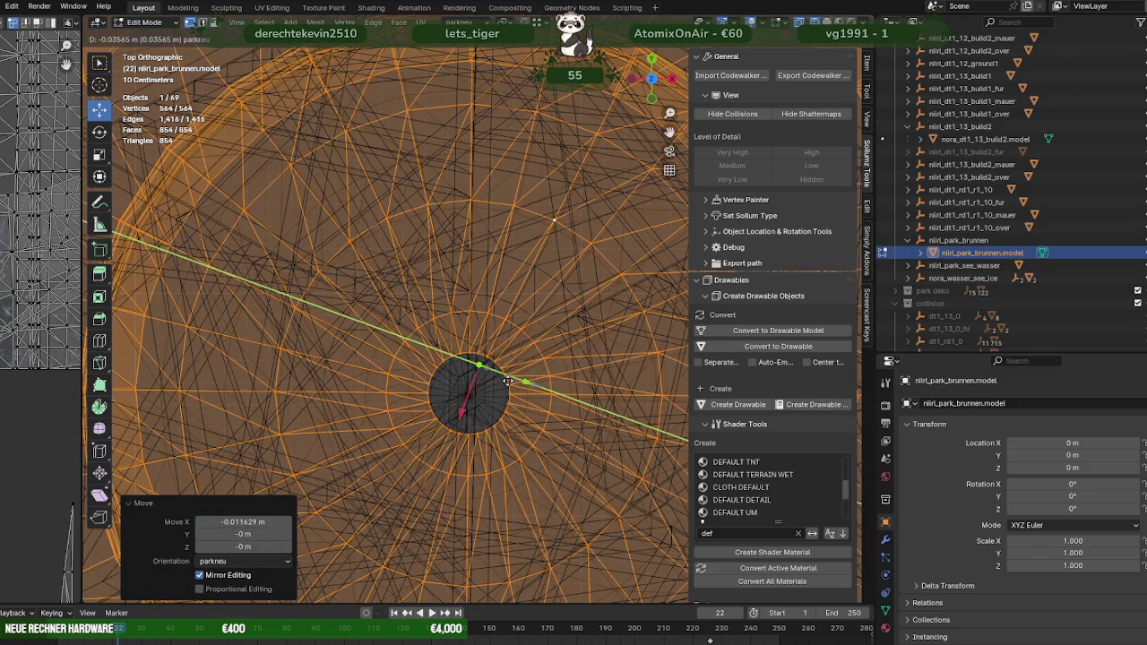
pyautogui.click(503, 385)
pyautogui.moveTo(461, 414); pyautogui.dragTo(460, 413)
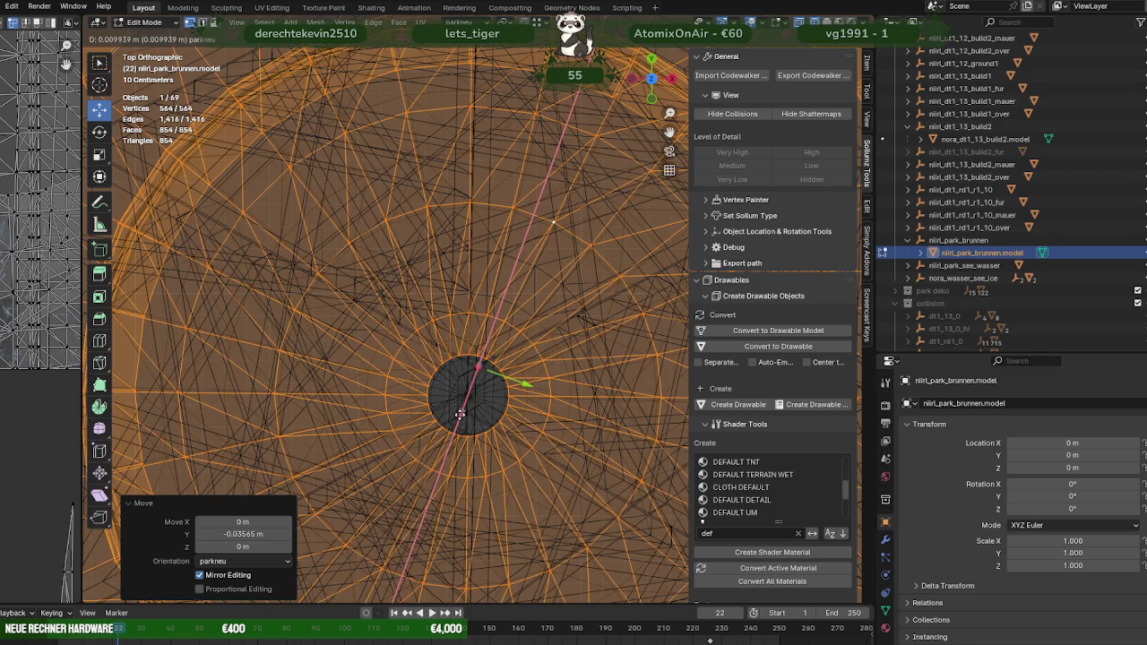
pyautogui.click(482, 413)
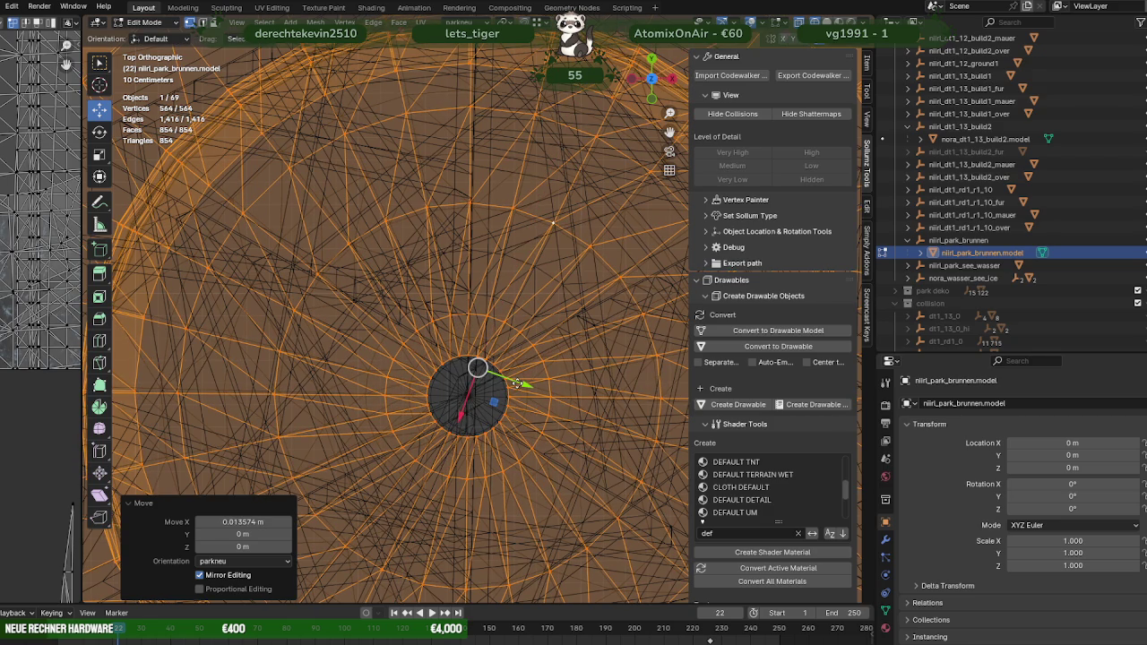
pyautogui.moveTo(517, 384); pyautogui.dragTo(517, 383)
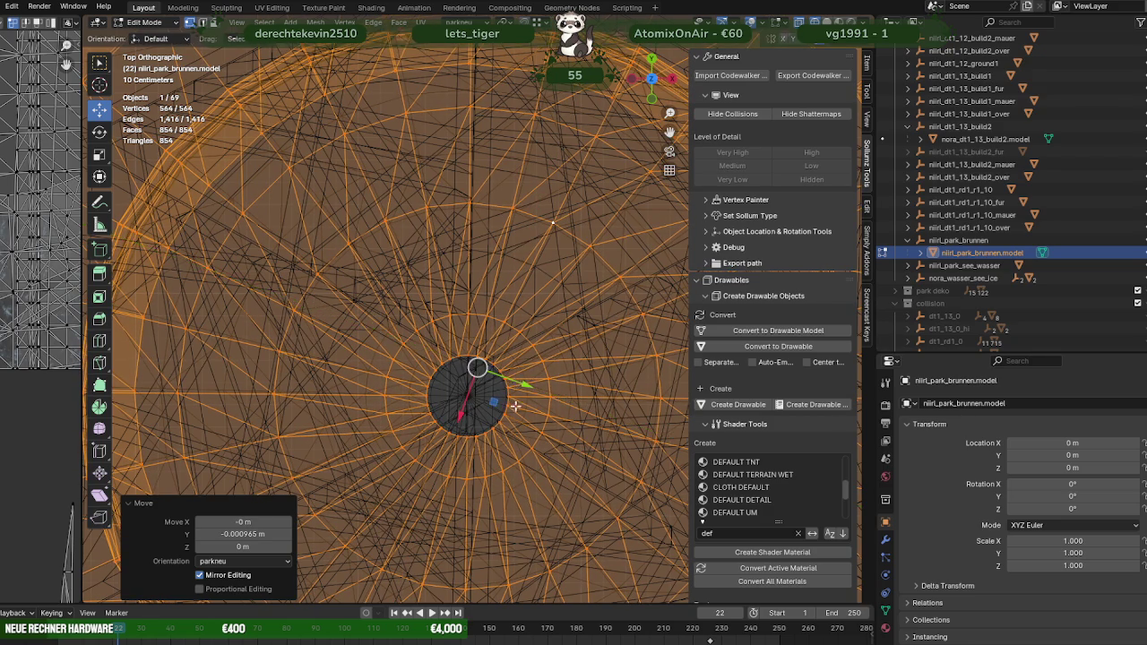
pyautogui.moveTo(517, 383); pyautogui.dragTo(502, 420, button='middle')
pyautogui.moveTo(408, 328)
pyautogui.mouseDown(button='middle')
pyautogui.moveTo(411, 386)
pyautogui.moveTo(441, 366)
pyautogui.moveTo(347, 431)
pyautogui.mouseUp(button='middle')
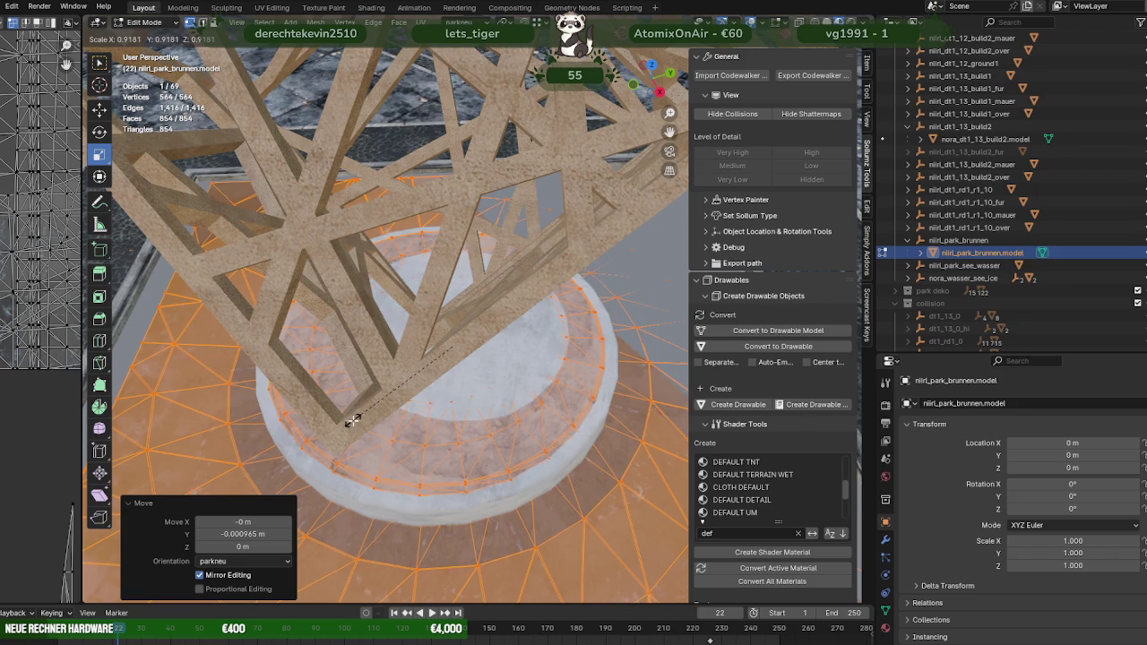
# Step: Scale the whole basin mesh to 0.984 in X and Y from top view
pyautogui.press('Escape')
pyautogui.press('KP_7')
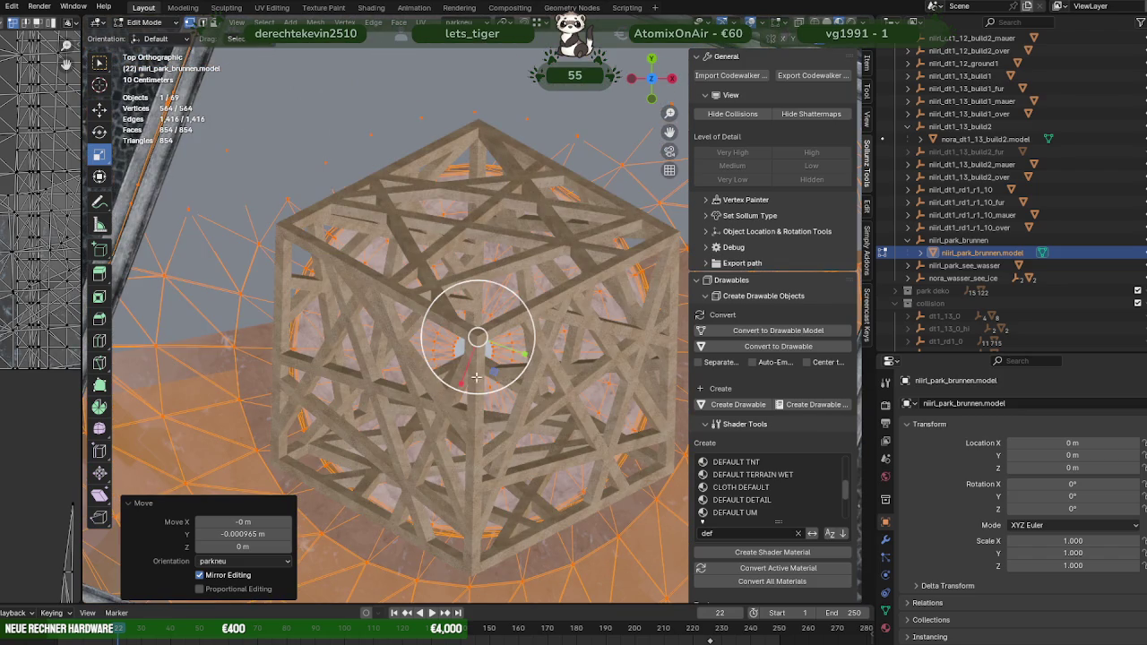
pyautogui.press('s')
pyautogui.hotkey('shift', 'z')
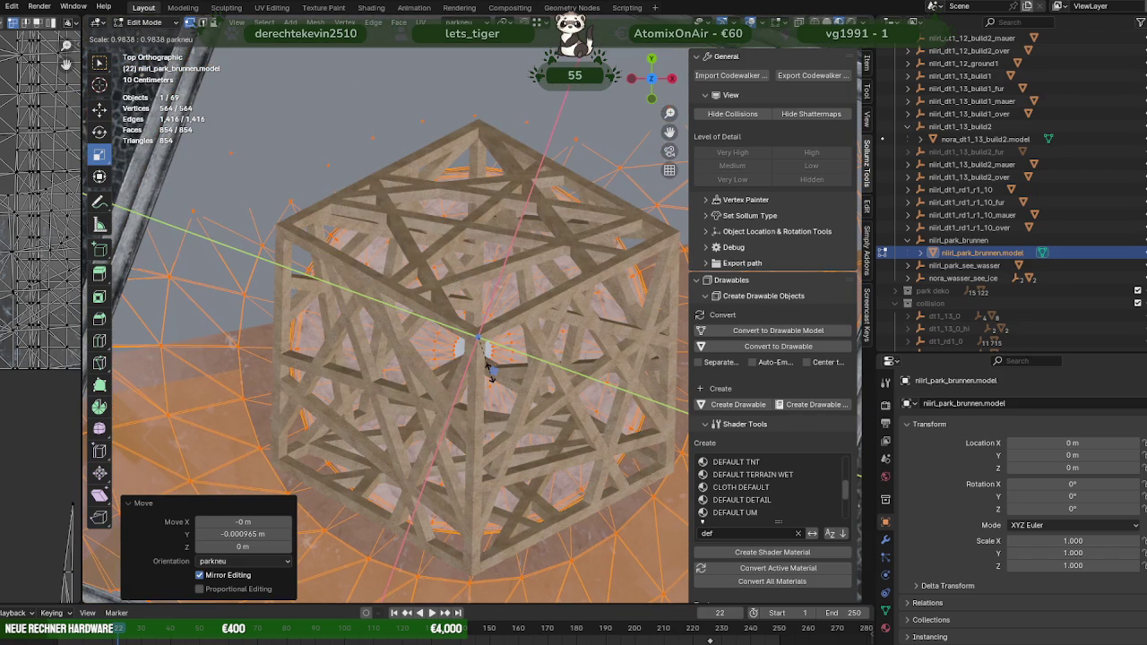
pyautogui.moveTo(504, 425)
pyautogui.mouseDown(button='middle')
pyautogui.moveTo(317, 373)
pyautogui.moveTo(416, 385)
pyautogui.moveTo(487, 358)
pyautogui.moveTo(465, 362)
pyautogui.moveTo(491, 410)
pyautogui.mouseUp(button='middle')
pyautogui.scroll(4, 416, 385)
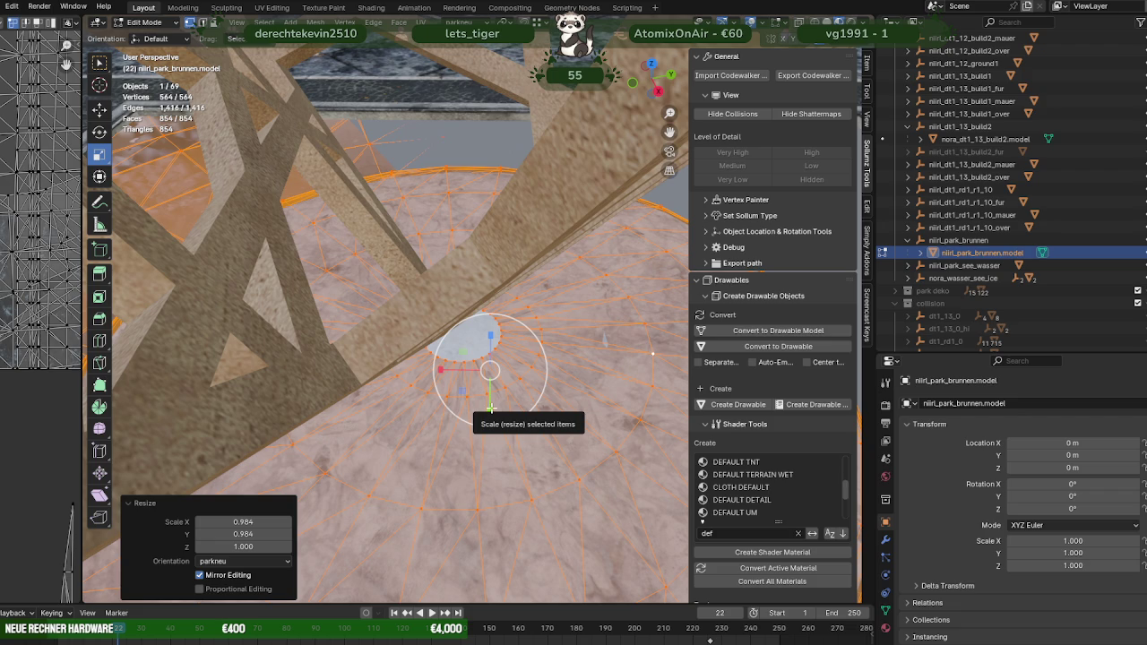
# Step: Raise a basin-floor vertex 0.002416 m along Z with the Move tool
pyautogui.scroll(-3, 490, 408)
pyautogui.moveTo(490, 407)
pyautogui.mouseDown(button='middle')
pyautogui.moveTo(508, 367)
pyautogui.moveTo(529, 413)
pyautogui.mouseUp(button='middle')
pyautogui.scroll(3, 507, 367)
pyautogui.scroll(2, 508, 366)
pyautogui.hotkey('shift', 'space')
pyautogui.click(529, 415)
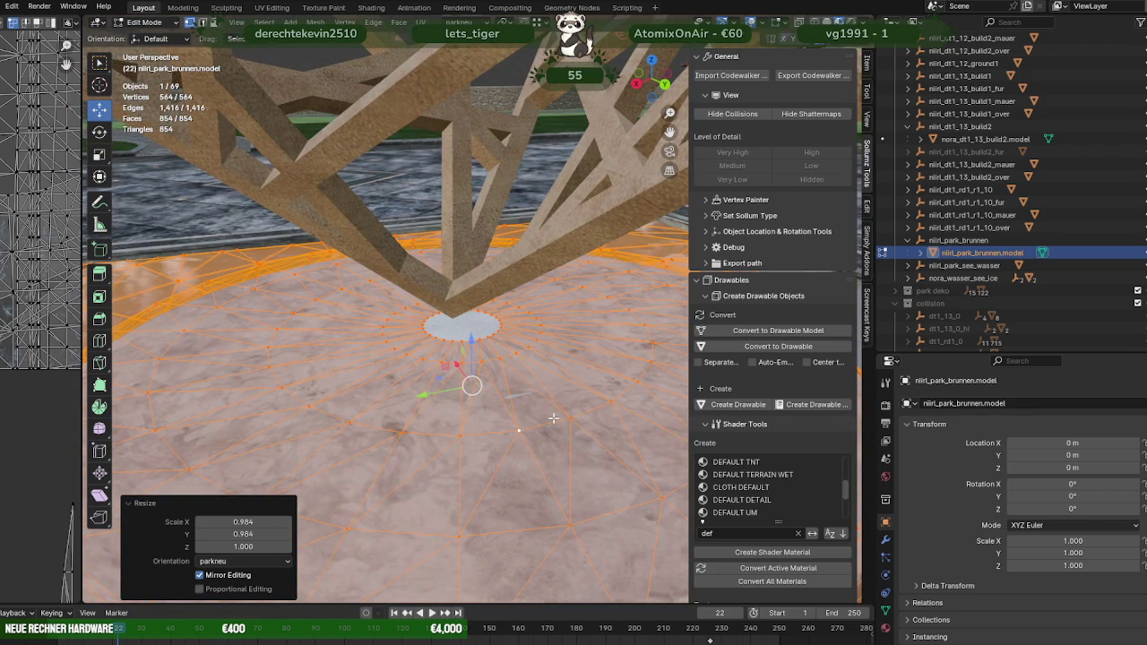
pyautogui.click(521, 429)
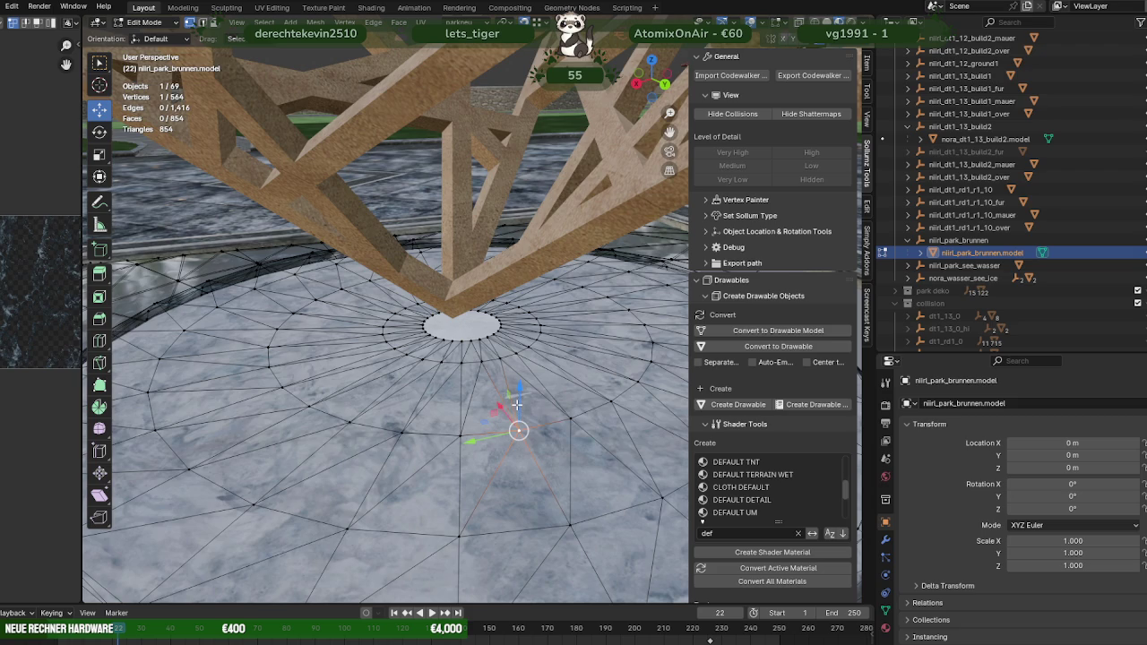
pyautogui.moveTo(519, 395); pyautogui.dragTo(520, 392)
pyautogui.moveTo(520, 393)
pyautogui.mouseDown(button='middle')
pyautogui.moveTo(446, 394)
pyautogui.moveTo(449, 433)
pyautogui.moveTo(479, 469)
pyautogui.moveTo(474, 408)
pyautogui.moveTo(489, 408)
pyautogui.moveTo(458, 439)
pyautogui.mouseUp(button='middle')
pyautogui.scroll(-3, 447, 395)
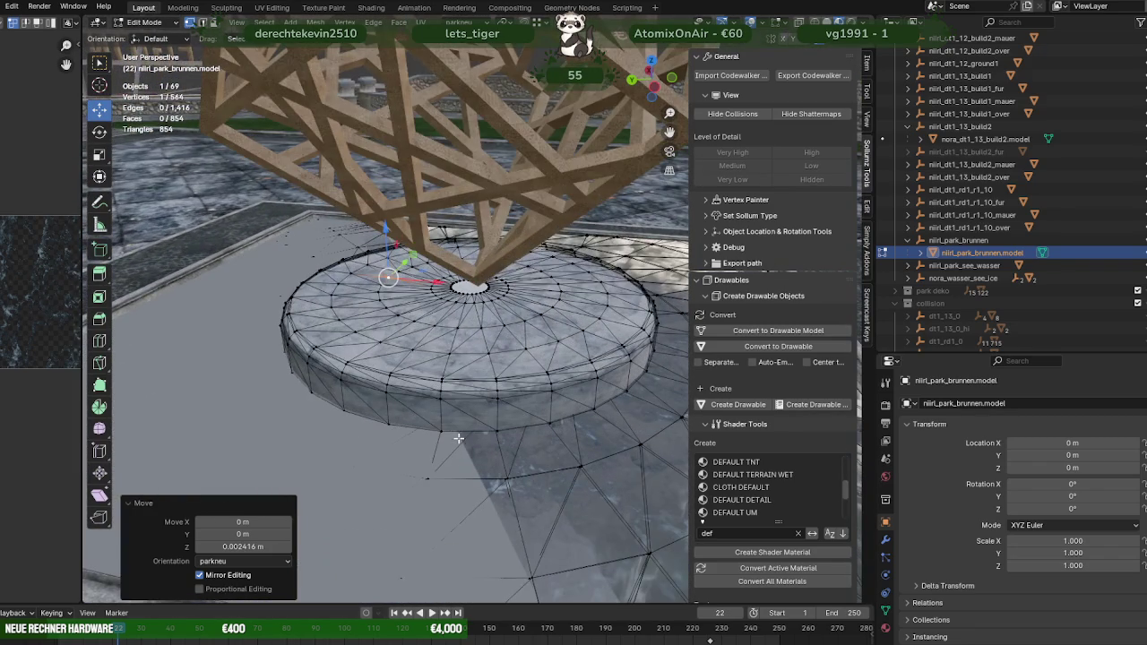
# Step: In edge mode, select all faces assigned to the fountainfoam material slot
pyautogui.press('2')
pyautogui.scroll(-1, 1002, 598)
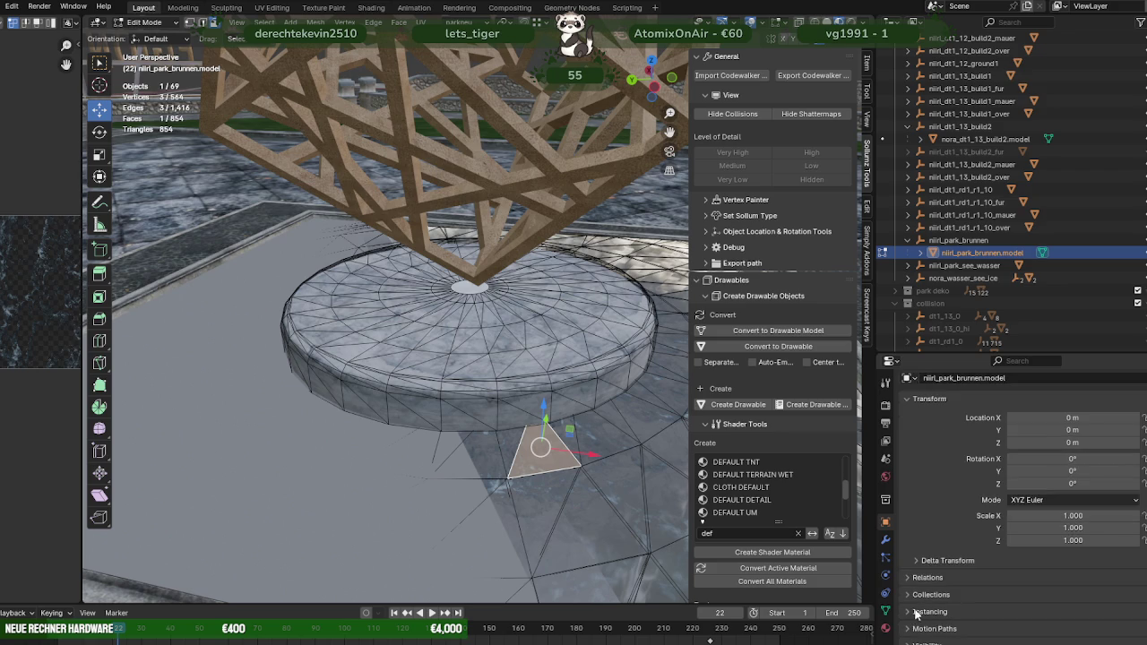
pyautogui.click(885, 630)
pyautogui.click(1011, 624)
pyautogui.scroll(-3, 538, 404)
pyautogui.moveTo(538, 403)
pyautogui.mouseDown(button='middle')
pyautogui.moveTo(566, 442)
pyautogui.moveTo(484, 391)
pyautogui.moveTo(502, 398)
pyautogui.moveTo(448, 321)
pyautogui.mouseUp(button='middle')
pyautogui.scroll(3, 551, 430)
pyautogui.press('KP_7')
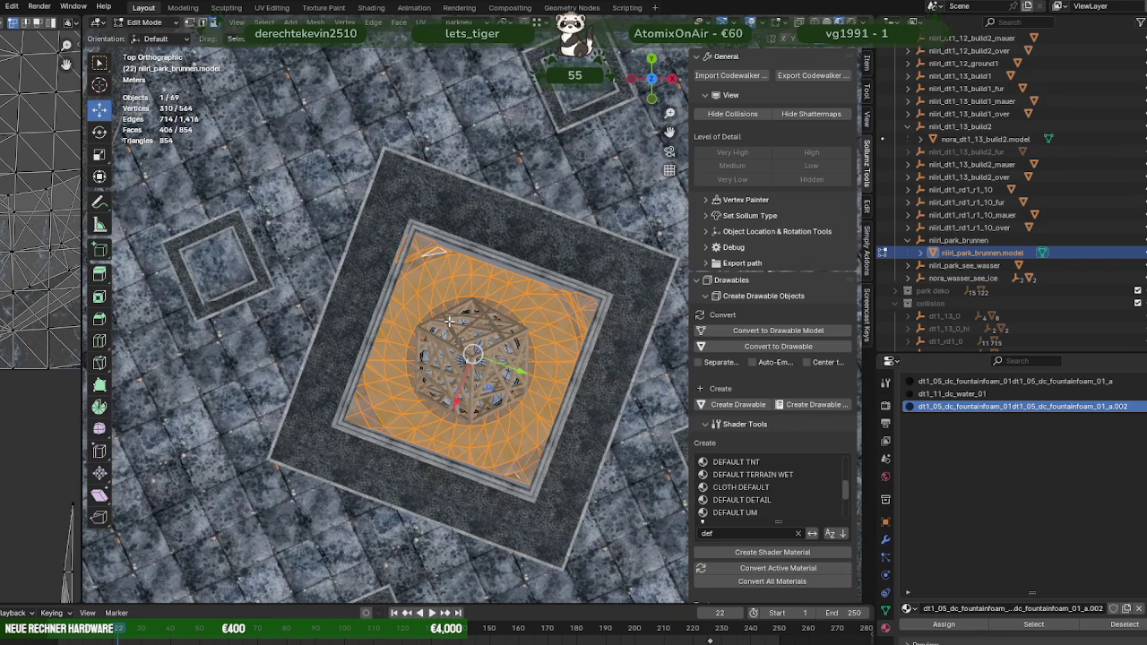
# Step: Scale the foam faces to 1.165 in X and Y
pyautogui.hotkey('shift', 'space')
pyautogui.press('s')
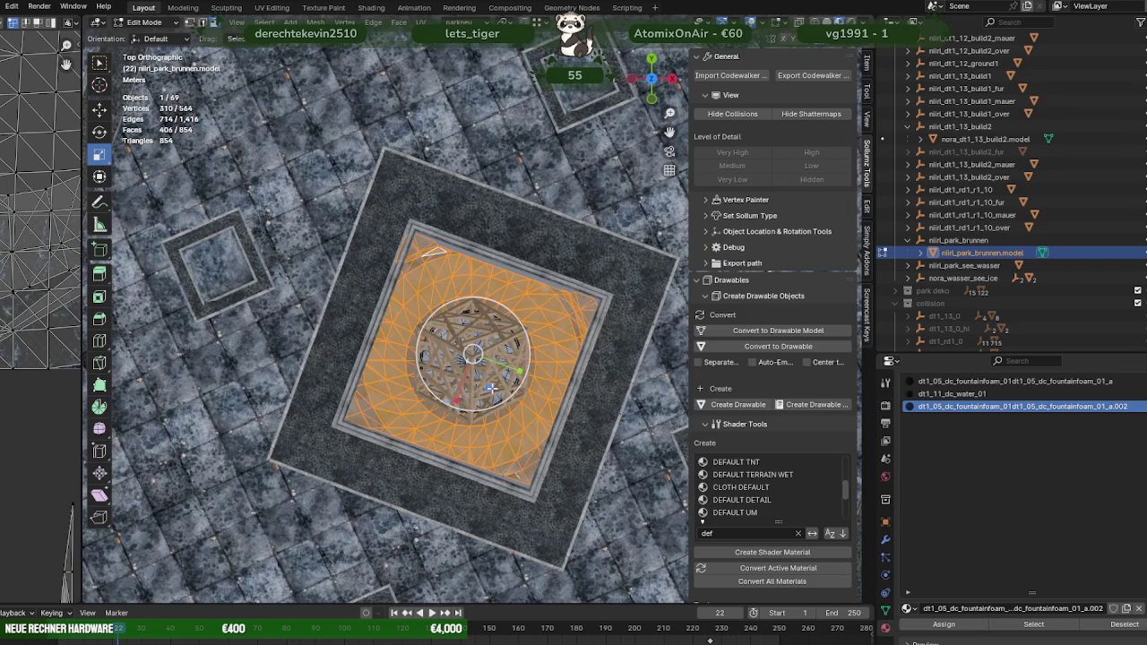
pyautogui.press('s')
pyautogui.hotkey('shift', 'z')
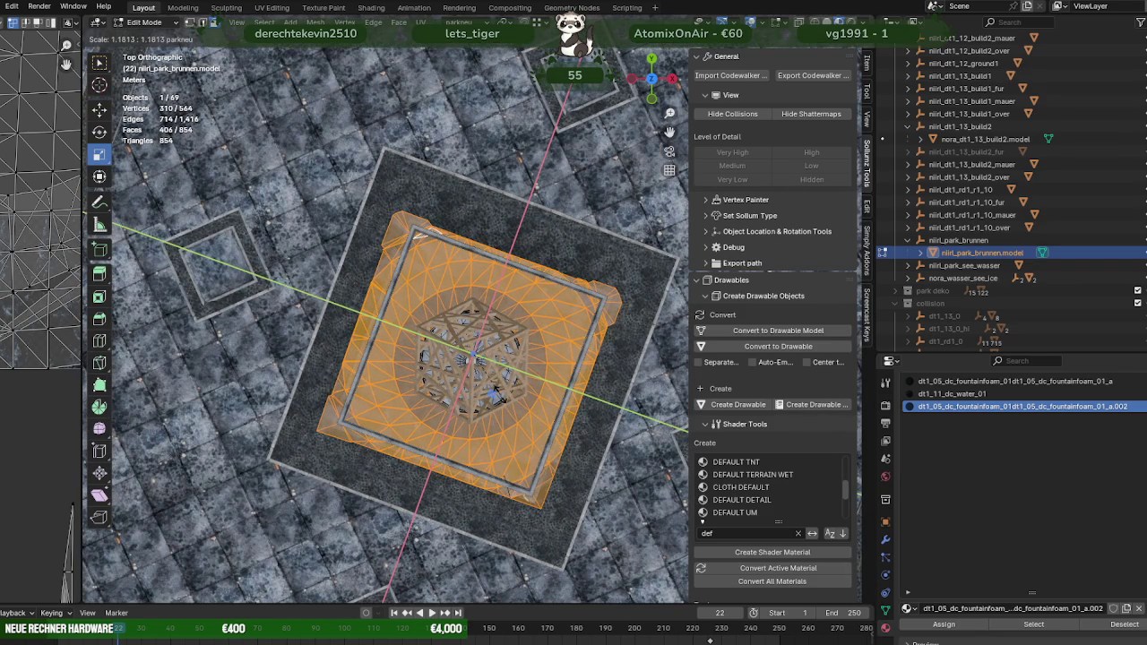
pyautogui.click(501, 399)
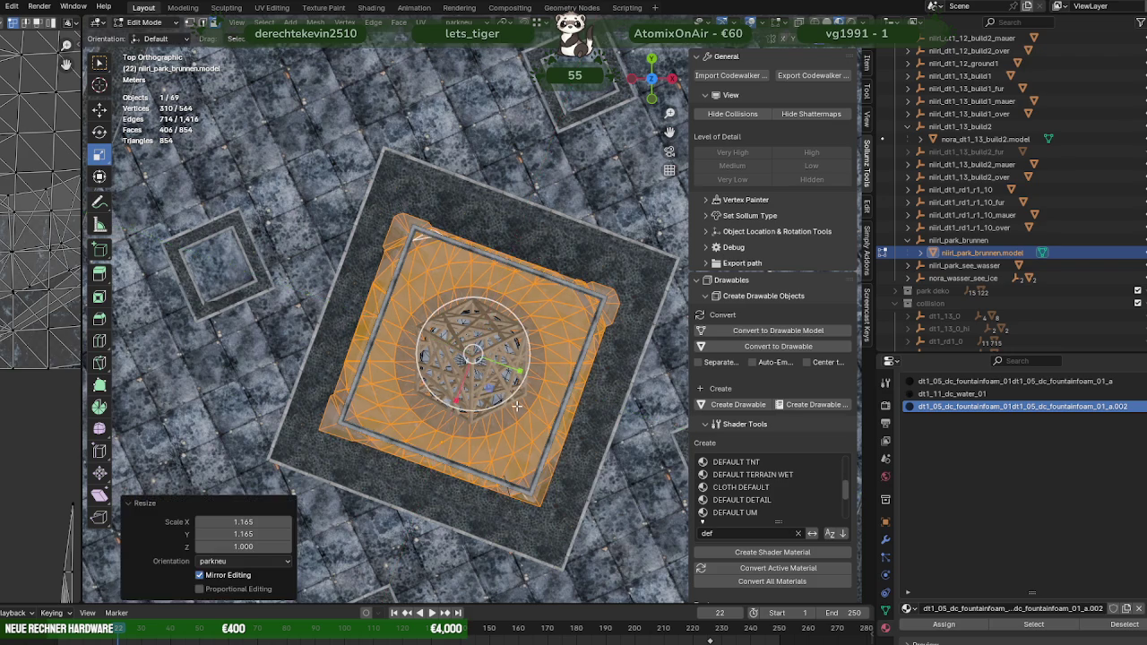
pyautogui.scroll(2, 517, 405)
pyautogui.scroll(-2, 498, 395)
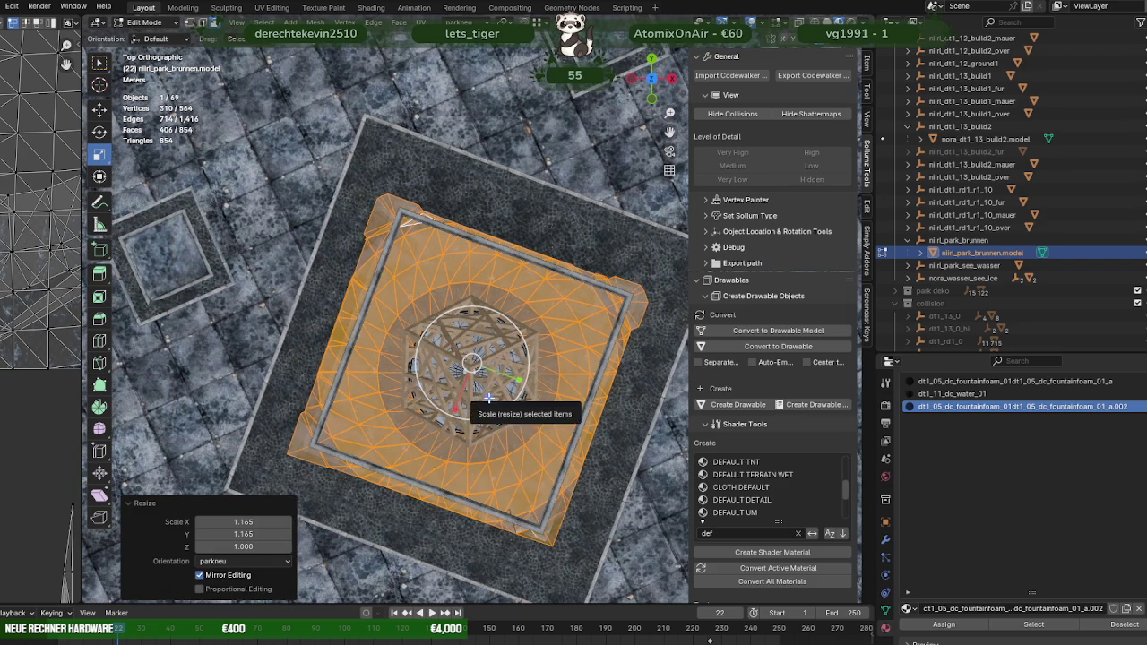
# Step: Rescale the foam to 1.086, undo it, then enable X-ray in vertex mode
pyautogui.press('s')
pyautogui.hotkey('shift', 'z')
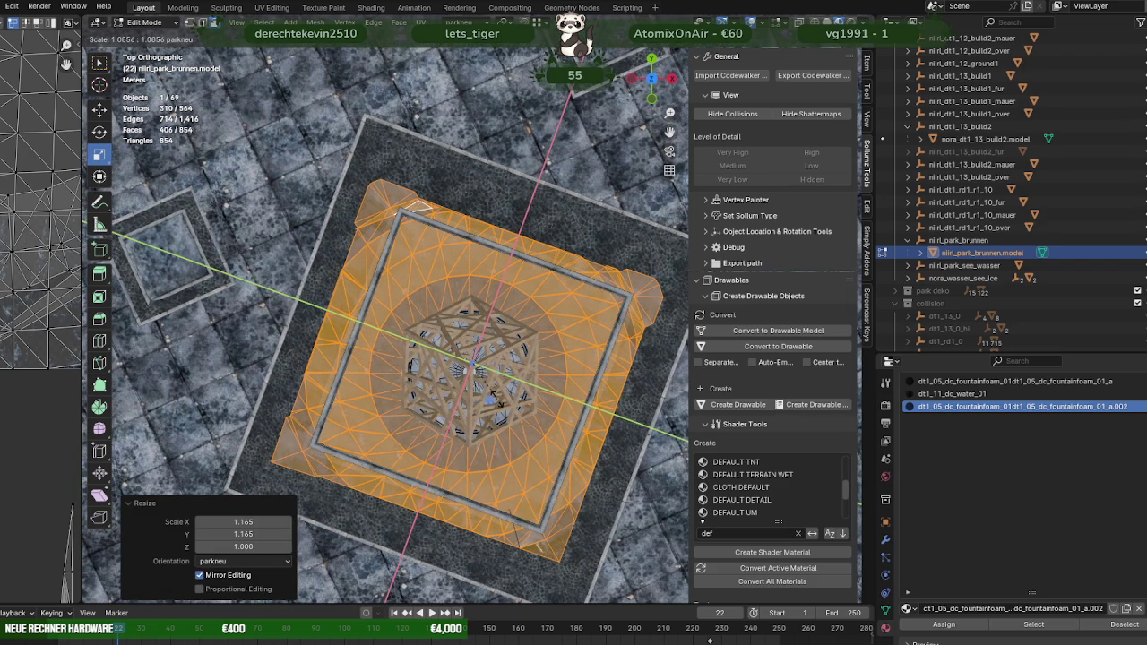
pyautogui.click(412, 207)
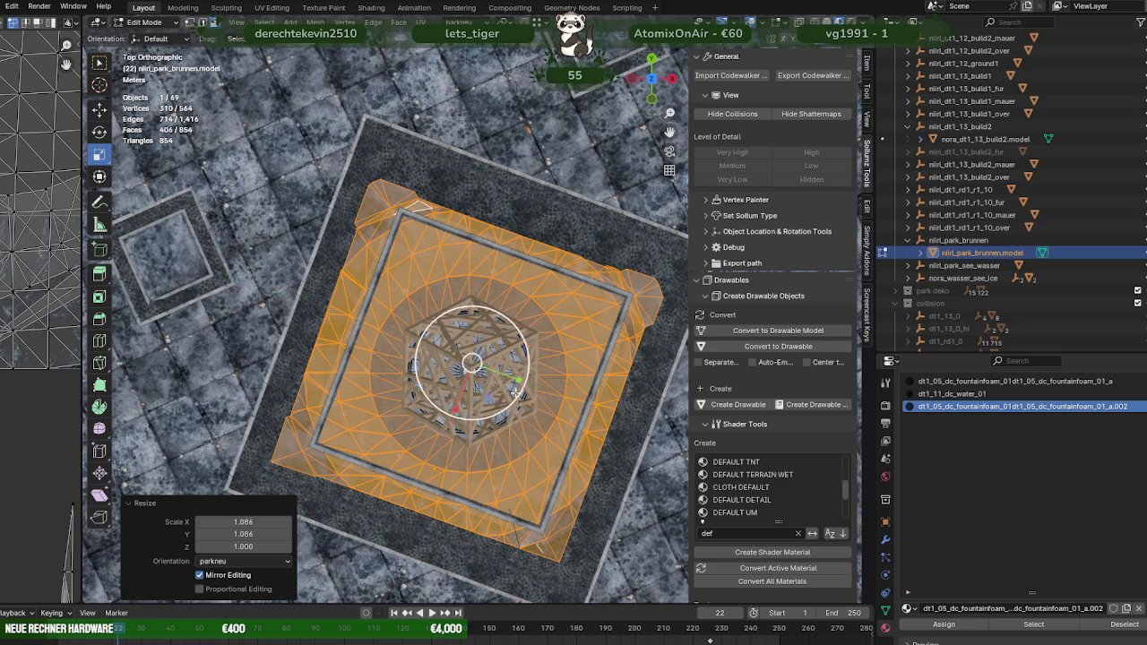
pyautogui.scroll(3, 422, 286)
pyautogui.moveTo(421, 287); pyautogui.dragTo(450, 334, button='middle')
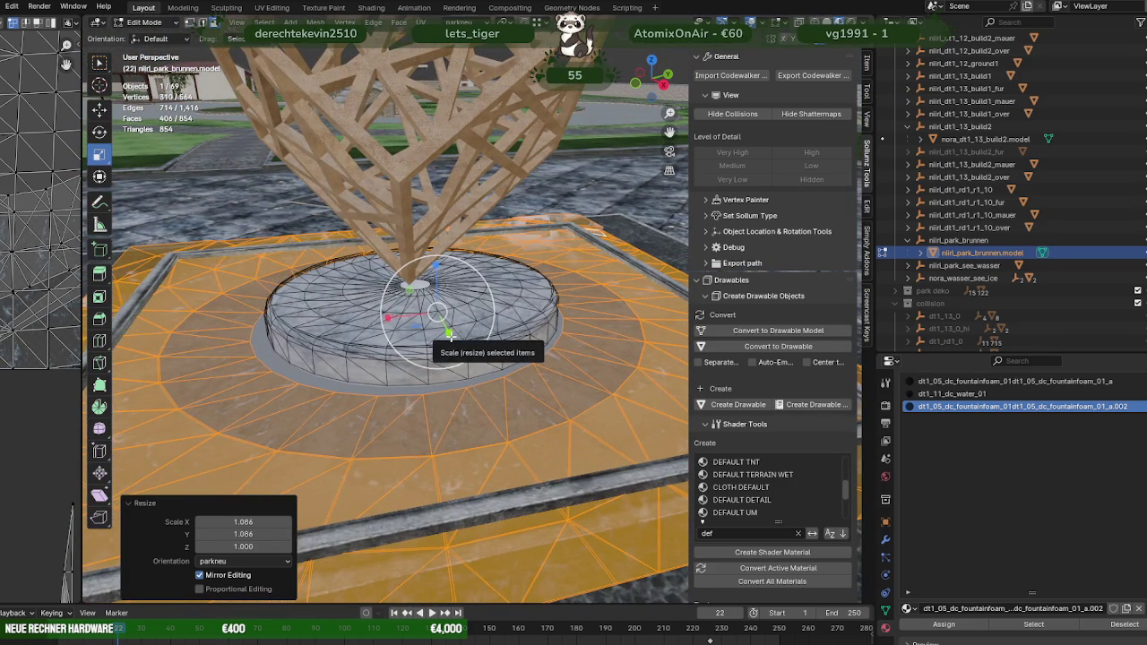
pyautogui.hotkey('ctrl', 'z')
pyautogui.hotkey('ctrl', 'z')
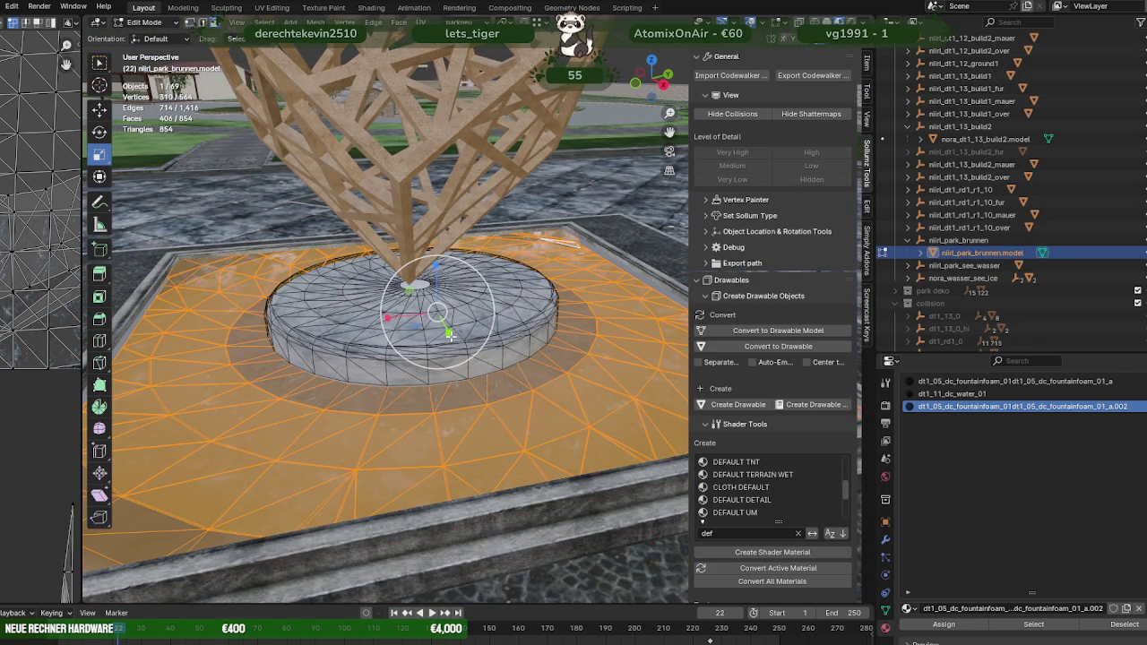
pyautogui.press('1')
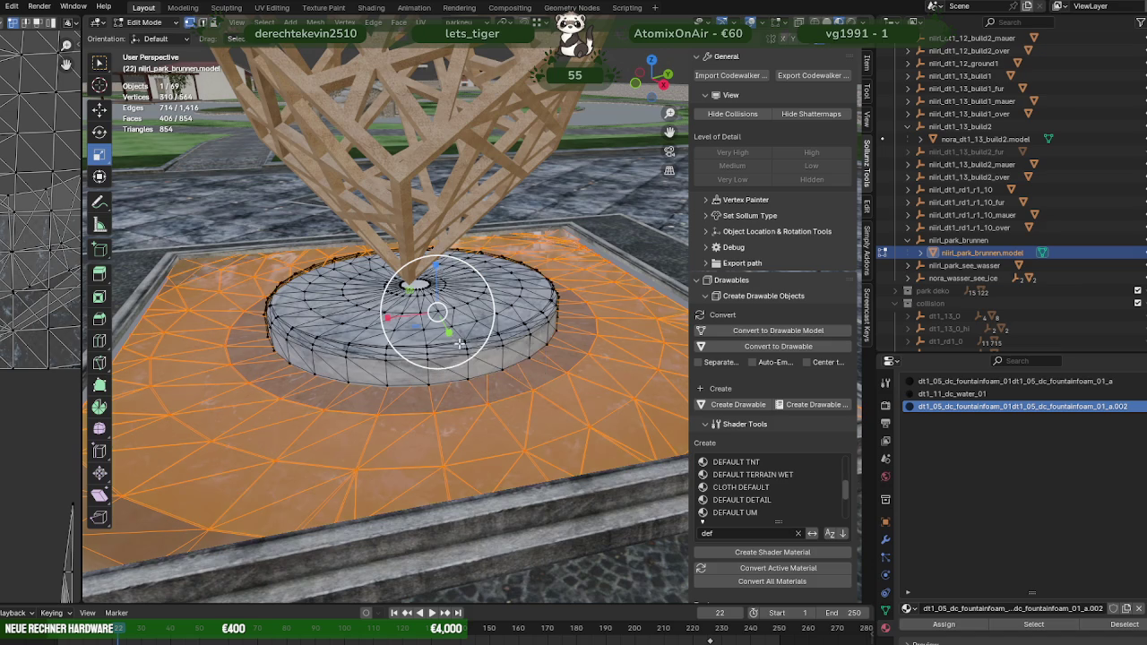
pyautogui.moveTo(498, 341); pyautogui.dragTo(461, 375, button='middle')
pyautogui.hotkey('alt', 'z')
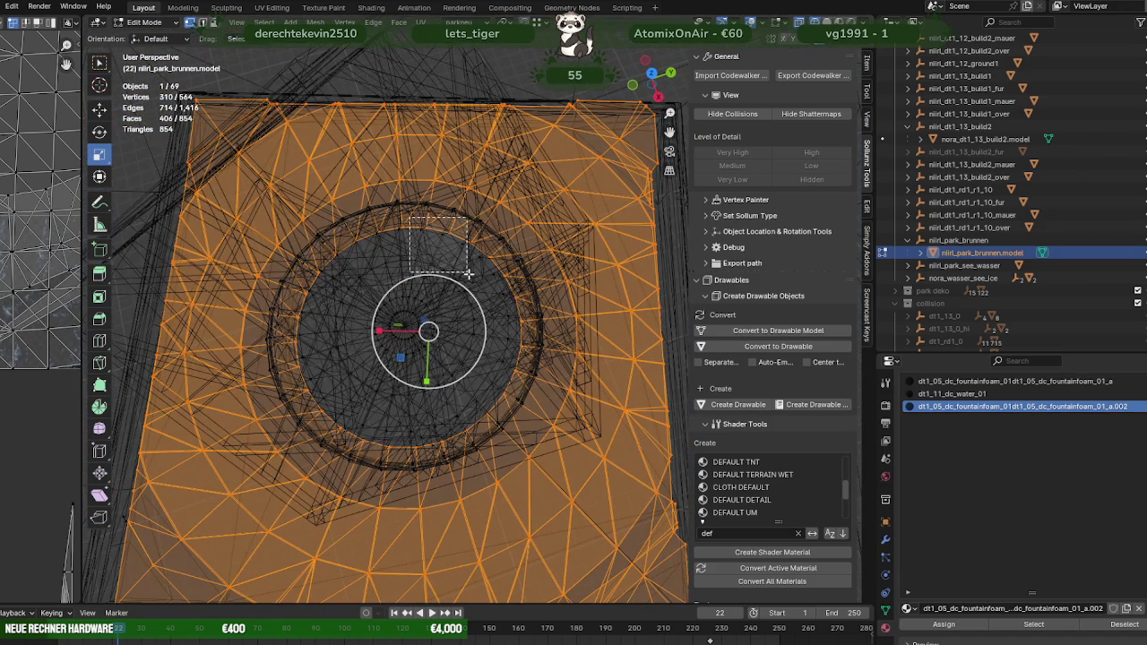
# Step: Box-deselect the inner ring faces, keeping only the outer square skirt selected
pyautogui.moveTo(411, 213)
pyautogui.keyDown('ctrl'); pyautogui.mouseDown()
pyautogui.moveTo(485, 295)
pyautogui.moveTo(492, 340)
pyautogui.mouseUp(); pyautogui.keyUp('ctrl')
pyautogui.keyDown('ctrl'); pyautogui.moveTo(487, 278); pyautogui.dragTo(529, 400); pyautogui.keyUp('ctrl')
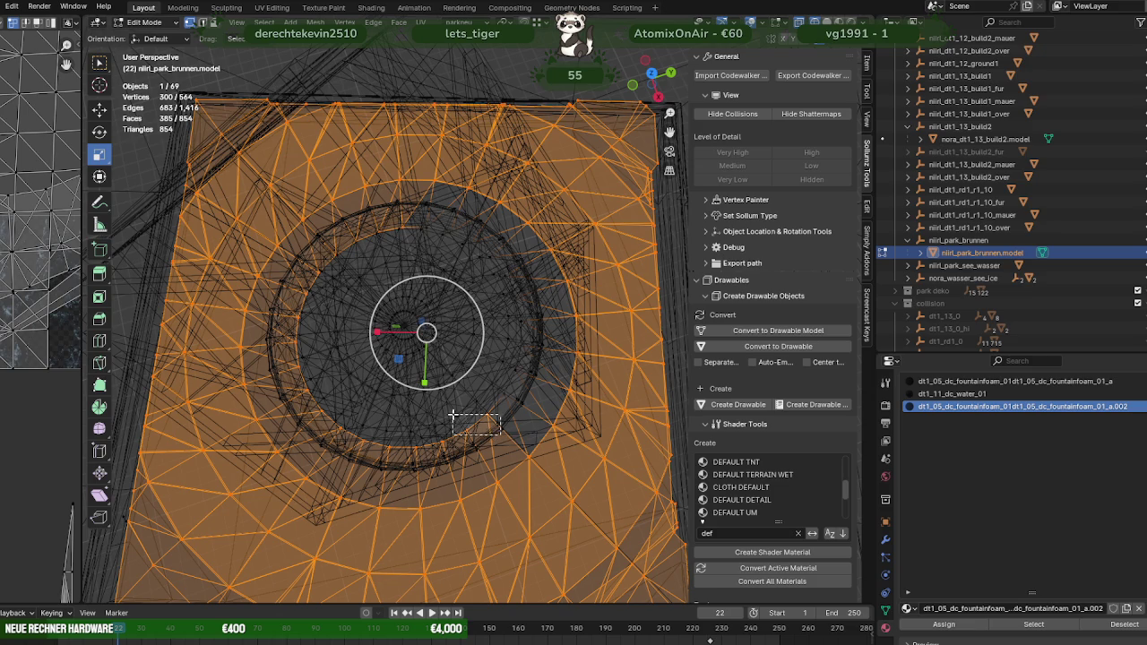
pyautogui.keyDown('ctrl'); pyautogui.moveTo(452, 414); pyautogui.dragTo(460, 461); pyautogui.keyUp('ctrl')
pyautogui.keyDown('ctrl'); pyautogui.moveTo(319, 220); pyautogui.dragTo(426, 274); pyautogui.keyUp('ctrl')
pyautogui.keyDown('ctrl'); pyautogui.moveTo(285, 280); pyautogui.dragTo(360, 385); pyautogui.keyUp('ctrl')
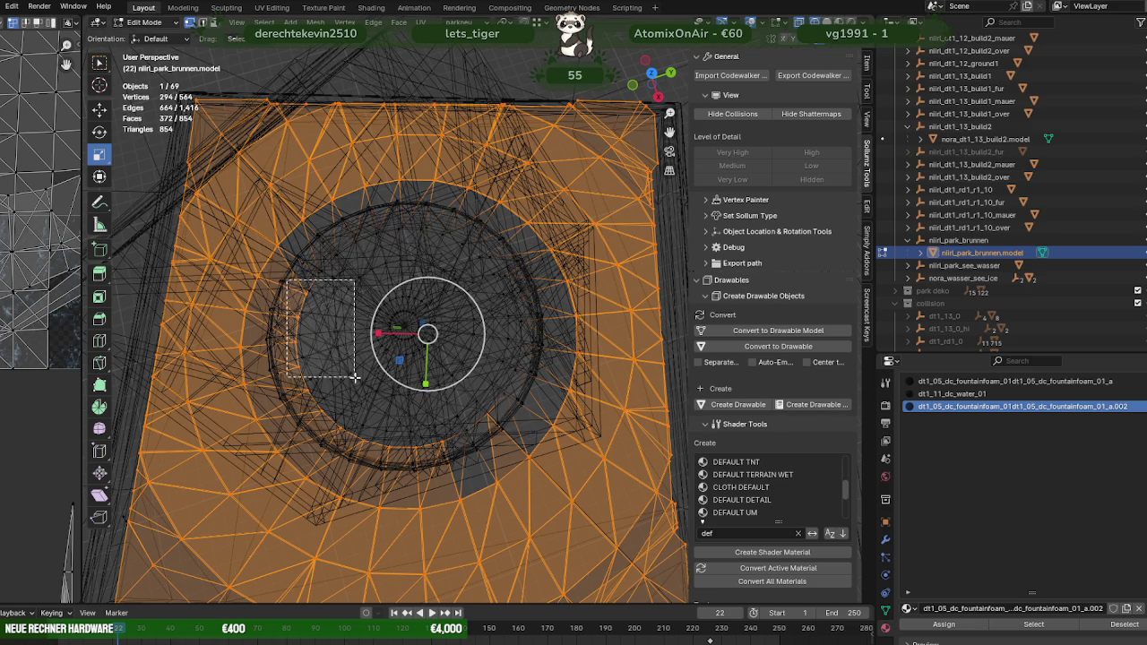
pyautogui.moveTo(298, 368)
pyautogui.keyDown('ctrl'); pyautogui.mouseDown()
pyautogui.moveTo(362, 421)
pyautogui.moveTo(450, 453)
pyautogui.mouseUp(); pyautogui.keyUp('ctrl')
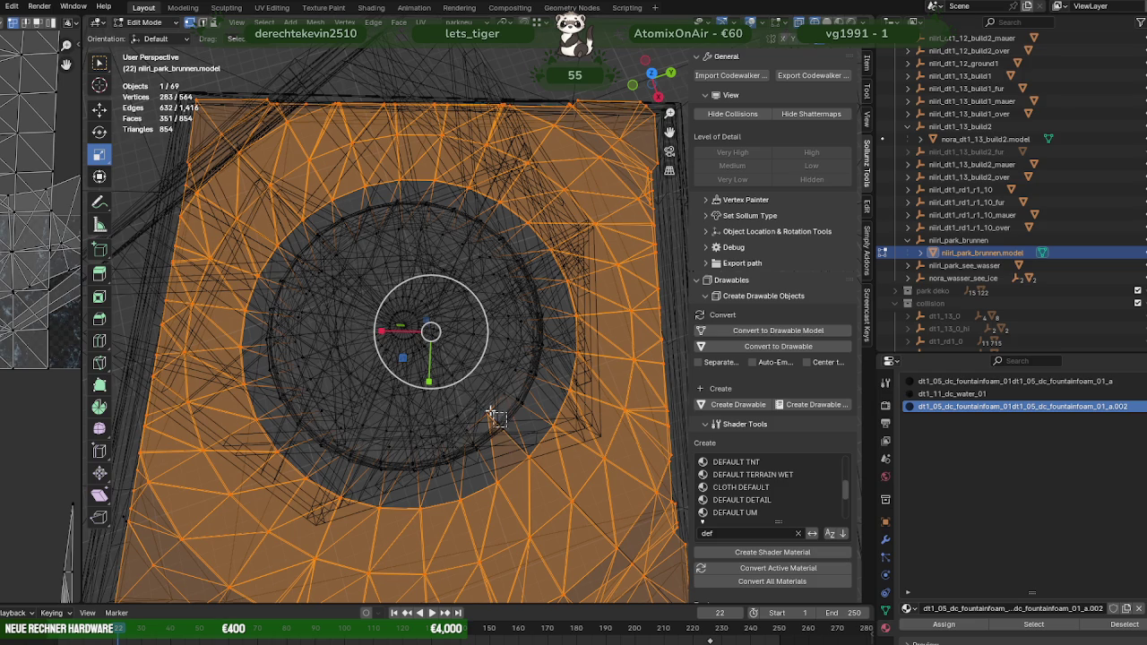
pyautogui.keyDown('ctrl'); pyautogui.moveTo(499, 418); pyautogui.dragTo(480, 410); pyautogui.keyUp('ctrl')
# Step: Switch to Material Preview in top view and begin scaling the skirt in X and Y
pyautogui.hotkey('shift', 'z')
pyautogui.moveTo(479, 410); pyautogui.dragTo(574, 396, button='middle')
pyautogui.press('KP_7')
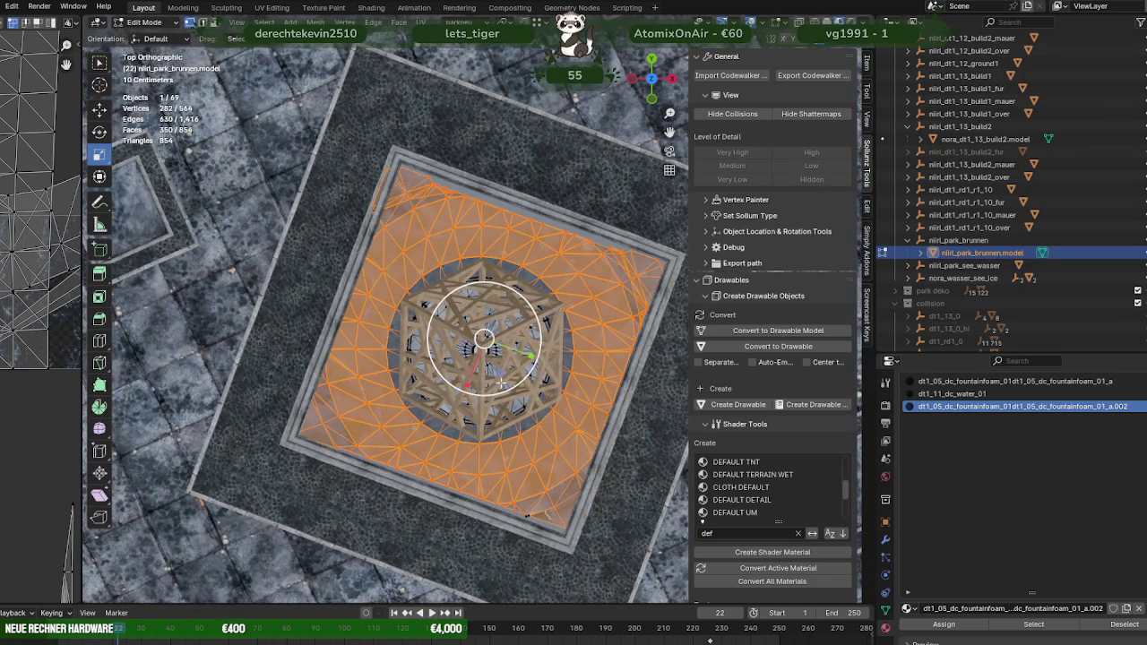
pyautogui.press('s')
pyautogui.hotkey('shift', 'z')
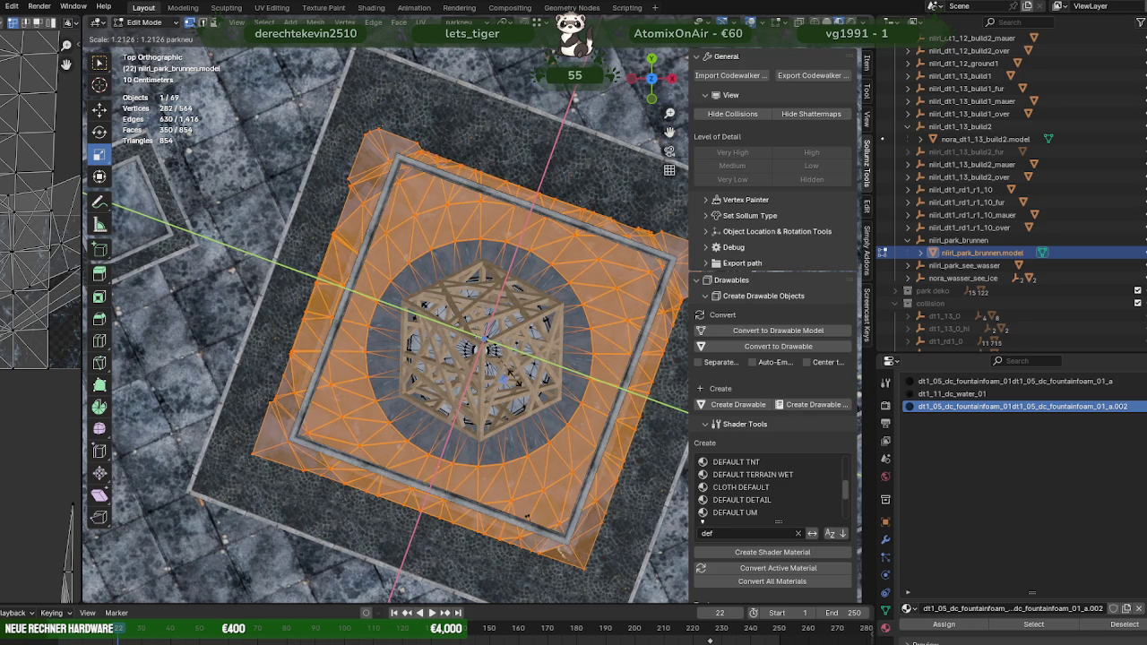
# Step: Confirm the skirt's 1.213 XY enlargement and return to Object Mode
pyautogui.click(479, 339)
pyautogui.scroll(4, 473, 332)
pyautogui.moveTo(473, 332)
pyautogui.mouseDown(button='middle')
pyautogui.moveTo(417, 344)
pyautogui.moveTo(419, 376)
pyautogui.moveTo(451, 420)
pyautogui.mouseUp(button='middle')
pyautogui.scroll(-5, 420, 376)
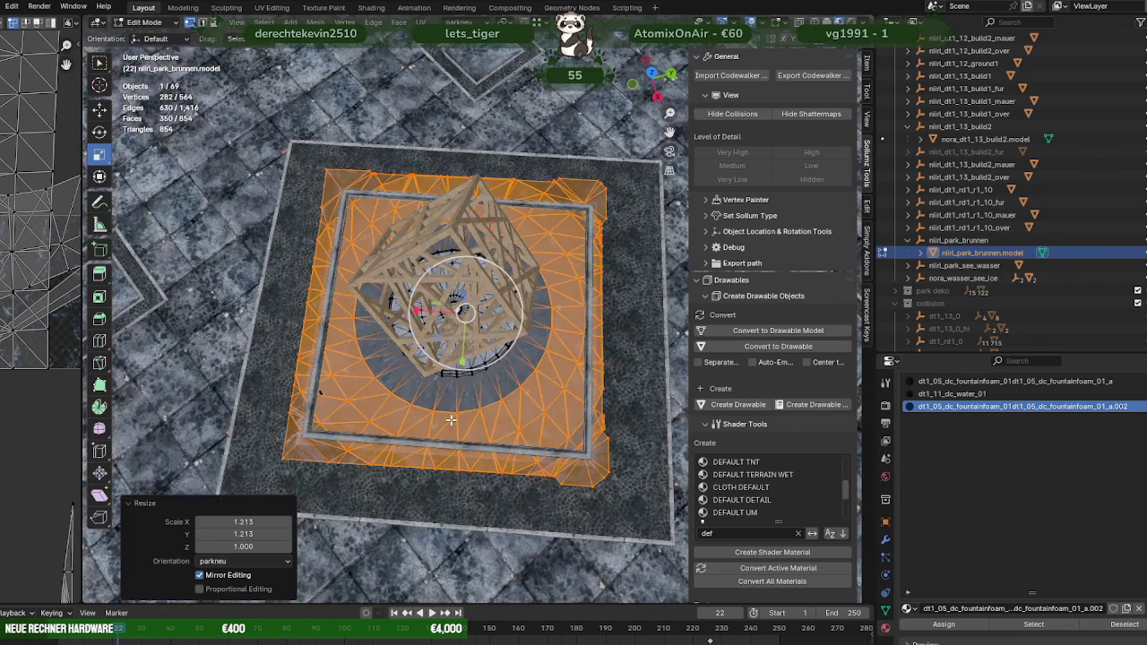
pyautogui.scroll(2, 451, 420)
pyautogui.press('Tab')
pyautogui.moveTo(491, 430)
pyautogui.mouseDown(button='middle')
pyautogui.moveTo(459, 374)
pyautogui.moveTo(376, 385)
pyautogui.moveTo(443, 392)
pyautogui.moveTo(379, 391)
pyautogui.moveTo(437, 420)
pyautogui.moveTo(355, 386)
pyautogui.moveTo(387, 380)
pyautogui.moveTo(387, 395)
pyautogui.moveTo(473, 431)
pyautogui.moveTo(447, 461)
pyautogui.mouseUp(button='middle')
pyautogui.scroll(2, 491, 376)
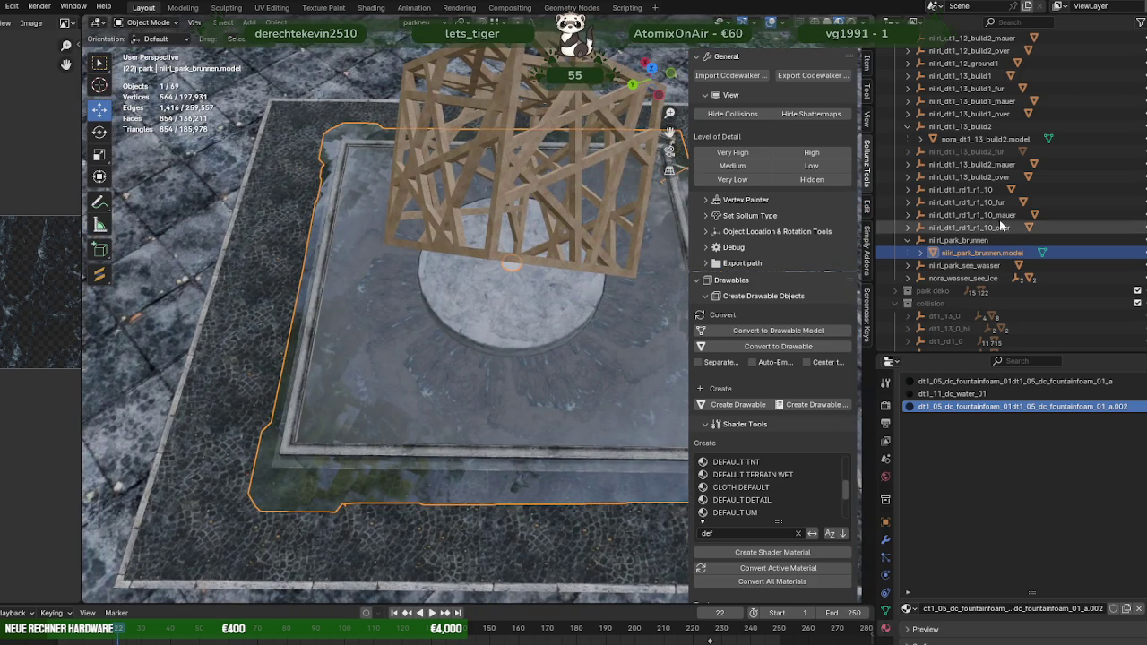
# Step: Export the niirl_park_brunnen collection via Export Codewalker XML to the HELLSGATE building folder
pyautogui.click(908, 240)
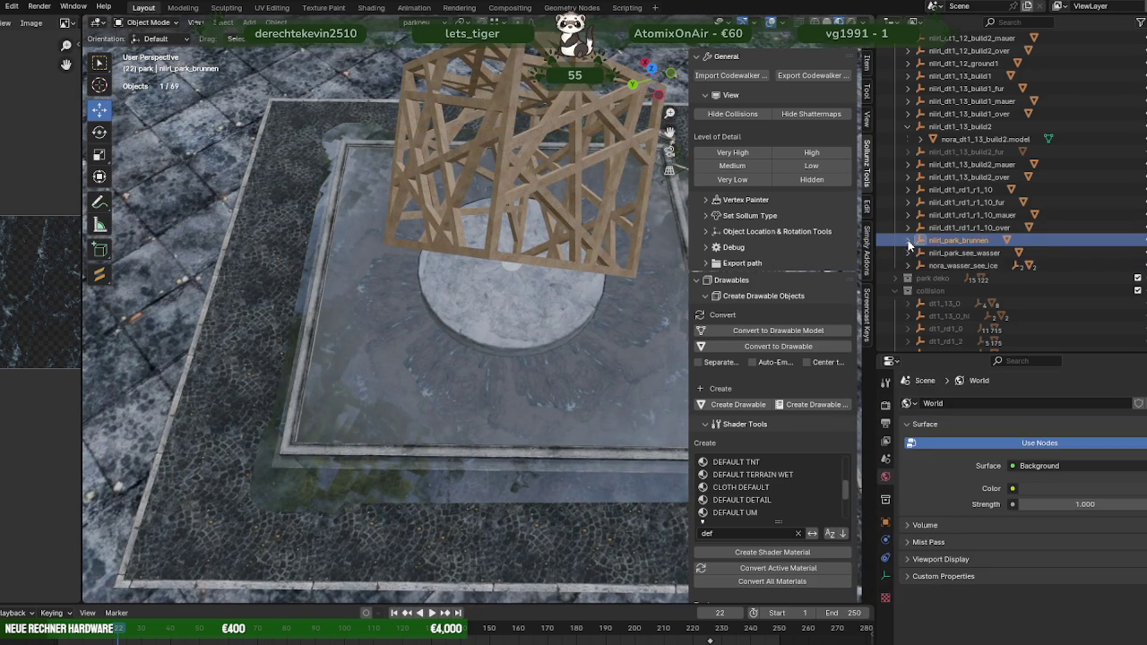
pyautogui.click(821, 77)
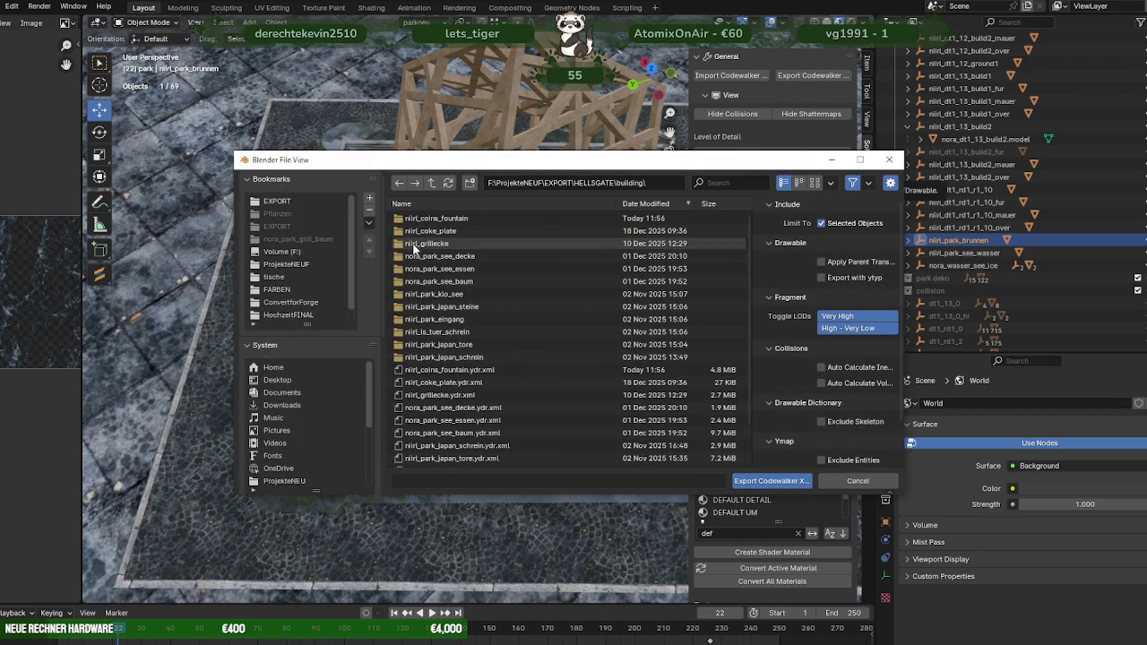
pyautogui.click(760, 484)
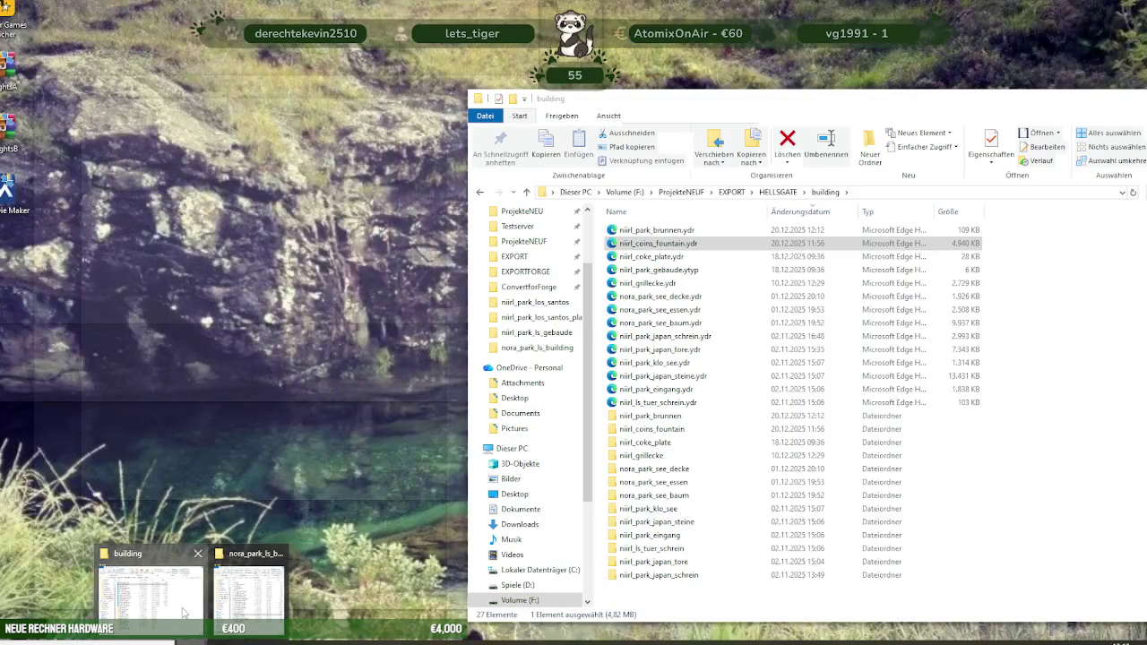
# Step: Preview and close the coins fountain and old park fountain models in RPF Explorer
pyautogui.click(151, 599)
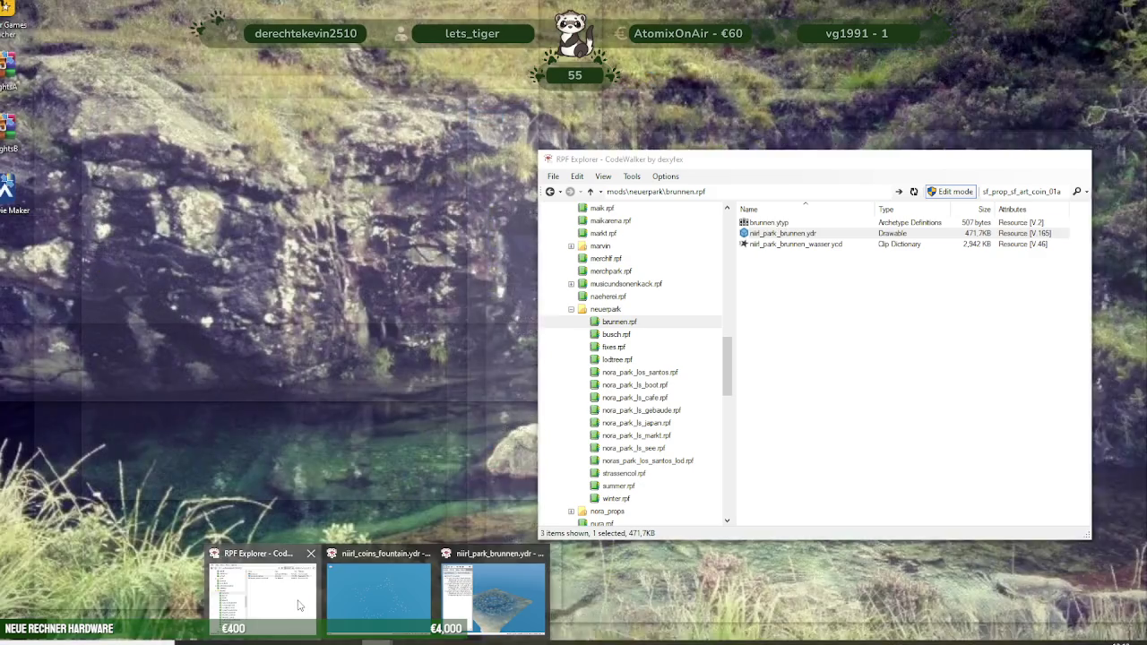
pyautogui.moveTo(376, 638)
pyautogui.click(278, 576)
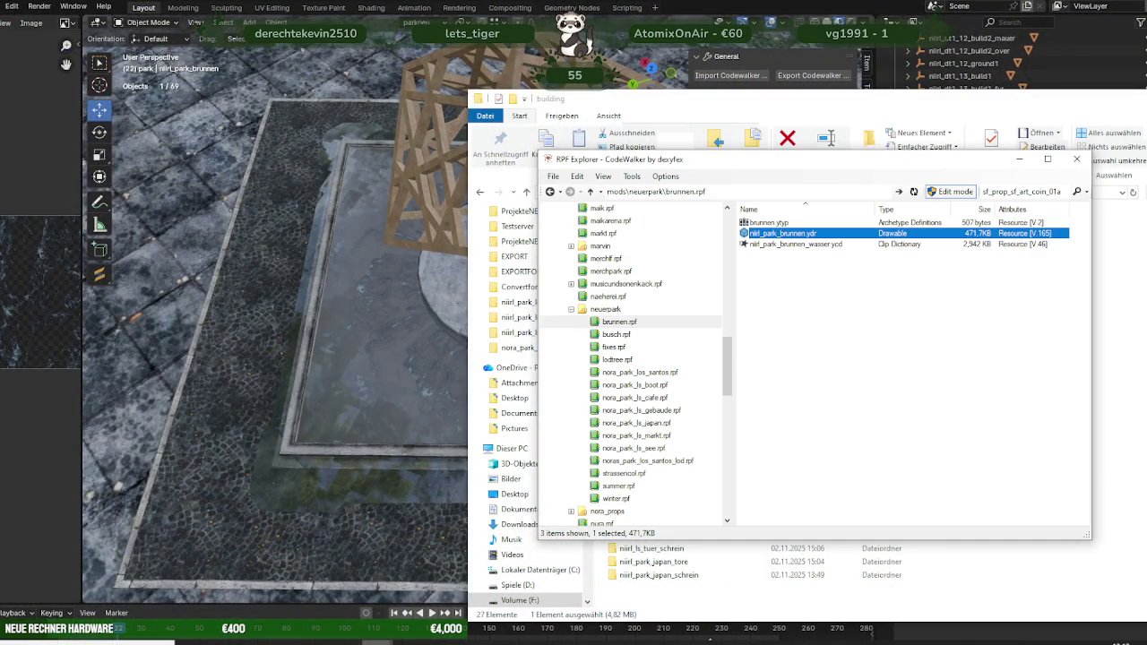
pyautogui.click(392, 578)
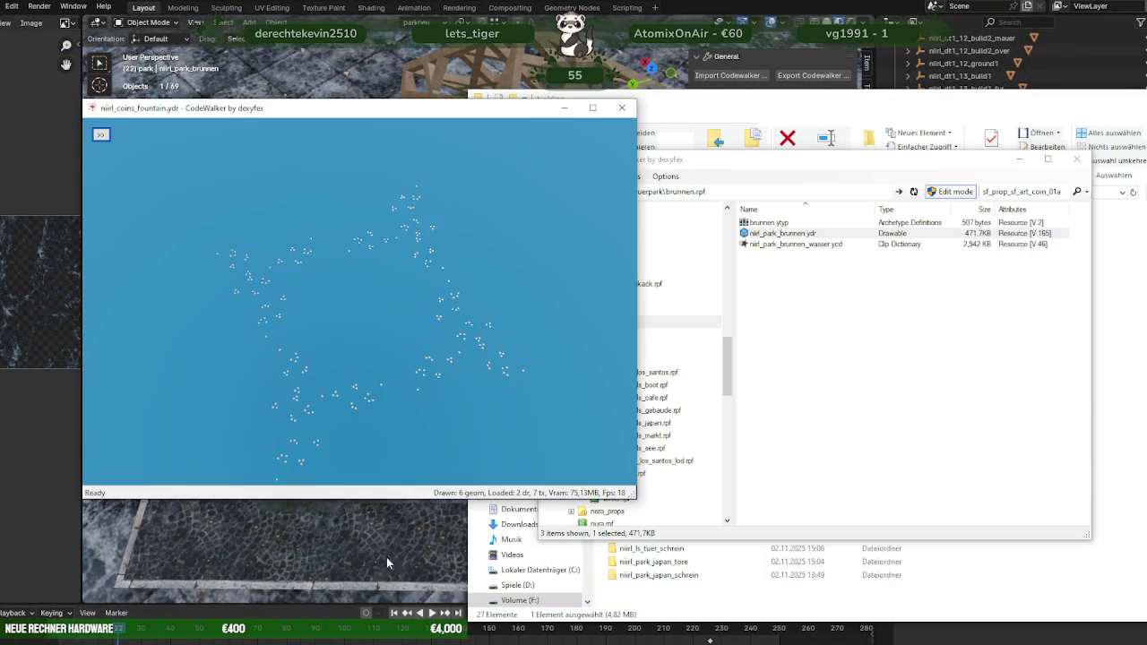
pyautogui.click(370, 631)
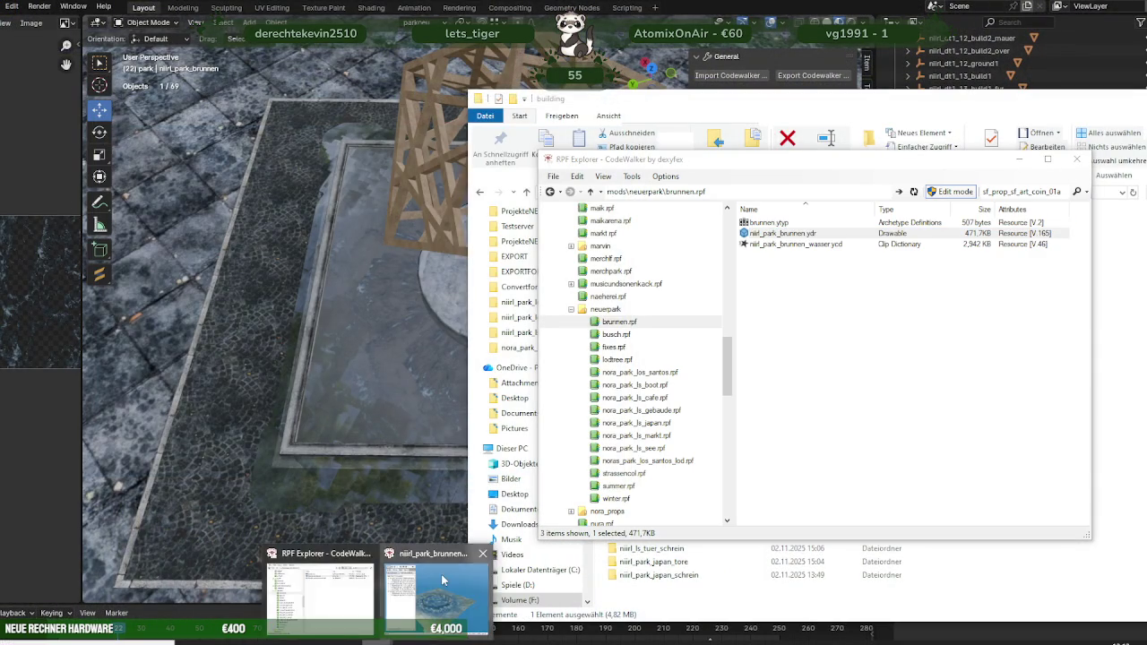
pyautogui.click(459, 587)
pyautogui.click(524, 9)
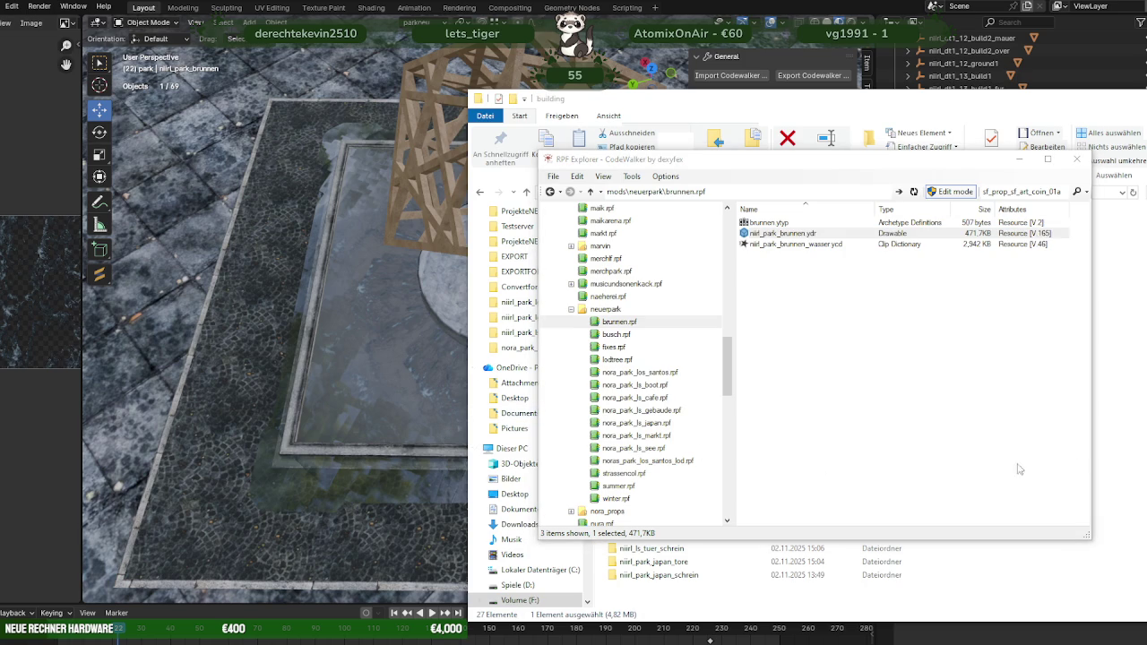
# Step: Copy the exported niirl_park_brunnen.ydr into brunnen.rpf and open it in the model viewer
pyautogui.click(1111, 446)
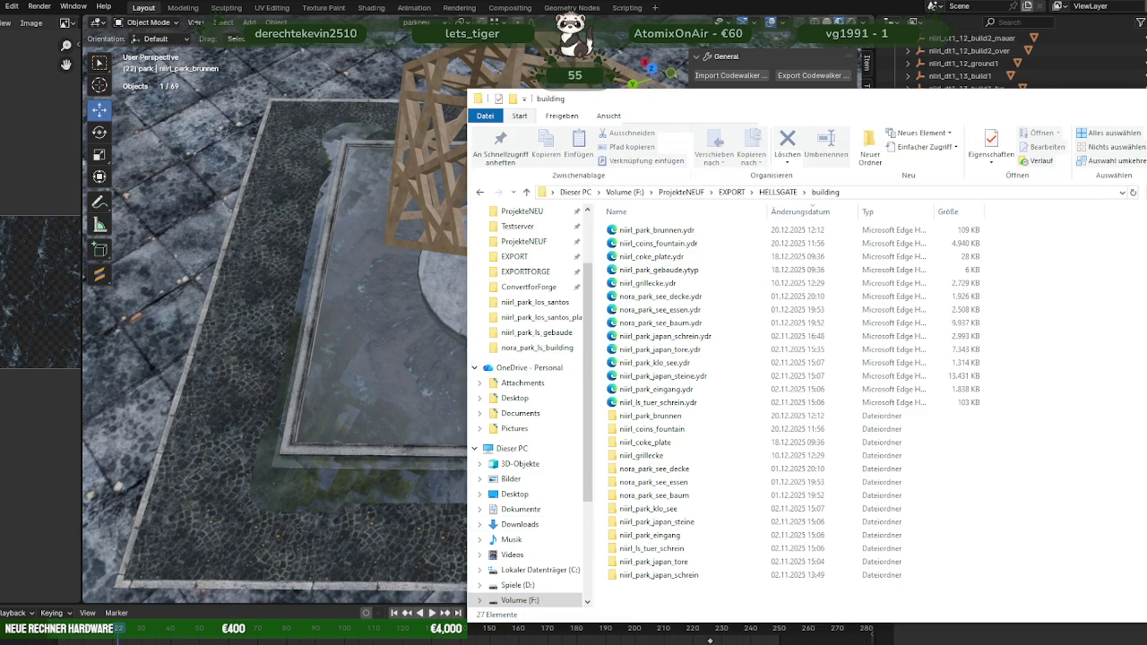
pyautogui.hotkey('alt', 'Tab')
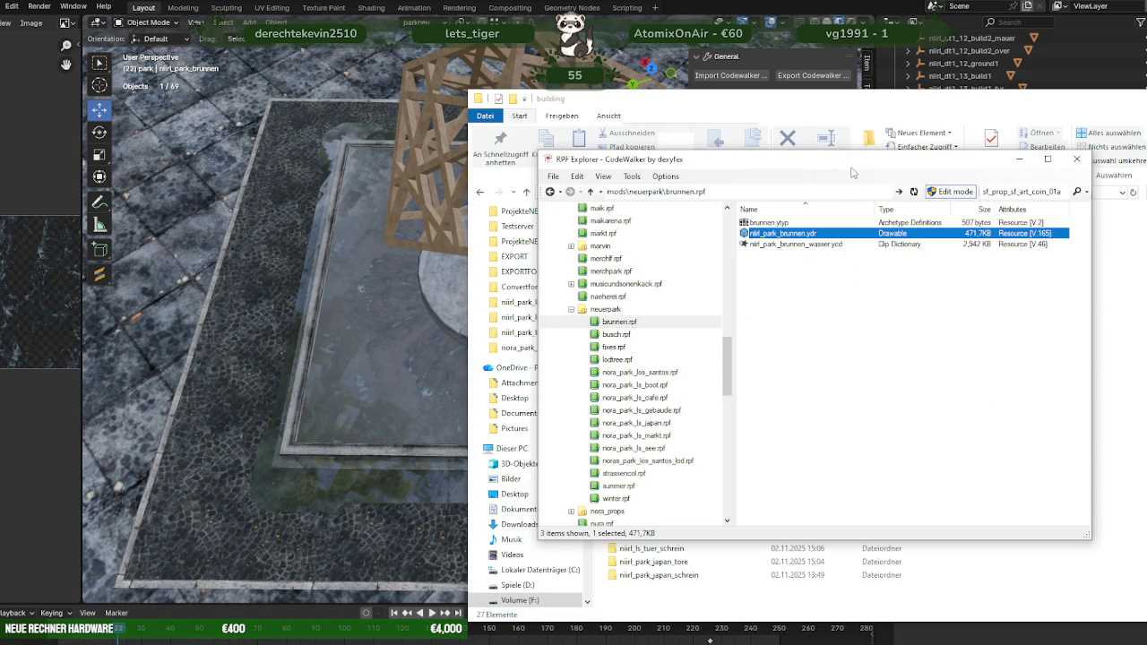
pyautogui.moveTo(853, 163); pyautogui.dragTo(349, 163)
pyautogui.click(657, 231)
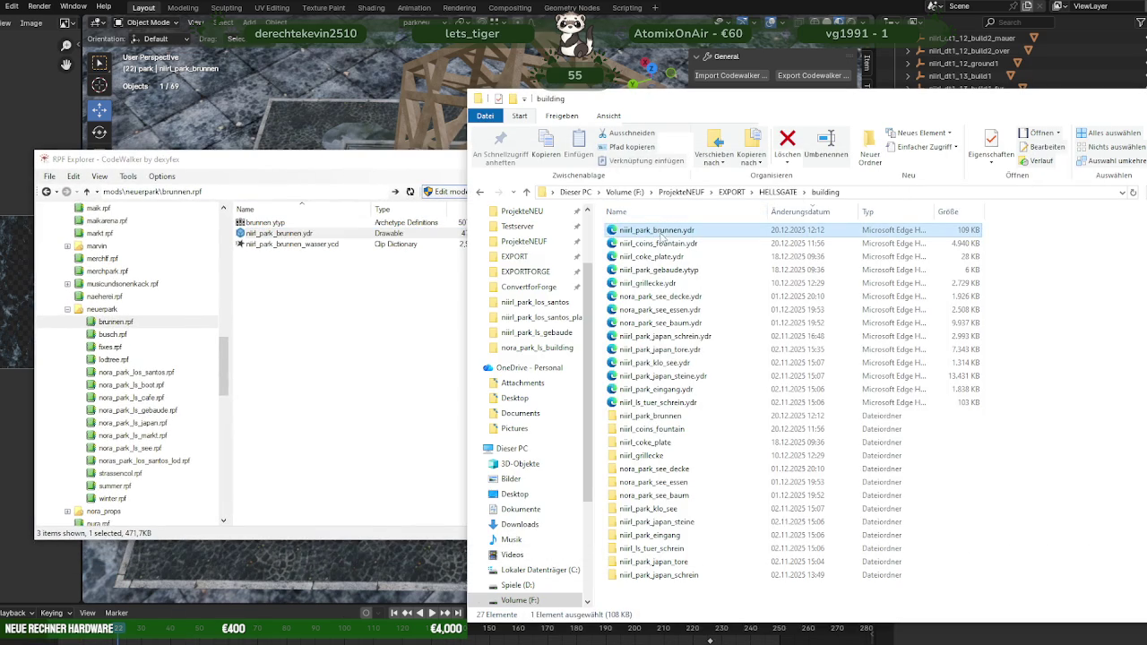
pyautogui.moveTo(662, 235); pyautogui.dragTo(330, 381)
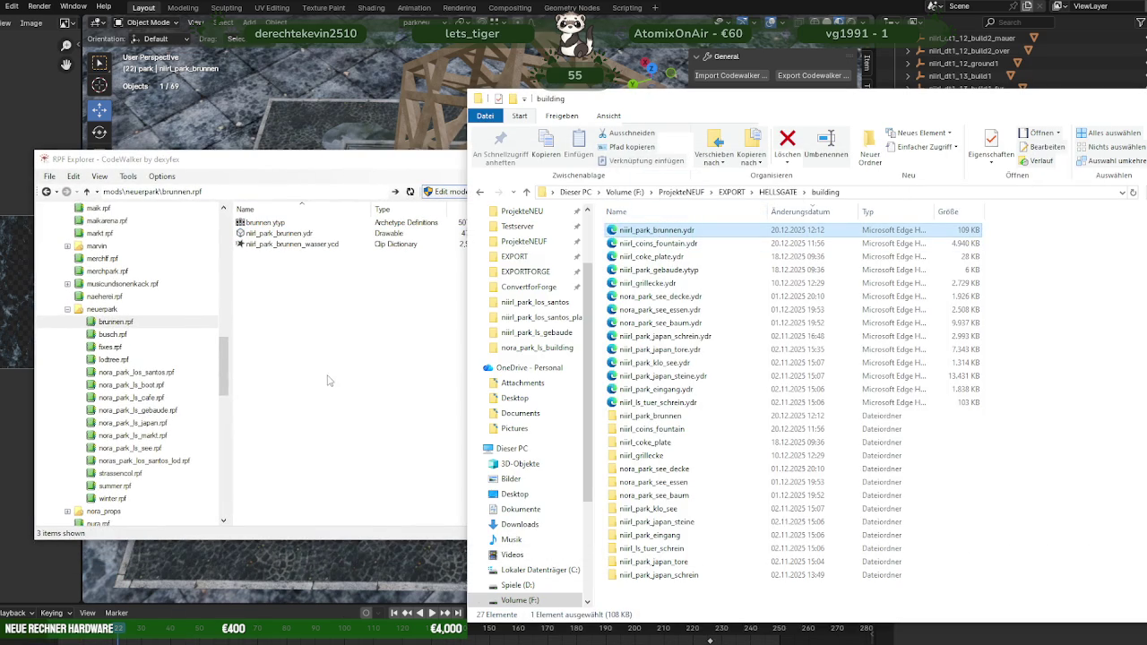
pyautogui.click(316, 333)
pyautogui.doubleClick(296, 235)
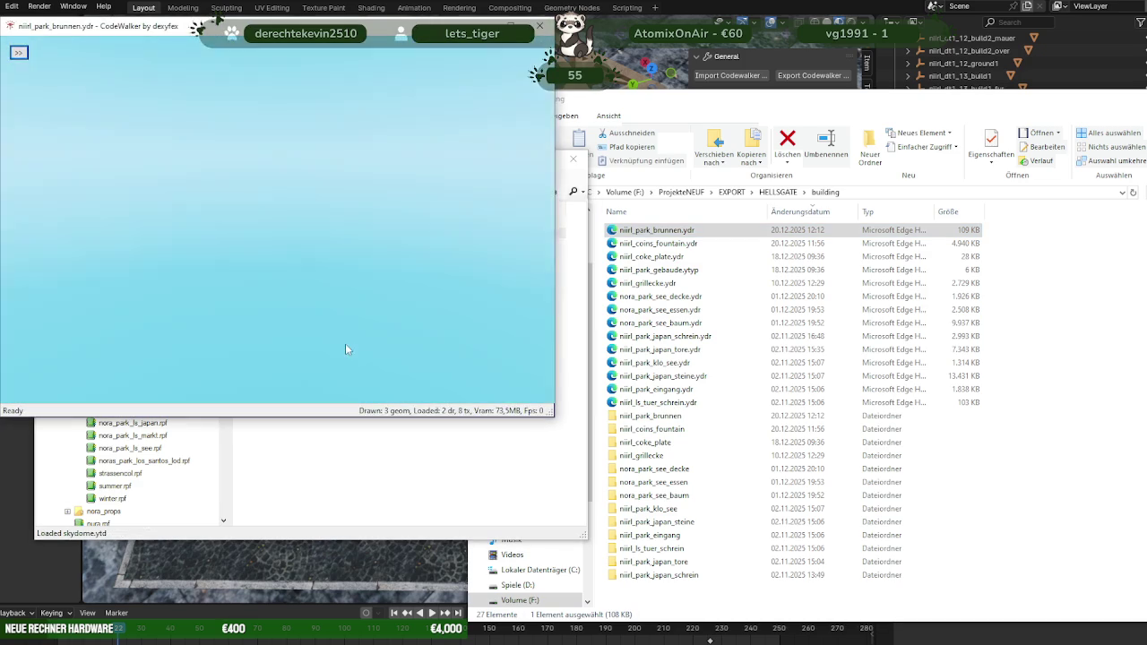
# Step: Inspect the foam-textured niirl_park_brunnen.ydr from several angles in CodeWalker's viewer, then close it
pyautogui.moveTo(340, 302)
pyautogui.mouseDown()
pyautogui.moveTo(428, 440)
pyautogui.moveTo(349, 331)
pyautogui.moveTo(190, 319)
pyautogui.moveTo(172, 331)
pyautogui.mouseUp()
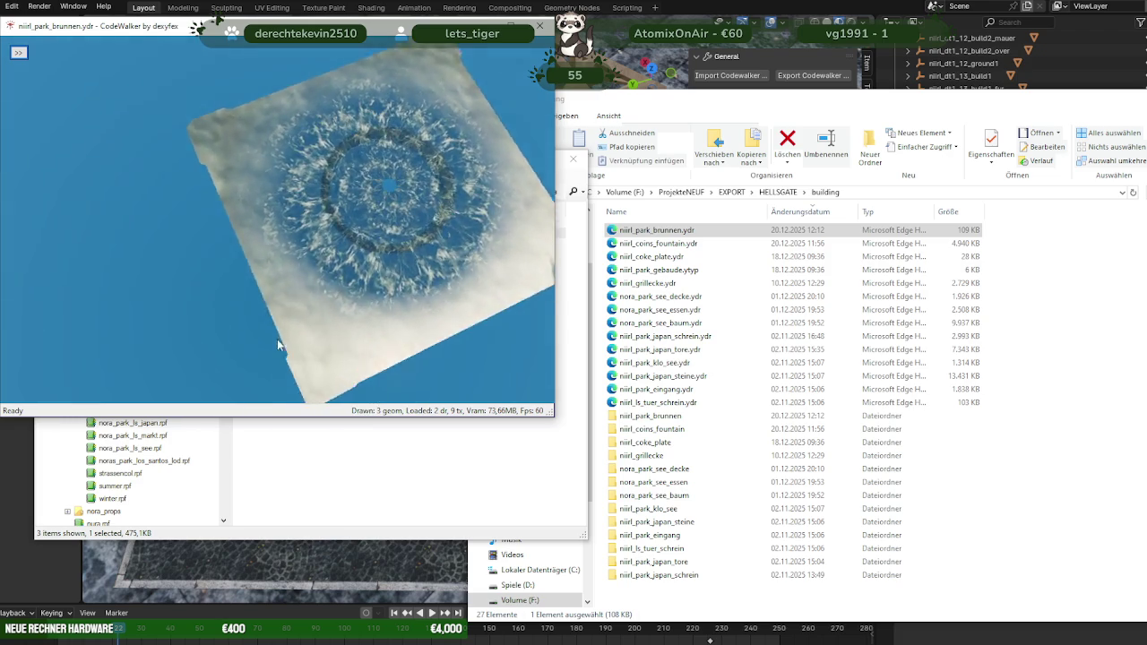
pyautogui.moveTo(197, 341); pyautogui.dragTo(402, 261)
pyautogui.scroll(5, 401, 261)
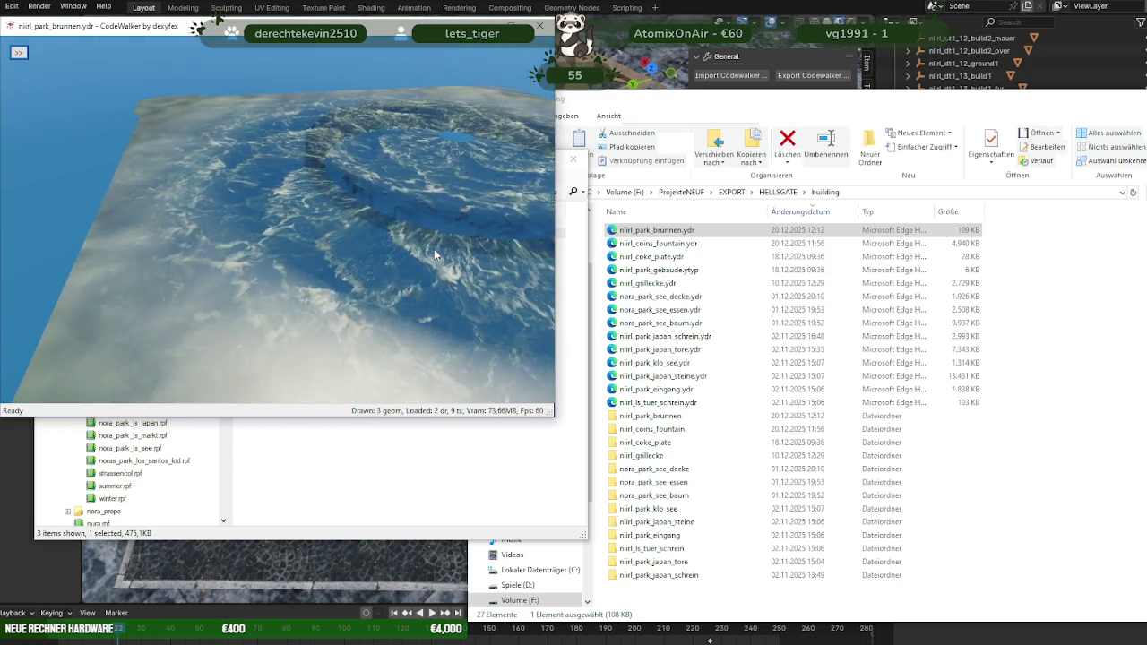
pyautogui.scroll(2, 434, 249)
pyautogui.moveTo(434, 249)
pyautogui.mouseDown()
pyautogui.moveTo(109, 306)
pyautogui.moveTo(210, 281)
pyautogui.mouseUp()
pyautogui.scroll(-5, 109, 300)
pyautogui.scroll(-2, 114, 300)
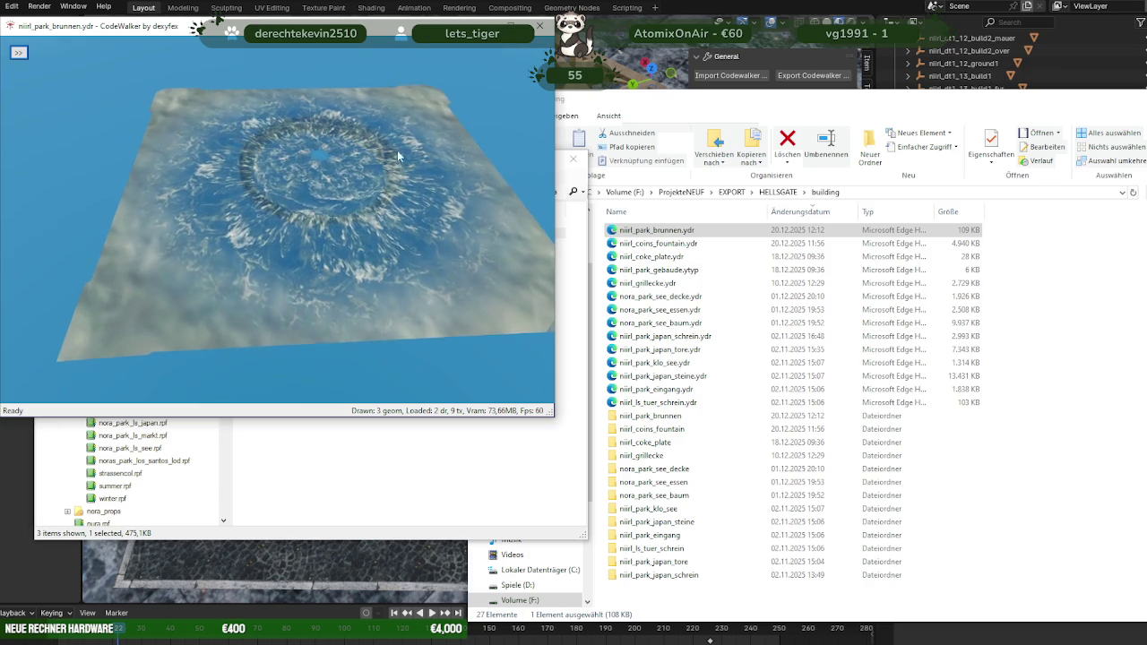
pyautogui.click(540, 26)
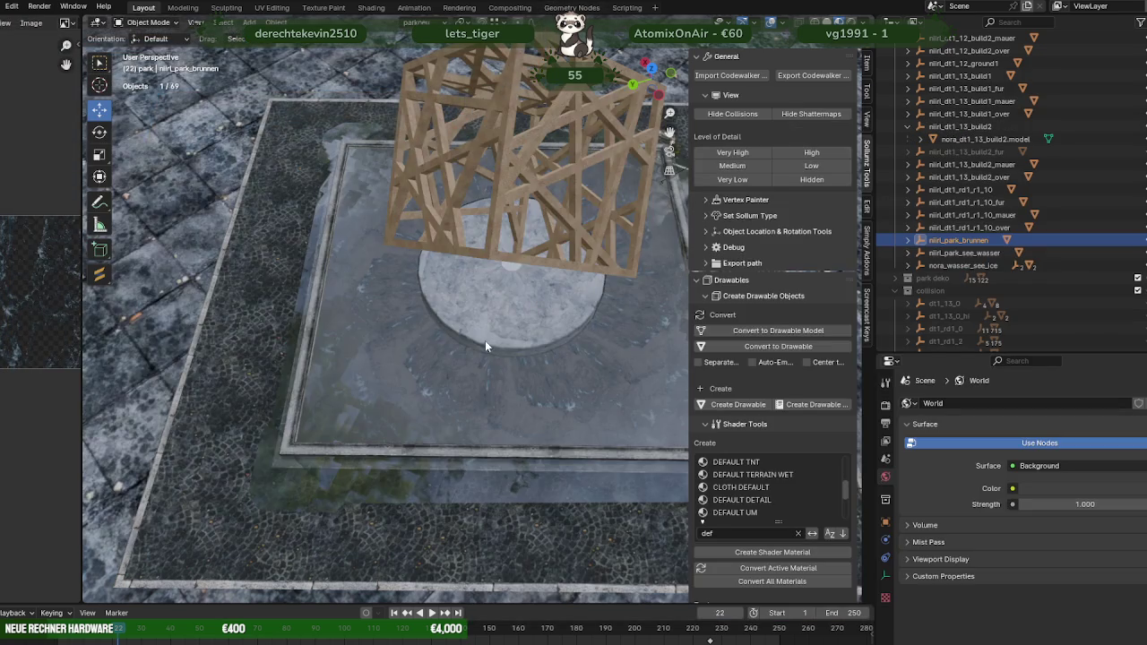
# Step: Select the niirl_park_brunnen fountain basin mesh and enter Edit Mode
pyautogui.scroll(2, 488, 336)
pyautogui.scroll(2, 473, 358)
pyautogui.scroll(2, 421, 425)
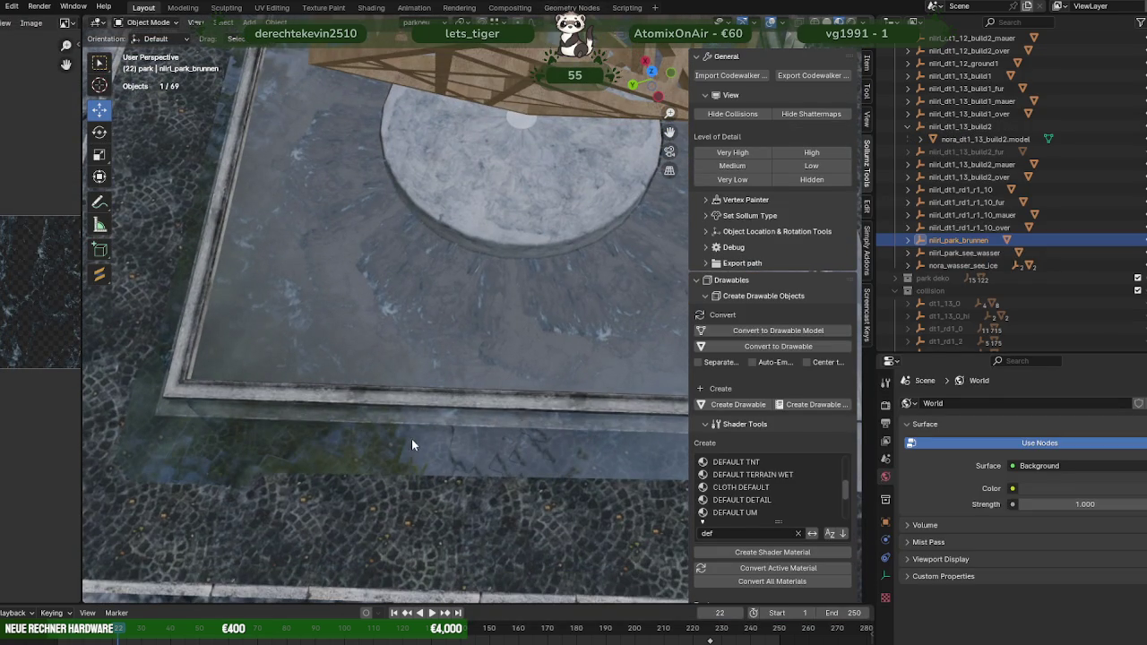
pyautogui.click(410, 439)
pyautogui.scroll(-3, 417, 431)
pyautogui.scroll(-1, 448, 374)
pyautogui.press('Tab')
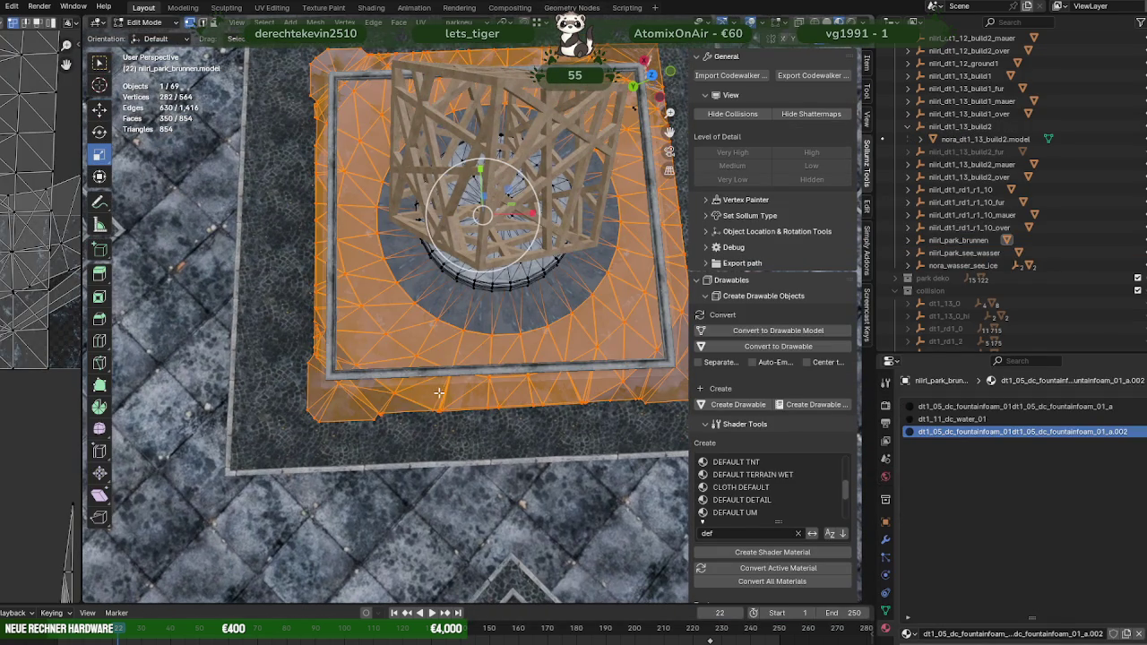
# Step: Select the water faces linked to one ground triangle and switch to top view
pyautogui.click(431, 348)
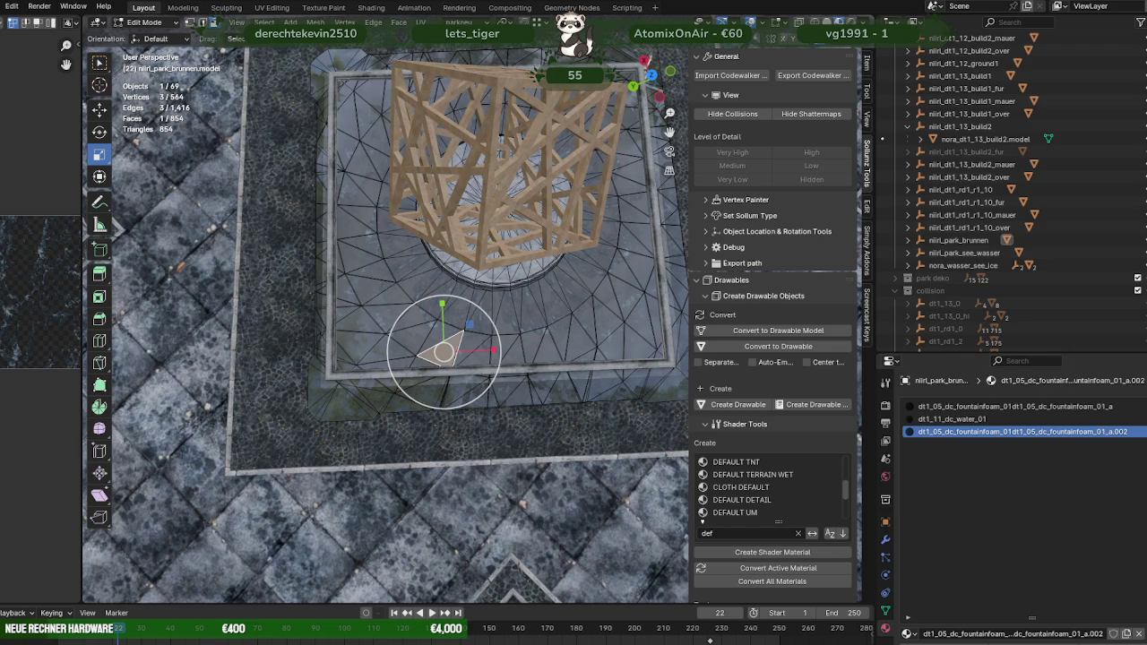
pyautogui.press('l')
pyautogui.hotkey('ctrl', 'z')
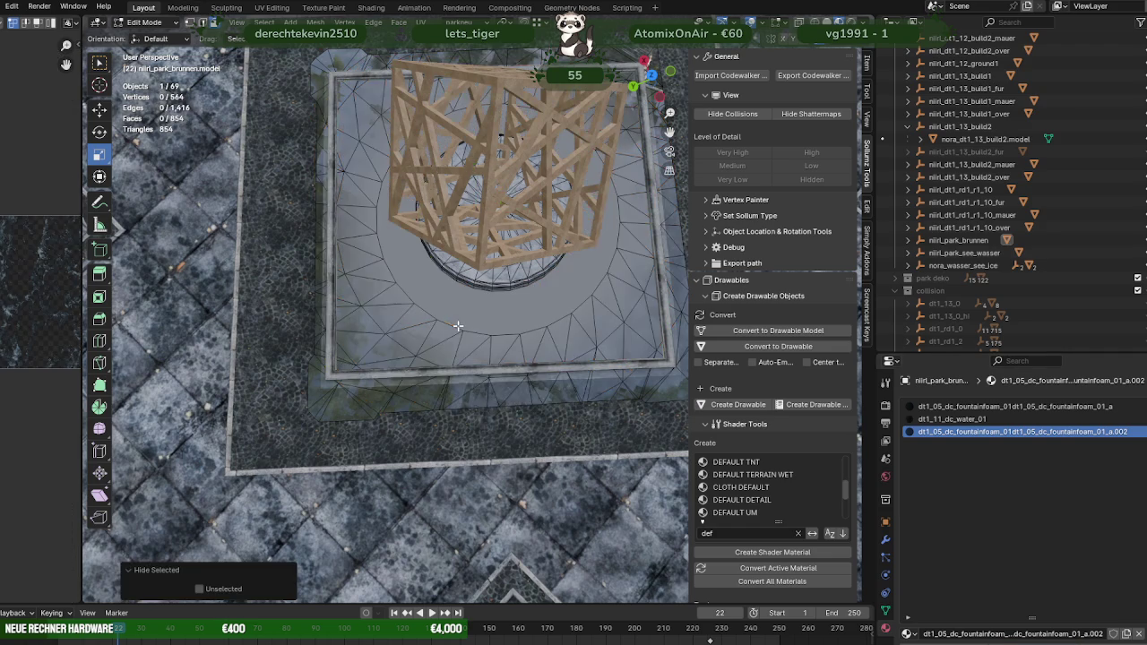
pyautogui.moveTo(463, 318); pyautogui.dragTo(427, 392, button='middle')
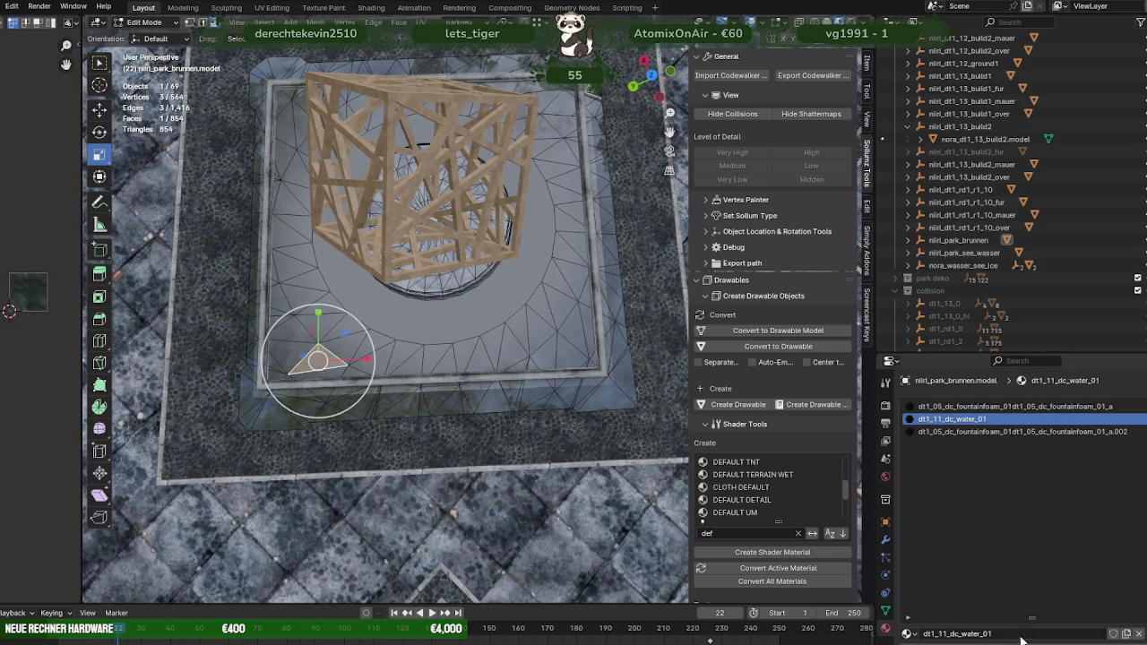
pyautogui.press('l')
pyautogui.moveTo(490, 265); pyautogui.dragTo(614, 236, button='middle')
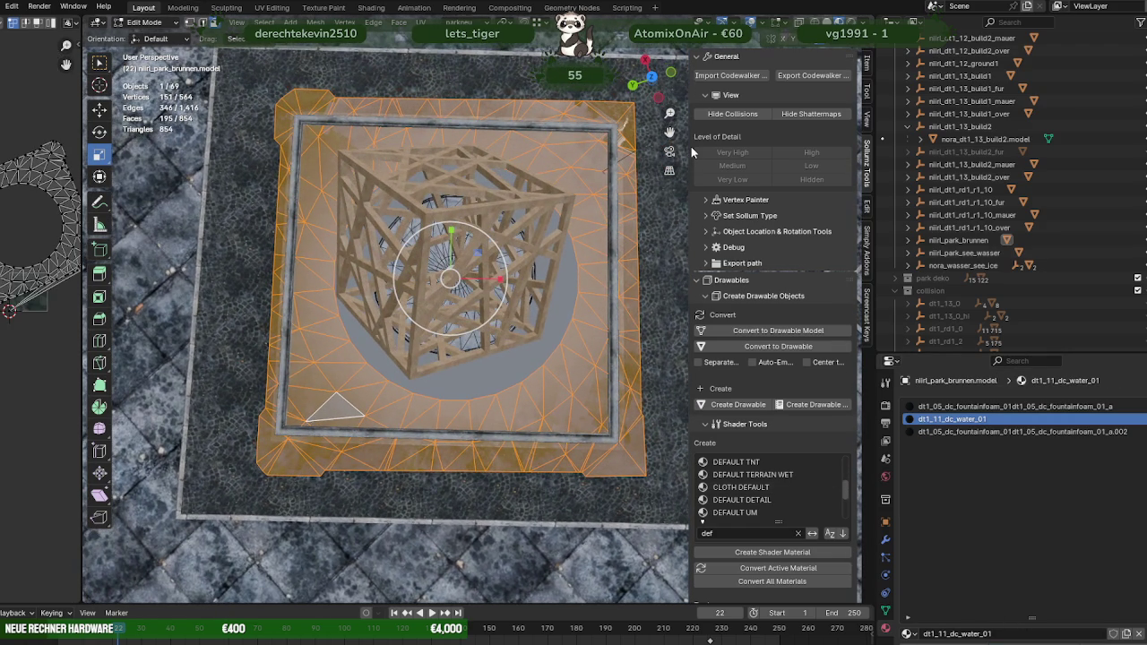
pyautogui.press('KP_7')
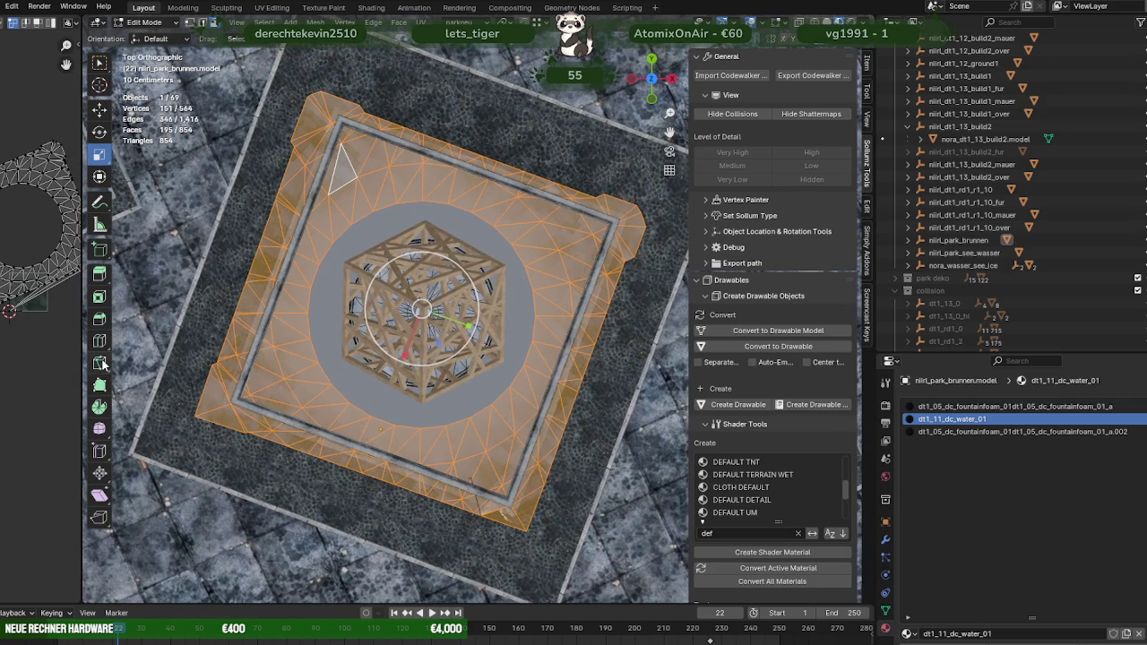
# Step: Knife-cut a closed loop just inside the basin rim on all four sides
pyautogui.click(100, 362)
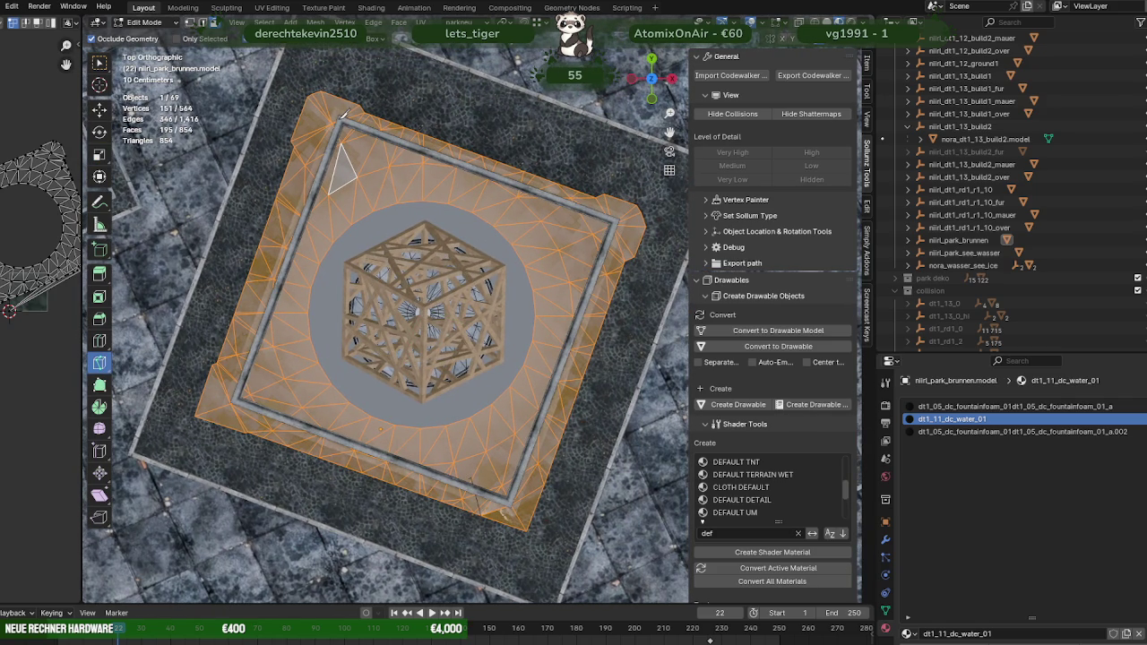
pyautogui.click(619, 219)
pyautogui.click(614, 220)
pyautogui.click(510, 496)
pyautogui.click(237, 396)
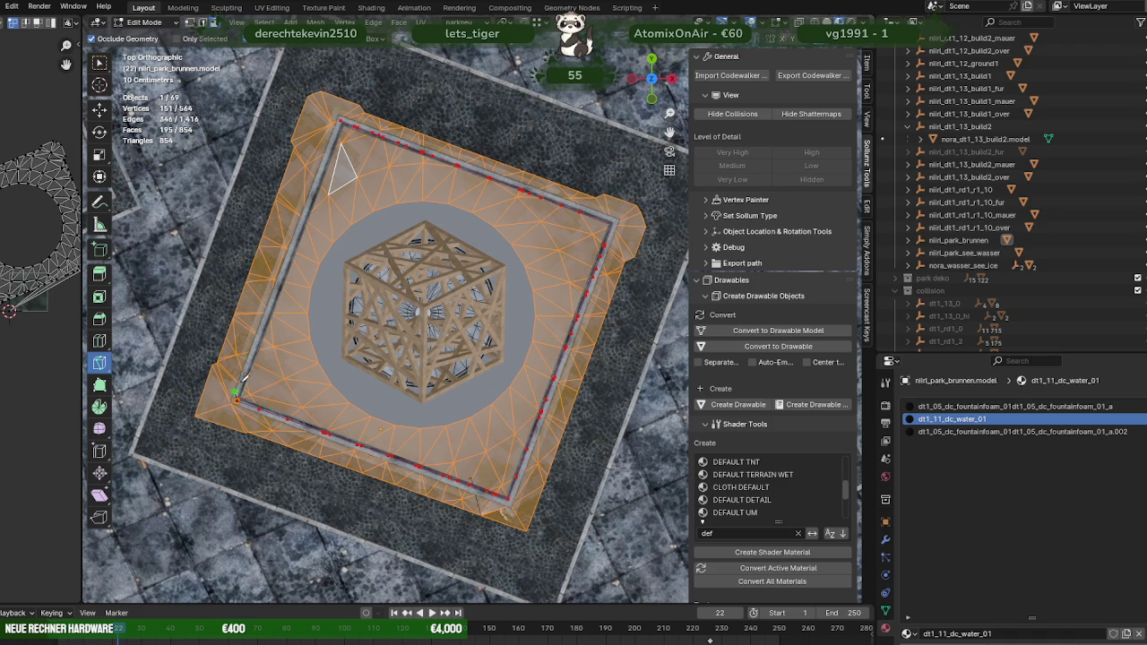
pyautogui.click(342, 118)
pyautogui.press('Return')
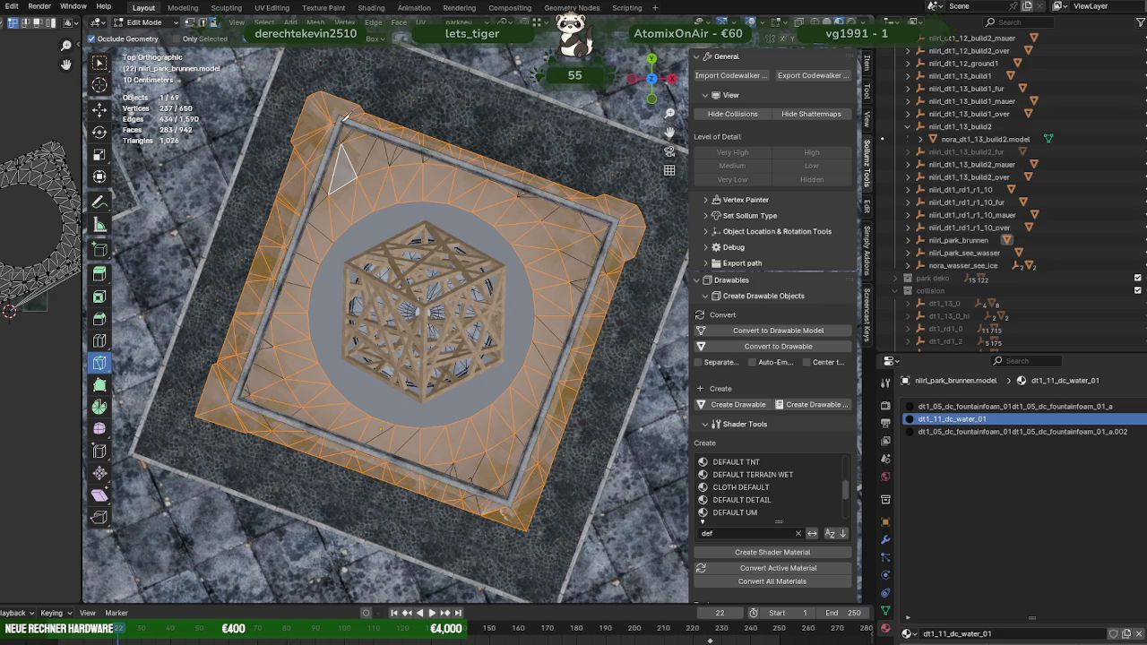
# Step: Box-select the left border strip outside the cut, excluding the protruding triangle tip
pyautogui.click(99, 111)
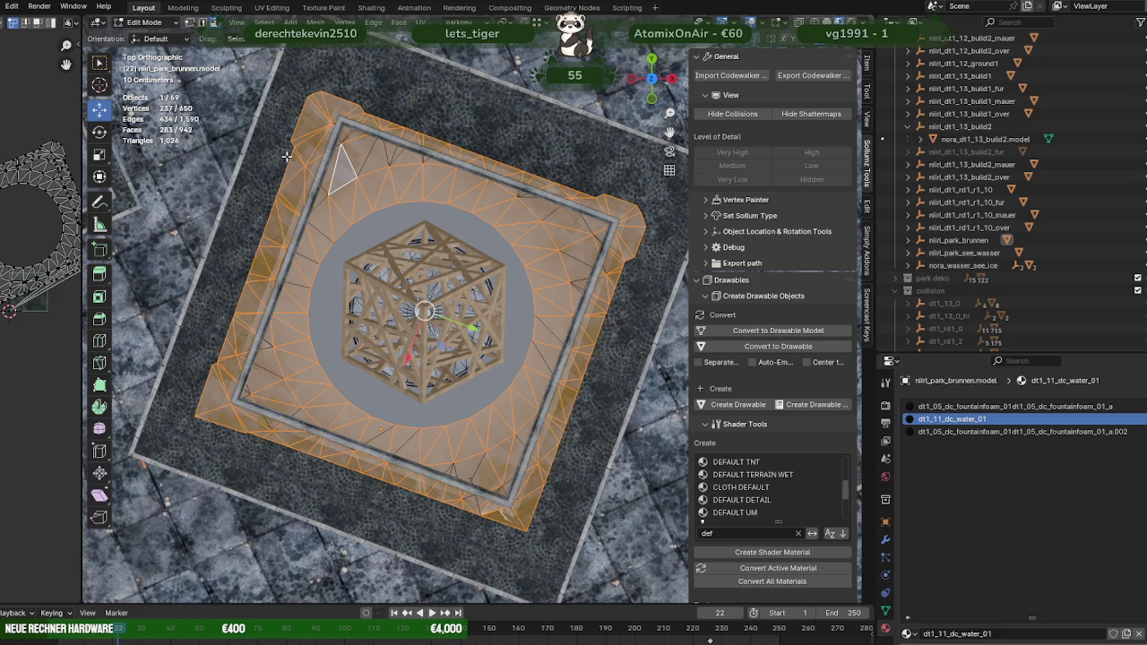
pyautogui.moveTo(295, 158)
pyautogui.mouseDown(button='middle')
pyautogui.moveTo(321, 227)
pyautogui.moveTo(337, 225)
pyautogui.moveTo(180, 314)
pyautogui.mouseUp(button='middle')
pyautogui.moveTo(242, 107); pyautogui.dragTo(357, 541)
pyautogui.scroll(4, 336, 479)
pyautogui.scroll(-3, 282, 366)
pyautogui.scroll(1, 372, 371)
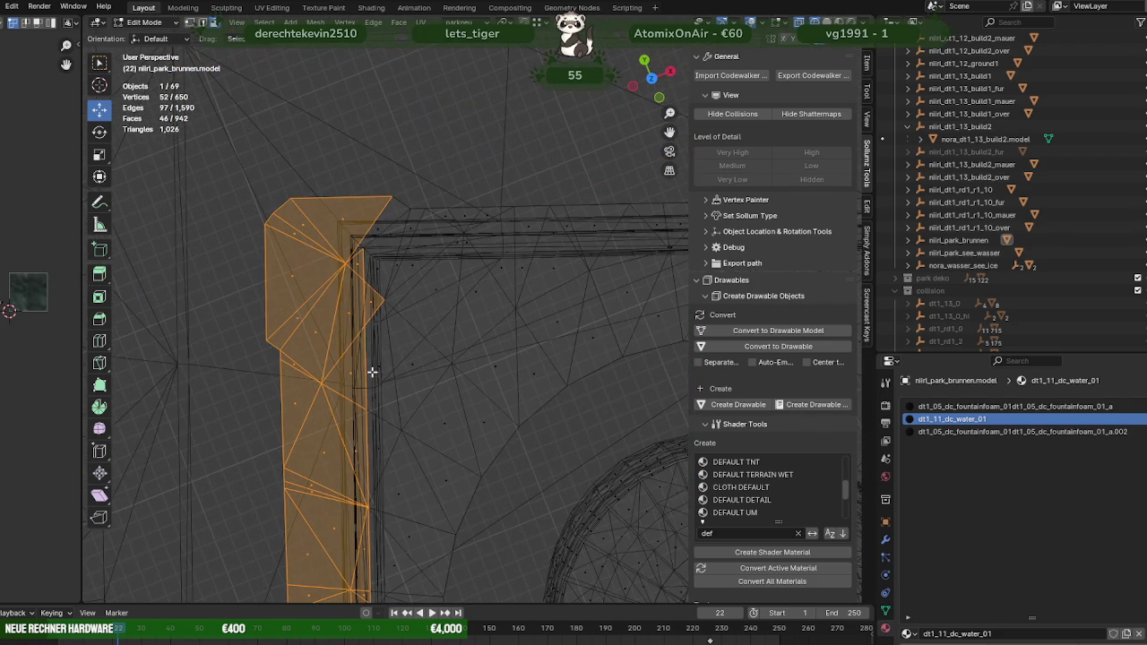
pyautogui.keyDown('shift'); pyautogui.click(384, 298); pyautogui.keyUp('shift')
pyautogui.keyDown('shift'); pyautogui.click(384, 298); pyautogui.keyUp('shift')
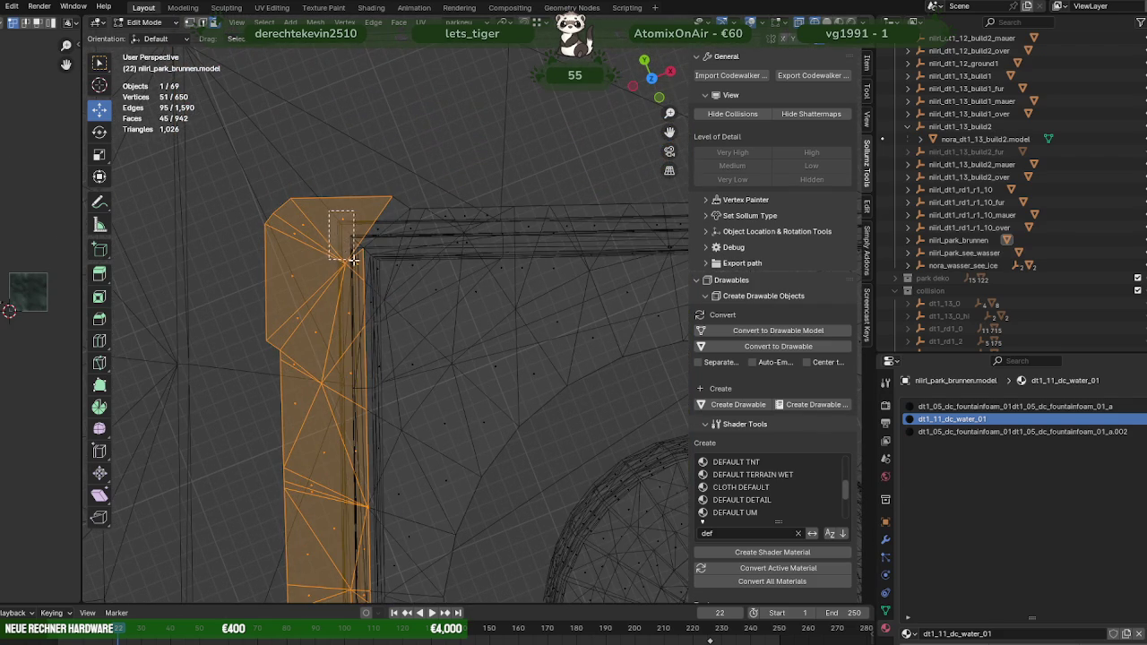
# Step: Add the whole top border strip outside the cut to the selection
pyautogui.keyDown('shift'); pyautogui.moveTo(380, 210); pyautogui.dragTo(498, 242); pyautogui.keyUp('shift')
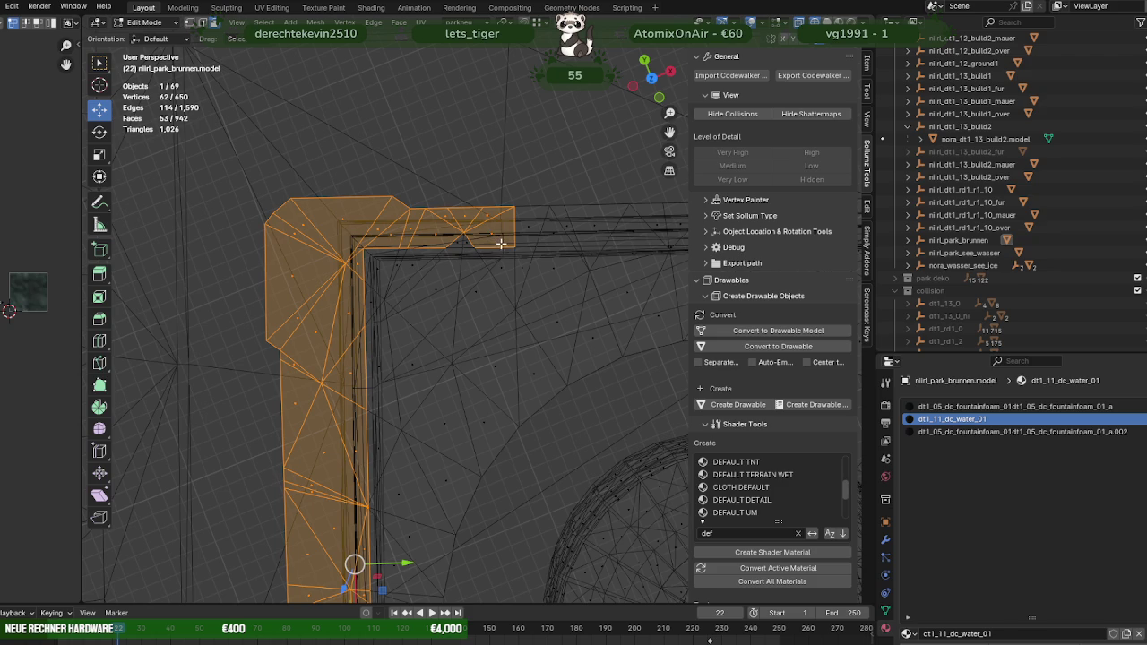
pyautogui.keyDown('shift'); pyautogui.moveTo(449, 245); pyautogui.dragTo(386, 269, button='middle'); pyautogui.keyUp('shift')
pyautogui.keyDown('shift'); pyautogui.click(392, 257); pyautogui.keyUp('shift')
pyautogui.keyDown('shift'); pyautogui.moveTo(517, 270); pyautogui.dragTo(275, 276, button='middle'); pyautogui.keyUp('shift')
pyautogui.keyDown('shift'); pyautogui.moveTo(210, 218); pyautogui.dragTo(562, 285); pyautogui.keyUp('shift')
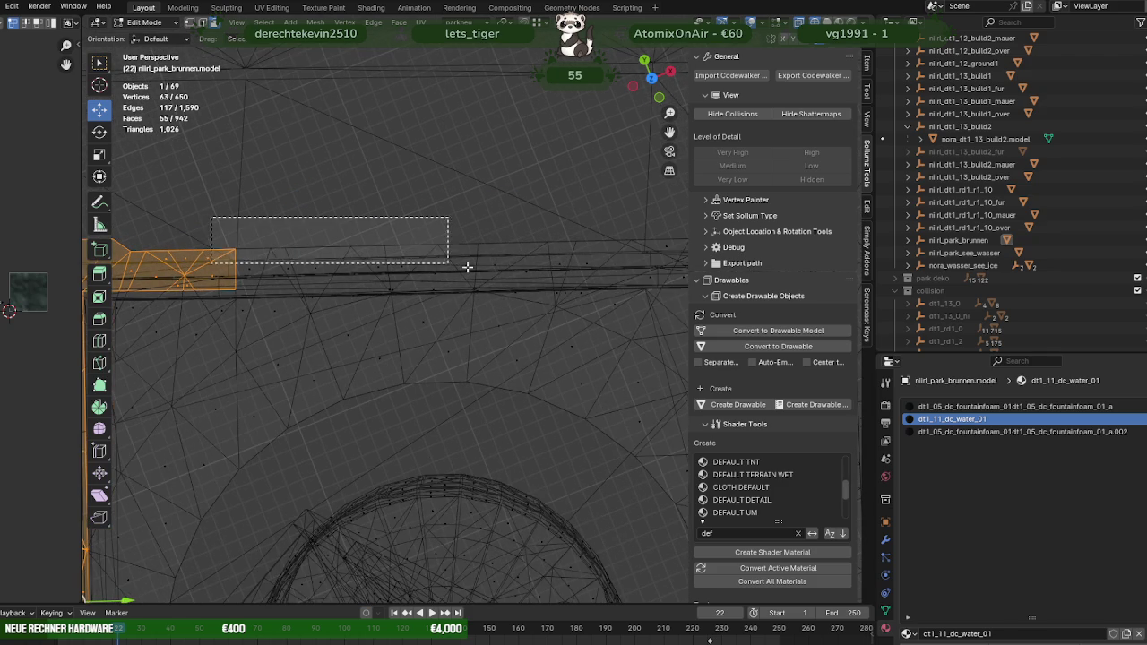
pyautogui.keyDown('shift'); pyautogui.moveTo(569, 276); pyautogui.dragTo(282, 298, button='middle'); pyautogui.keyUp('shift')
pyautogui.keyDown('shift'); pyautogui.moveTo(227, 228); pyautogui.dragTo(593, 307); pyautogui.keyUp('shift')
pyautogui.moveTo(594, 302); pyautogui.dragTo(558, 364, button='middle')
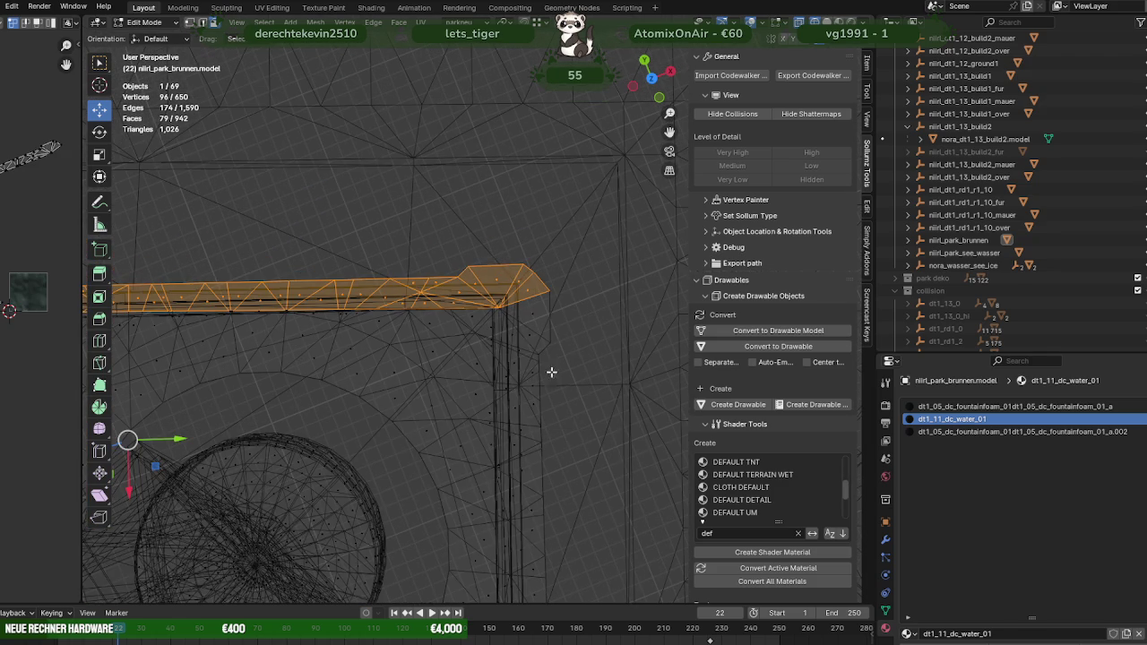
# Step: Add the vertical side border strip and its corner to the selection
pyautogui.keyDown('shift'); pyautogui.moveTo(499, 245); pyautogui.dragTo(584, 472); pyautogui.keyUp('shift')
pyautogui.moveTo(569, 469)
pyautogui.keyDown('shift'); pyautogui.mouseDown(button='middle')
pyautogui.moveTo(520, 290)
pyautogui.moveTo(429, 268)
pyautogui.mouseUp(button='middle'); pyautogui.keyUp('shift')
pyautogui.keyDown('ctrl'); pyautogui.moveTo(429, 268); pyautogui.dragTo(405, 228); pyautogui.keyUp('ctrl')
pyautogui.moveTo(405, 228); pyautogui.dragTo(530, 367, button='middle')
pyautogui.keyDown('shift'); pyautogui.moveTo(555, 446); pyautogui.dragTo(460, 232); pyautogui.keyUp('shift')
pyautogui.moveTo(460, 231); pyautogui.dragTo(429, 334, button='middle')
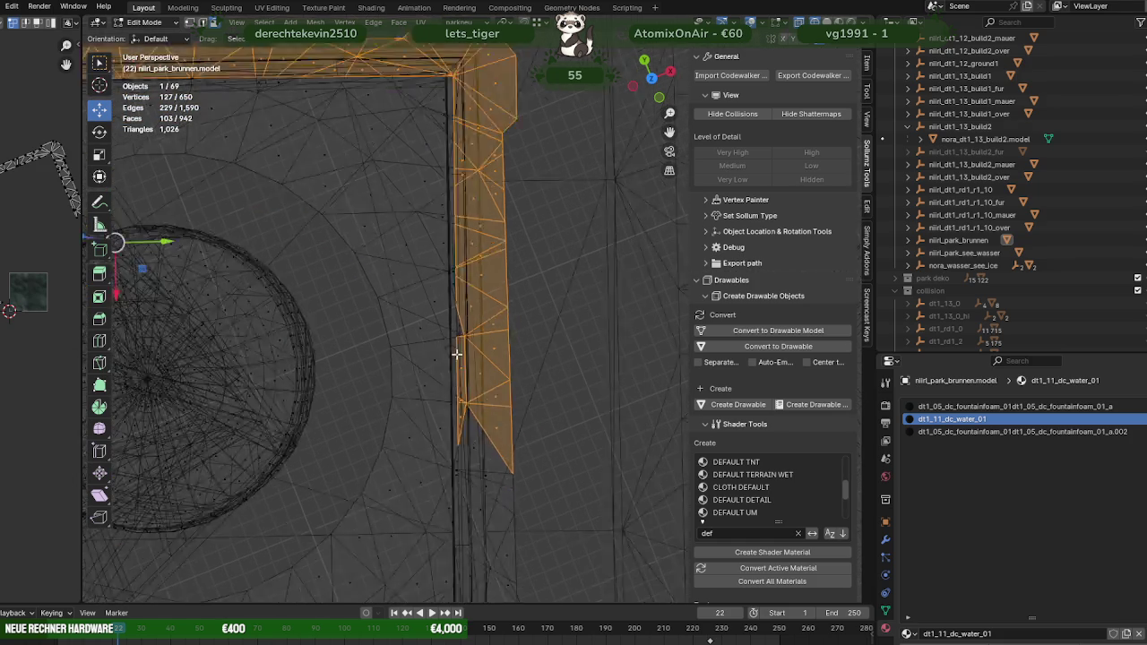
pyautogui.moveTo(429, 334); pyautogui.dragTo(423, 363)
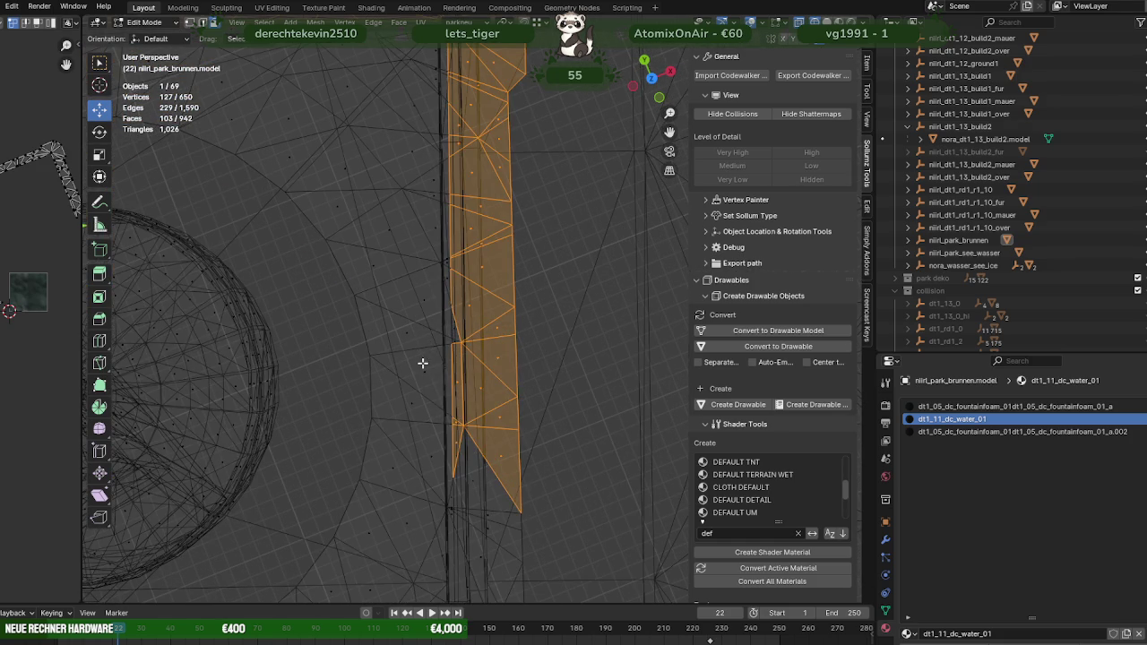
pyautogui.moveTo(435, 309); pyautogui.dragTo(443, 332)
pyautogui.moveTo(456, 334); pyautogui.dragTo(497, 467, button='middle')
pyautogui.moveTo(511, 473); pyautogui.dragTo(434, 206)
pyautogui.scroll(3, 448, 296)
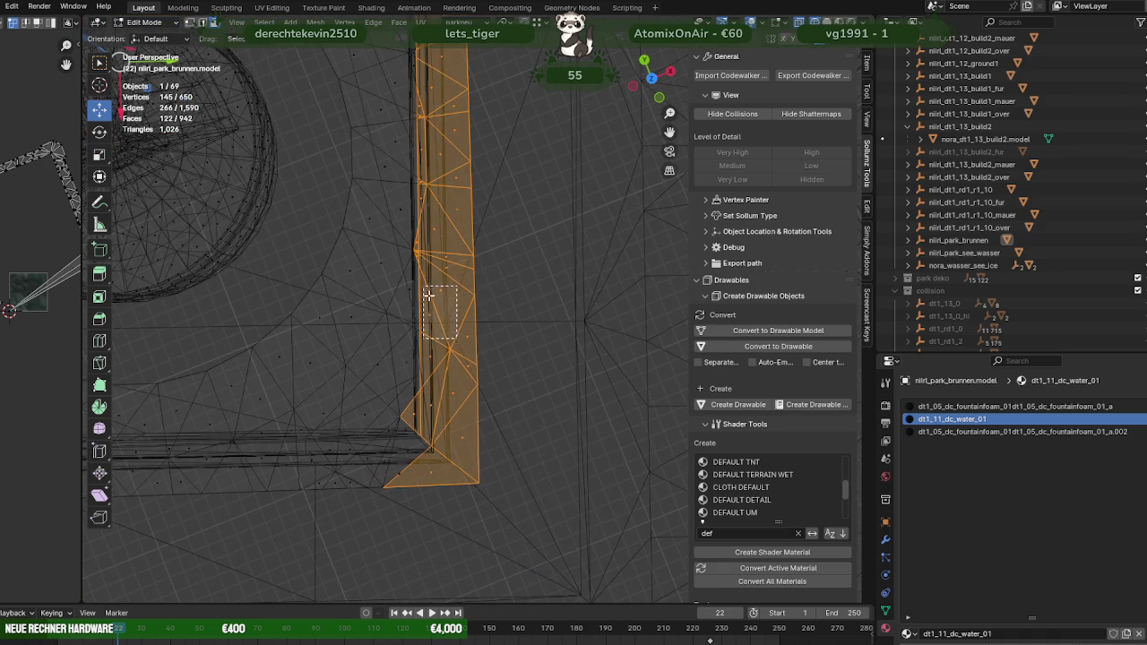
pyautogui.moveTo(401, 394); pyautogui.dragTo(417, 419)
# Step: Add the bottom border strip and its corner faces, completing the outer frame selection
pyautogui.keyDown('shift'); pyautogui.moveTo(481, 525); pyautogui.dragTo(297, 437); pyautogui.keyUp('shift')
pyautogui.moveTo(286, 468); pyautogui.dragTo(479, 417, button='middle')
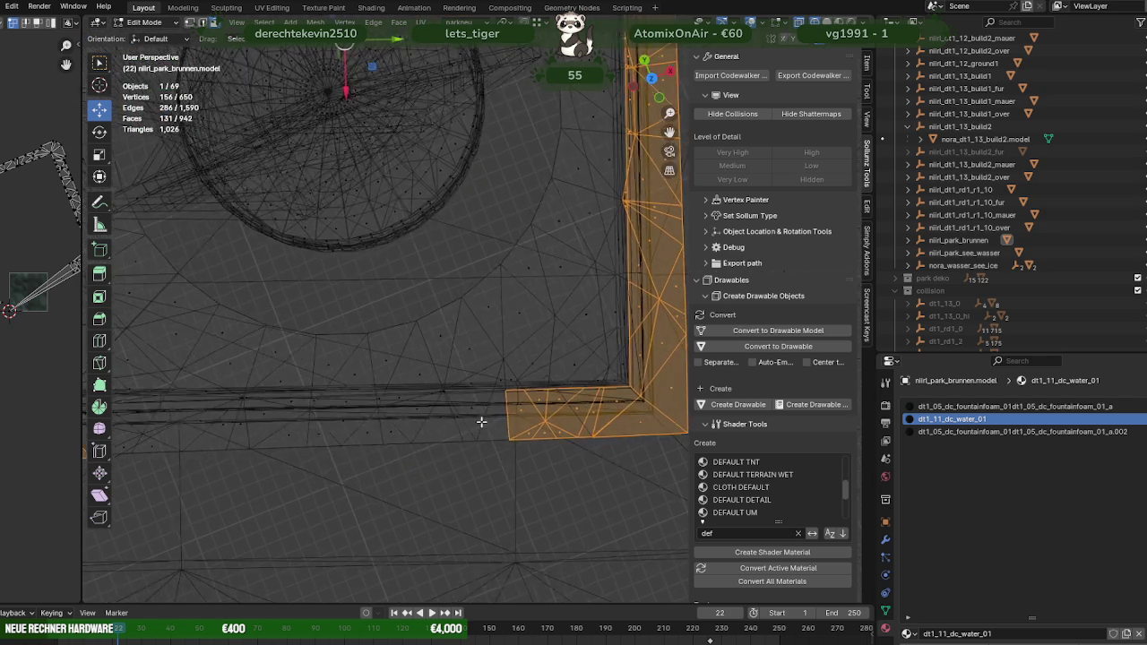
pyautogui.keyDown('shift'); pyautogui.moveTo(466, 469); pyautogui.dragTo(280, 404); pyautogui.keyUp('shift')
pyautogui.moveTo(281, 404); pyautogui.dragTo(498, 381, button='middle')
pyautogui.moveTo(605, 437)
pyautogui.keyDown('shift'); pyautogui.mouseDown()
pyautogui.moveTo(321, 354)
pyautogui.moveTo(368, 357)
pyautogui.mouseUp(); pyautogui.keyUp('shift')
pyautogui.press('KP_Decimal')
# Step: Delete the water's selected outer border strip and unhide the previously hidden faces
pyautogui.scroll(2, 403, 320)
pyautogui.hotkey('shift', 'z')
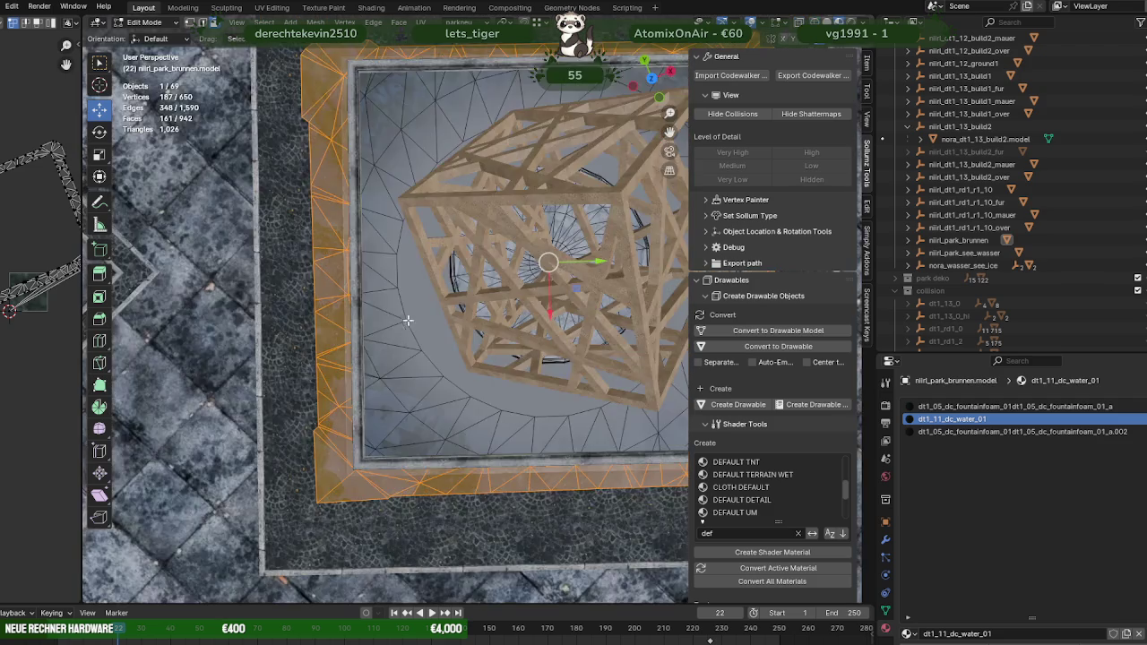
pyautogui.moveTo(403, 320); pyautogui.dragTo(385, 430, button='middle')
pyautogui.click(374, 448)
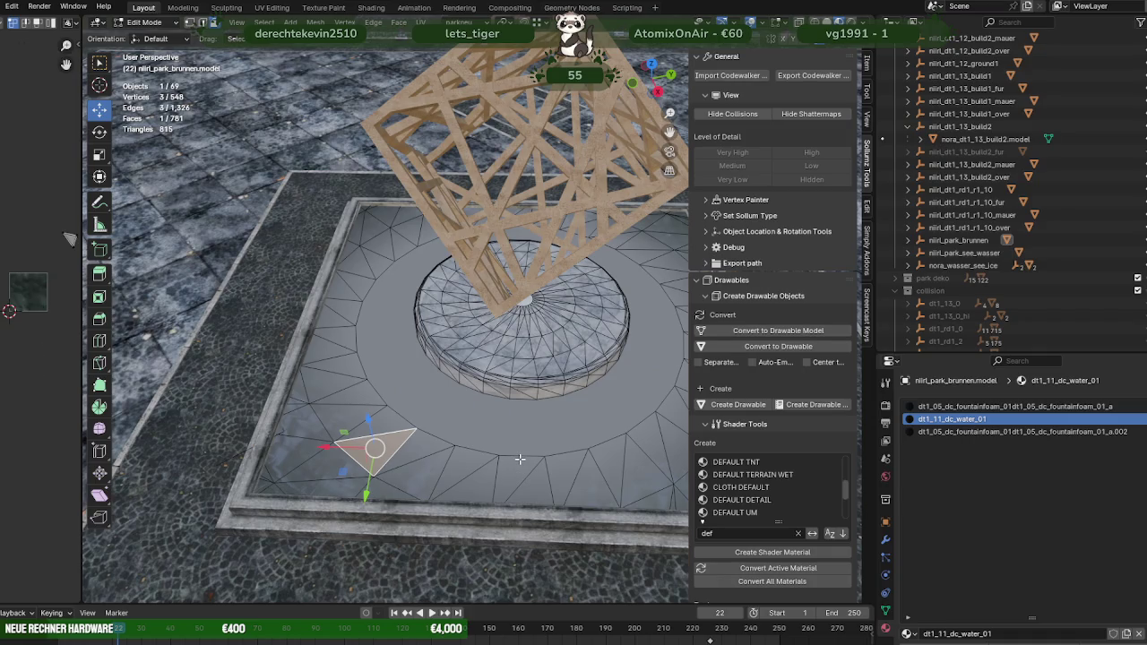
pyautogui.hotkey('alt', 'h')
# Step: Hide the whole water surface and select the connected foam layer in top view
pyautogui.click(260, 489)
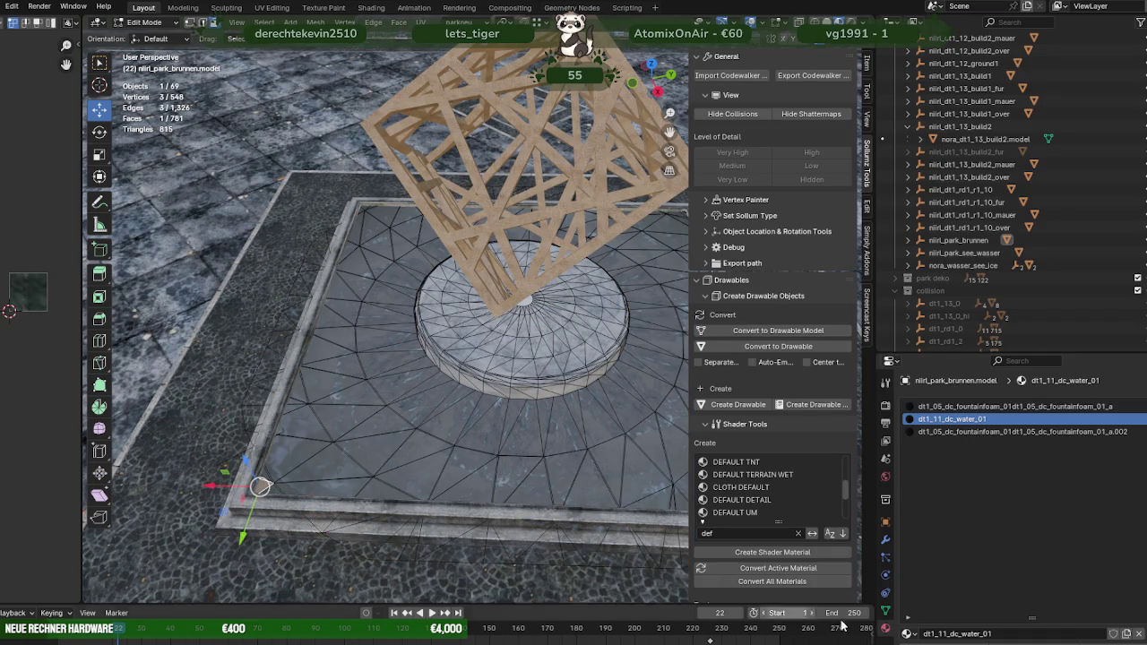
pyautogui.hotkey('ctrl', 'l')
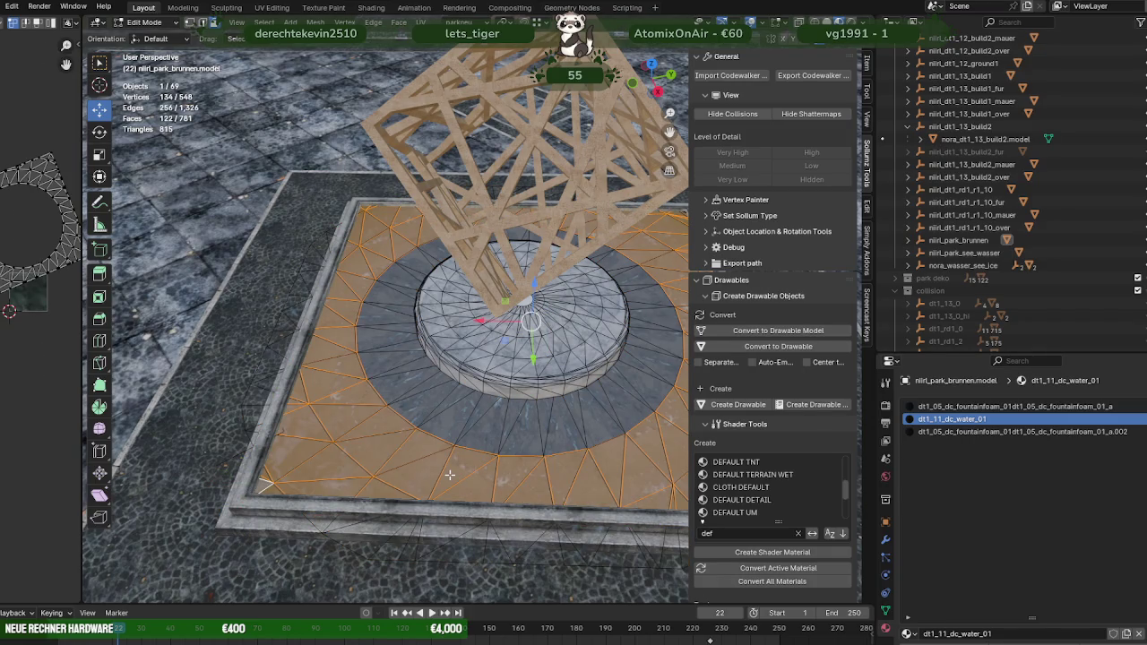
pyautogui.press('h')
pyautogui.click(324, 412)
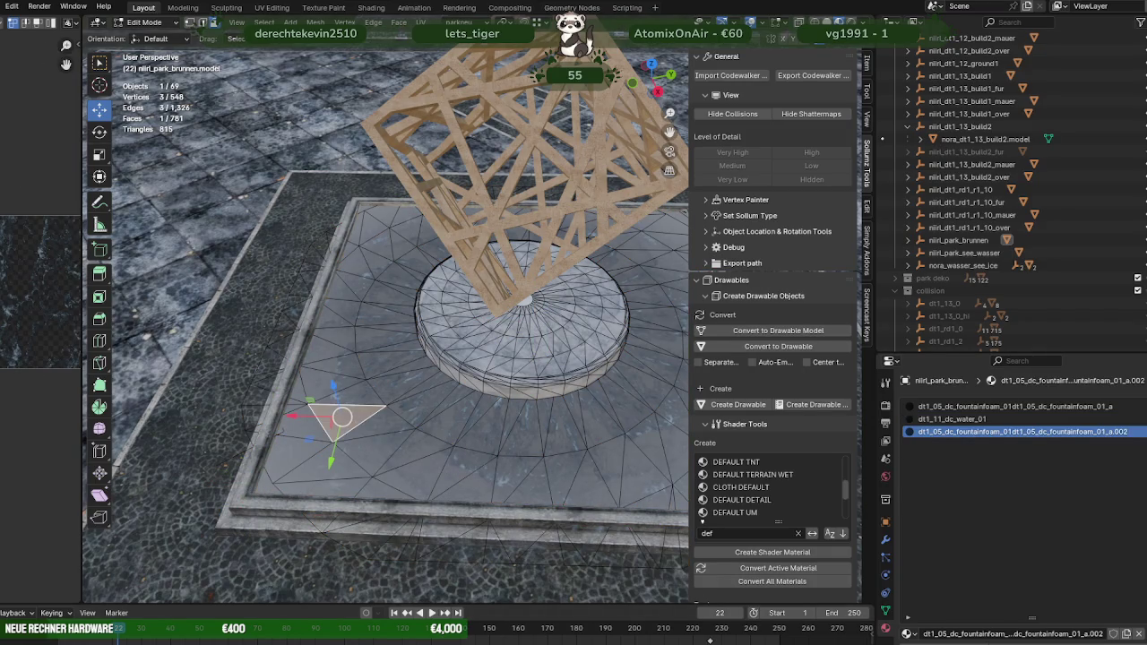
pyautogui.hotkey('ctrl', 'l')
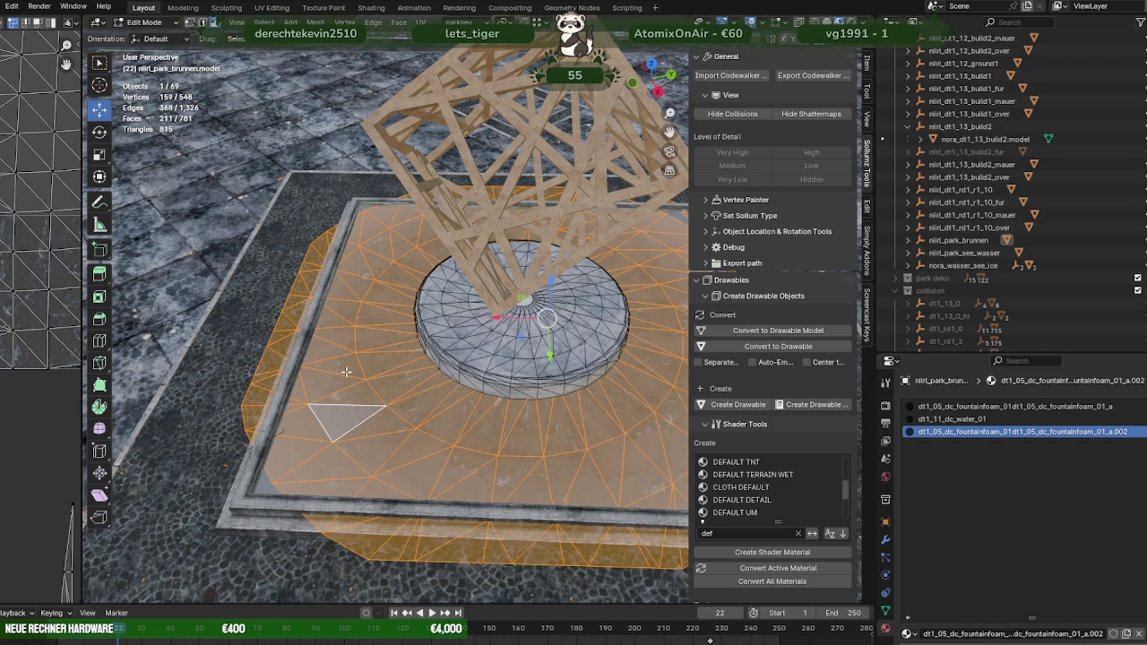
pyautogui.press('KP_7')
pyautogui.scroll(-2, 345, 371)
pyautogui.scroll(-1, 358, 341)
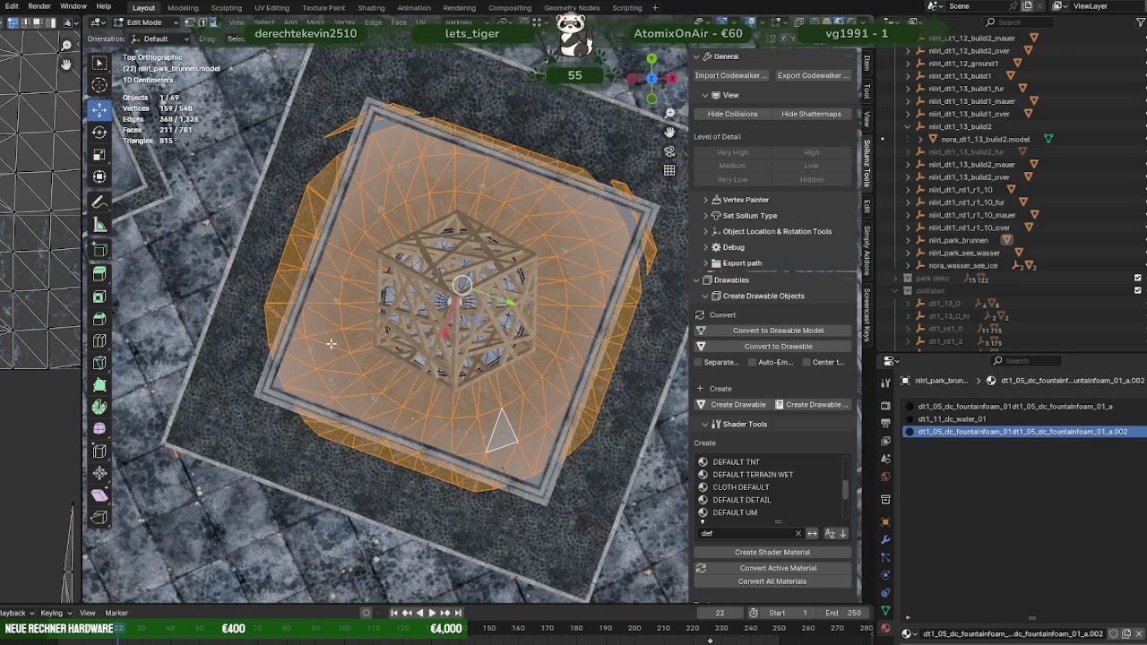
pyautogui.scroll(-1, 362, 360)
pyautogui.moveTo(412, 384); pyautogui.dragTo(462, 373, button='middle')
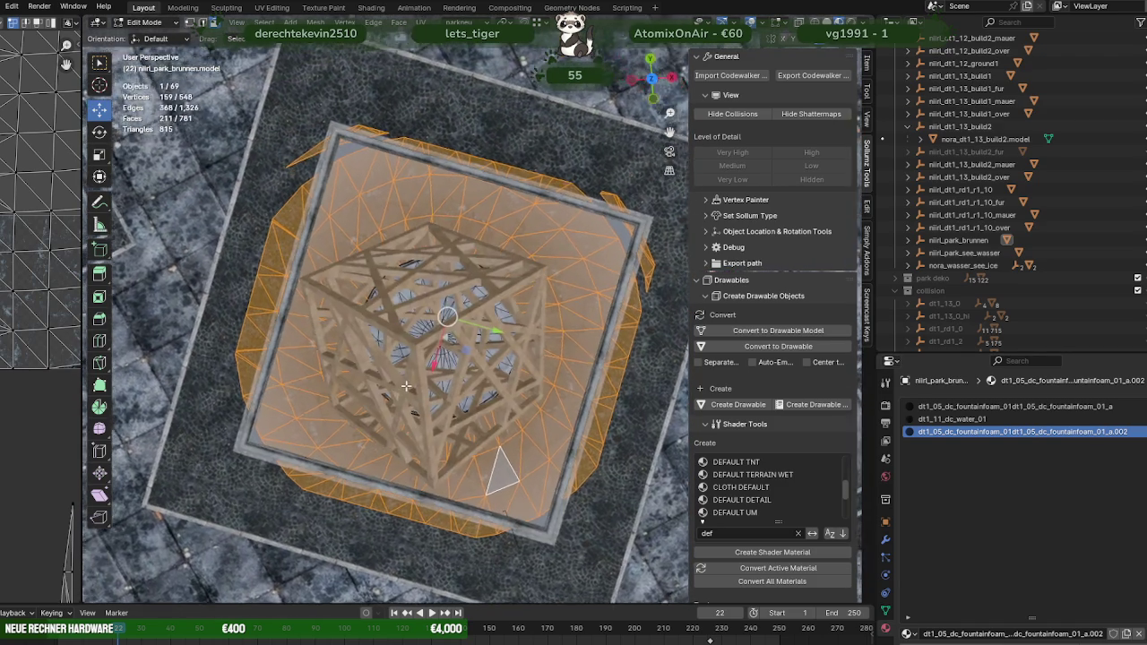
pyautogui.press('KP_7')
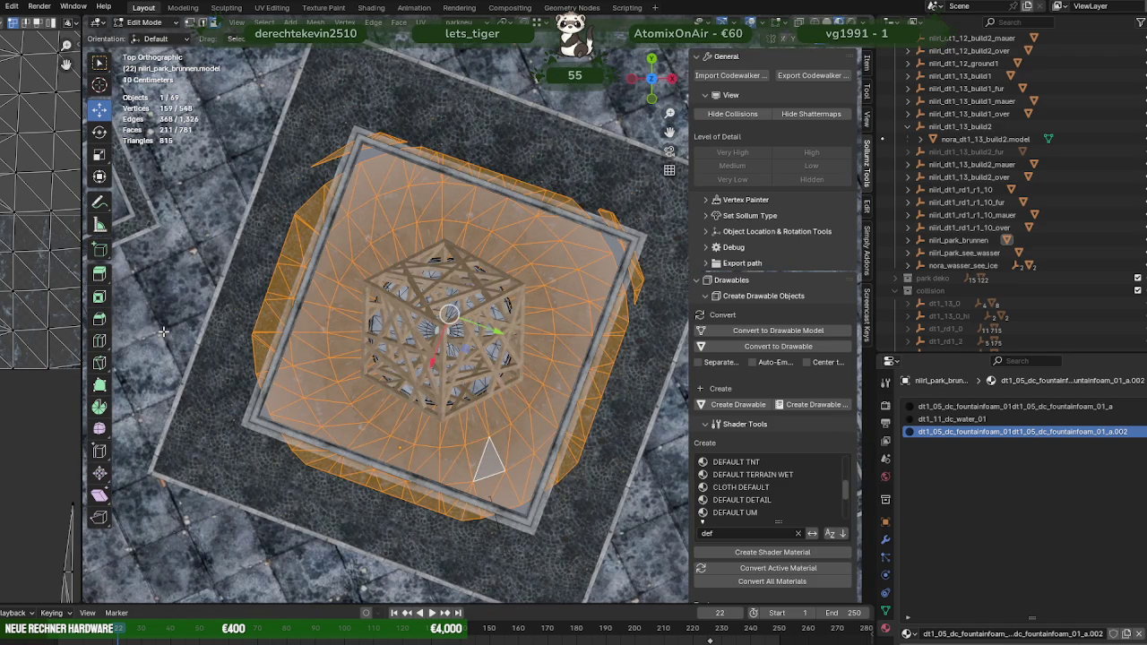
# Step: Knife-cut a closed loop into the foam layer along the basin's inner rim
pyautogui.click(100, 363)
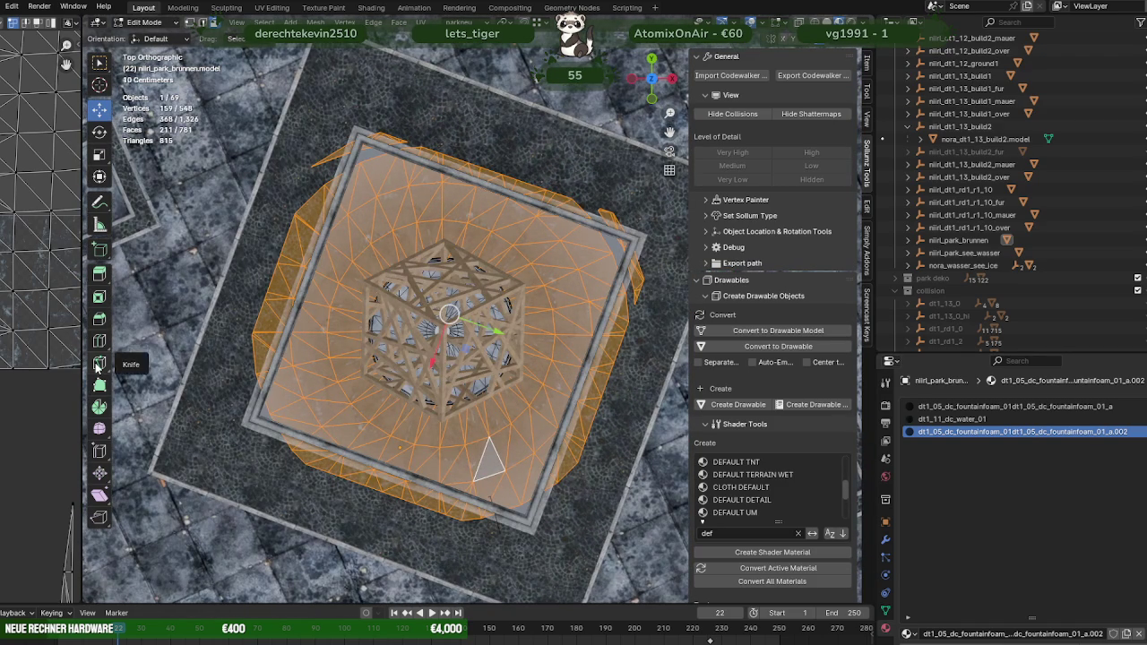
pyautogui.click(367, 136)
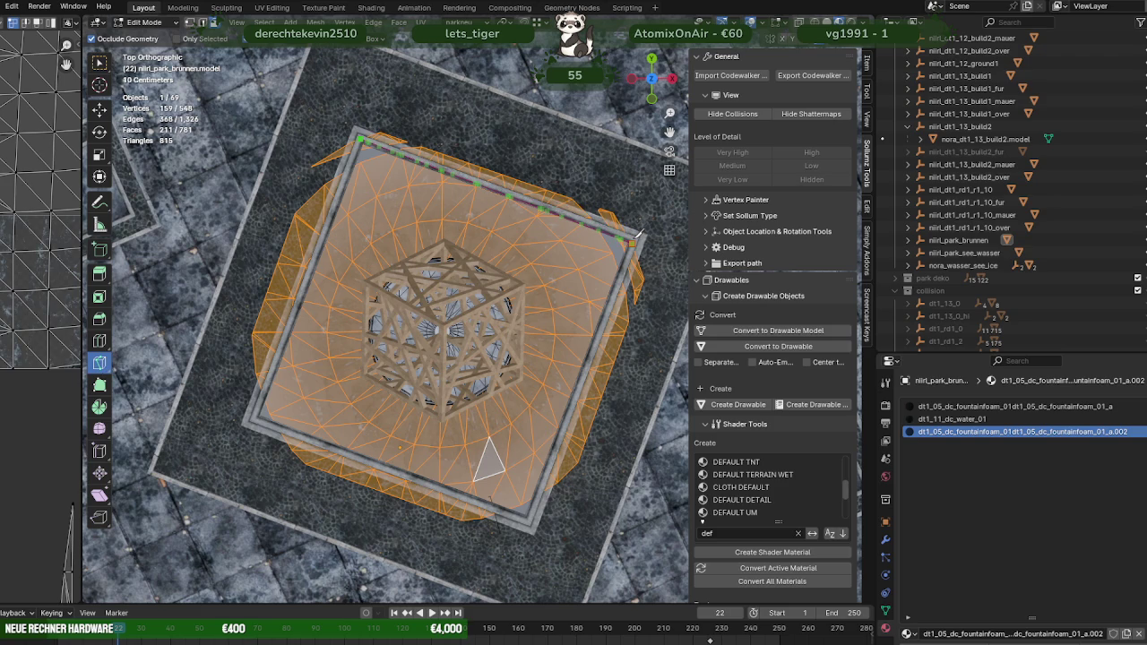
pyautogui.click(635, 235)
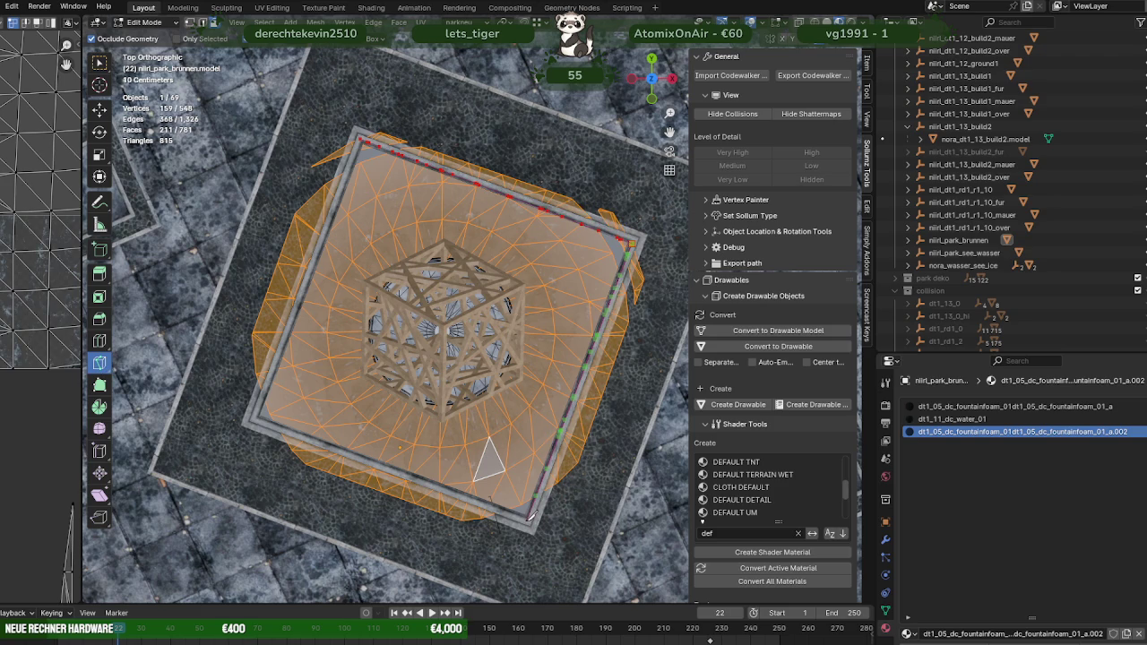
pyautogui.click(531, 517)
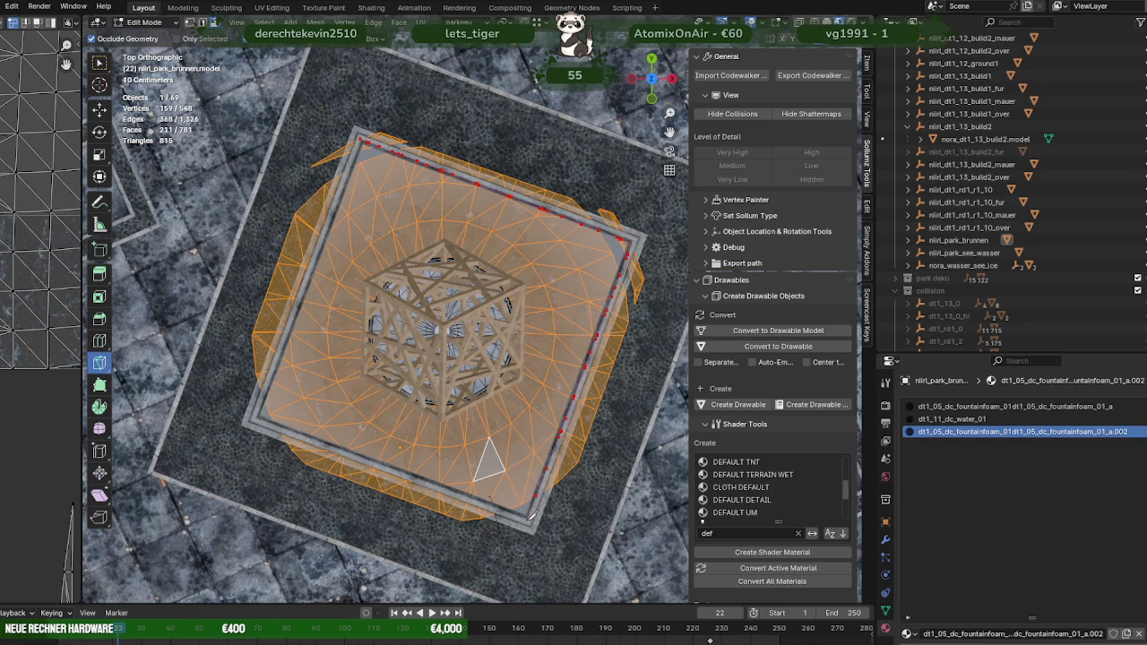
pyautogui.click(259, 413)
pyautogui.click(361, 134)
pyautogui.press('Return')
pyautogui.click(101, 109)
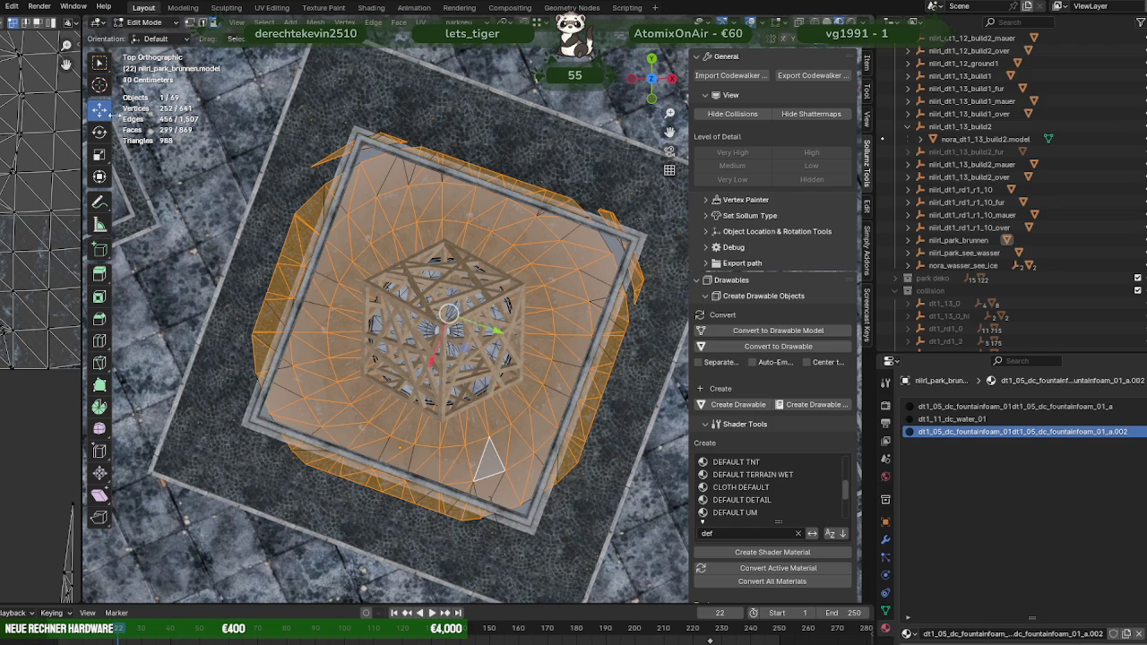
pyautogui.scroll(2, 431, 168)
# Step: Delete the foam's outer faces along the top edge to the left tip, plus a leftover vertex
pyautogui.scroll(2, 449, 197)
pyautogui.scroll(2, 502, 287)
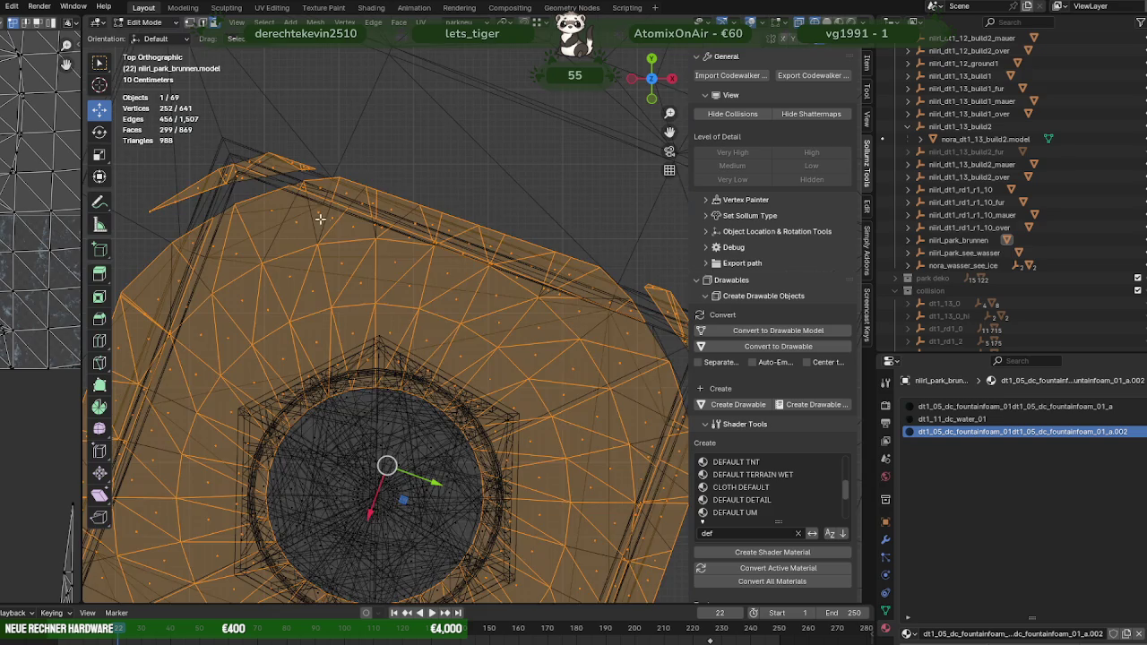
pyautogui.scroll(2, 532, 328)
pyautogui.scroll(2, 531, 329)
pyautogui.scroll(1, 466, 277)
pyautogui.moveTo(402, 242); pyautogui.dragTo(548, 299)
pyautogui.keyDown('shift'); pyautogui.moveTo(277, 267); pyautogui.dragTo(376, 324); pyautogui.keyUp('shift')
pyautogui.keyDown('shift'); pyautogui.moveTo(249, 305); pyautogui.dragTo(311, 362); pyautogui.keyUp('shift')
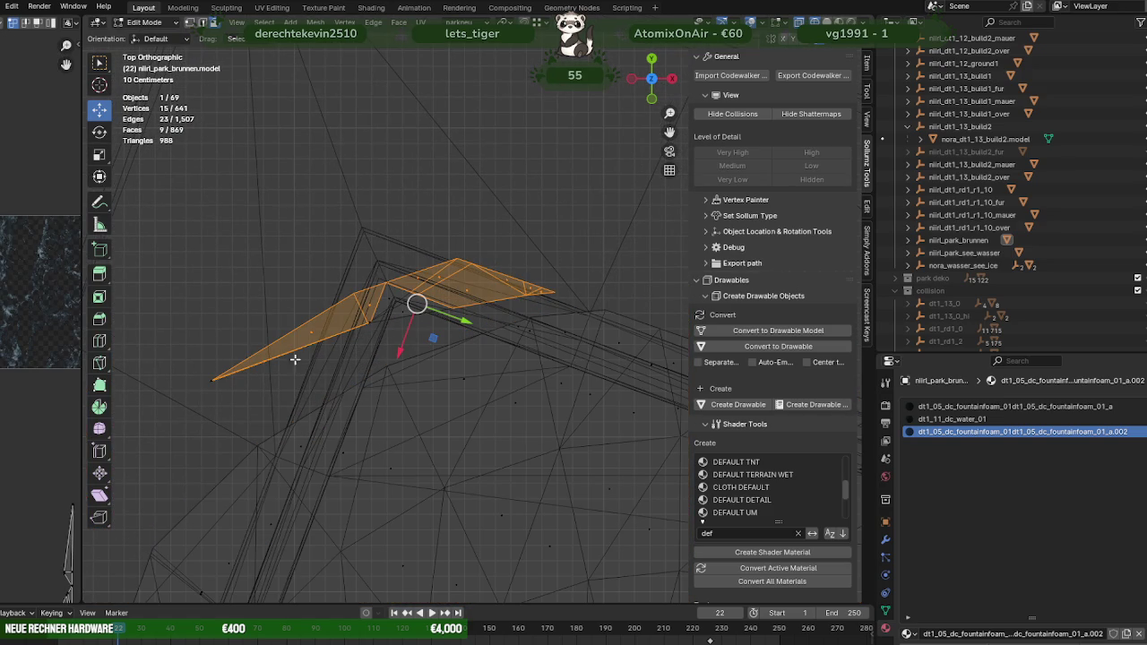
pyautogui.keyDown('shift'); pyautogui.moveTo(166, 341); pyautogui.dragTo(275, 408); pyautogui.keyUp('shift')
pyautogui.press('x')
pyautogui.click(275, 408)
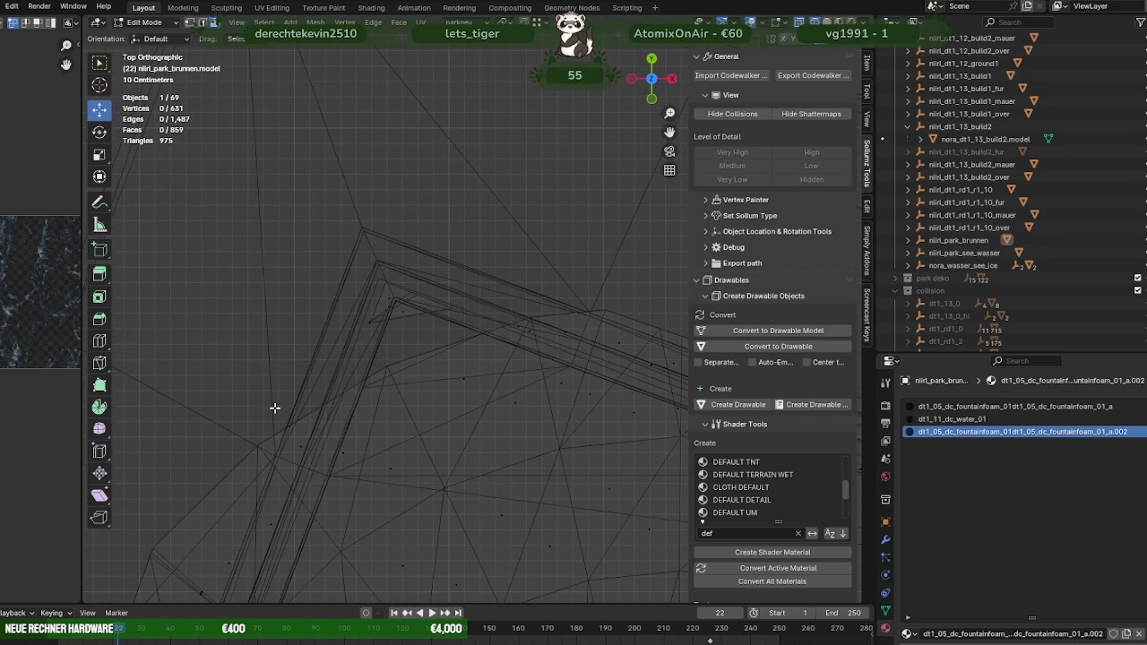
pyautogui.moveTo(352, 306); pyautogui.dragTo(371, 326)
pyautogui.press('x')
pyautogui.click(364, 341)
# Step: Box-select the next outer strip, its slanted corner piece and the vertical border strip
pyautogui.moveTo(411, 364)
pyautogui.keyDown('shift'); pyautogui.mouseDown(button='middle')
pyautogui.moveTo(255, 324)
pyautogui.moveTo(371, 364)
pyautogui.moveTo(502, 387)
pyautogui.moveTo(361, 433)
pyautogui.moveTo(416, 431)
pyautogui.moveTo(442, 407)
pyautogui.moveTo(224, 318)
pyautogui.mouseUp(button='middle'); pyautogui.keyUp('shift')
pyautogui.moveTo(189, 276); pyautogui.dragTo(534, 333)
pyautogui.keyDown('shift'); pyautogui.moveTo(550, 356); pyautogui.dragTo(303, 344, button='middle'); pyautogui.keyUp('shift')
pyautogui.keyDown('shift'); pyautogui.moveTo(197, 290); pyautogui.dragTo(519, 367); pyautogui.keyUp('shift')
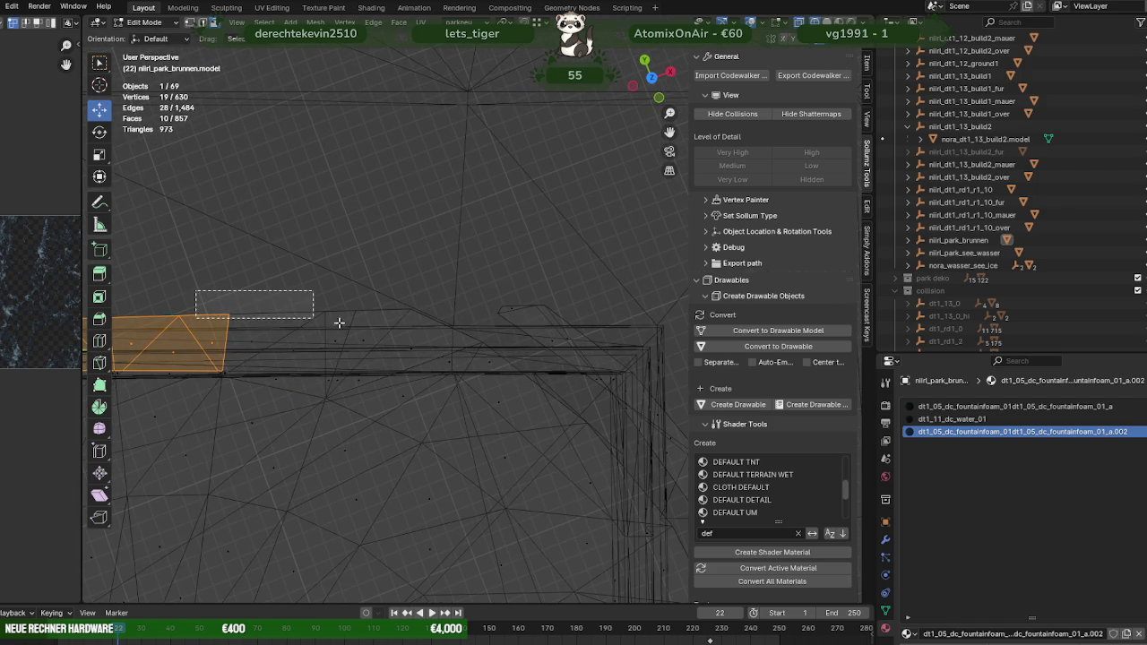
pyautogui.keyDown('shift'); pyautogui.moveTo(475, 281); pyautogui.dragTo(633, 386); pyautogui.keyUp('shift')
pyautogui.keyDown('shift'); pyautogui.moveTo(633, 385); pyautogui.dragTo(534, 312, button='middle'); pyautogui.keyUp('shift')
pyautogui.keyDown('shift'); pyautogui.moveTo(507, 279); pyautogui.dragTo(628, 468); pyautogui.keyUp('shift')
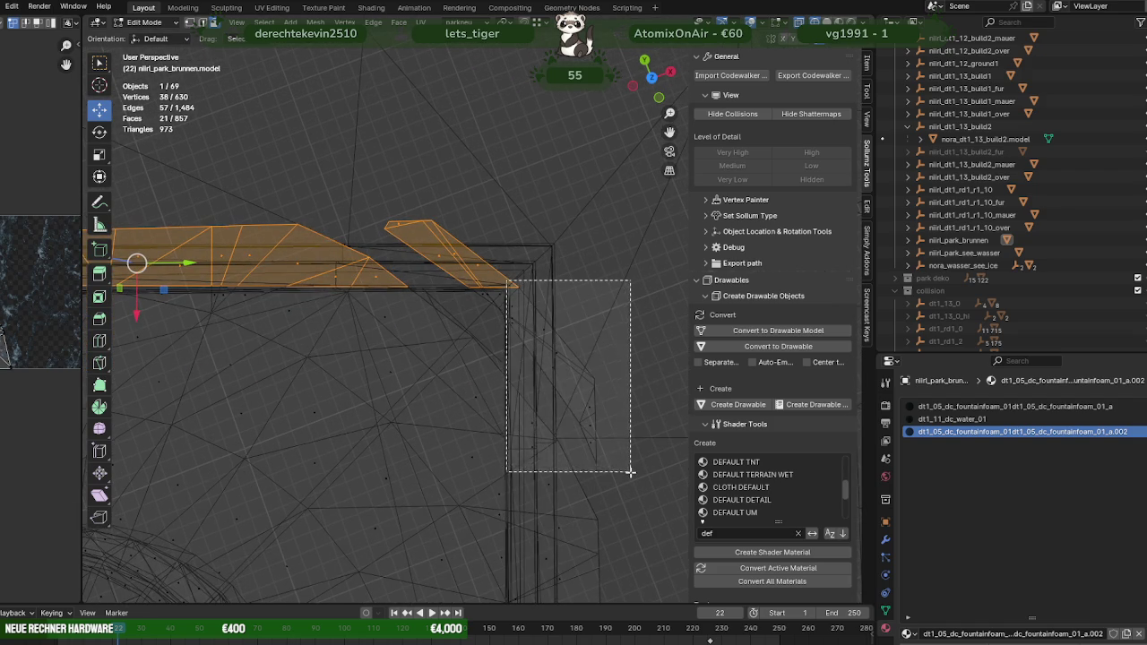
pyautogui.keyDown('shift'); pyautogui.moveTo(628, 469); pyautogui.dragTo(564, 296, button='middle'); pyautogui.keyUp('shift')
pyautogui.keyDown('shift'); pyautogui.moveTo(546, 549); pyautogui.dragTo(445, 179); pyautogui.keyUp('shift')
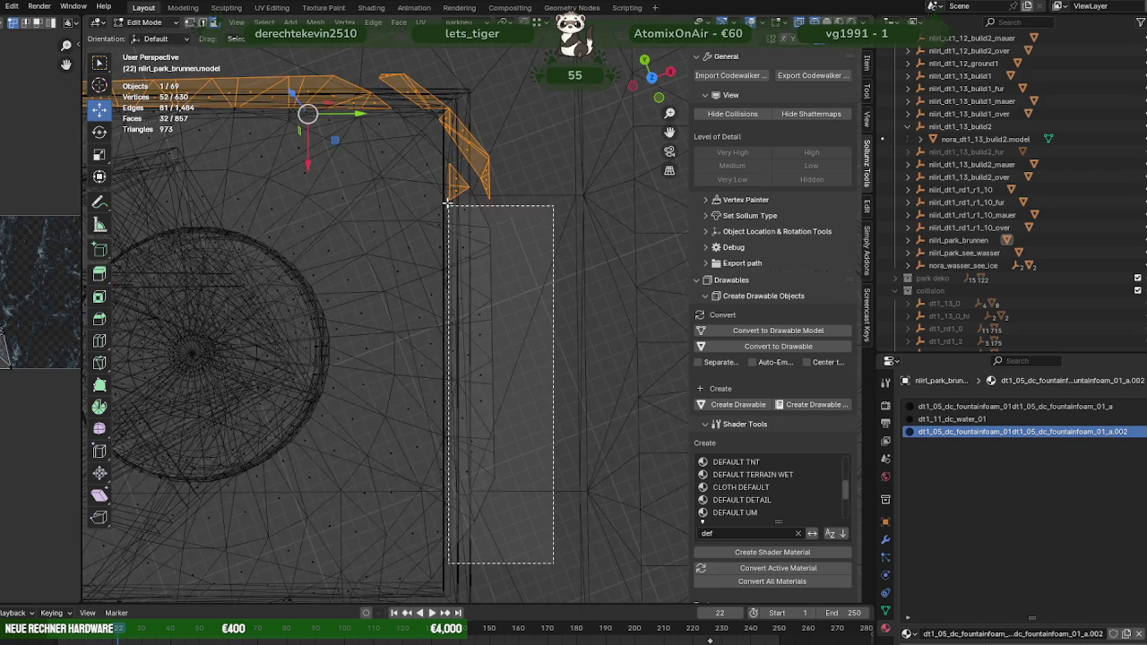
pyautogui.keyDown('shift'); pyautogui.moveTo(487, 478); pyautogui.dragTo(518, 267, button='middle'); pyautogui.keyUp('shift')
pyautogui.keyDown('shift'); pyautogui.moveTo(481, 431); pyautogui.dragTo(302, 361); pyautogui.keyUp('shift')
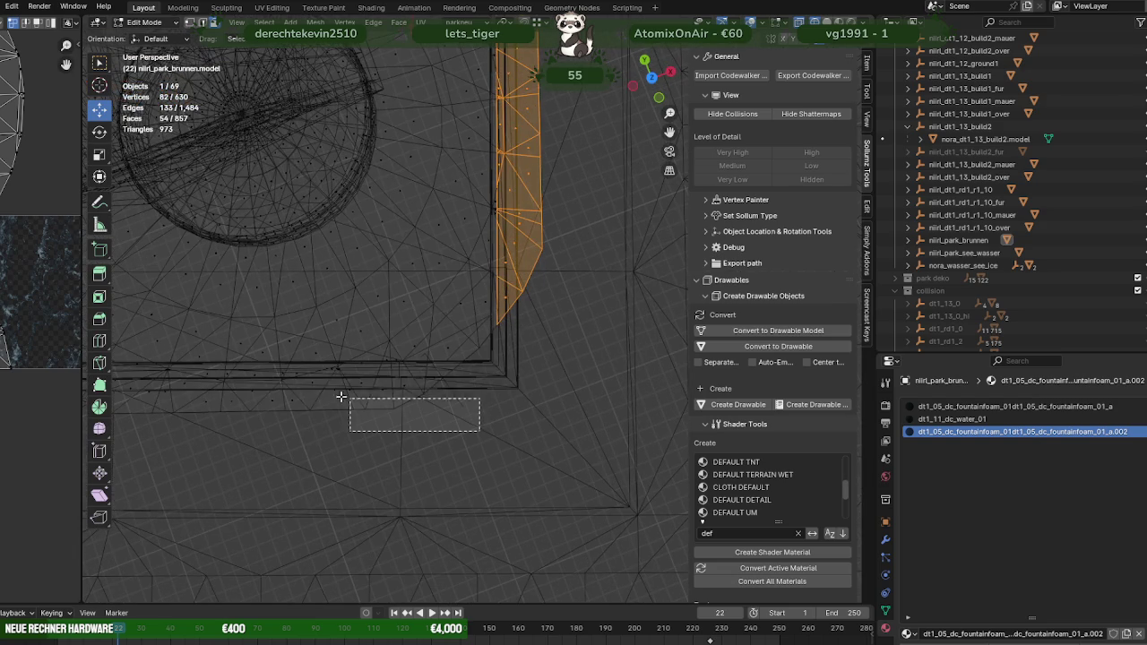
# Step: Add the bottom, top and left border strips, then delete the selected vertices
pyautogui.moveTo(221, 408)
pyautogui.keyDown('shift'); pyautogui.mouseDown(button='middle')
pyautogui.moveTo(311, 403)
pyautogui.moveTo(466, 344)
pyautogui.moveTo(456, 365)
pyautogui.mouseUp(button='middle'); pyautogui.keyUp('shift')
pyautogui.keyDown('ctrl'); pyautogui.moveTo(456, 365); pyautogui.dragTo(502, 397); pyautogui.keyUp('ctrl')
pyautogui.moveTo(453, 464); pyautogui.dragTo(527, 461, button='middle')
pyautogui.keyDown('shift'); pyautogui.moveTo(527, 461); pyautogui.dragTo(167, 373); pyautogui.keyUp('shift')
pyautogui.moveTo(329, 399); pyautogui.dragTo(261, 378, button='middle')
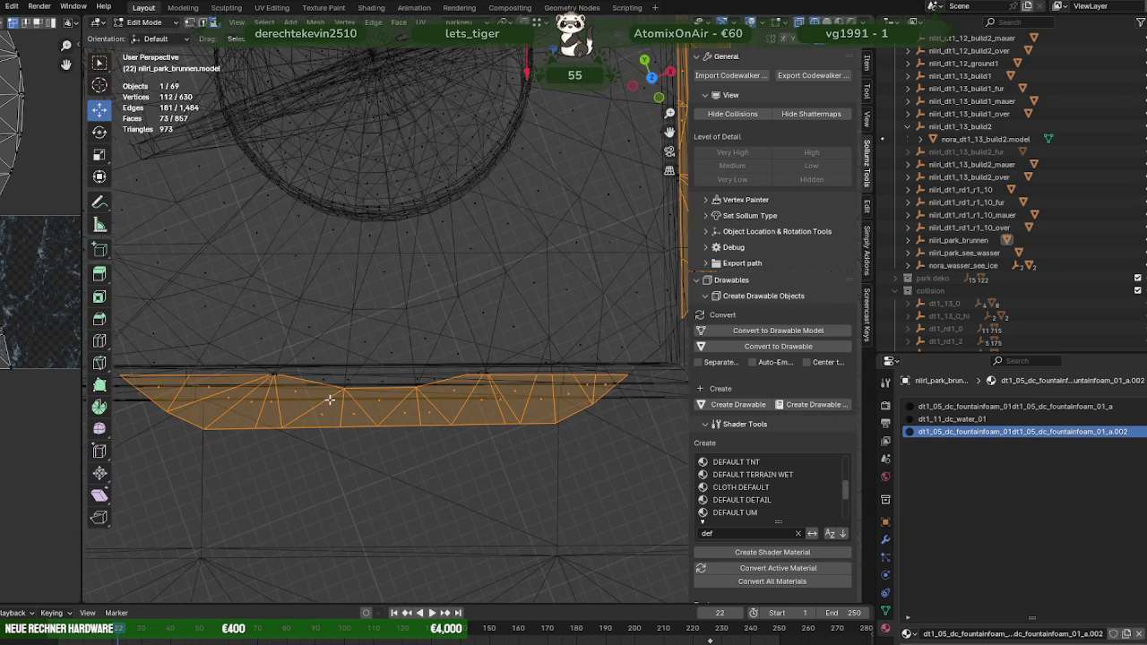
pyautogui.keyDown('shift'); pyautogui.moveTo(280, 370); pyautogui.dragTo(463, 409); pyautogui.keyUp('shift')
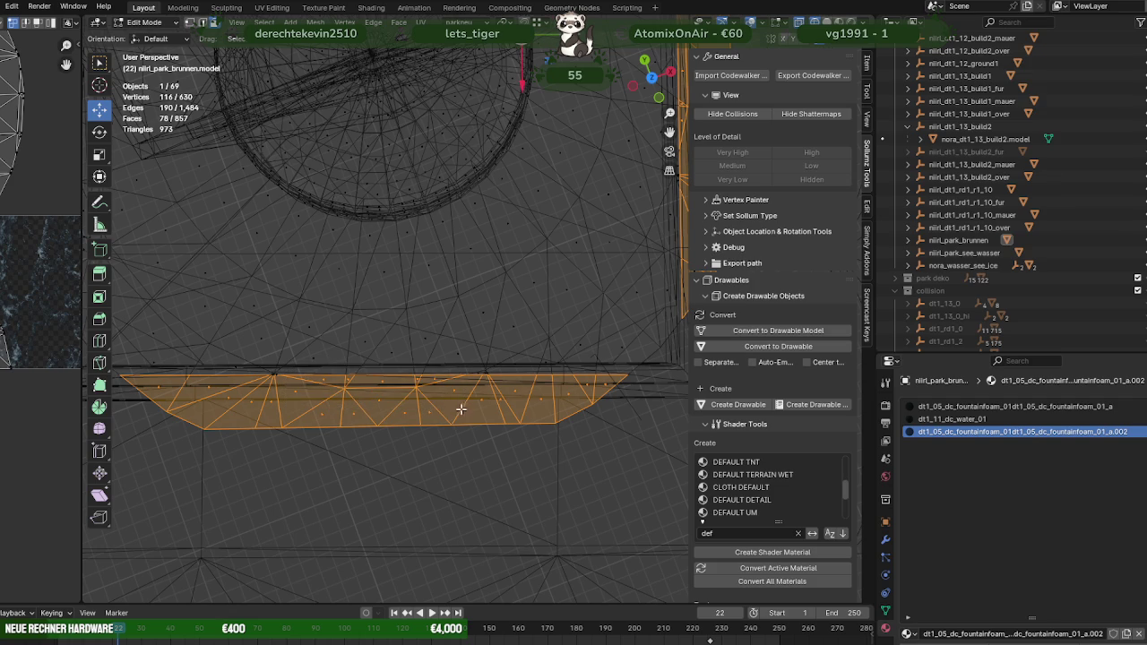
pyautogui.keyDown('shift'); pyautogui.click(260, 375); pyautogui.keyUp('shift')
pyautogui.moveTo(301, 393)
pyautogui.keyDown('shift'); pyautogui.mouseDown(button='middle')
pyautogui.moveTo(395, 378)
pyautogui.moveTo(282, 343)
pyautogui.moveTo(442, 353)
pyautogui.moveTo(404, 402)
pyautogui.moveTo(342, 191)
pyautogui.mouseUp(button='middle'); pyautogui.keyUp('shift')
pyautogui.moveTo(337, 118); pyautogui.dragTo(421, 462)
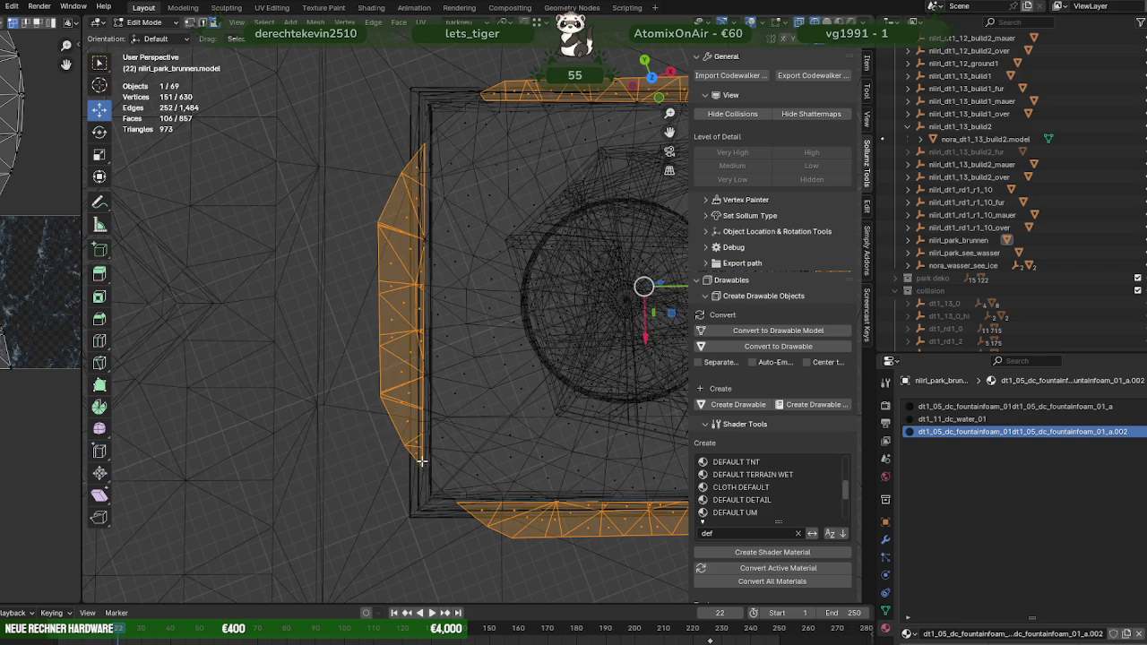
pyautogui.scroll(-3, 436, 434)
pyautogui.scroll(2, 404, 395)
pyautogui.scroll(1, 410, 394)
pyautogui.press('x')
pyautogui.click(408, 395)
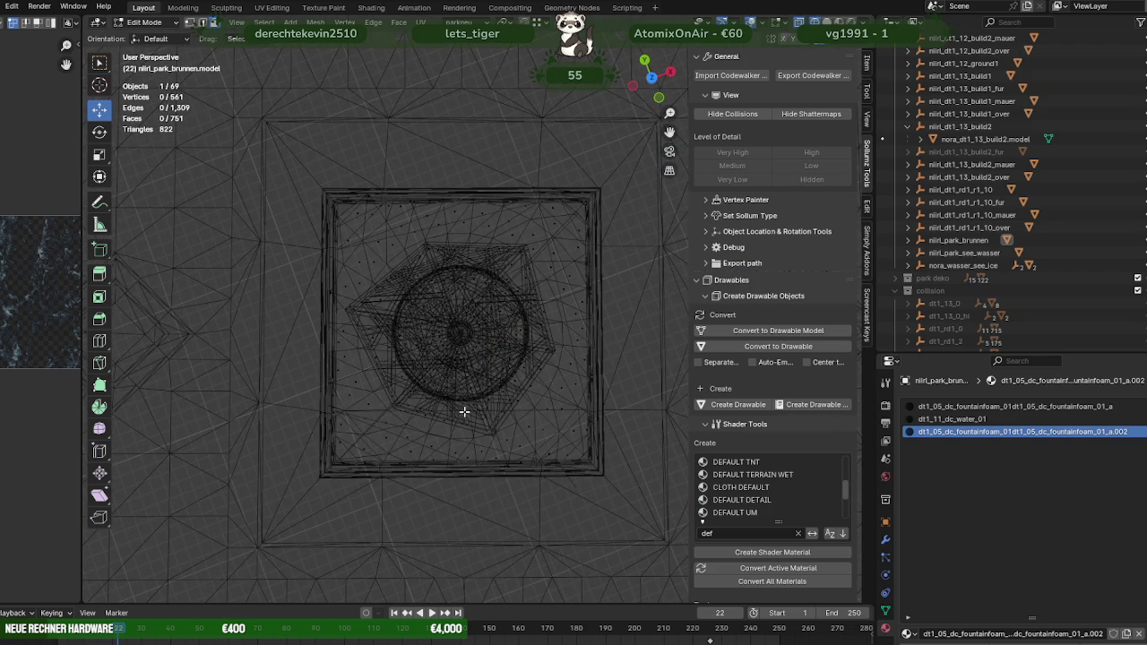
# Step: Leave local view and reveal the fountain mesh's hidden geometry with Alt+H
pyautogui.press('KP_Divide')
pyautogui.moveTo(470, 391)
pyautogui.mouseDown(button='middle')
pyautogui.moveTo(443, 365)
pyautogui.moveTo(448, 379)
pyautogui.moveTo(435, 385)
pyautogui.mouseUp(button='middle')
pyautogui.hotkey('alt', 'h')
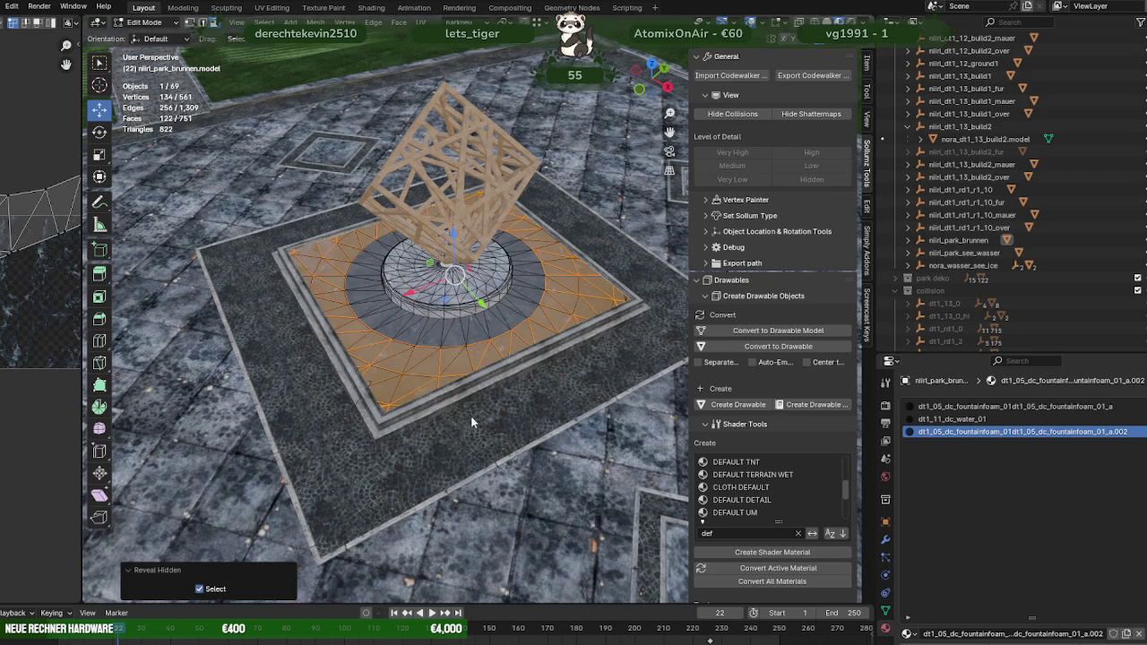
pyautogui.press('Tab')
pyautogui.scroll(2, 485, 417)
pyautogui.press('Tab')
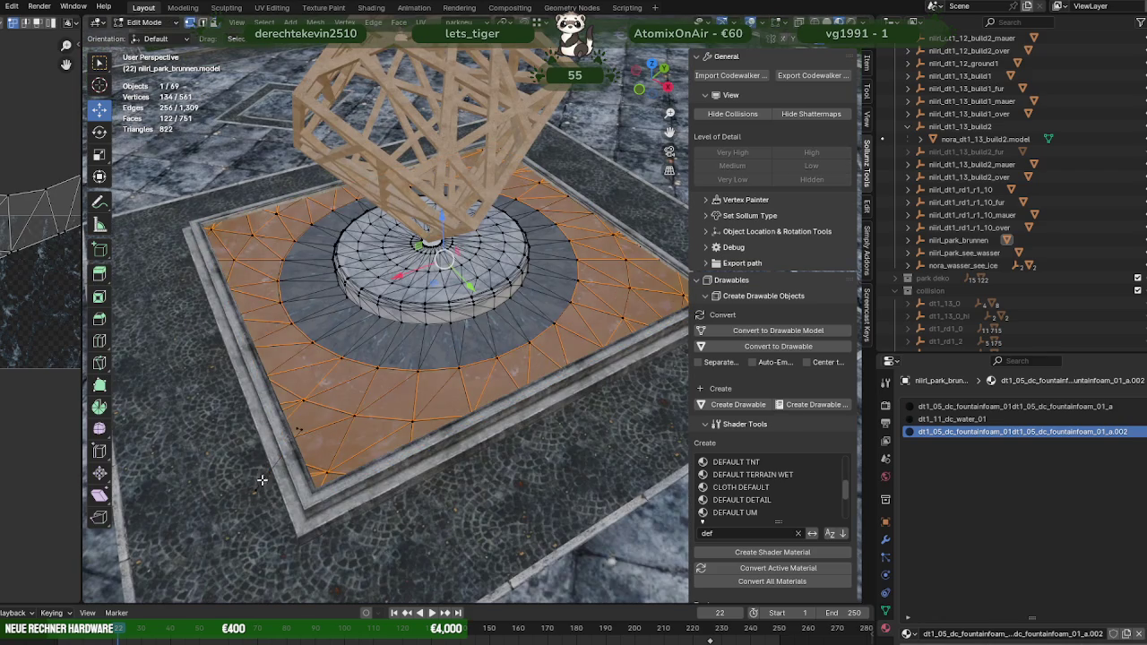
# Step: Delete the stray vertices near the basin edge, leaving 558 vertices
pyautogui.click(269, 502)
pyautogui.press('x')
pyautogui.click(273, 507)
pyautogui.click(294, 426)
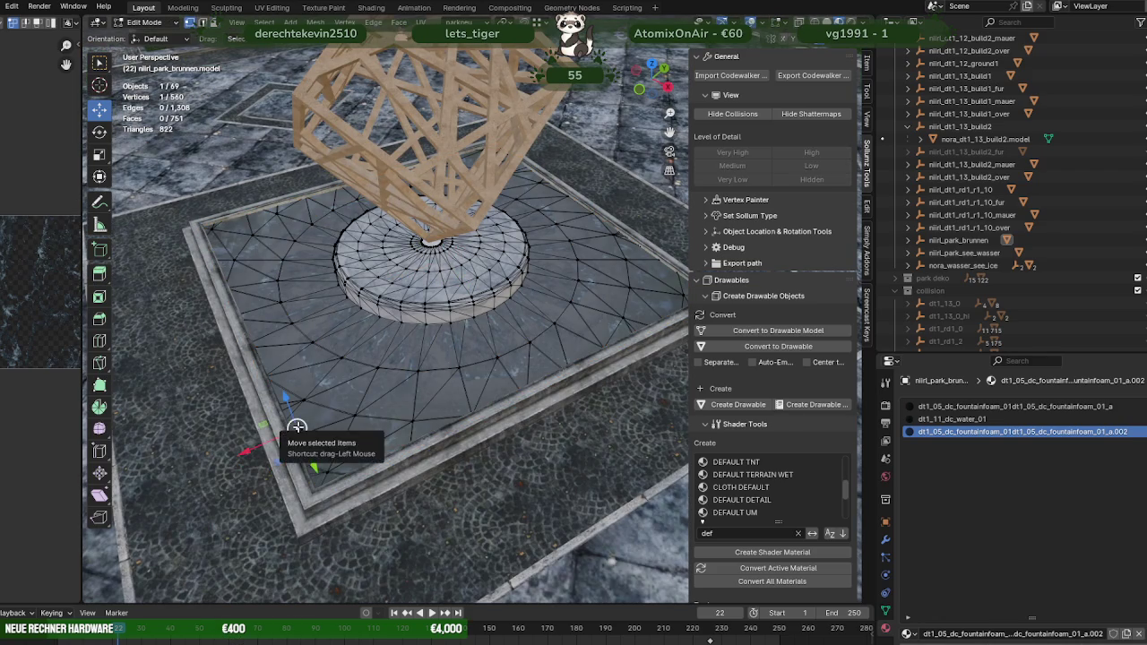
pyautogui.press('KP_Decimal')
pyautogui.scroll(-3, 502, 350)
pyautogui.scroll(-3, 520, 337)
pyautogui.keyDown('shift'); pyautogui.click(535, 321); pyautogui.keyUp('shift')
pyautogui.press('x')
pyautogui.click(536, 321)
# Step: Select the whole mesh and orbit around the fountain to check it
pyautogui.scroll(-5, 534, 325)
pyautogui.scroll(-3, 542, 332)
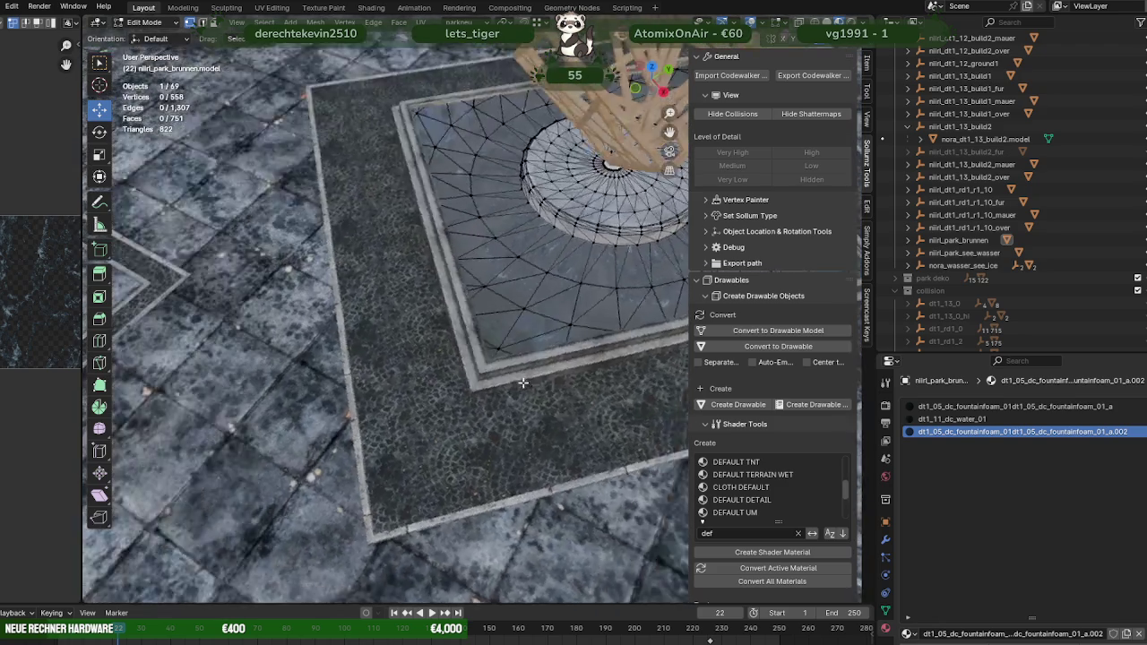
pyautogui.press('a')
pyautogui.scroll(2, 304, 338)
pyautogui.moveTo(370, 341)
pyautogui.mouseDown(button='middle')
pyautogui.moveTo(554, 291)
pyautogui.moveTo(469, 307)
pyautogui.mouseUp(button='middle')
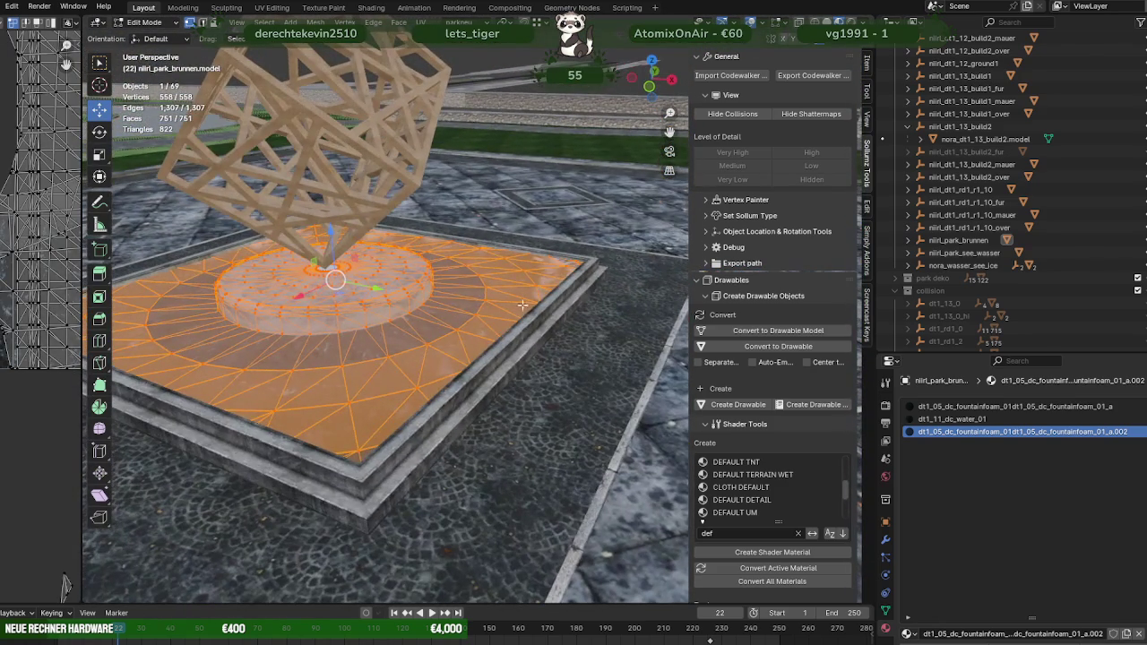
# Step: Back in Object Mode, export the fountain basin object as a GTA drawable
pyautogui.press('Tab')
pyautogui.click(959, 240)
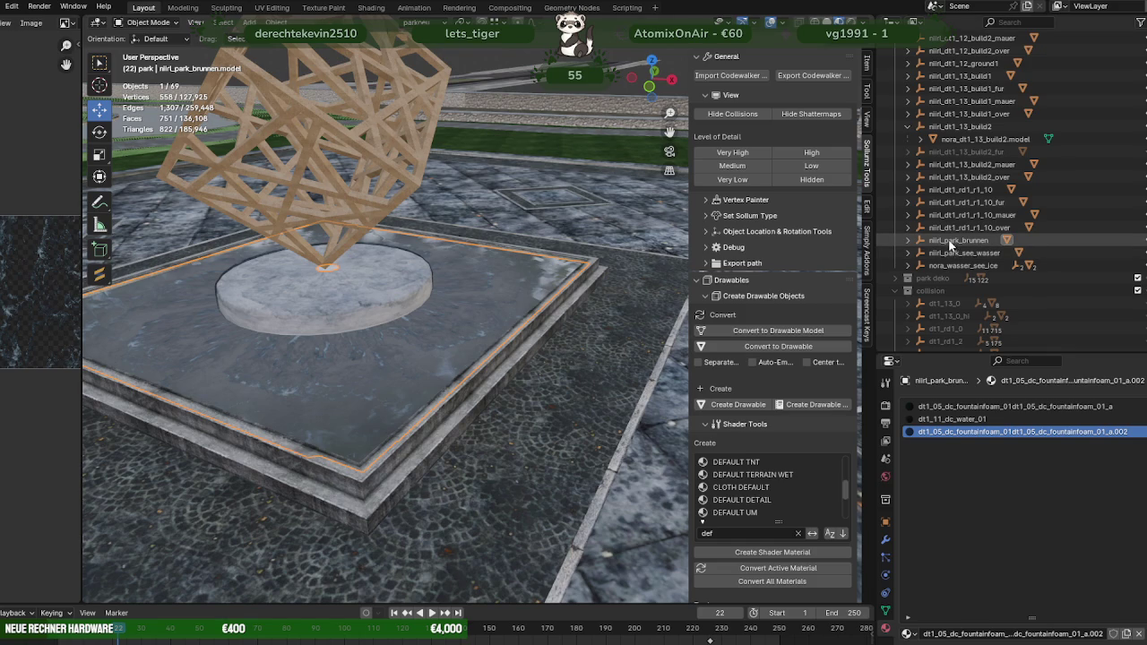
pyautogui.click(803, 77)
pyautogui.click(755, 476)
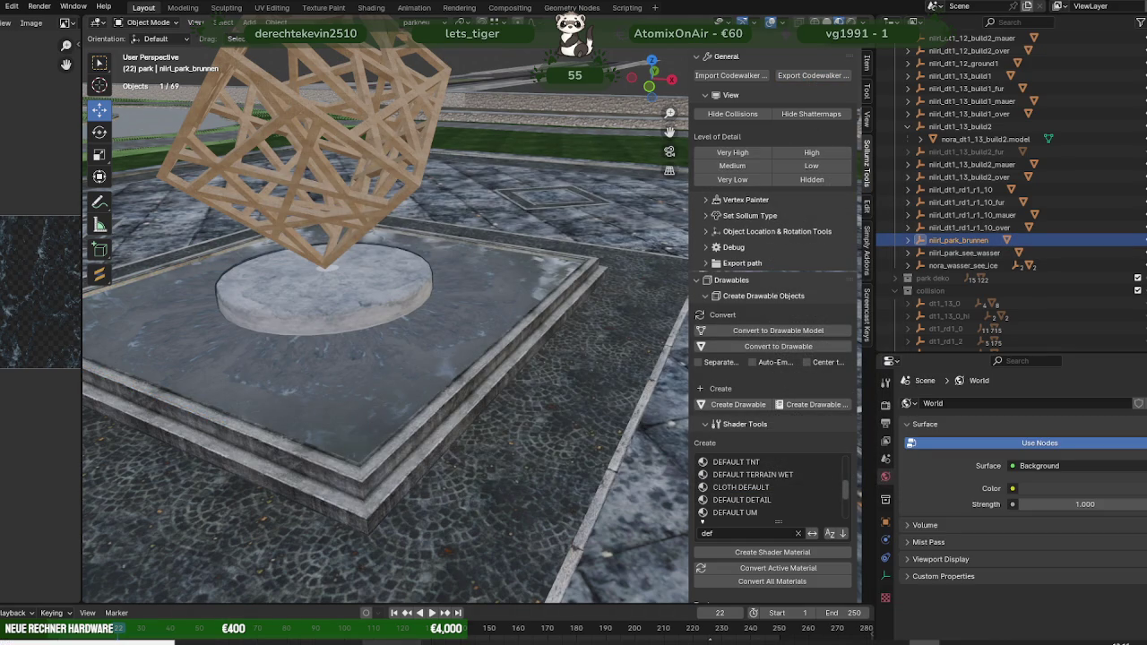
pyautogui.hotkey('alt', 'Tab')
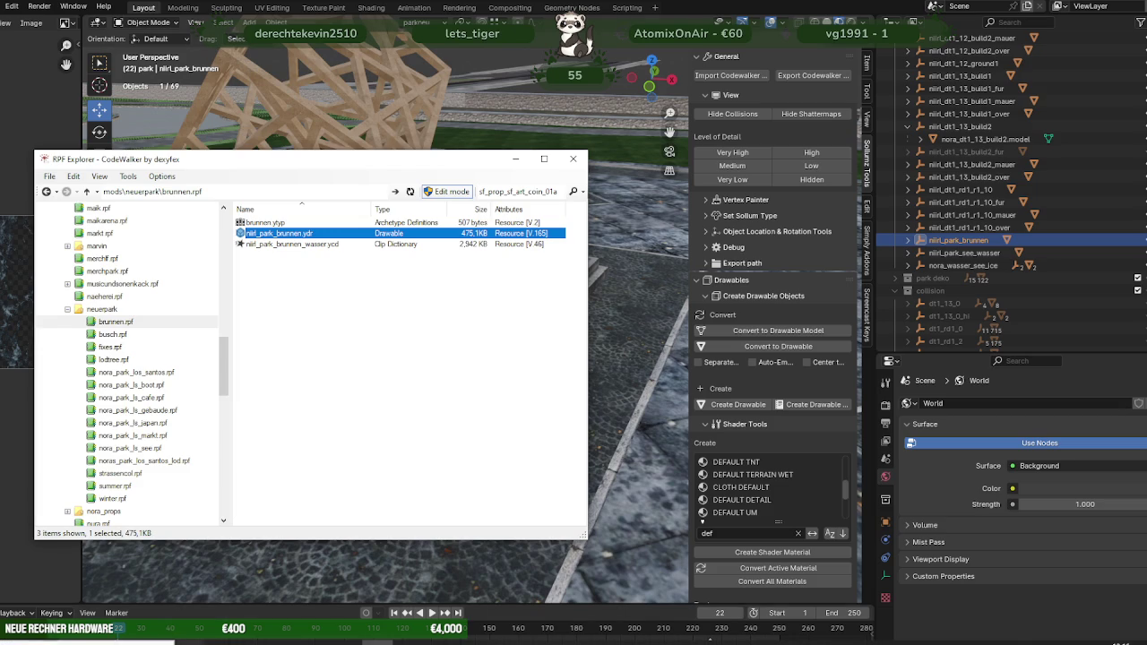
# Step: Replace niirl_park_brunnen.ydr in brunnen.rpf with the new export and preview it in 3D
pyautogui.click(242, 587)
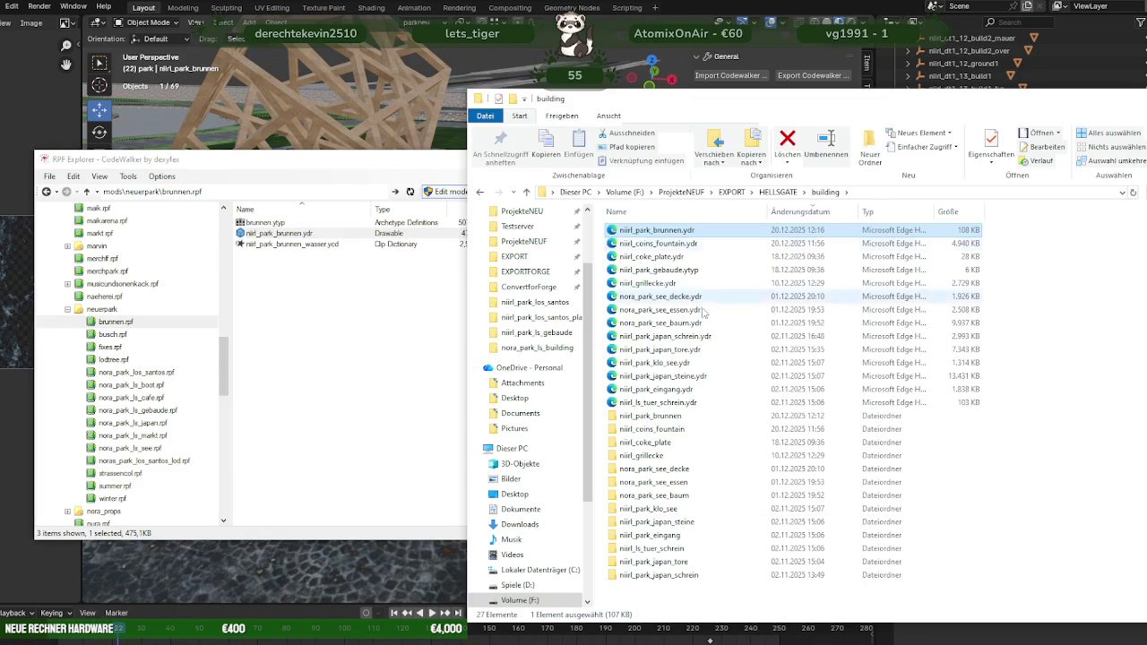
pyautogui.moveTo(319, 271); pyautogui.dragTo(319, 397)
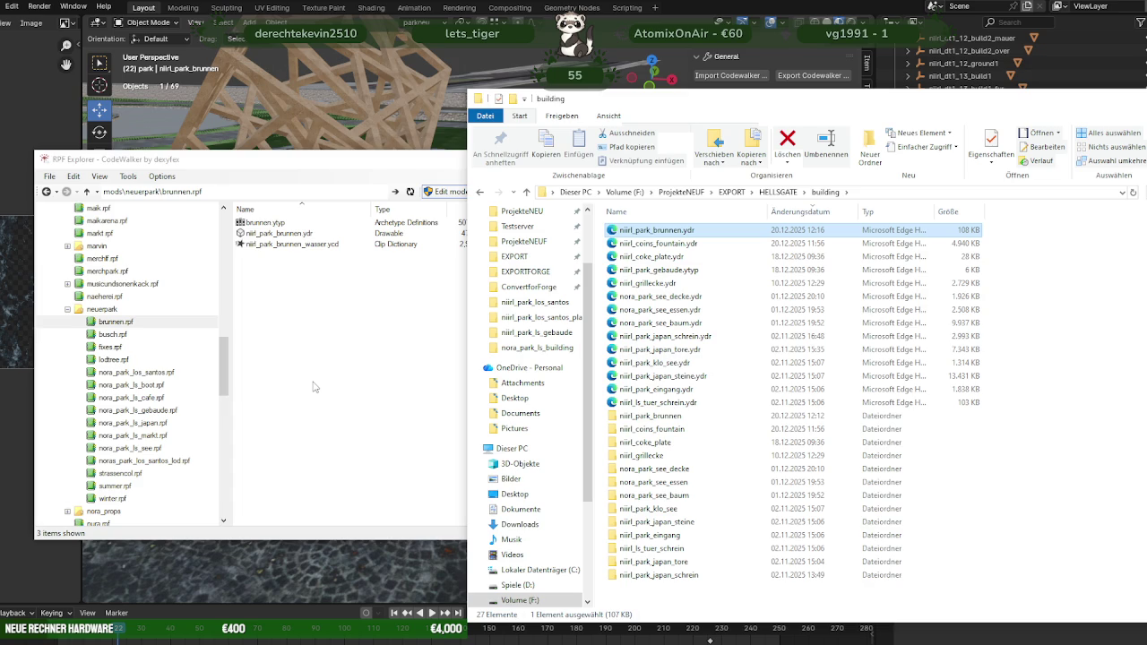
pyautogui.doubleClick(307, 235)
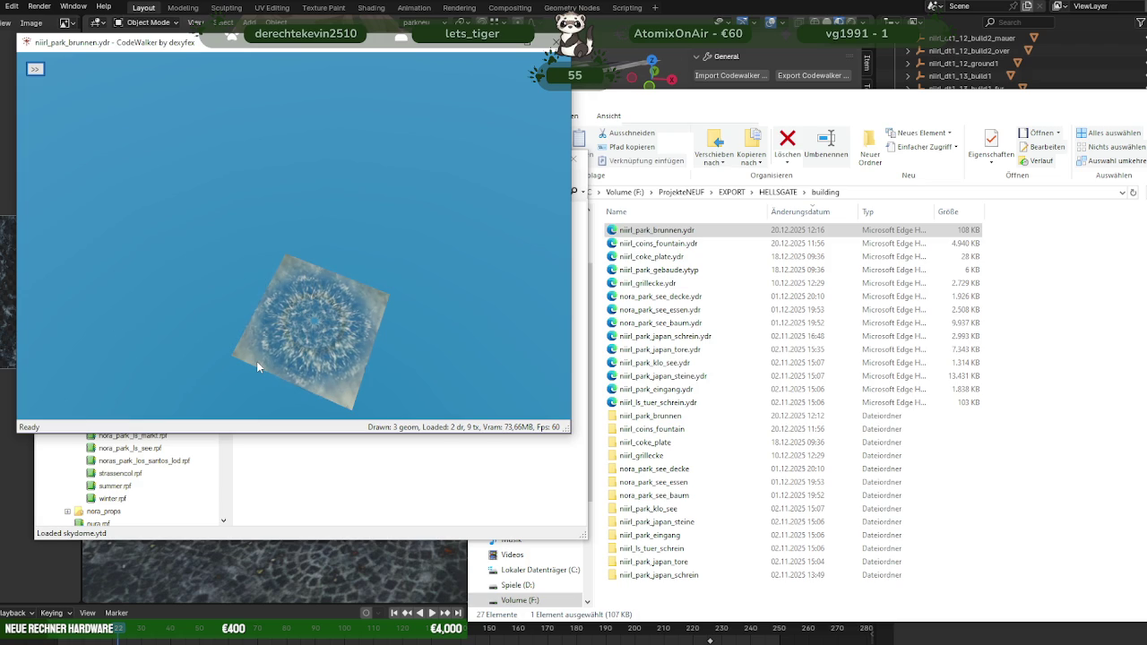
pyautogui.moveTo(257, 363); pyautogui.dragTo(296, 333)
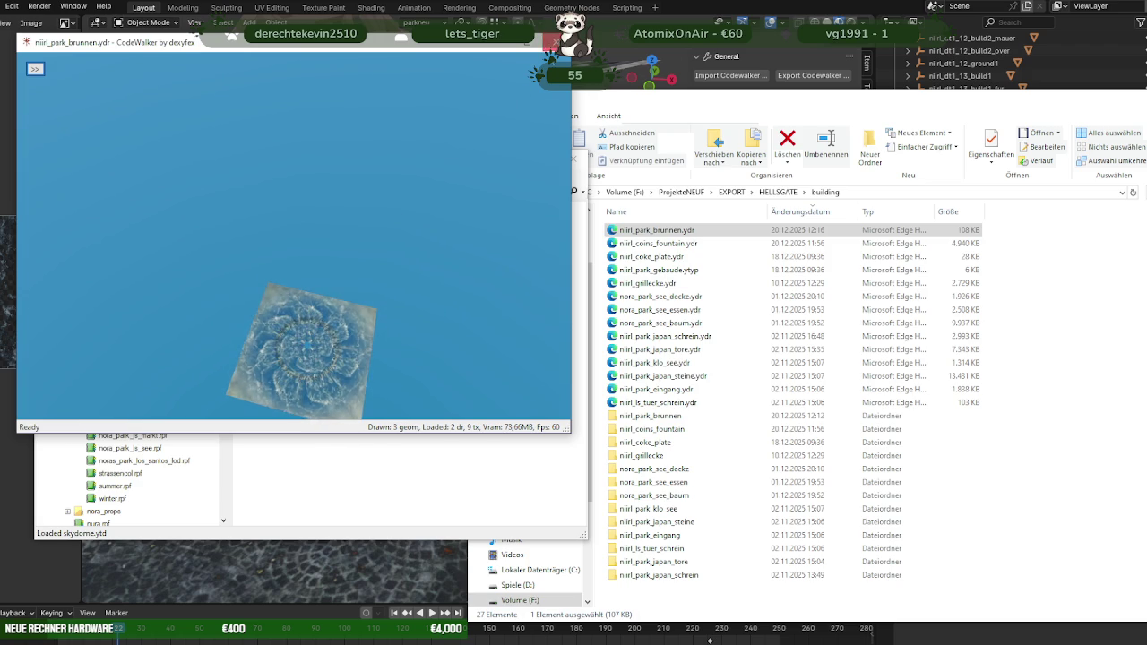
pyautogui.click(556, 42)
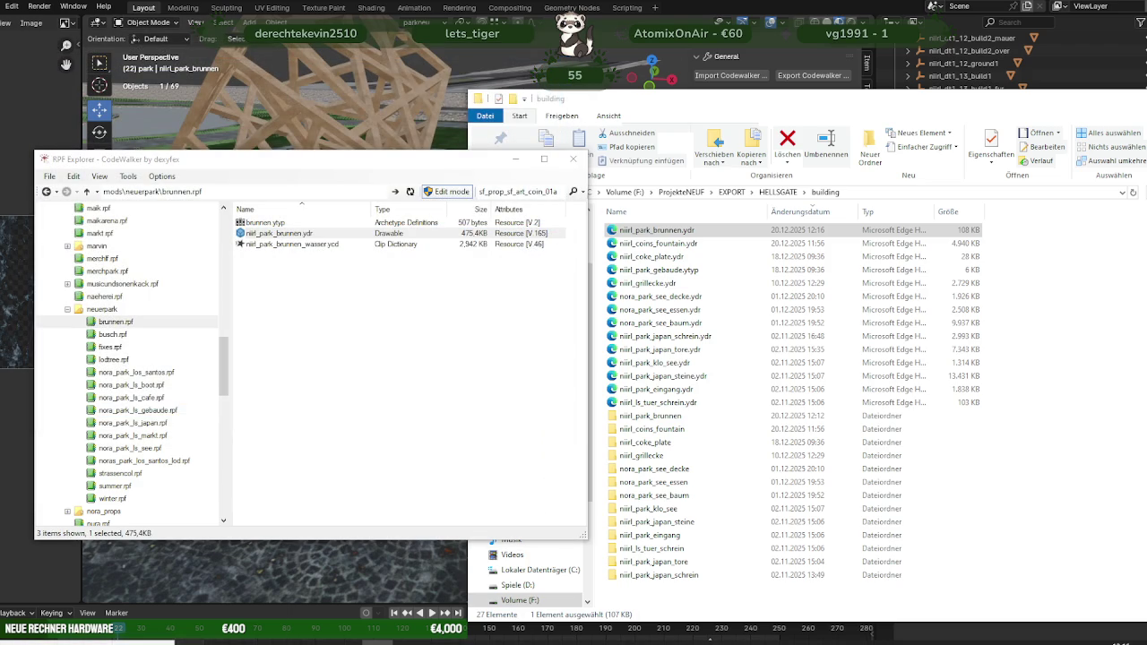
pyautogui.click(255, 610)
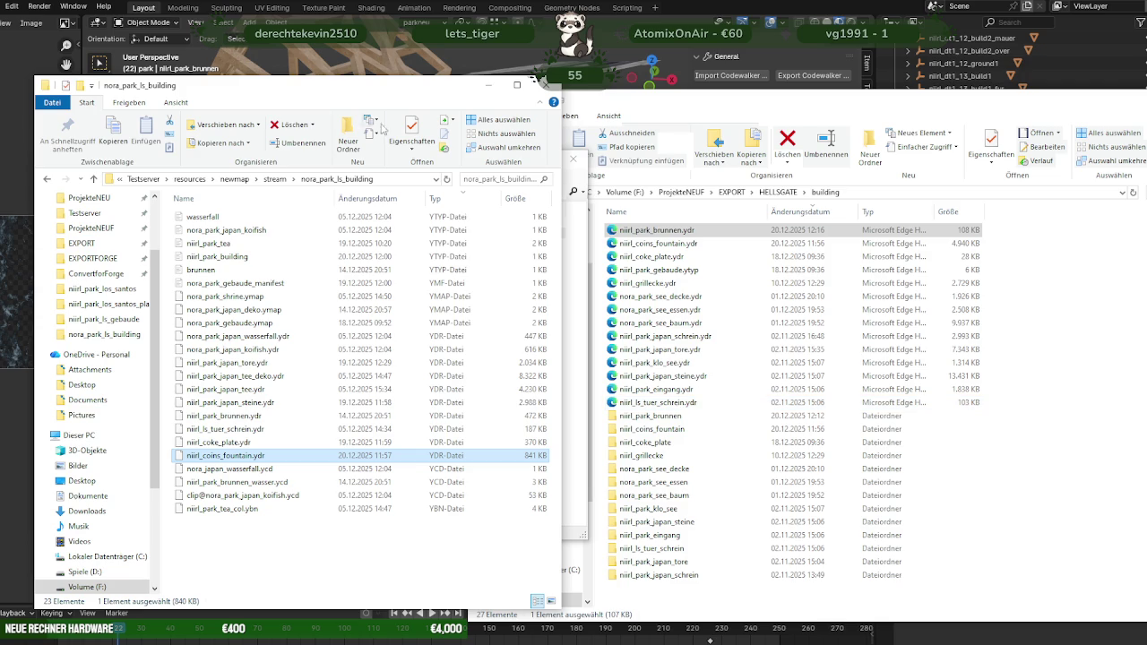
# Step: Copy niirl_park_brunnen.ydr into nora_park_ls_building, replacing the existing file
pyautogui.moveTo(371, 87); pyautogui.dragTo(869, 103)
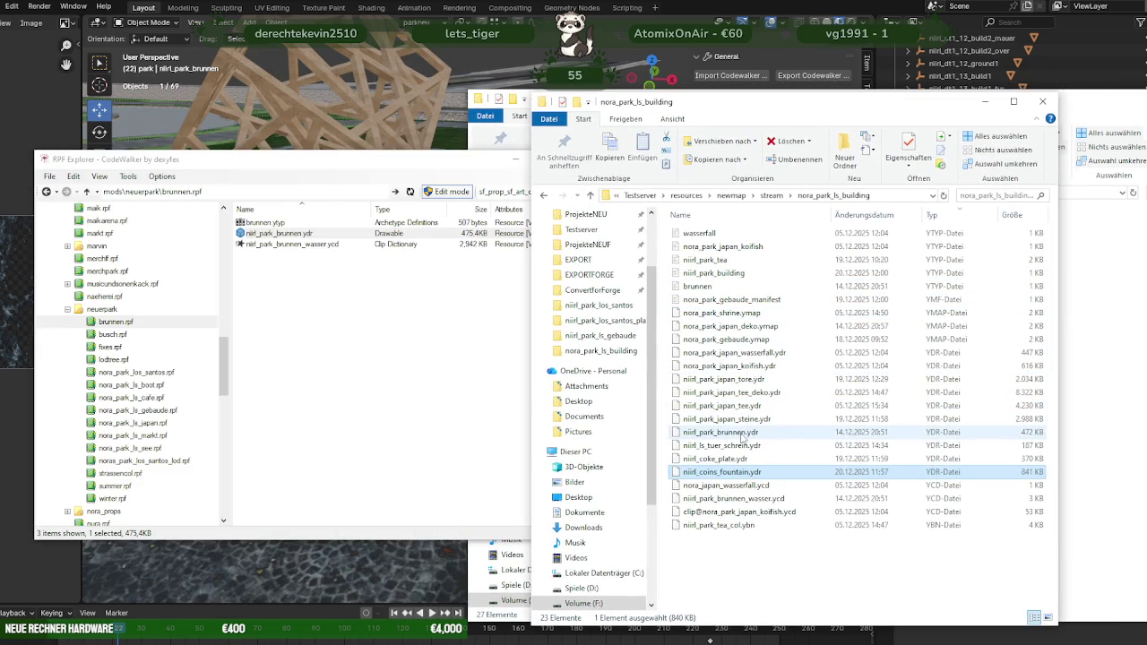
pyautogui.moveTo(279, 235); pyautogui.dragTo(508, 301)
pyautogui.moveTo(762, 578); pyautogui.dragTo(761, 575)
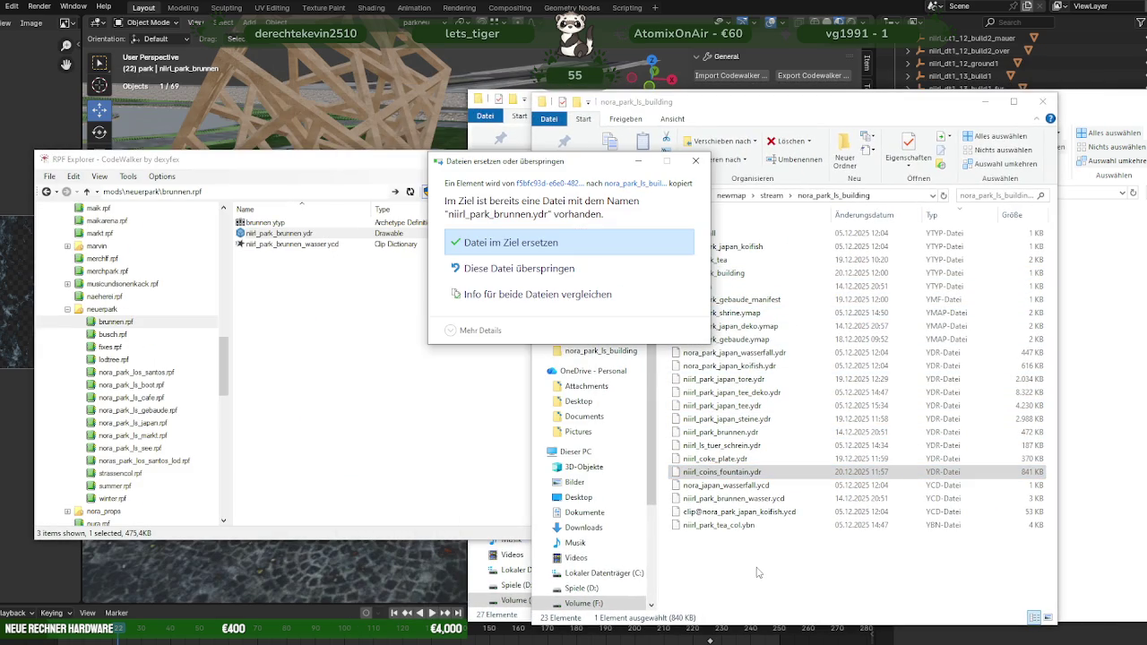
pyautogui.click(520, 239)
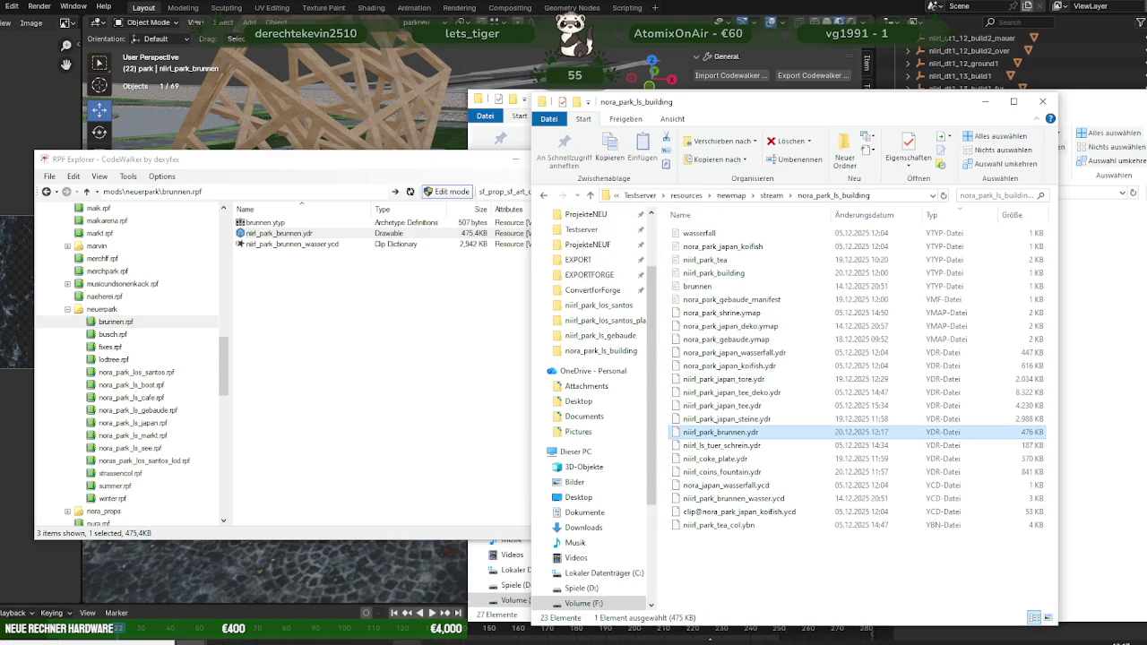
pyautogui.click(354, 554)
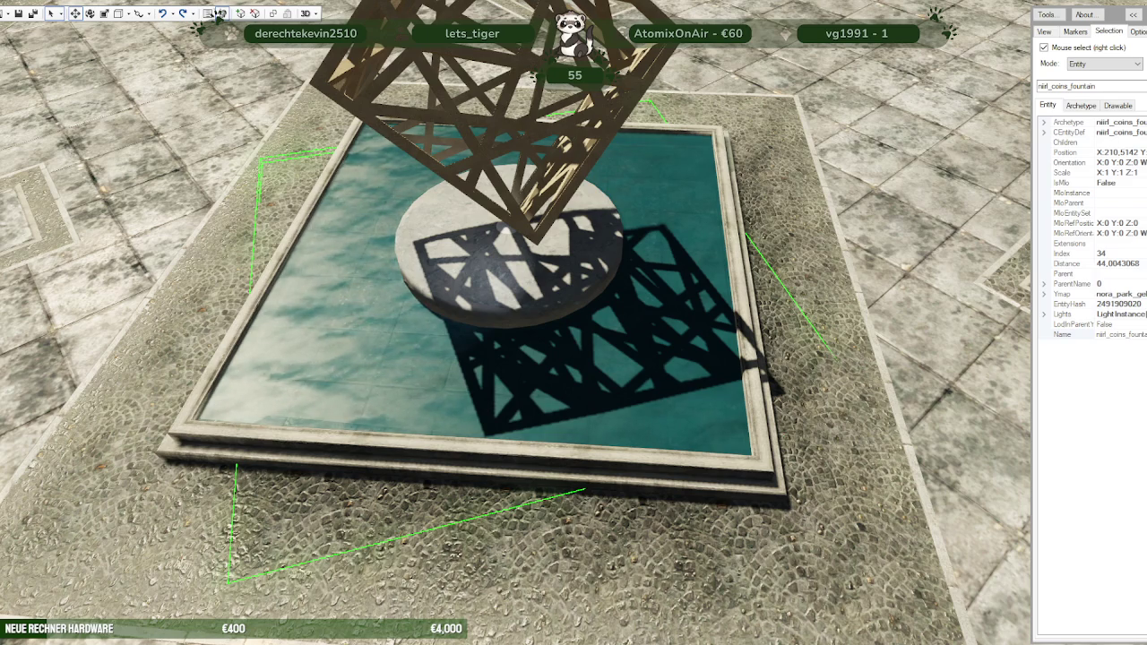
# Step: Open the nora_park_los_santos folder as a CodeWalker project
pyautogui.click(218, 13)
pyautogui.click(11, 16)
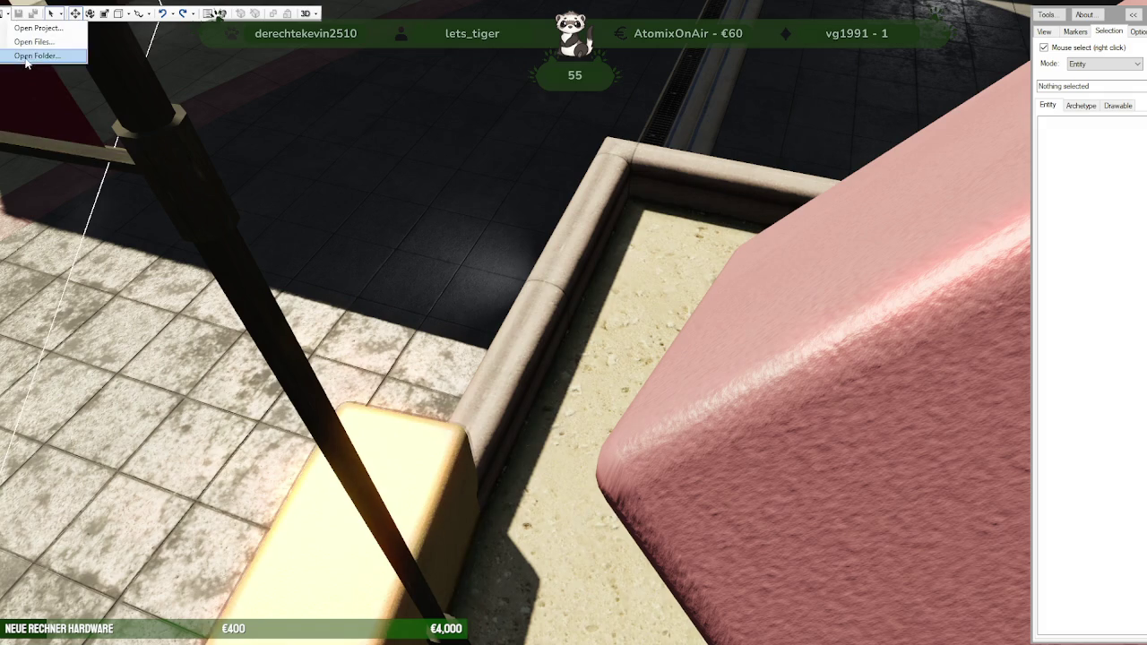
pyautogui.click(20, 61)
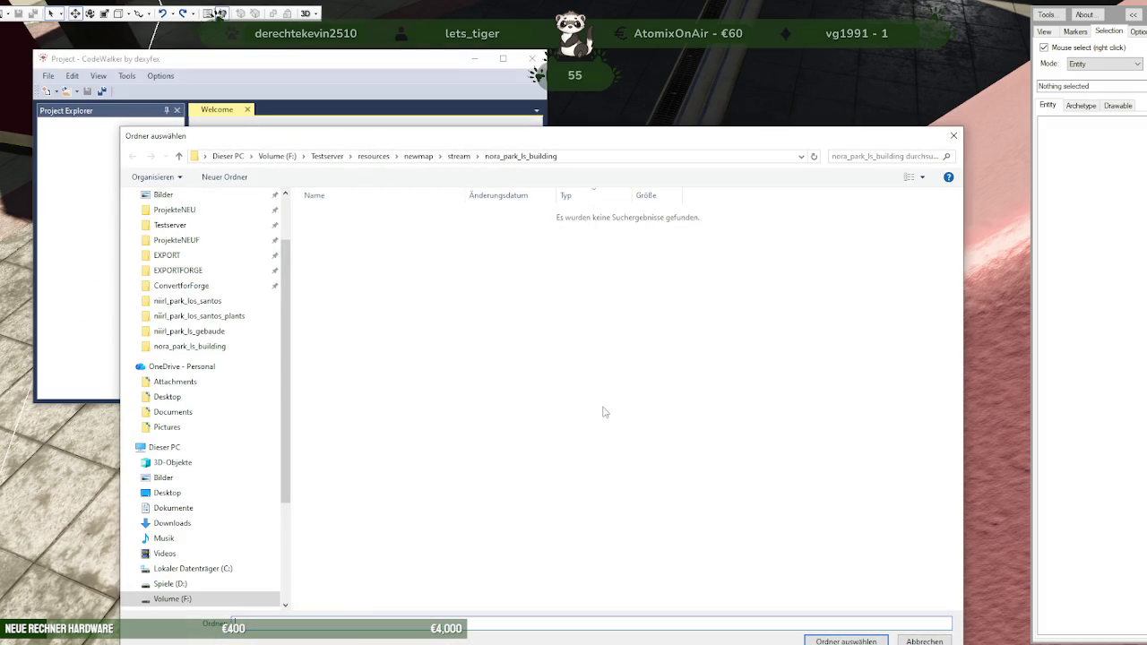
pyautogui.click(459, 156)
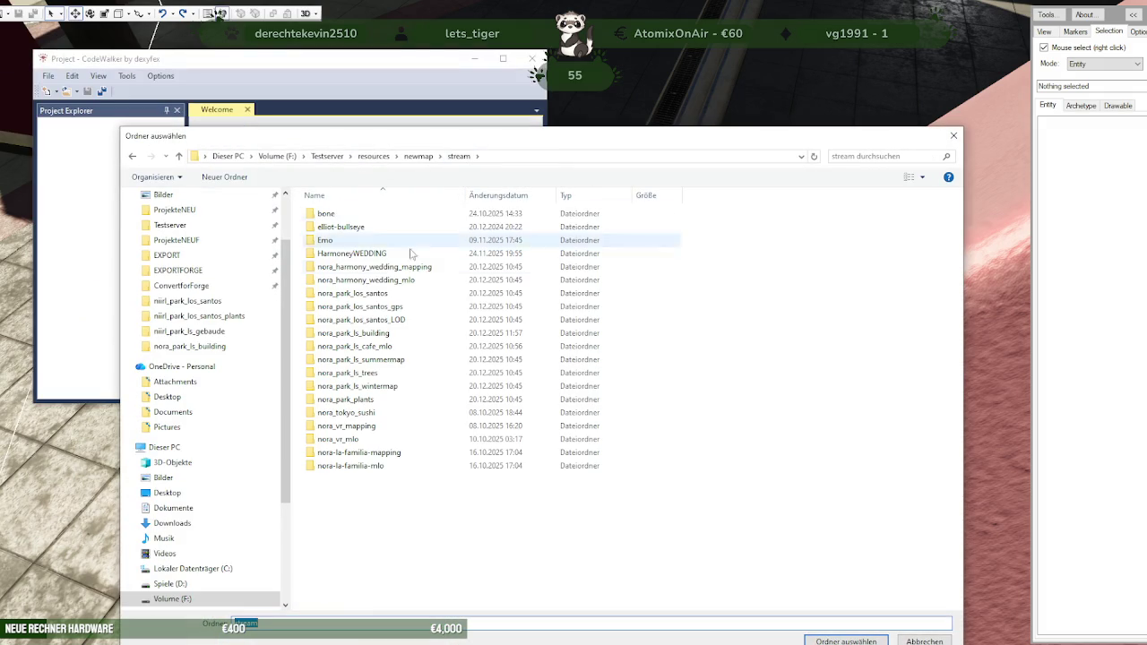
pyautogui.click(364, 307)
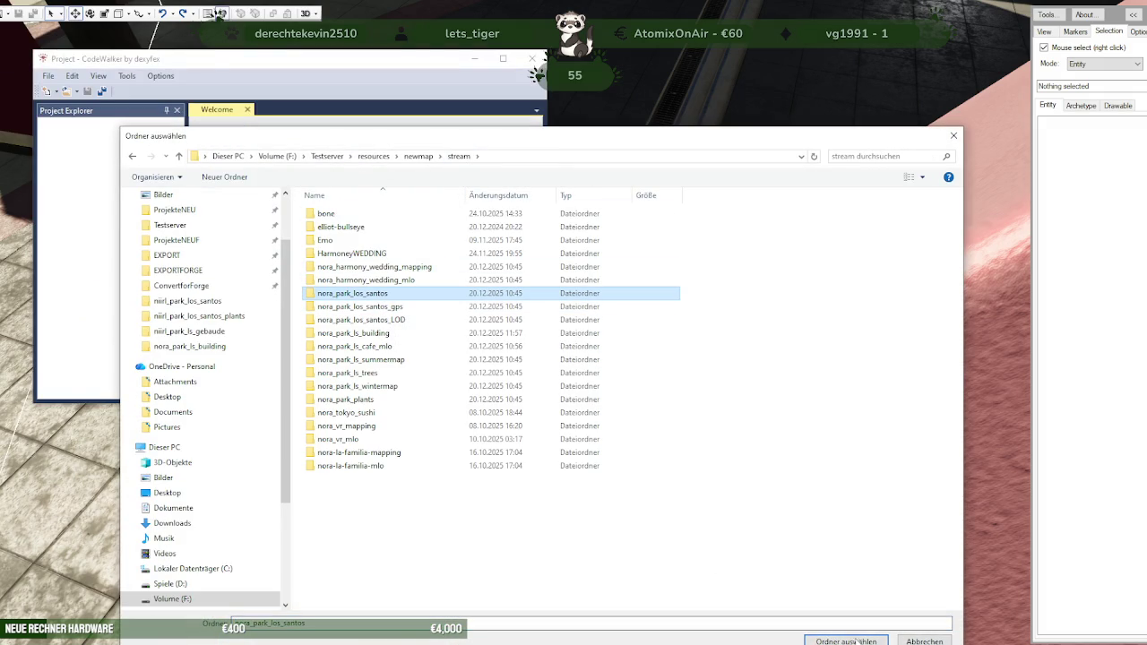
pyautogui.press('Return')
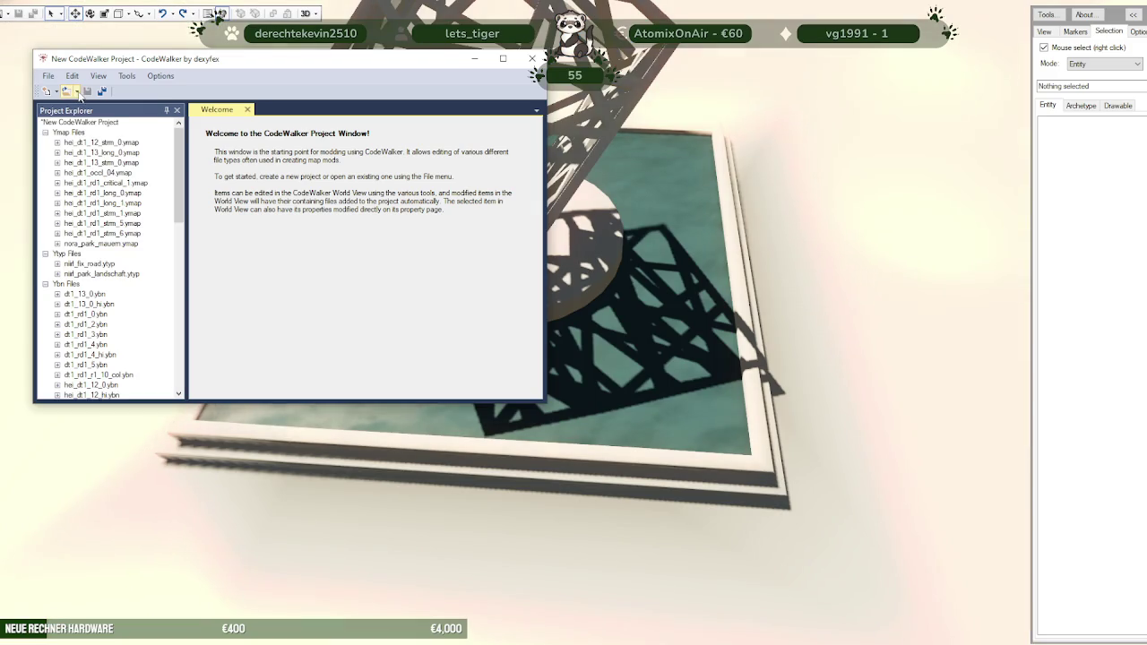
# Step: Load the nora_park_ls_building folder into the project instead
pyautogui.click(76, 91)
pyautogui.click(104, 133)
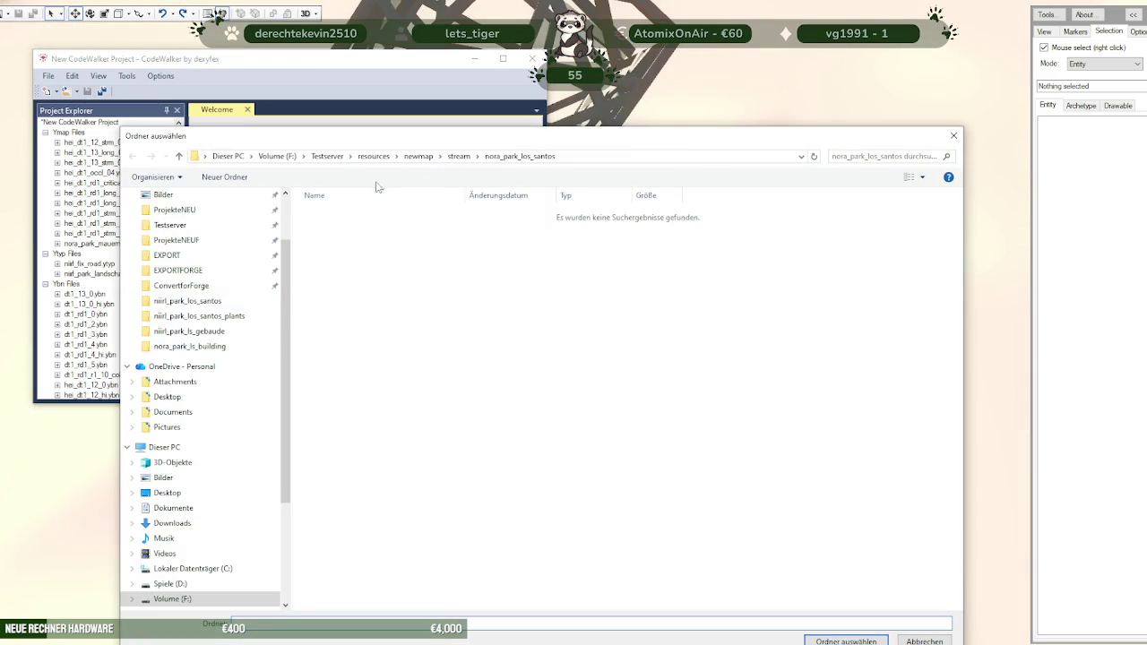
pyautogui.click(459, 156)
pyautogui.click(363, 334)
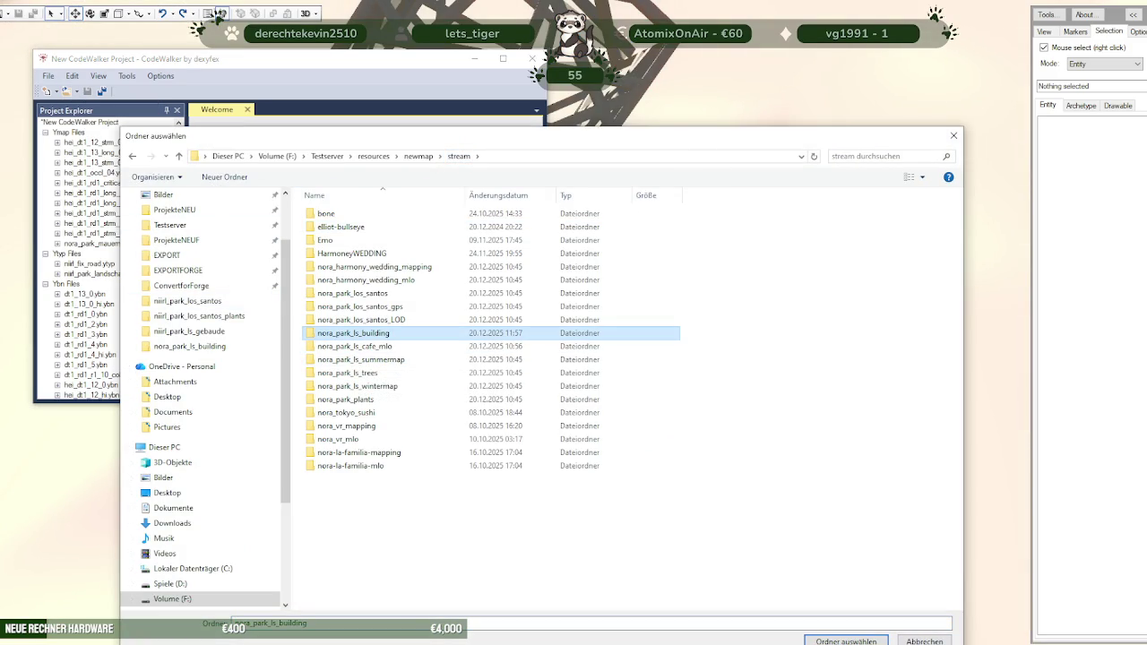
pyautogui.click(846, 642)
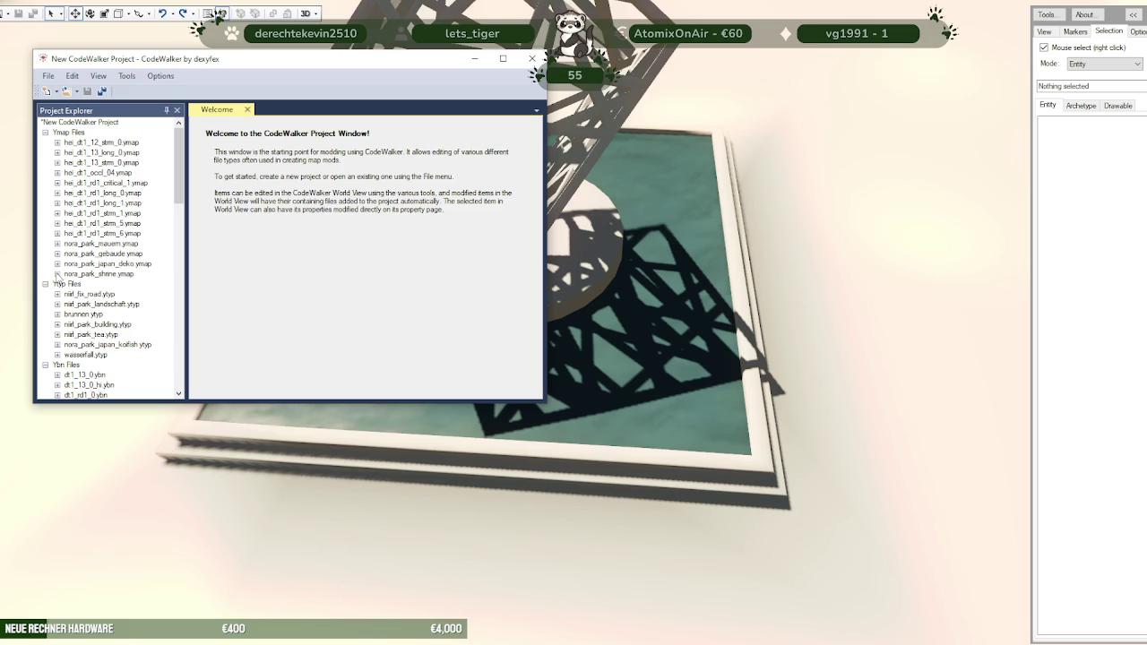
# Step: Expand nora_park_gebaude.ymap, hide the project window, and view the fountain plaza from above
pyautogui.click(57, 256)
pyautogui.scroll(-5, 115, 285)
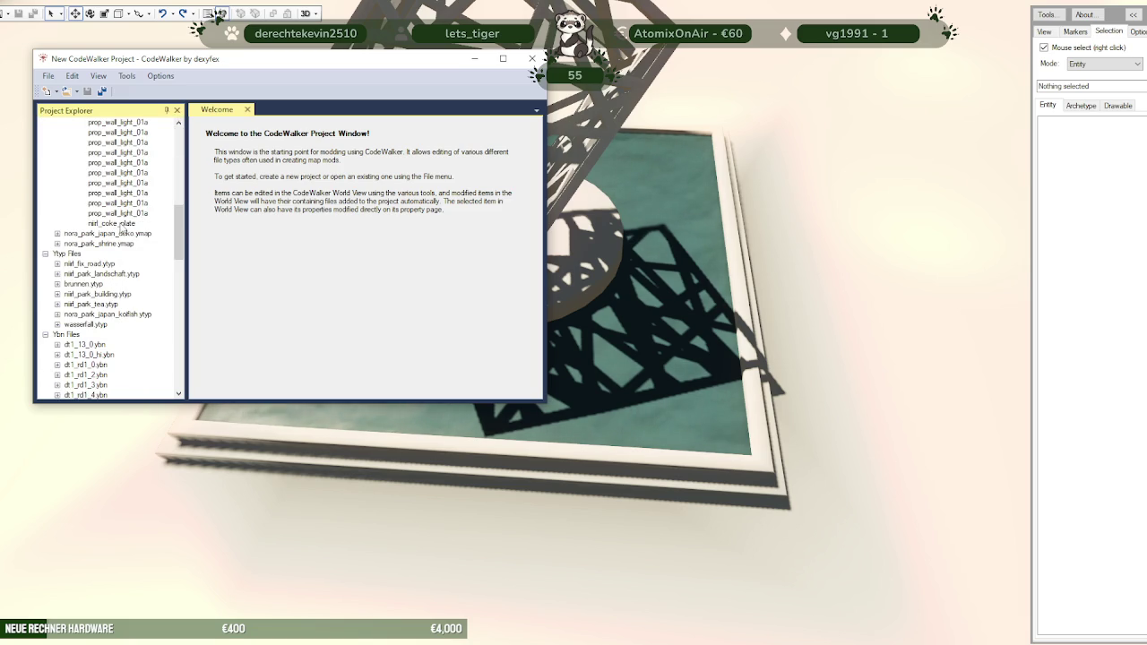
pyautogui.click(454, 323)
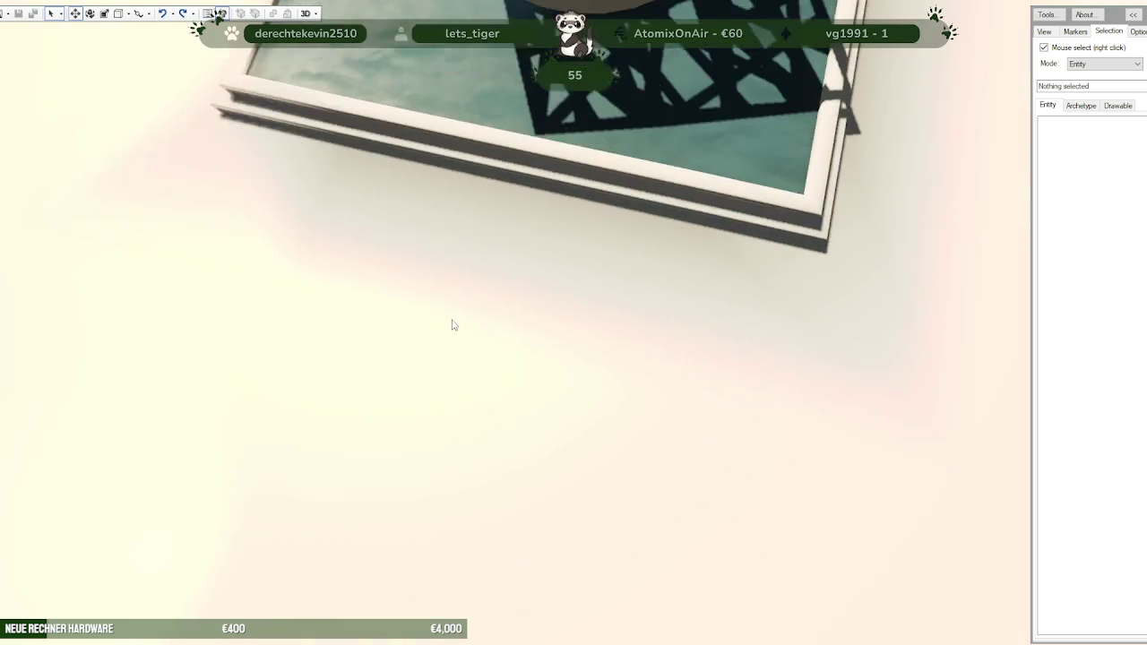
pyautogui.moveTo(453, 323)
pyautogui.mouseDown()
pyautogui.moveTo(465, 282)
pyautogui.moveTo(571, 260)
pyautogui.moveTo(608, 282)
pyautogui.moveTo(567, 274)
pyautogui.moveTo(46, 298)
pyautogui.moveTo(314, 270)
pyautogui.moveTo(404, 243)
pyautogui.moveTo(659, 222)
pyautogui.moveTo(414, 184)
pyautogui.moveTo(157, 282)
pyautogui.moveTo(176, 319)
pyautogui.moveTo(217, 350)
pyautogui.mouseUp()
pyautogui.scroll(-5, 464, 276)
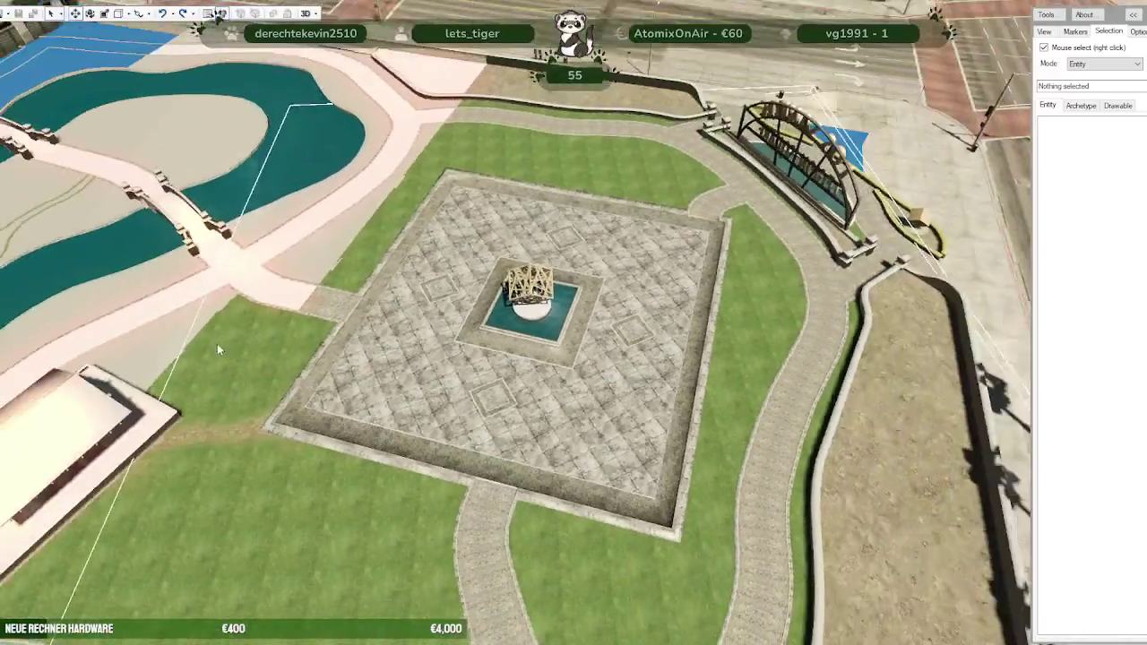
pyautogui.scroll(-2, 217, 349)
pyautogui.rightClick(399, 275)
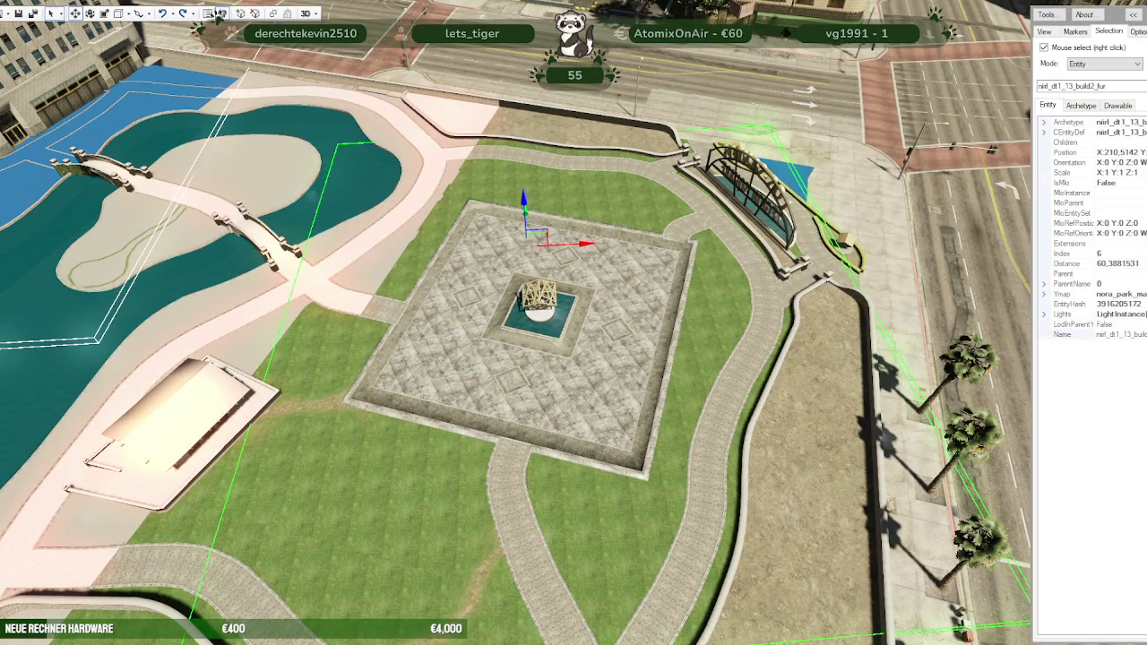
# Step: Select the niirl_park_brunnen entity under nora_park_japan_deko.ymap
pyautogui.click(216, 14)
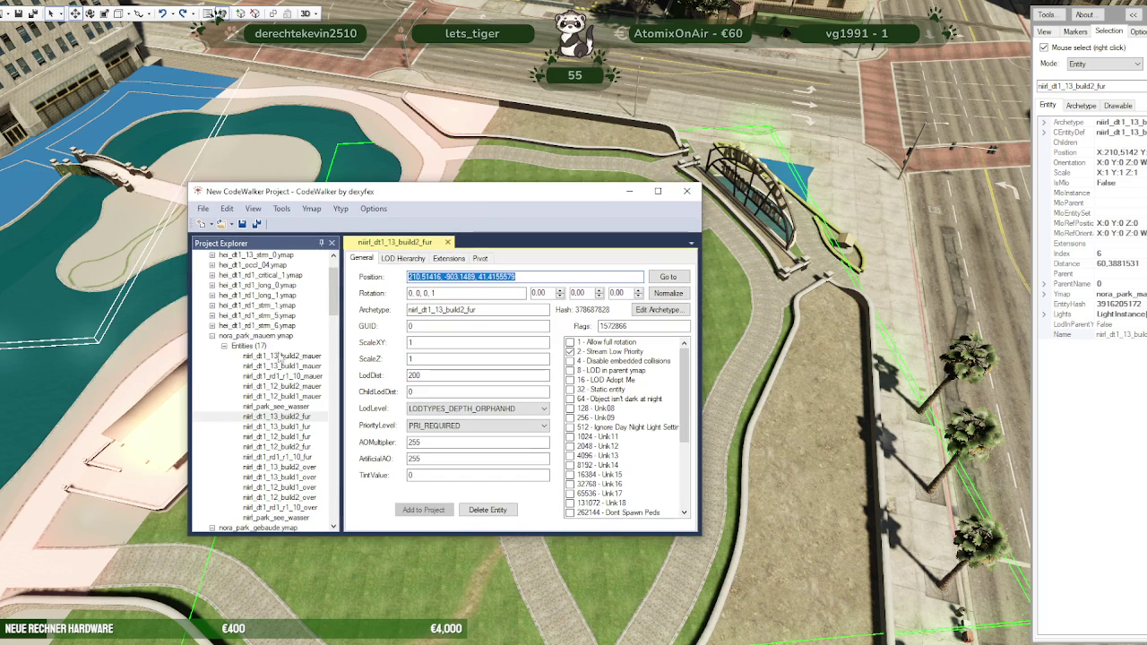
pyautogui.click(214, 336)
pyautogui.scroll(-1, 278, 394)
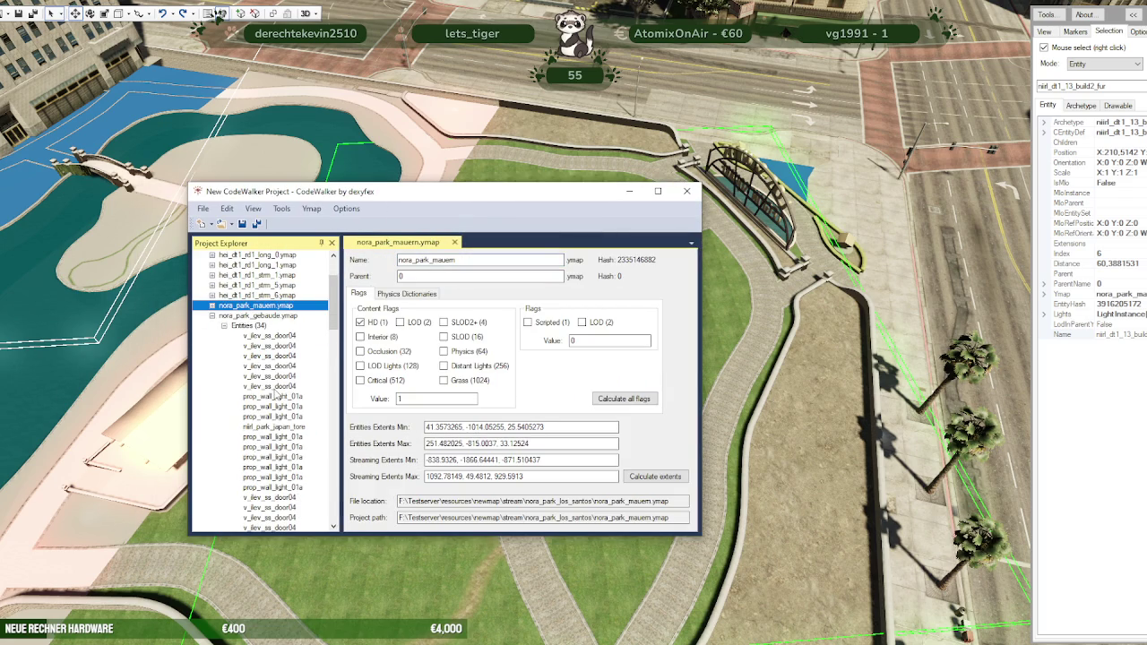
pyautogui.scroll(-1, 280, 387)
pyautogui.scroll(-6, 281, 383)
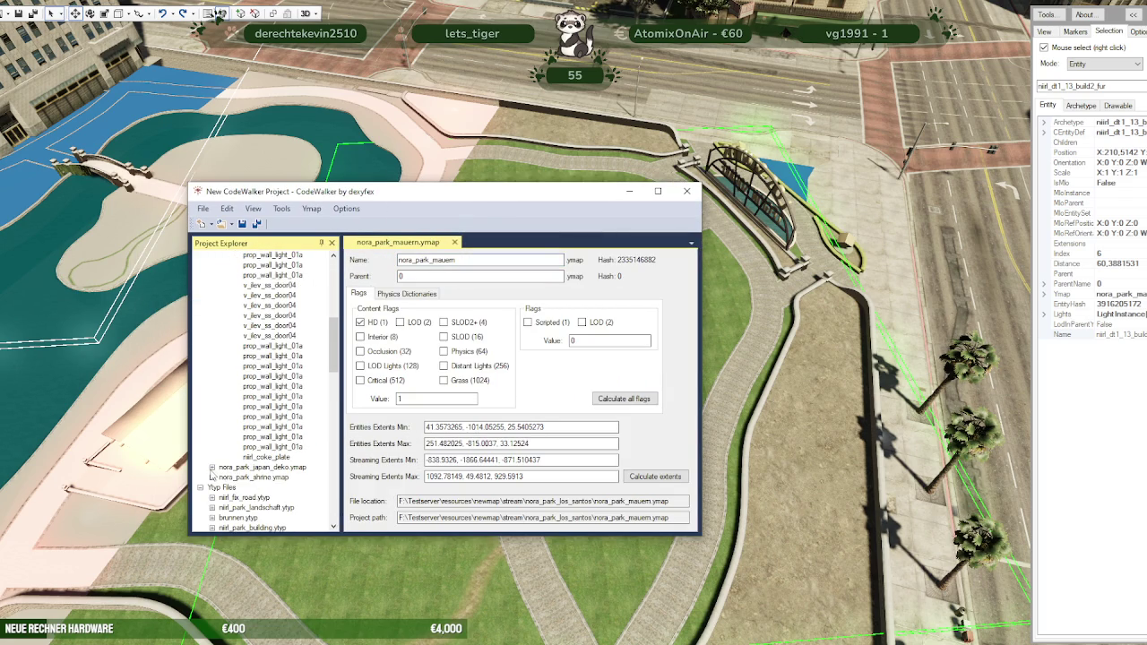
pyautogui.click(212, 467)
pyautogui.scroll(-1, 273, 488)
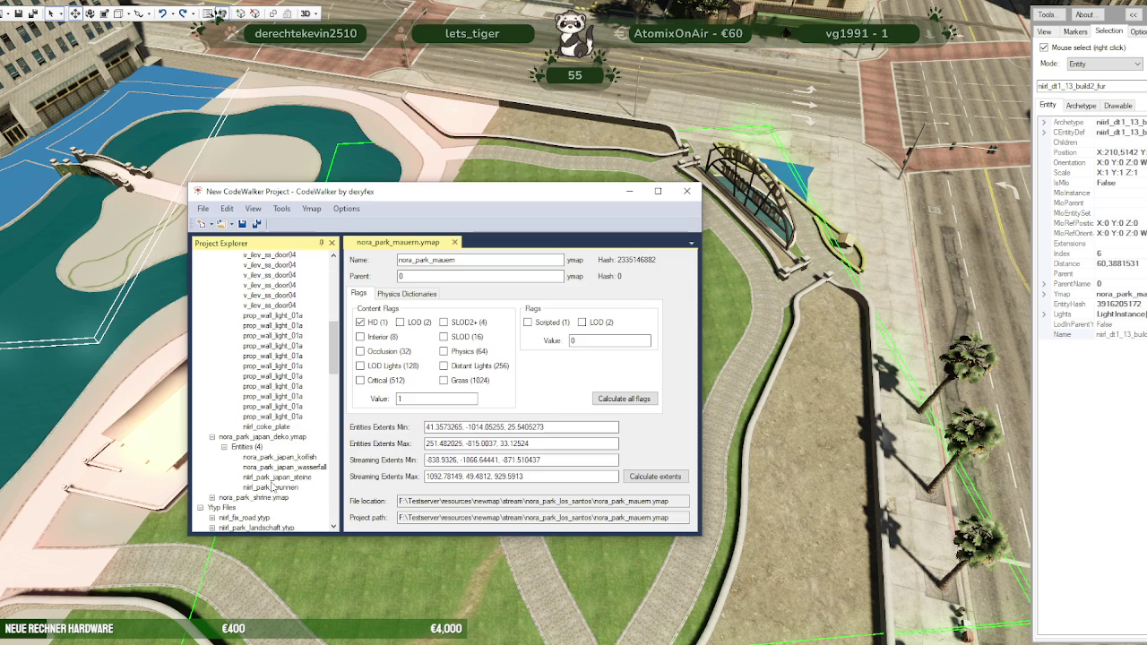
pyautogui.click(278, 487)
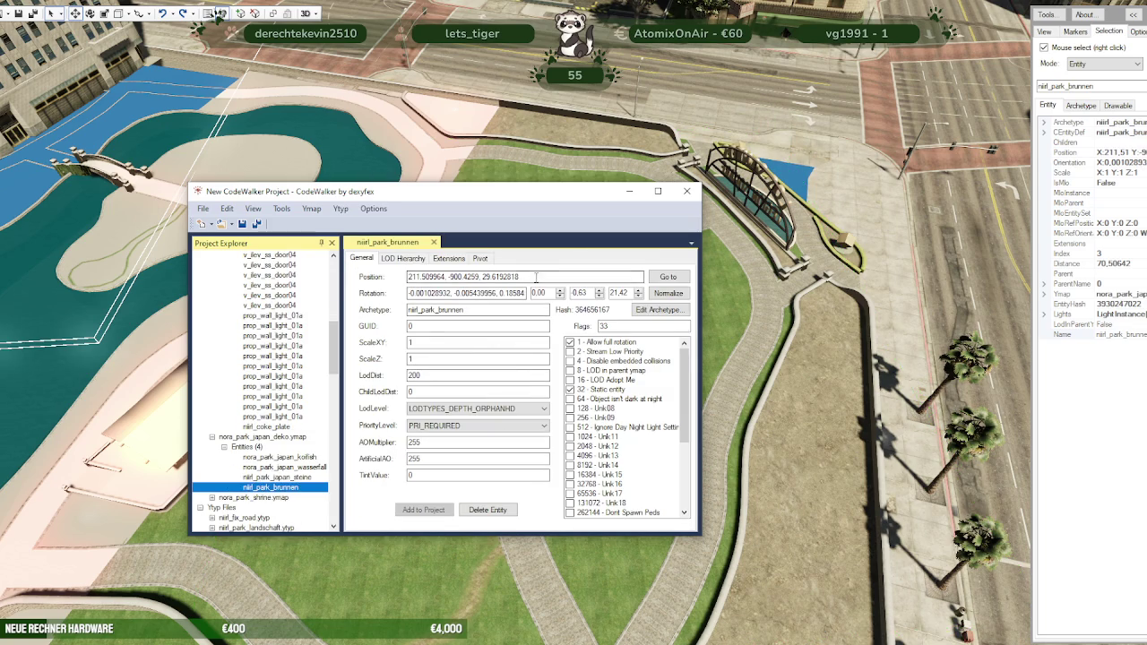
# Step: Set its position to 210.51416, -903.1489, 41.4155579, reset rotation, and fly to it
pyautogui.moveTo(535, 278); pyautogui.dragTo(360, 277)
pyautogui.write('210.51416, -903.1489, 41.4155579')
pyautogui.moveTo(499, 293)
pyautogui.mouseDown()
pyautogui.moveTo(522, 293)
pyautogui.moveTo(400, 293)
pyautogui.mouseUp()
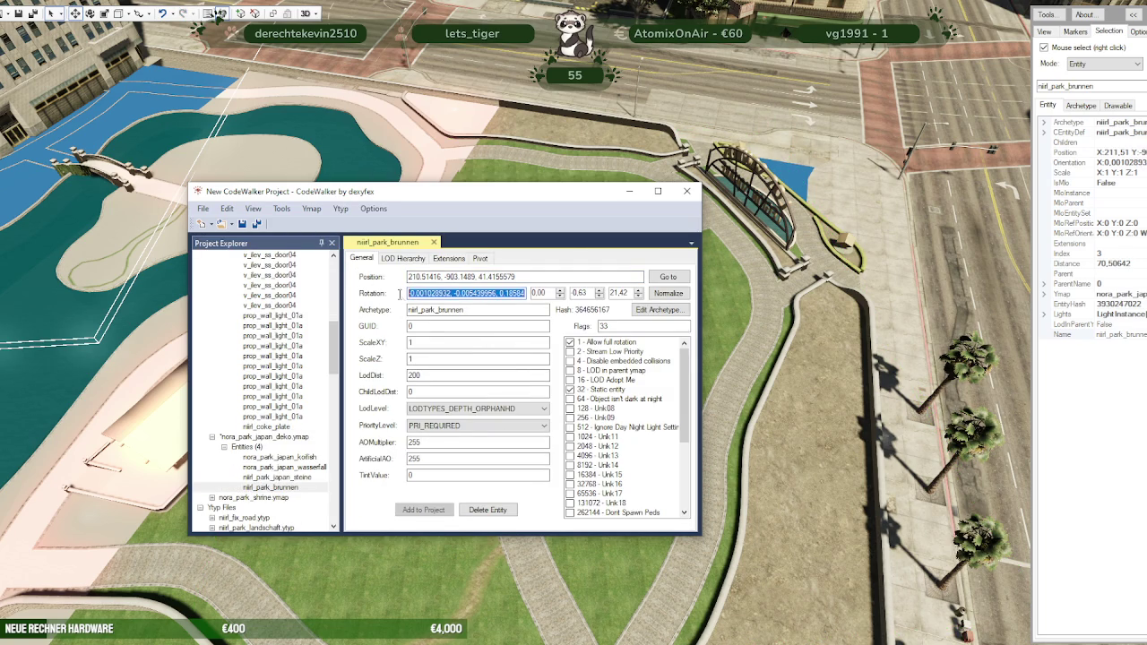
pyautogui.press('BackSpace')
pyautogui.write('0, 0, 0, 1')
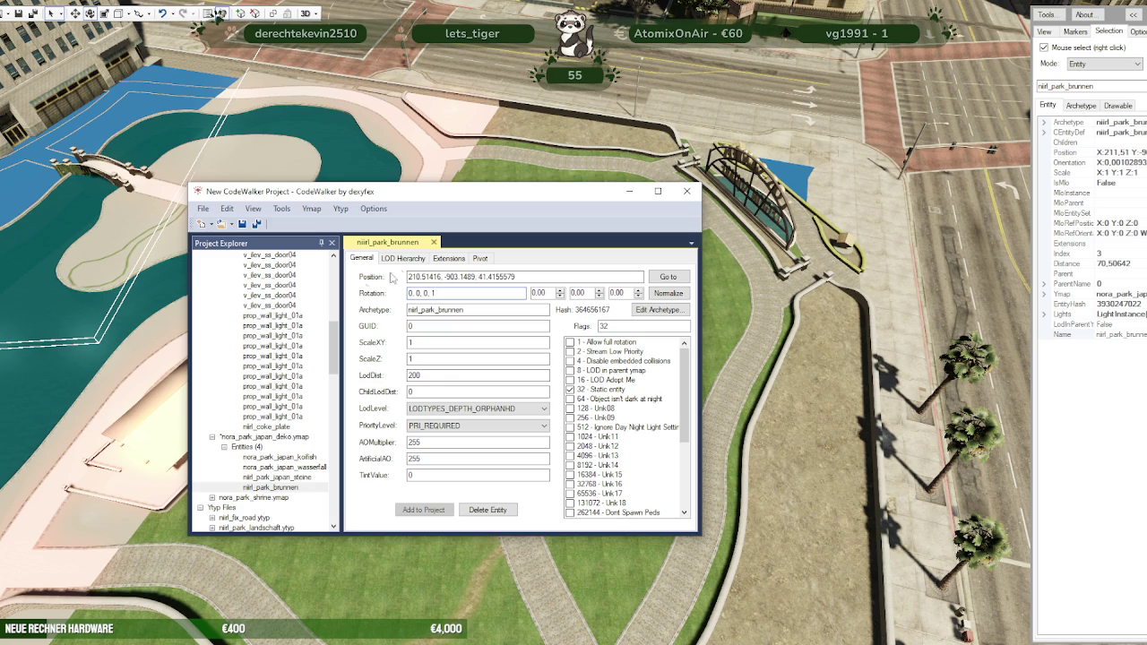
pyautogui.click(666, 281)
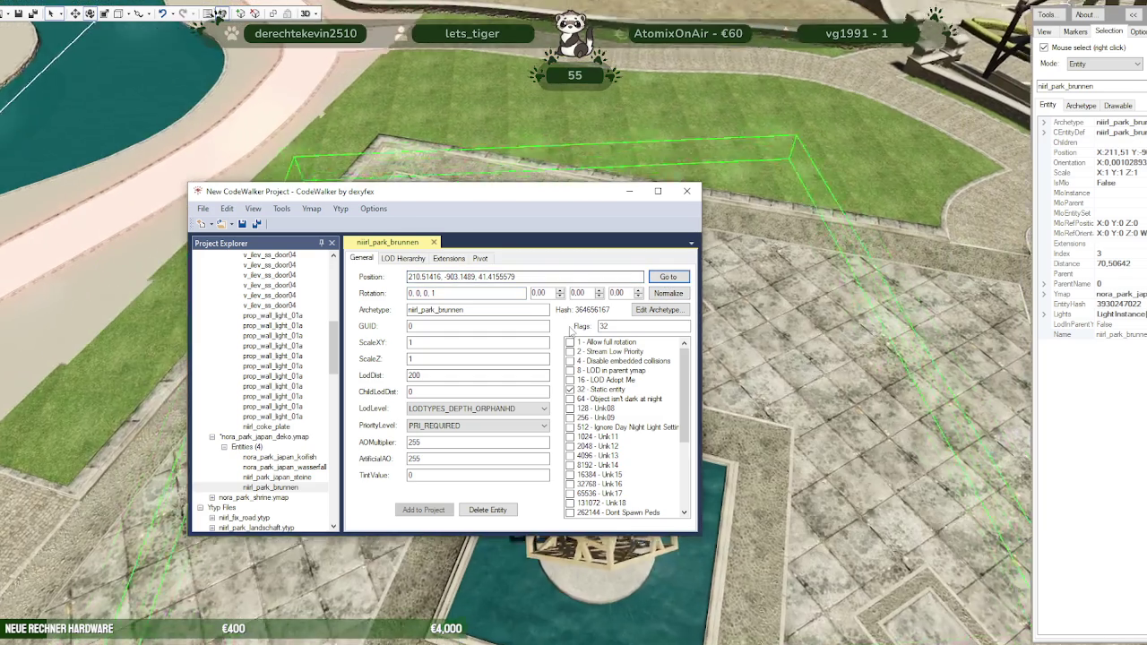
# Step: Orbit and zoom over the park down to the fountain square
pyautogui.scroll(-5, 540, 459)
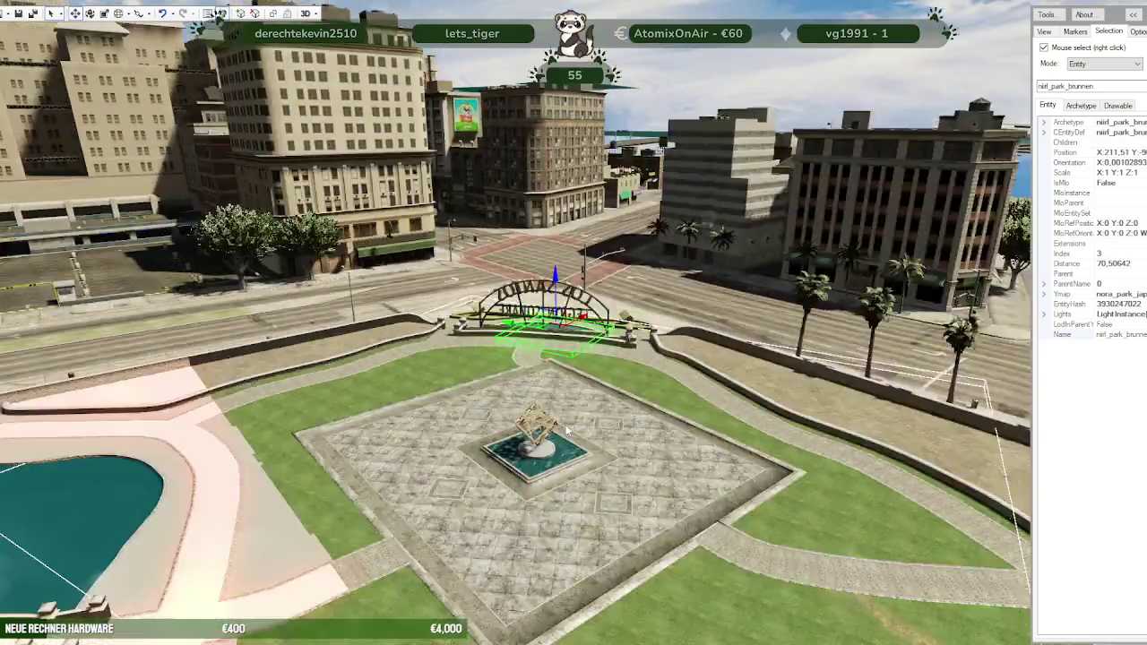
pyautogui.moveTo(541, 459); pyautogui.dragTo(566, 413)
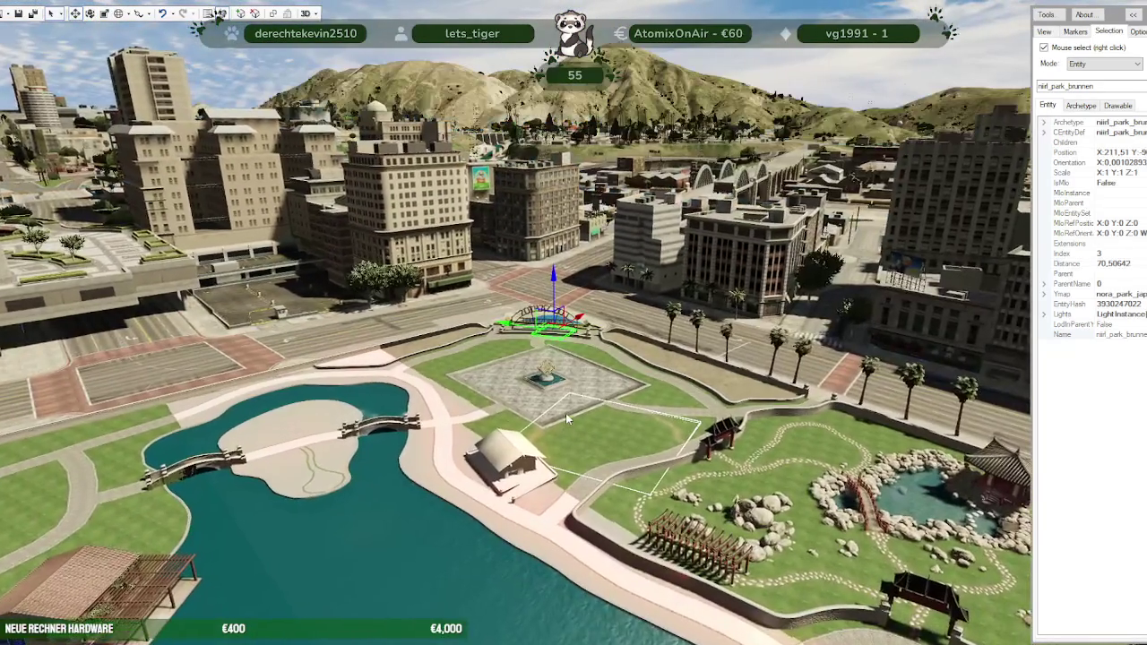
pyautogui.scroll(3, 571, 414)
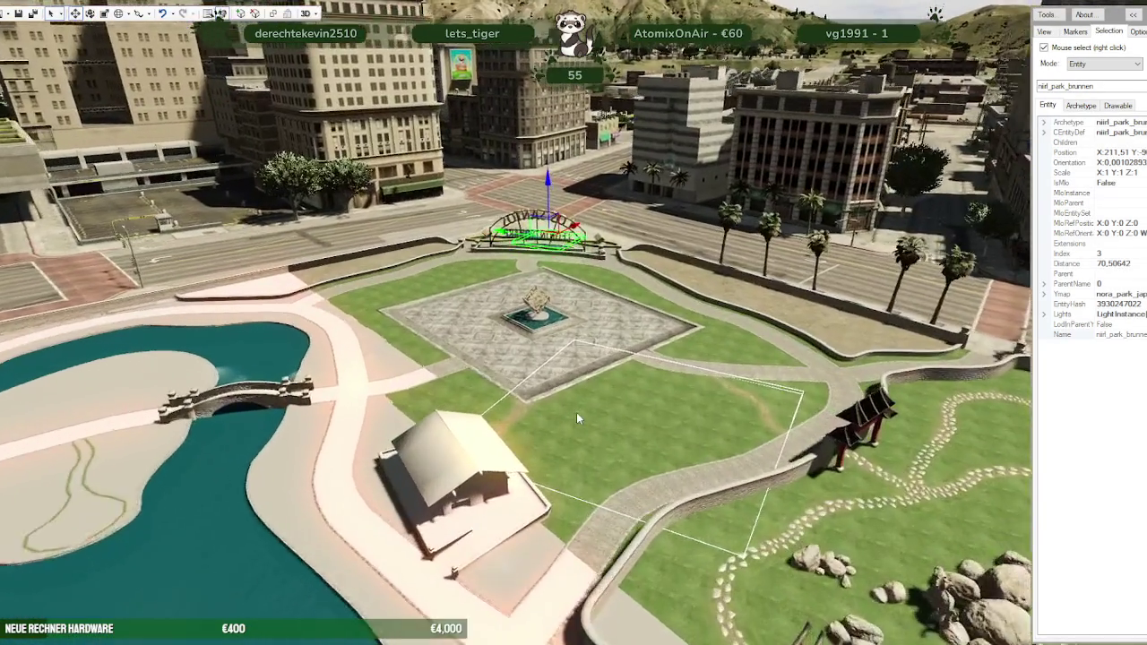
pyautogui.scroll(3, 576, 412)
pyautogui.moveTo(576, 405)
pyautogui.mouseDown()
pyautogui.moveTo(638, 388)
pyautogui.moveTo(819, 400)
pyautogui.moveTo(808, 407)
pyautogui.moveTo(800, 371)
pyautogui.moveTo(783, 439)
pyautogui.mouseUp()
pyautogui.scroll(-3, 752, 405)
pyautogui.scroll(3, 819, 400)
pyautogui.scroll(3, 808, 407)
pyautogui.scroll(-2, 801, 371)
pyautogui.scroll(5, 783, 439)
pyautogui.scroll(-3, 817, 445)
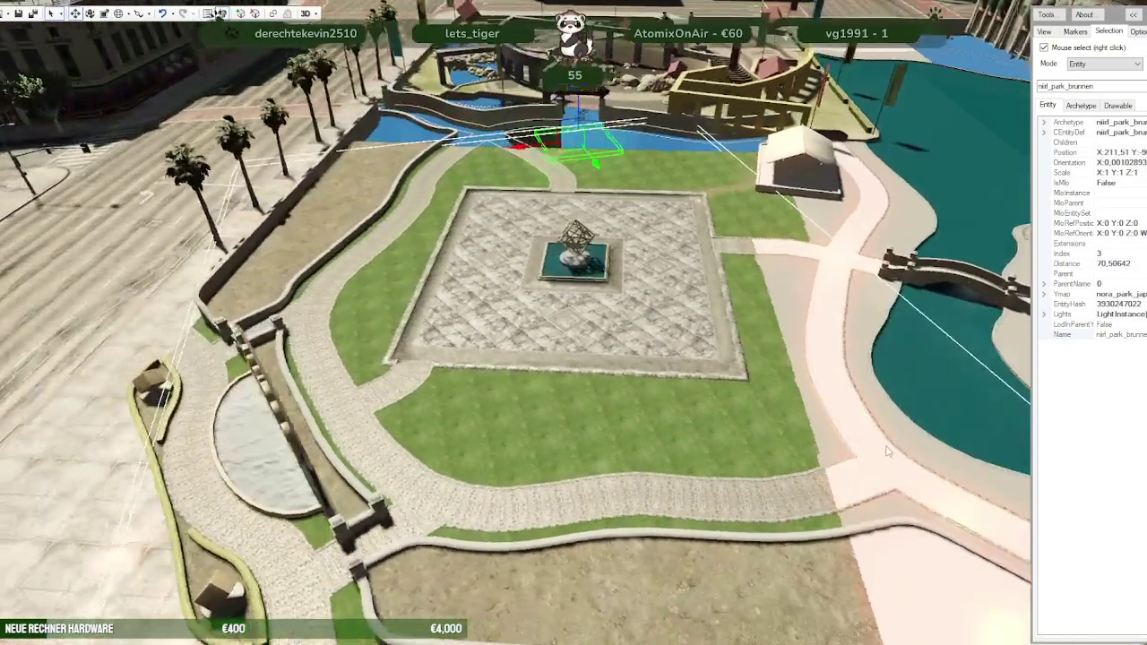
pyautogui.scroll(2, 902, 439)
pyautogui.scroll(2, 900, 439)
pyautogui.scroll(2, 782, 446)
pyautogui.scroll(-2, 782, 445)
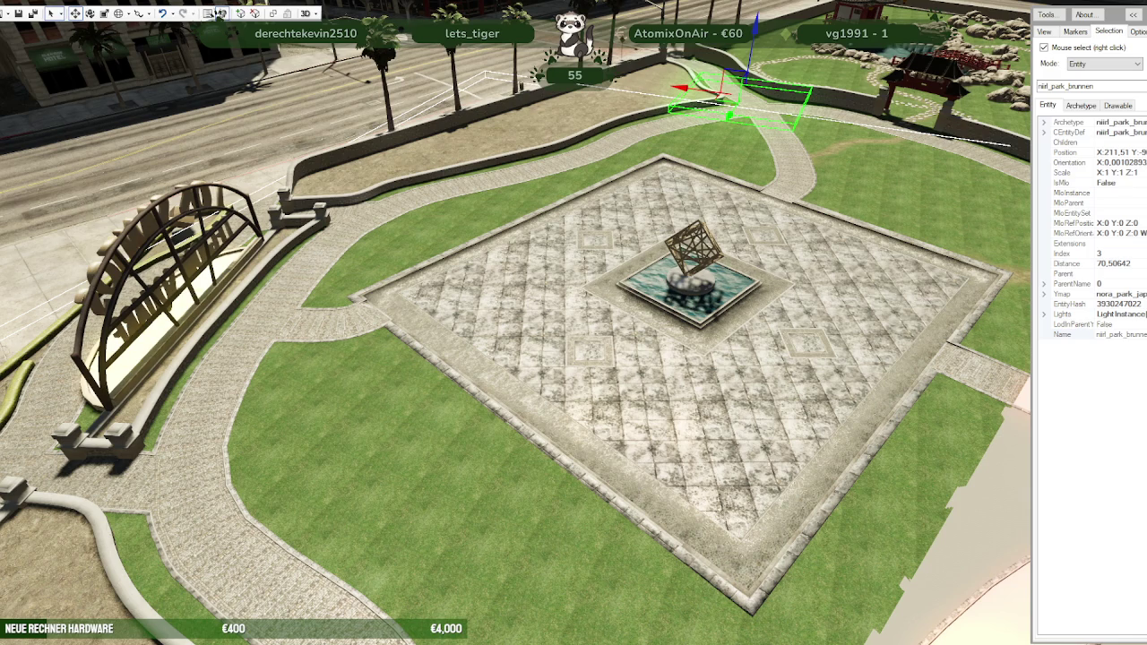
# Step: Add a prop_alien_egg_01 entity on the plaza, fly to it, then select niirl_coins_fountain
pyautogui.click(219, 13)
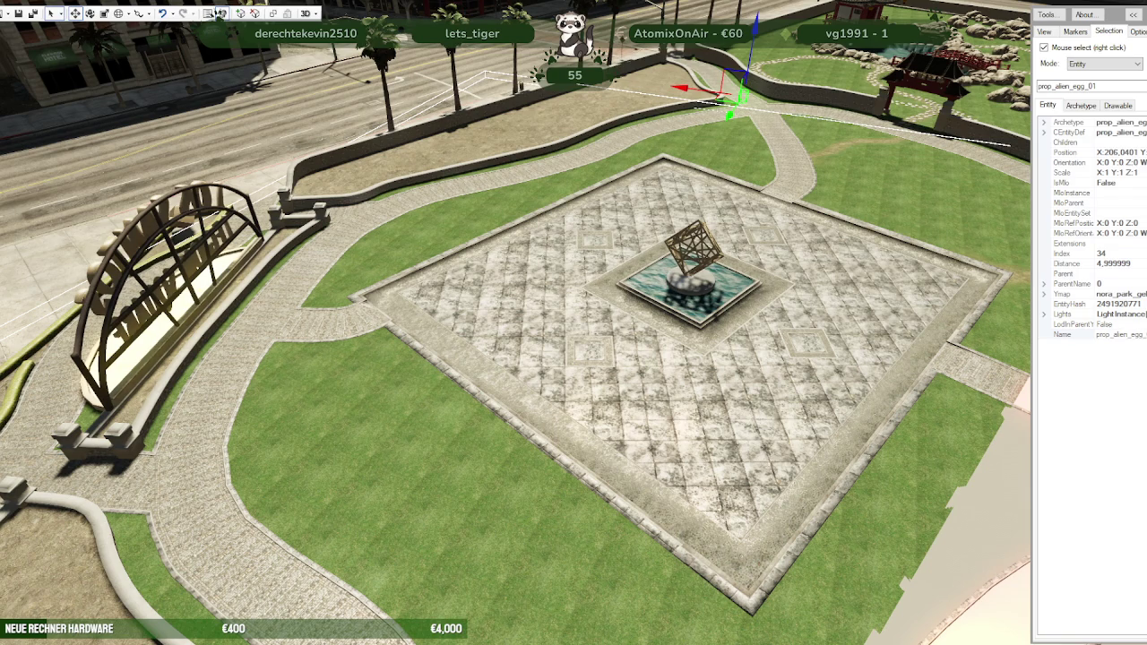
pyautogui.click(219, 12)
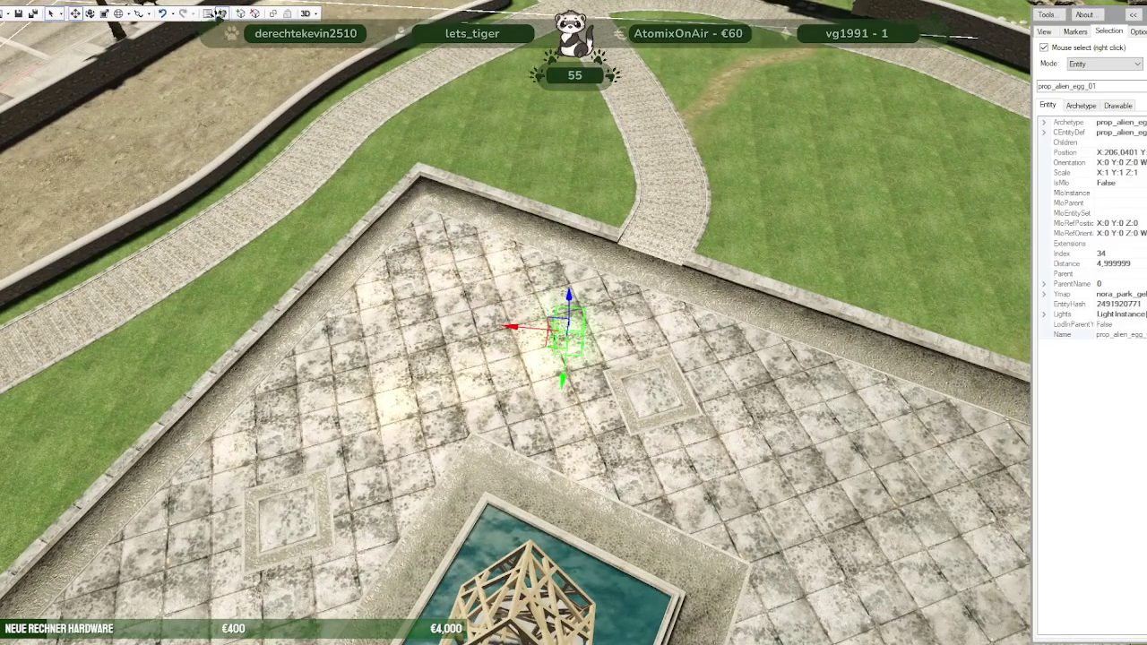
pyautogui.rightClick(678, 360)
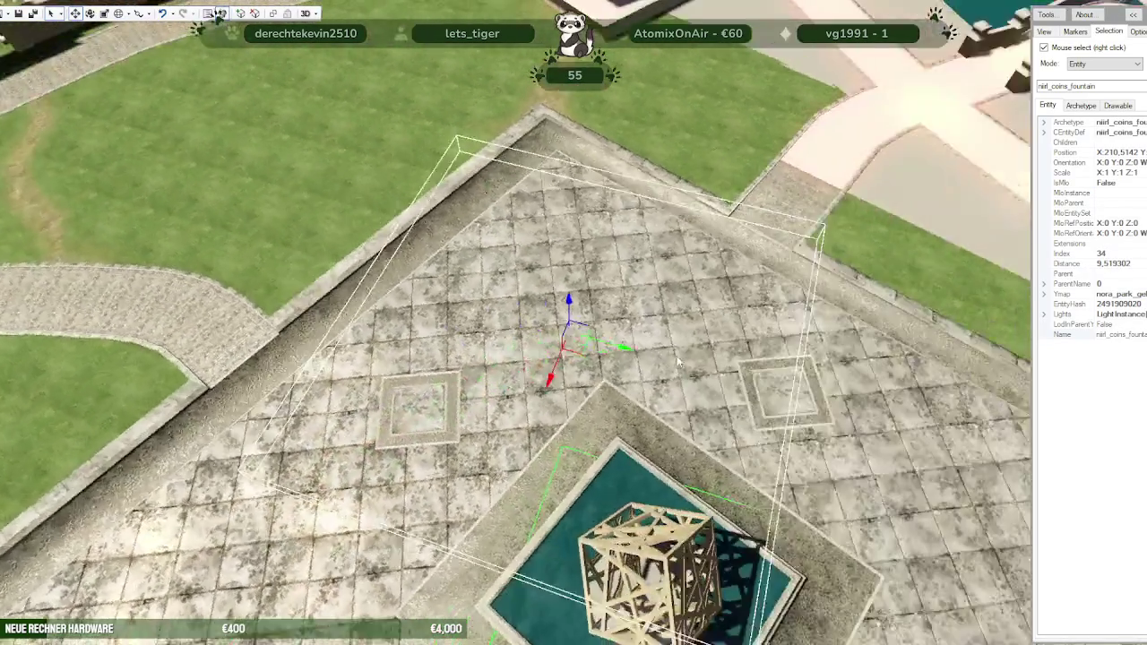
pyautogui.moveTo(678, 360)
pyautogui.mouseDown()
pyautogui.moveTo(499, 475)
pyautogui.moveTo(526, 485)
pyautogui.moveTo(651, 461)
pyautogui.moveTo(671, 314)
pyautogui.moveTo(661, 293)
pyautogui.mouseUp()
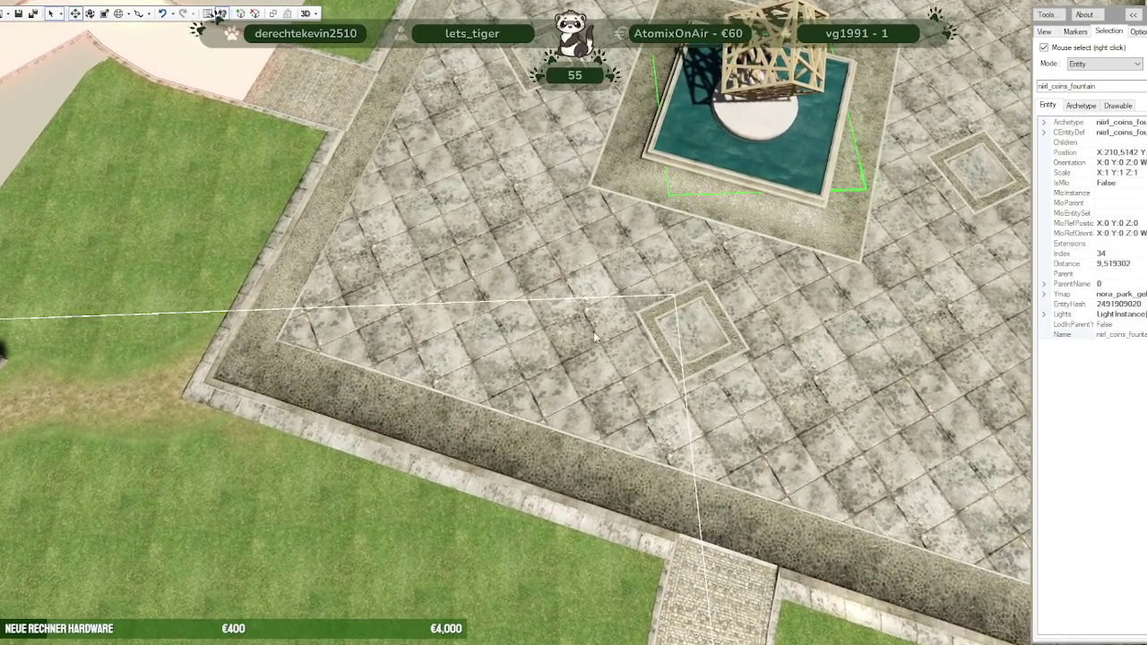
# Step: Inspect the fountain up close, then hide the custom park geometry to compare with Legion Square
pyautogui.scroll(10, 660, 293)
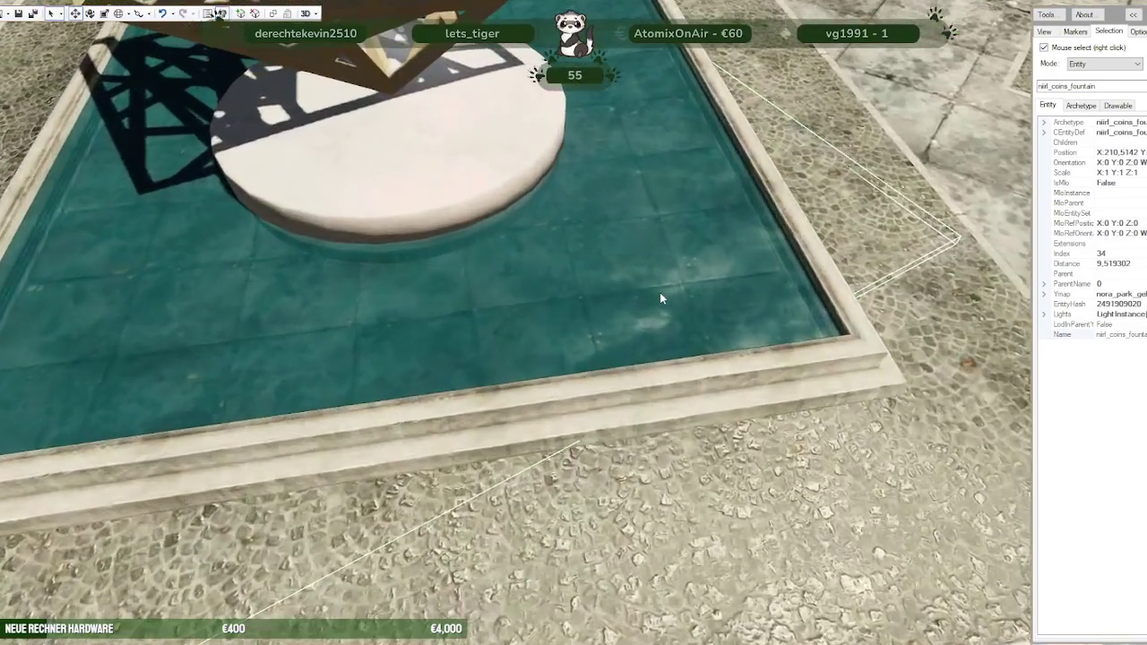
pyautogui.scroll(-10, 649, 283)
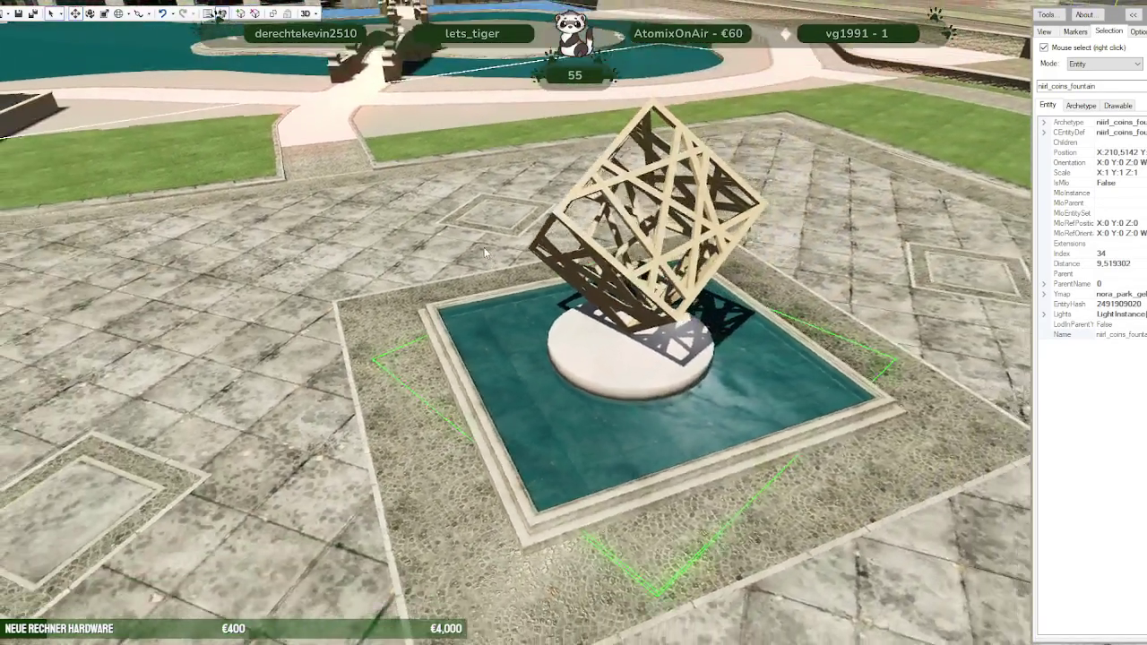
pyautogui.scroll(-3, 411, 215)
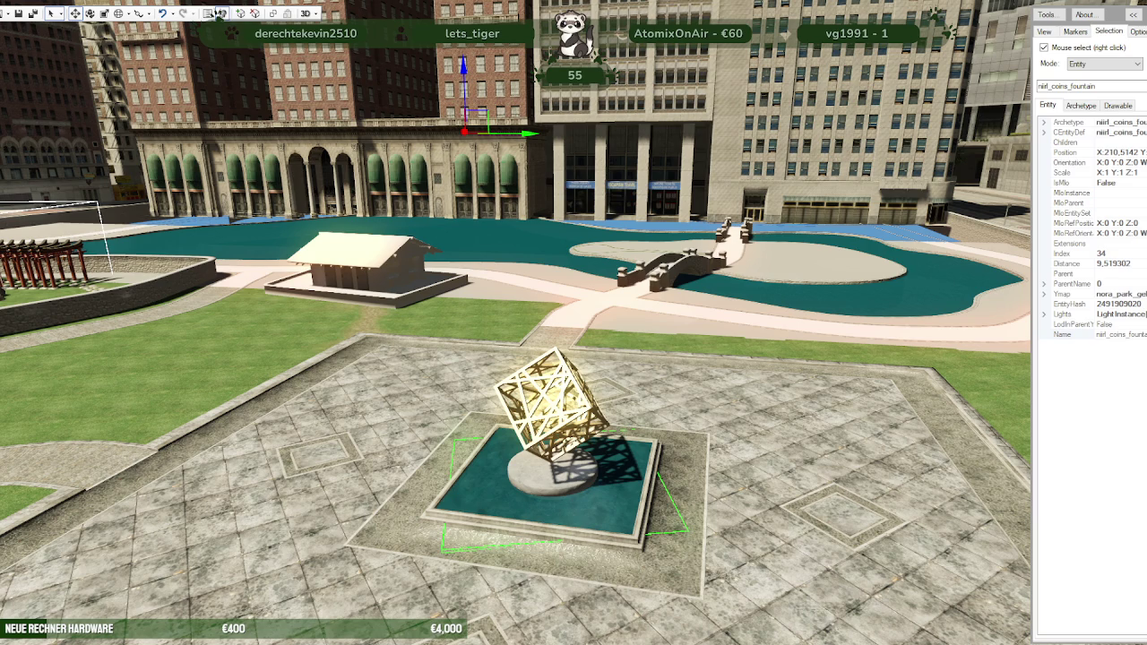
pyautogui.click(218, 12)
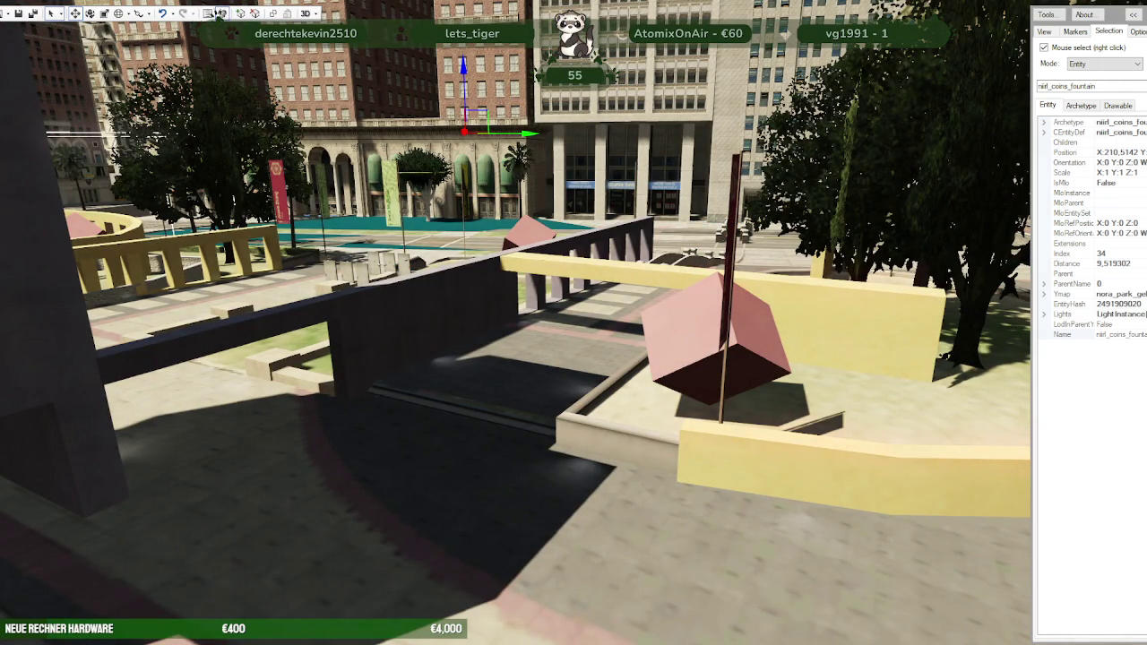
# Step: Select niirl_park_brunnen, orbit over the plaza, and bring the alt:V server console forward
pyautogui.rightClick(457, 153)
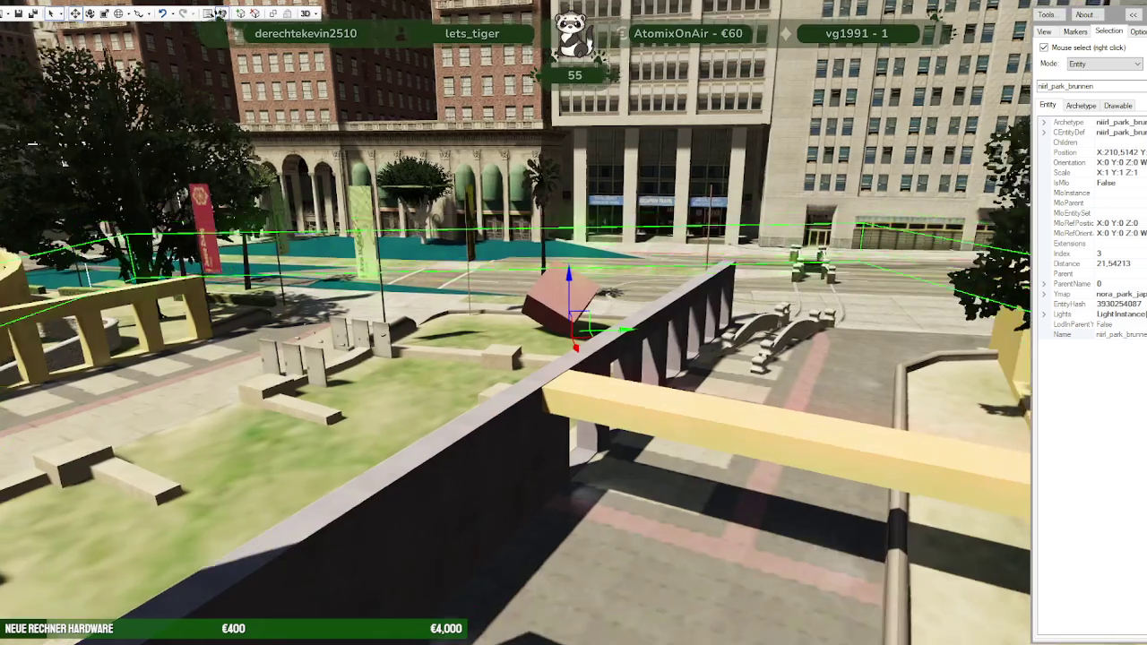
pyautogui.moveTo(457, 152)
pyautogui.mouseDown()
pyautogui.moveTo(298, 306)
pyautogui.moveTo(439, 321)
pyautogui.moveTo(418, 323)
pyautogui.mouseUp()
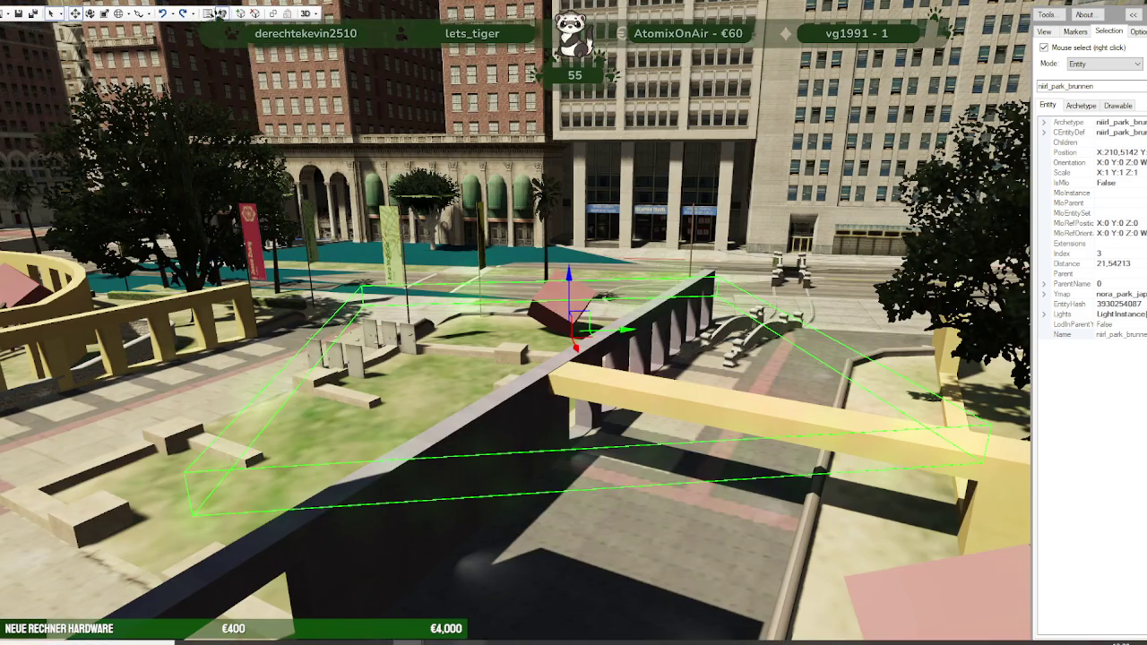
pyautogui.click(408, 643)
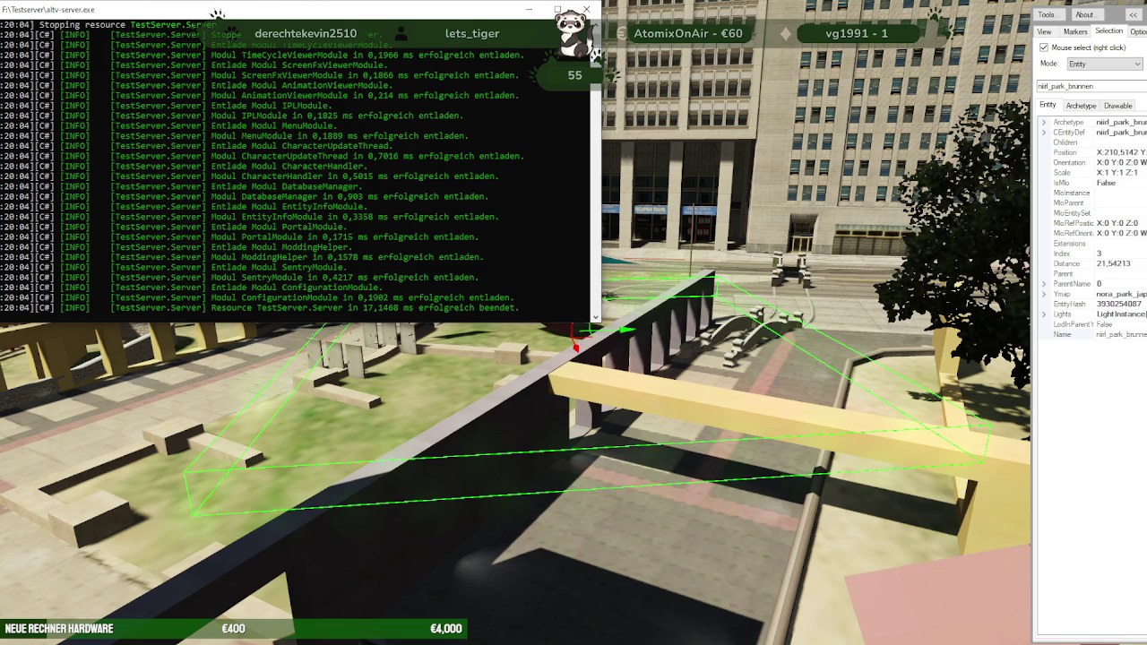
# Step: Minimise the stopped console and launch altv-server.exe again to restart the TestServer
pyautogui.click(405, 642)
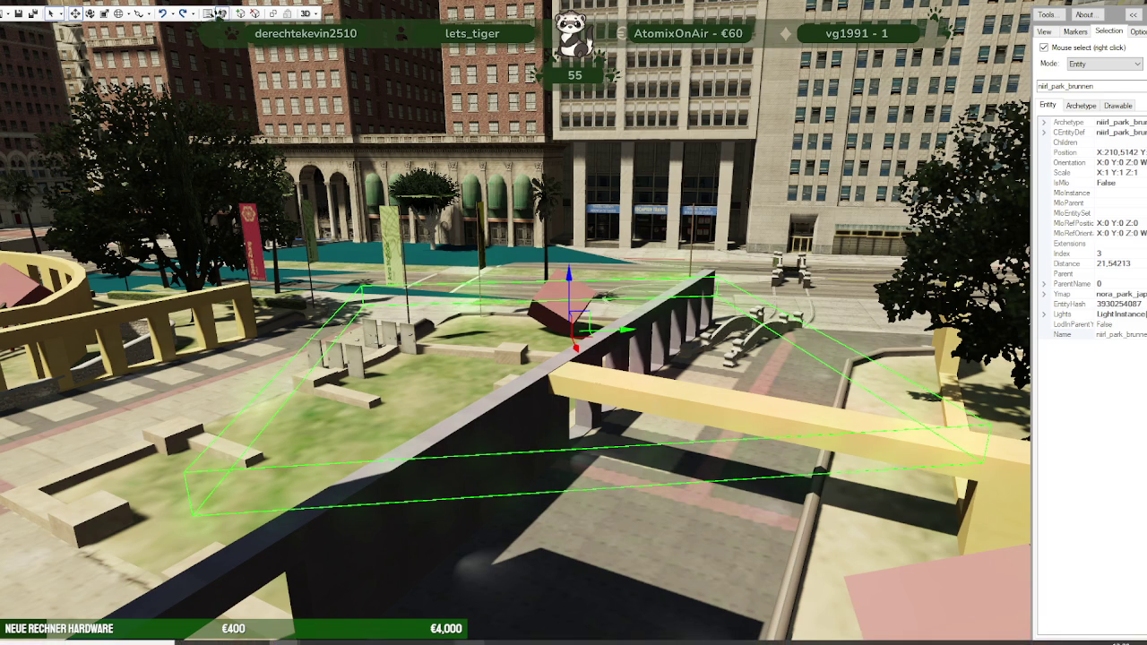
pyautogui.click(219, 13)
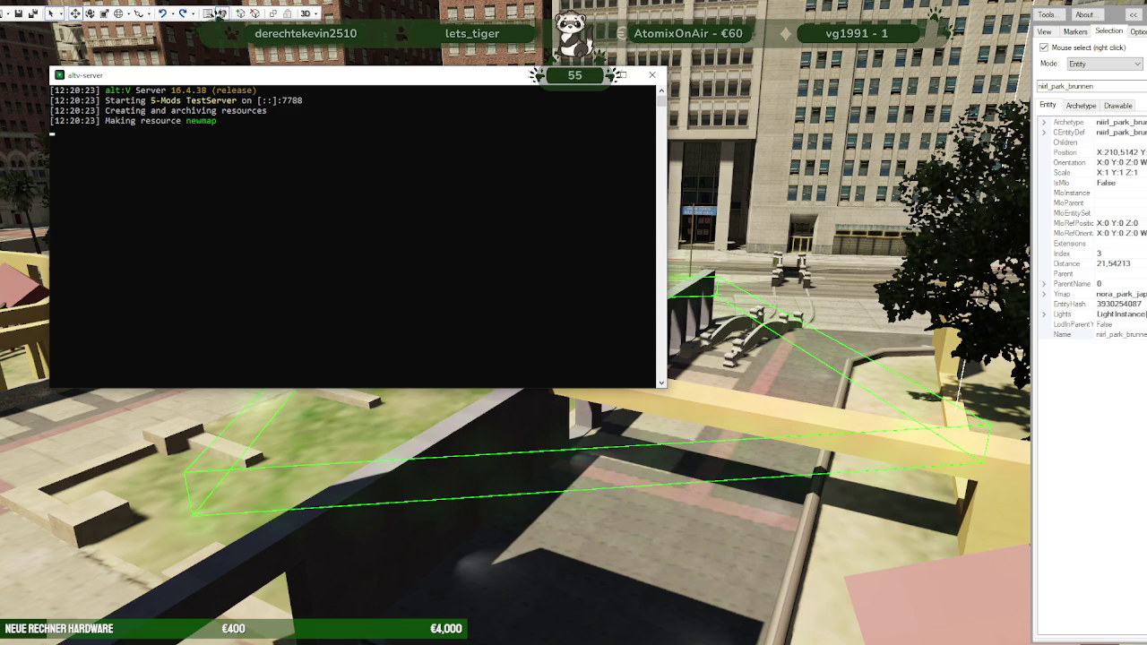
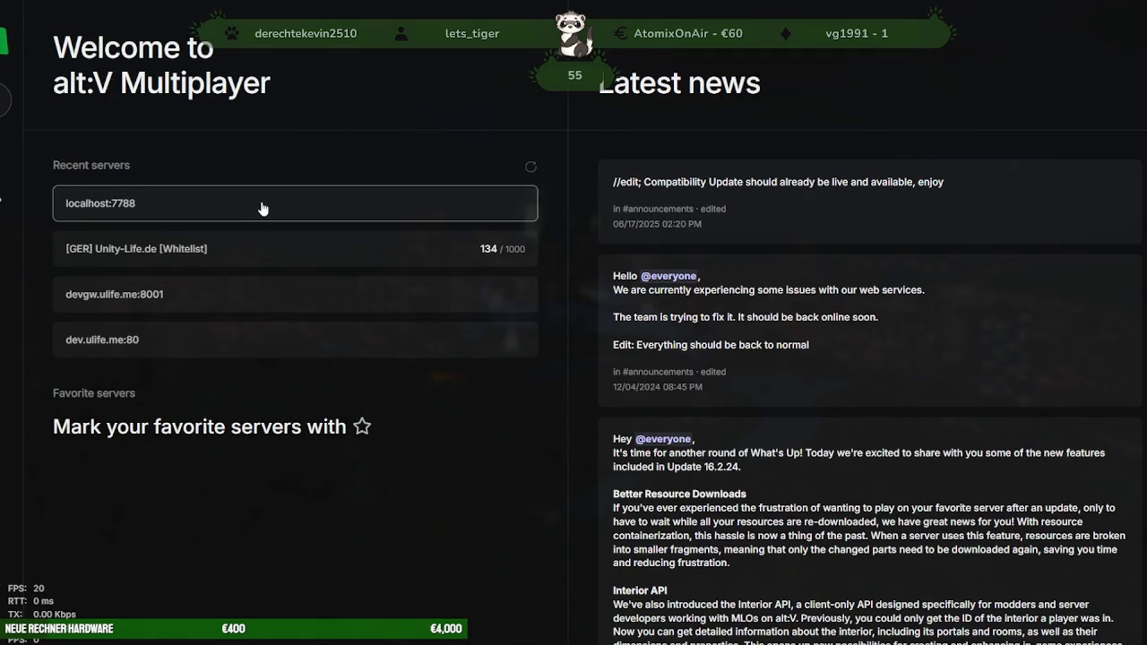
# Step: Direct-connect the alt:V client to the local server at localhost:7788
pyautogui.click(258, 204)
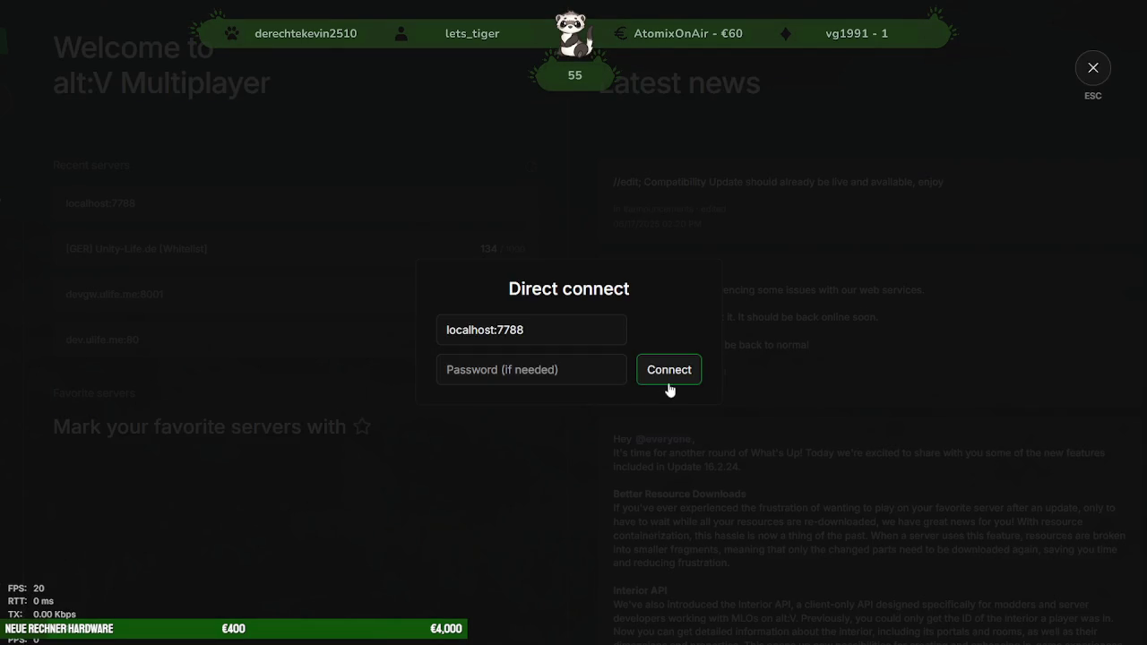
pyautogui.click(668, 371)
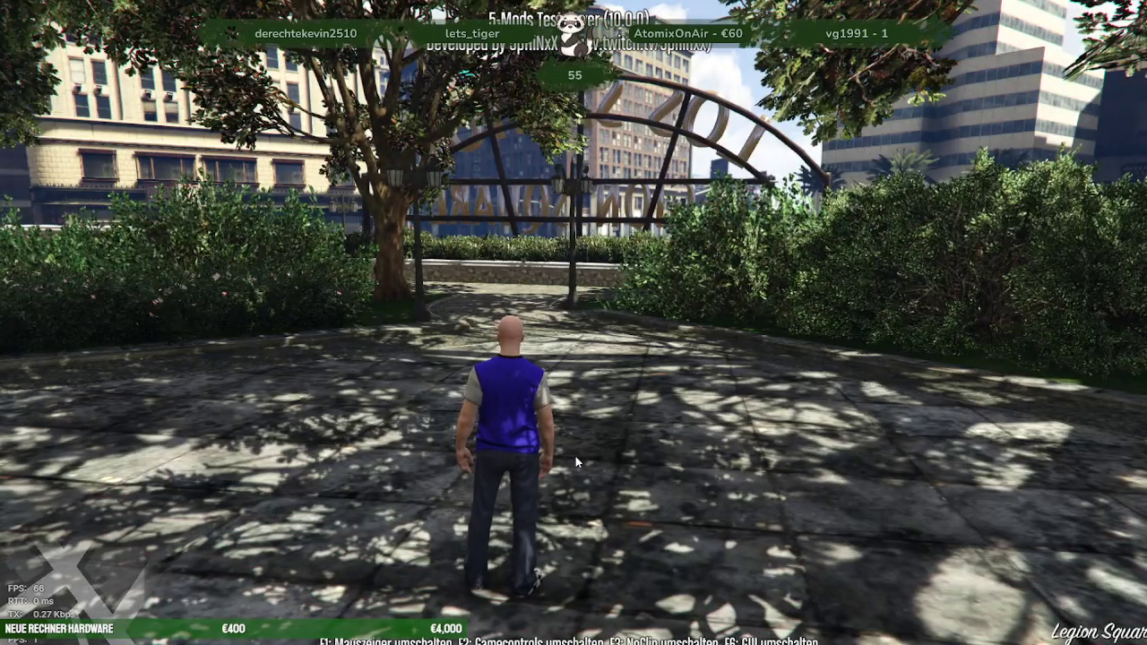
# Step: Take character control, walk to the fountain and swim through the pool
pyautogui.press('F1')
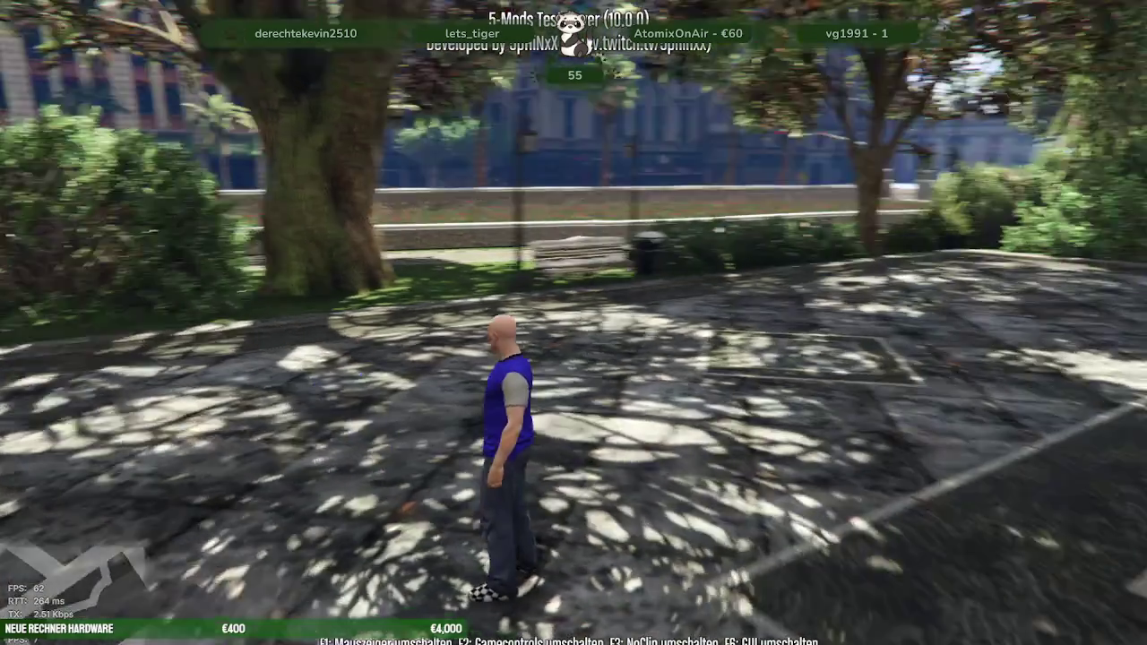
pyautogui.press('w')
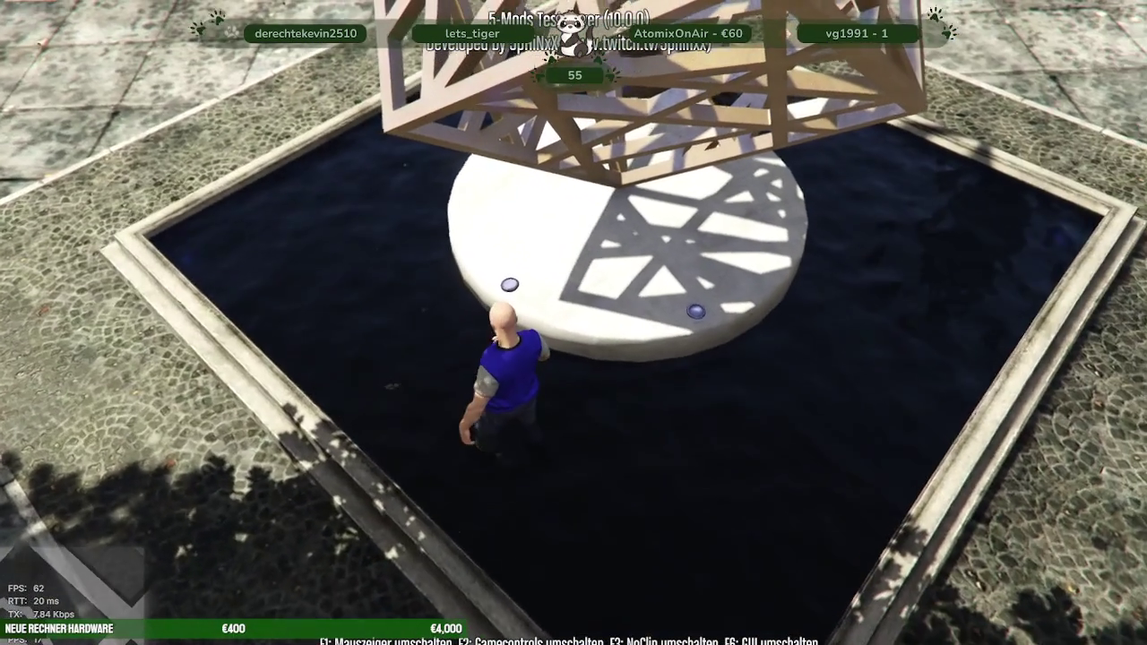
pyautogui.press('v')
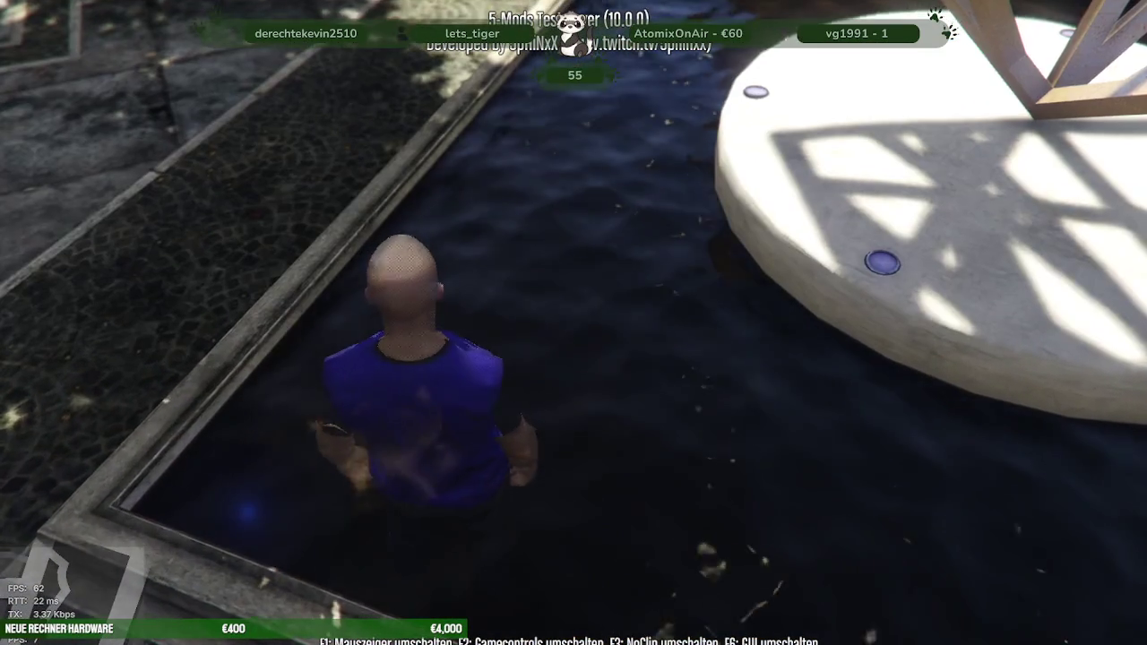
pyautogui.press('s')
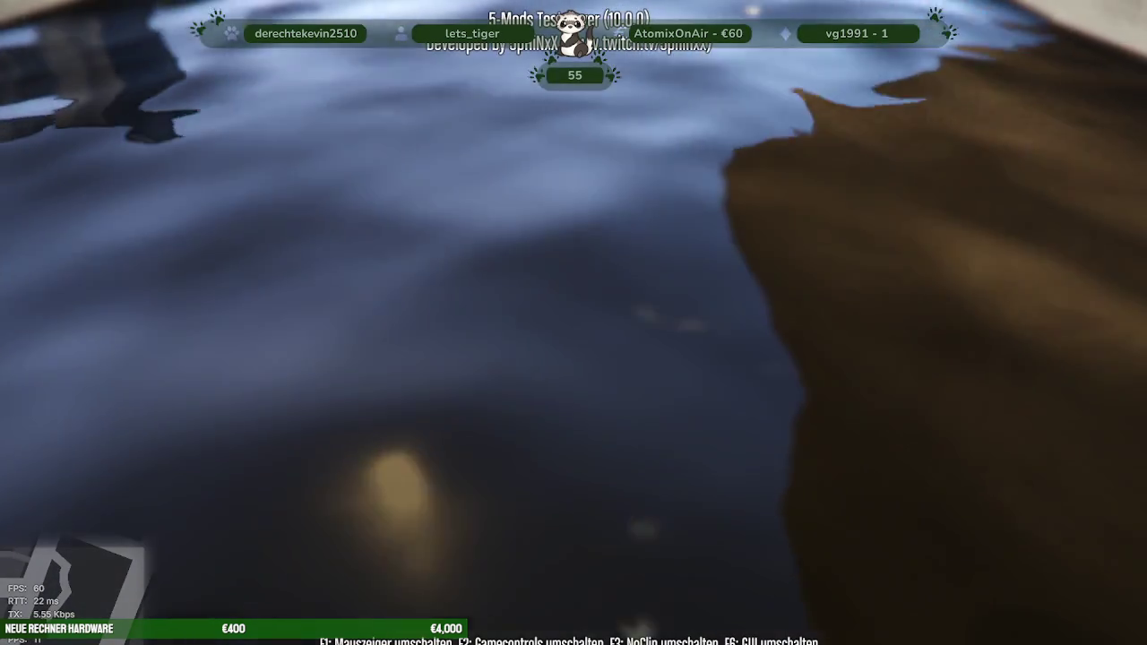
pyautogui.press('w')
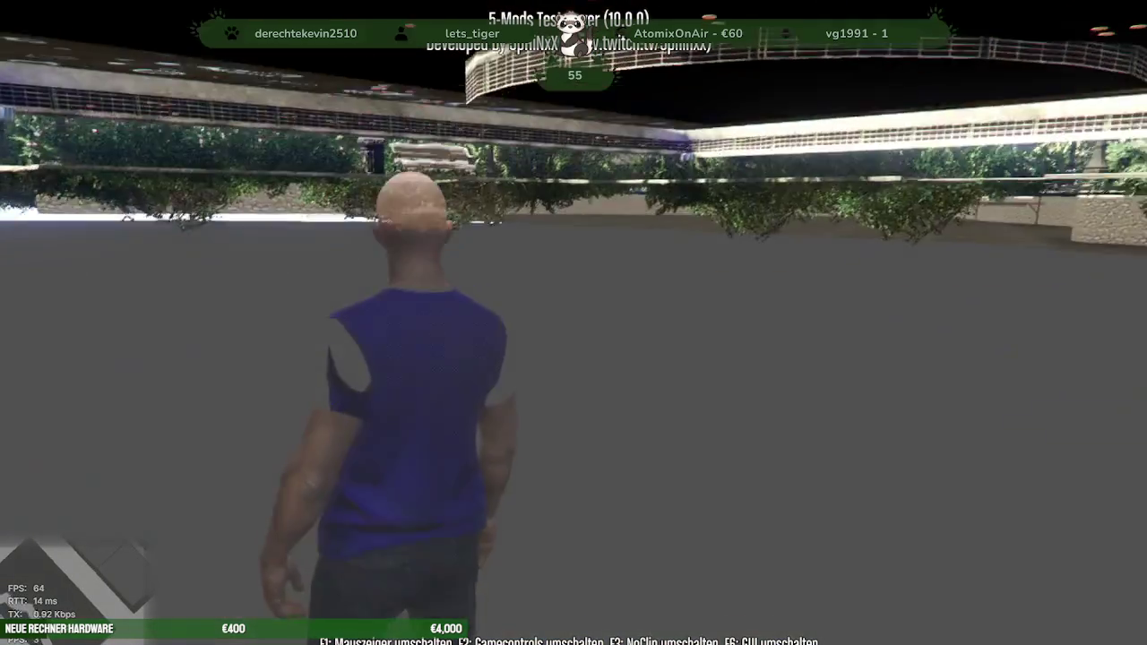
pyautogui.press('s')
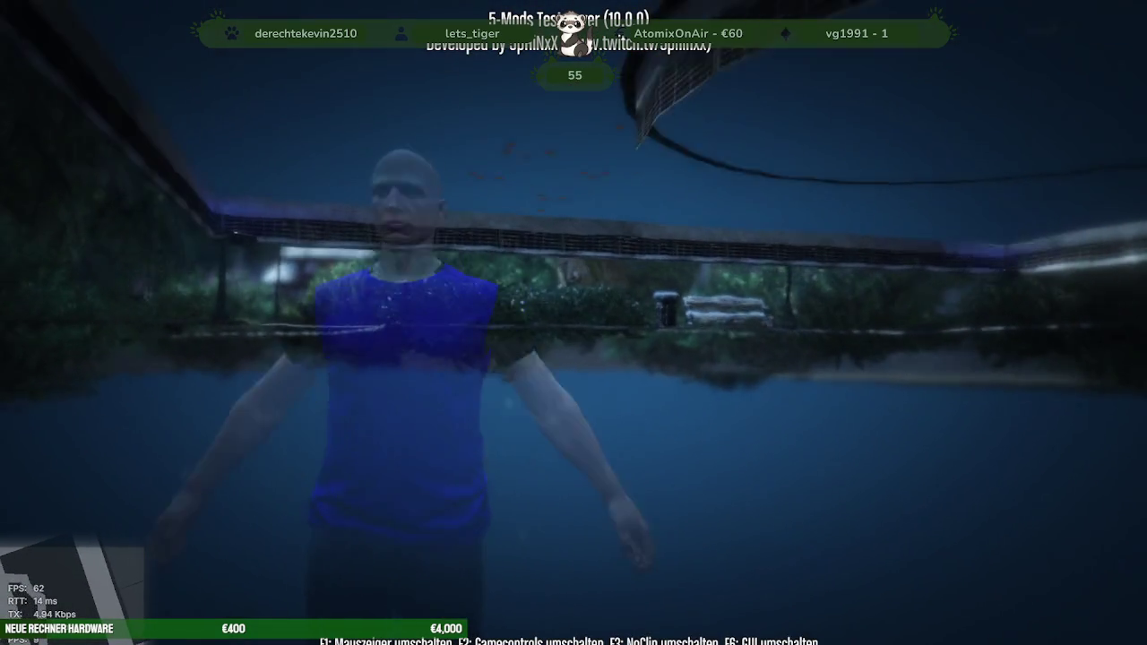
# Step: Check the pool in first- and third-person views, dive underwater, then pick red paint in Blender
pyautogui.press('w')
pyautogui.press('v')
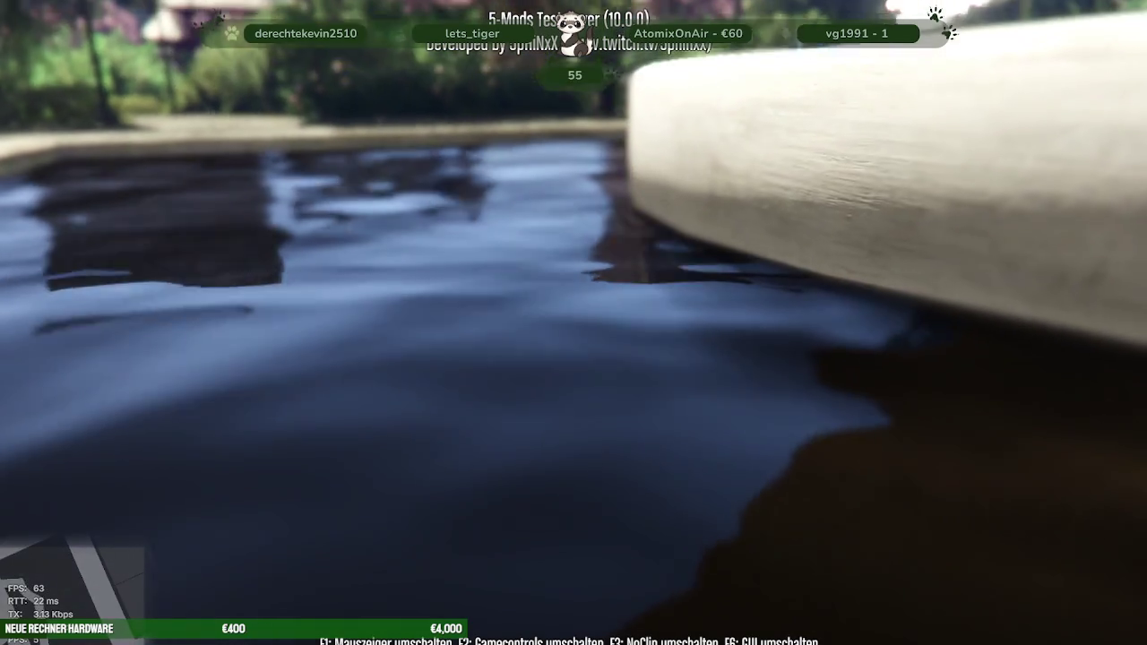
pyautogui.press('v')
pyautogui.press('ctrl')
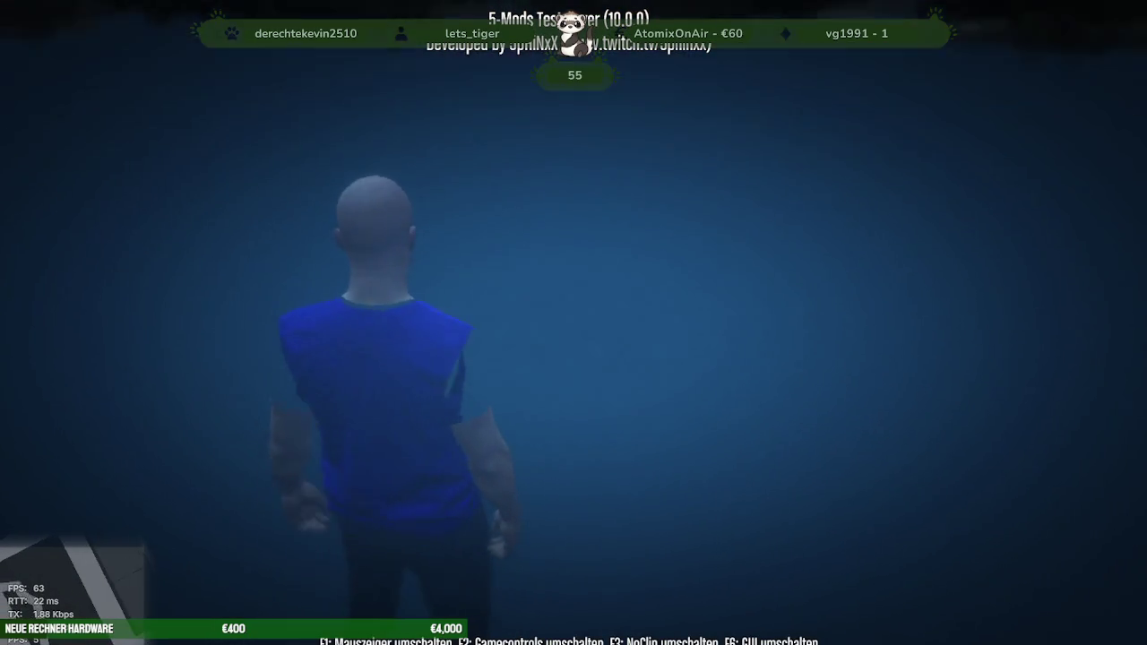
pyautogui.press('v')
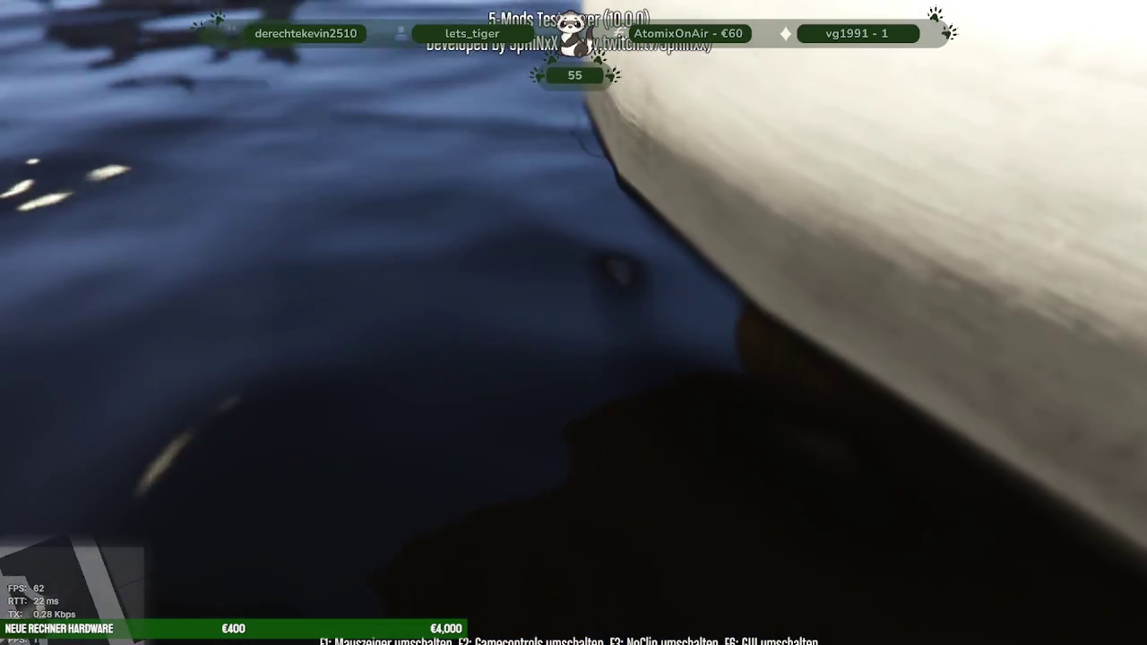
pyautogui.press('v')
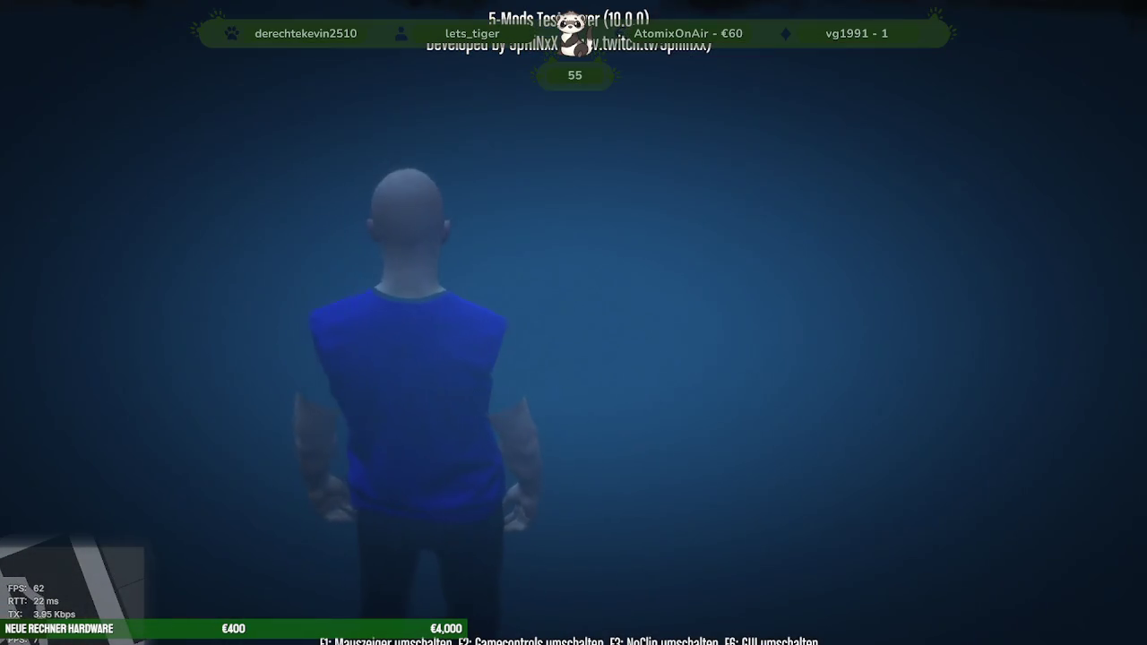
pyautogui.press('v')
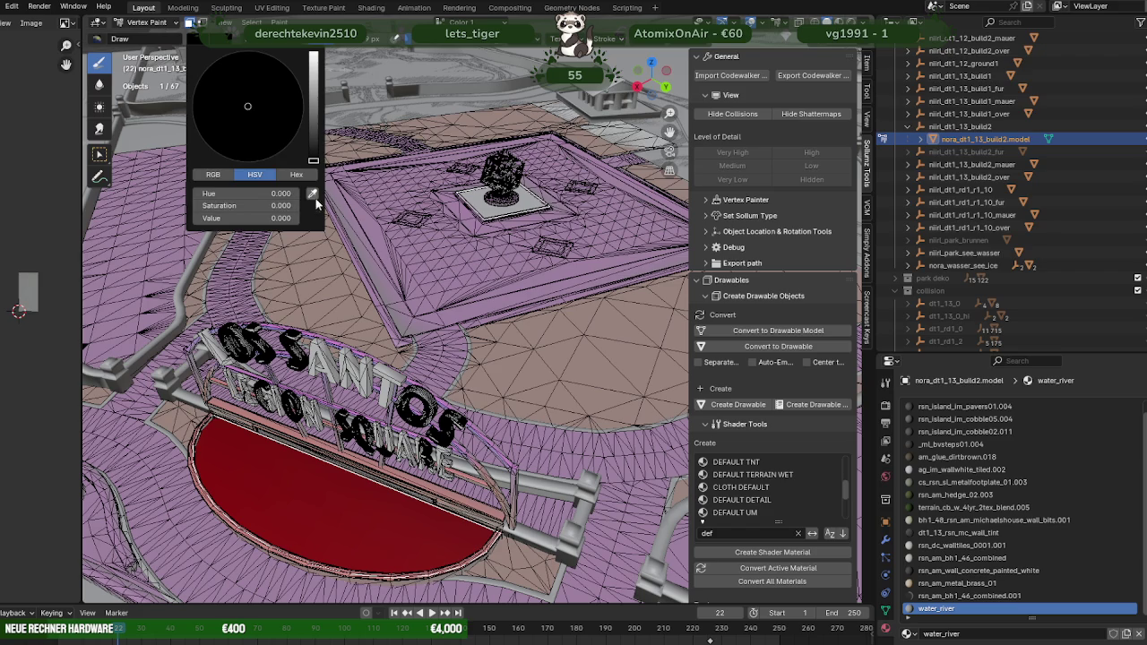
pyautogui.click(316, 198)
# Step: Fill the selected base face with red using Paint > Set Vertex Colors
pyautogui.click(328, 482)
pyautogui.click(198, 42)
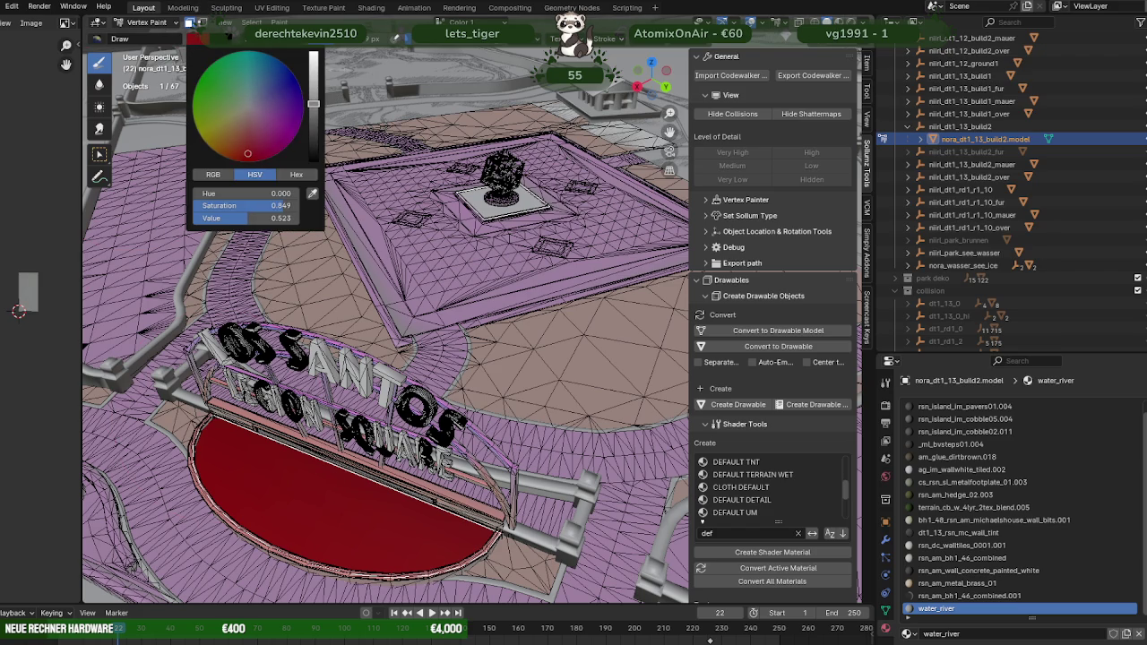
pyautogui.click(279, 21)
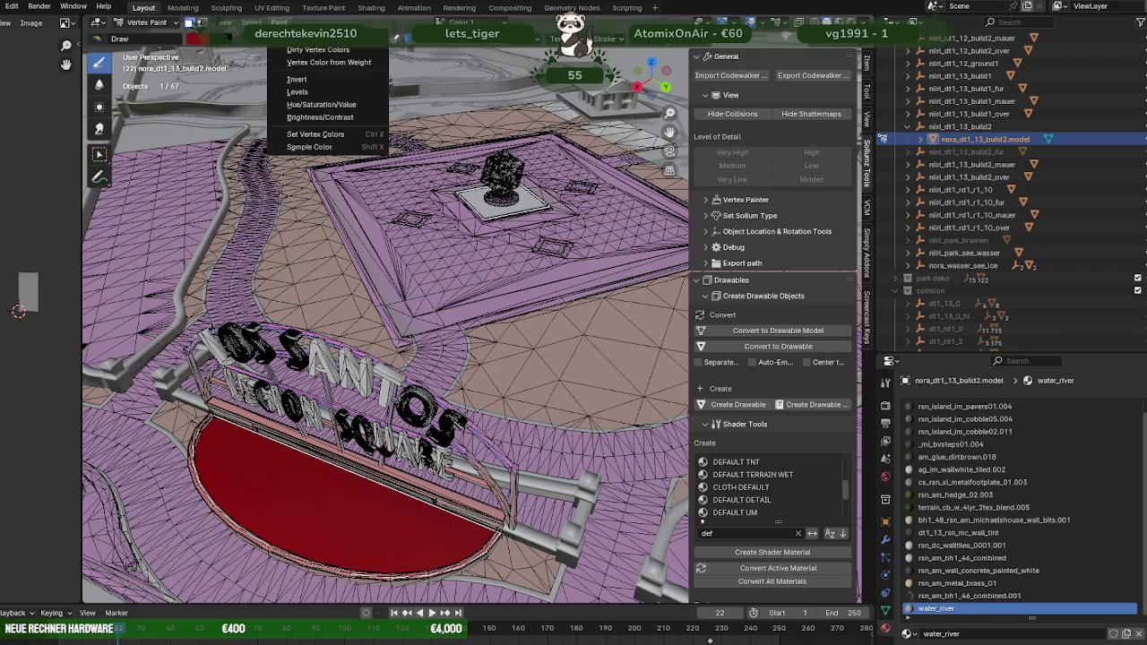
pyautogui.click(302, 134)
# Step: Raise the red's Value in two passes, reapplying it to the base face each time
pyautogui.click(198, 42)
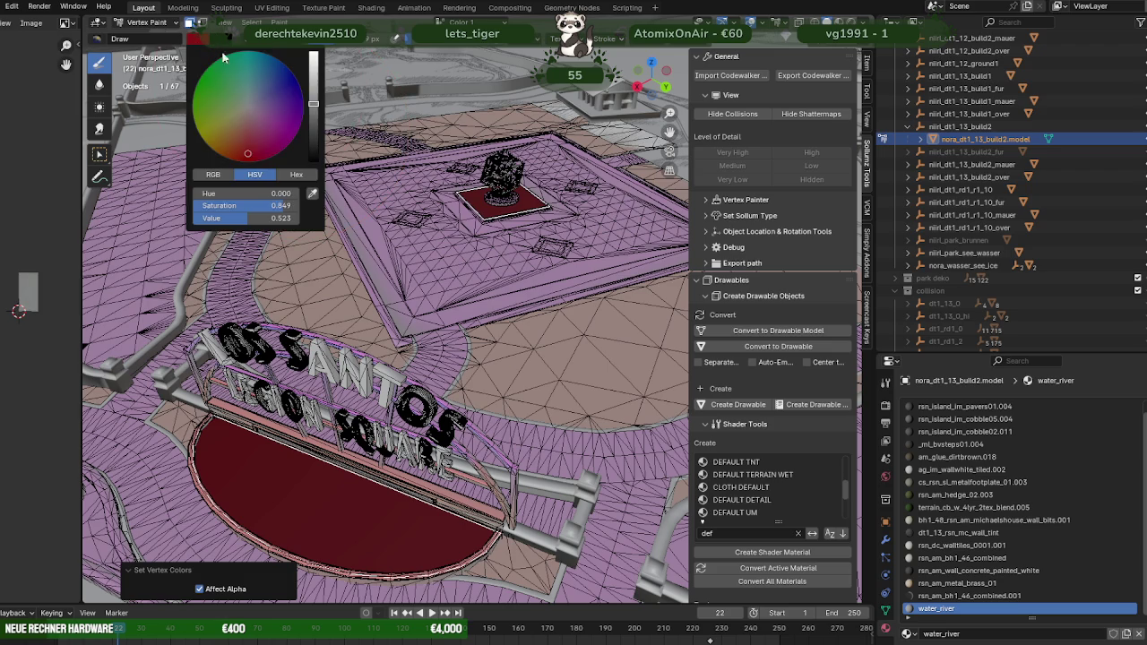
pyautogui.moveTo(313, 105); pyautogui.dragTo(313, 80)
pyautogui.click(278, 21)
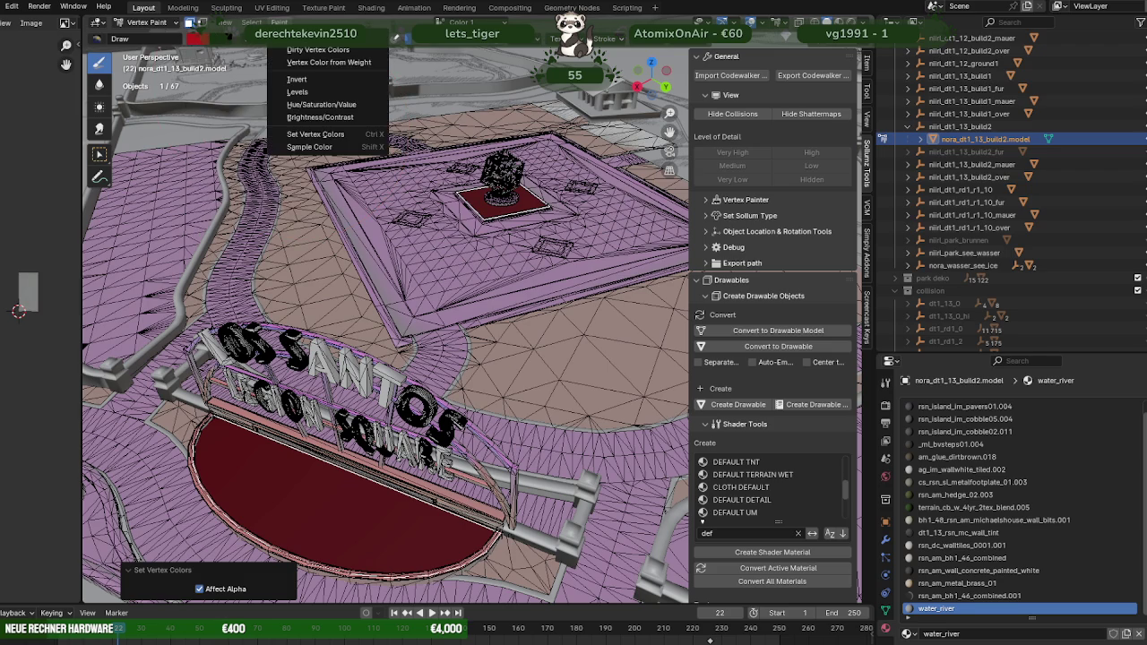
pyautogui.click(292, 135)
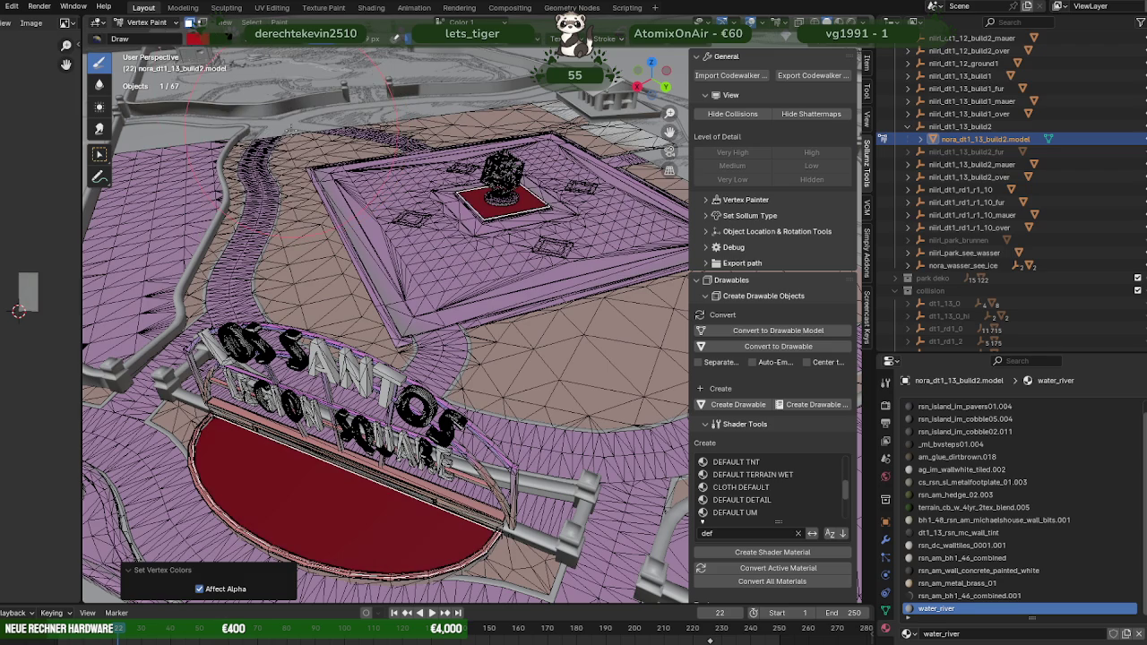
pyautogui.click(196, 41)
pyautogui.moveTo(313, 81); pyautogui.dragTo(313, 57)
pyautogui.click(279, 22)
pyautogui.click(315, 136)
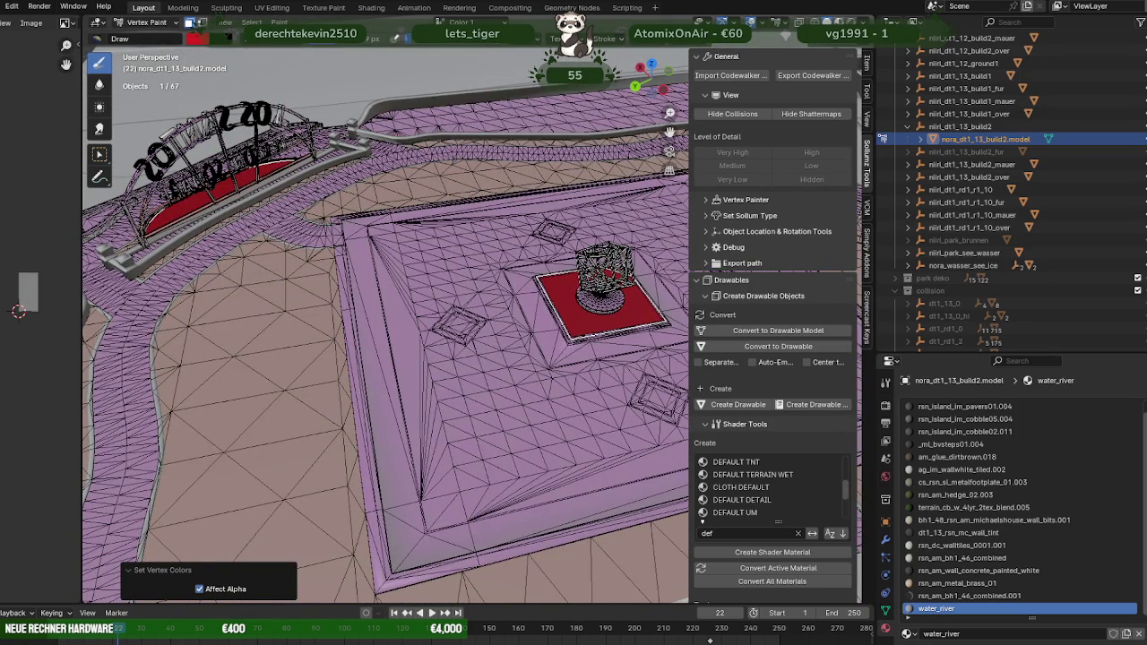
# Step: Return to Object Mode, orbit to a top-down plaza view and select nlrl_dt1_13_build2 for export
pyautogui.click(148, 22)
pyautogui.click(157, 34)
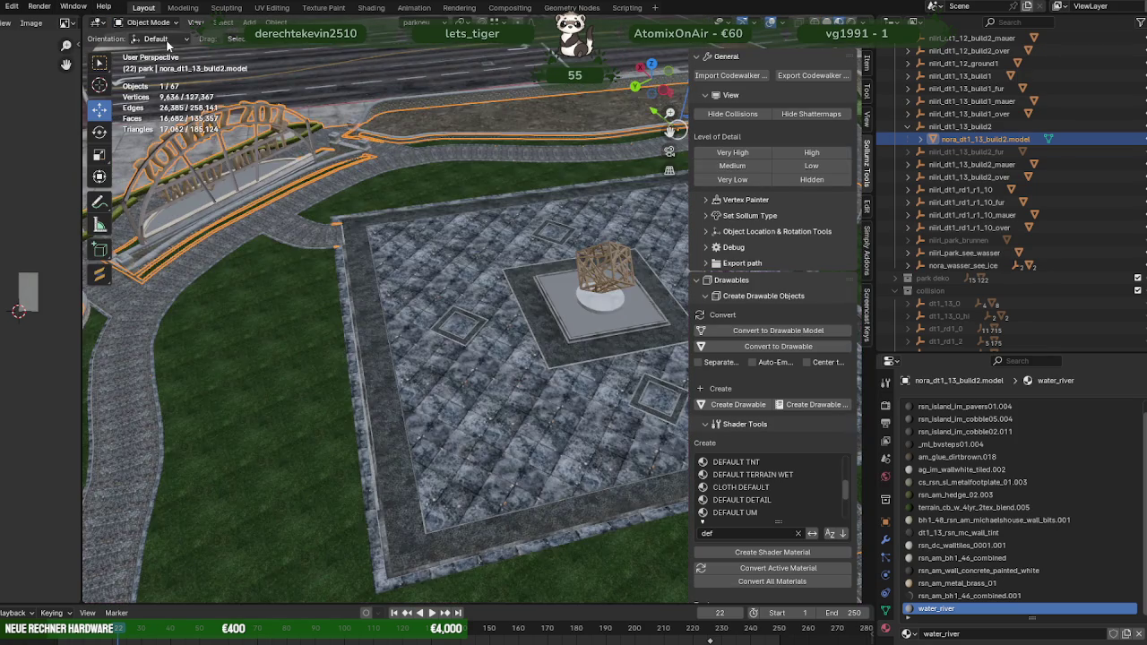
pyautogui.moveTo(404, 269); pyautogui.dragTo(556, 296, button='middle')
pyautogui.scroll(-2, 563, 296)
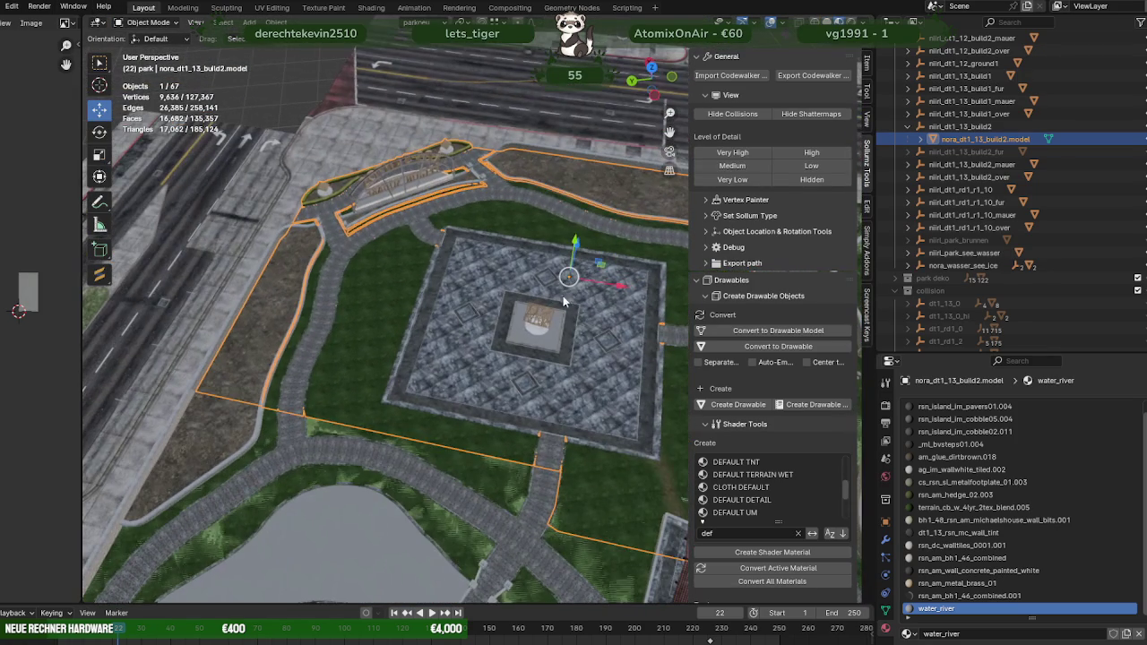
pyautogui.click(905, 126)
pyautogui.click(809, 75)
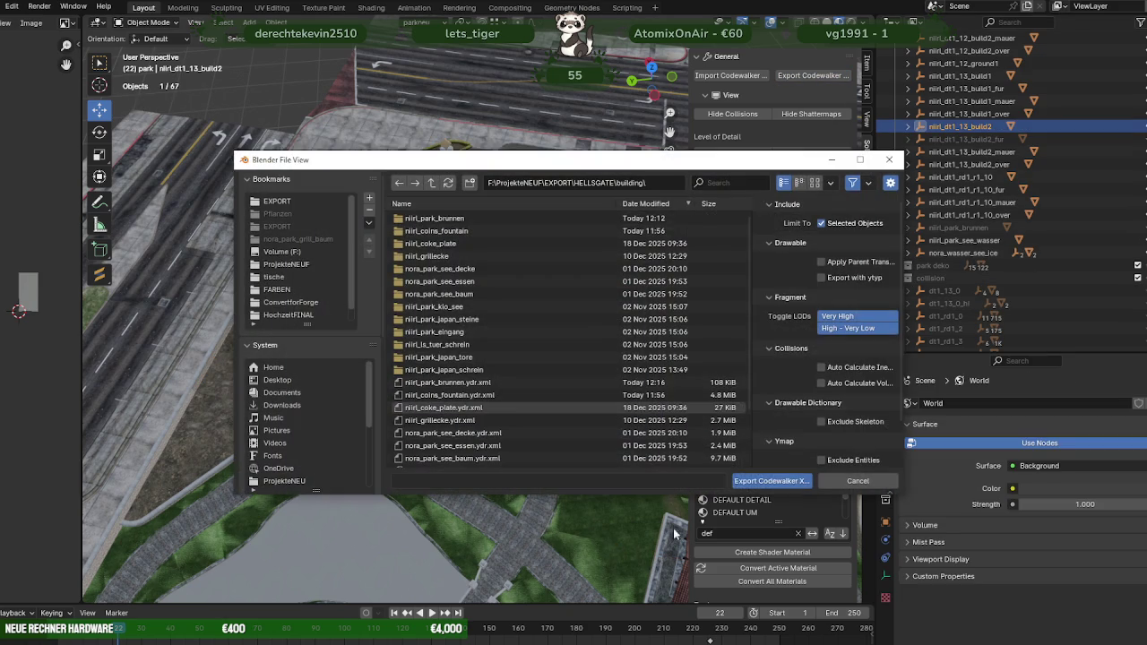
# Step: Export the selected nlrl_dt1_13_build2 as CodeWalker XML into the HELLSGATE building folder
pyautogui.click(763, 482)
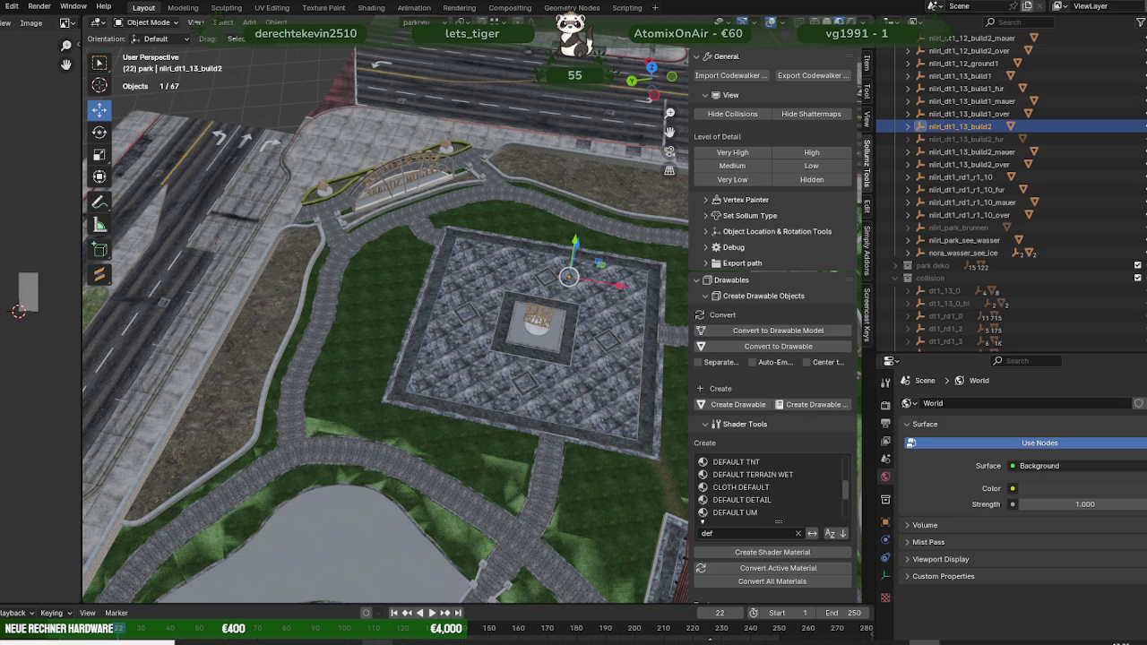
# Step: List the nora_park_los_santos.rpf archive's files in CodeWalker's RPF Explorer
pyautogui.click(268, 643)
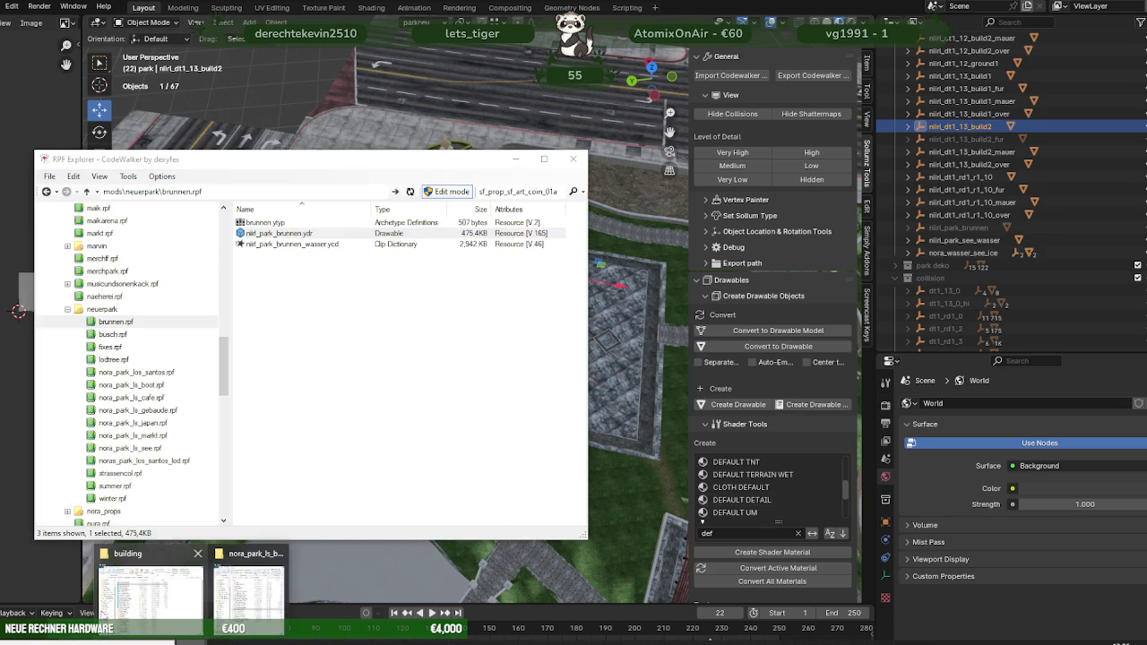
pyautogui.click(141, 583)
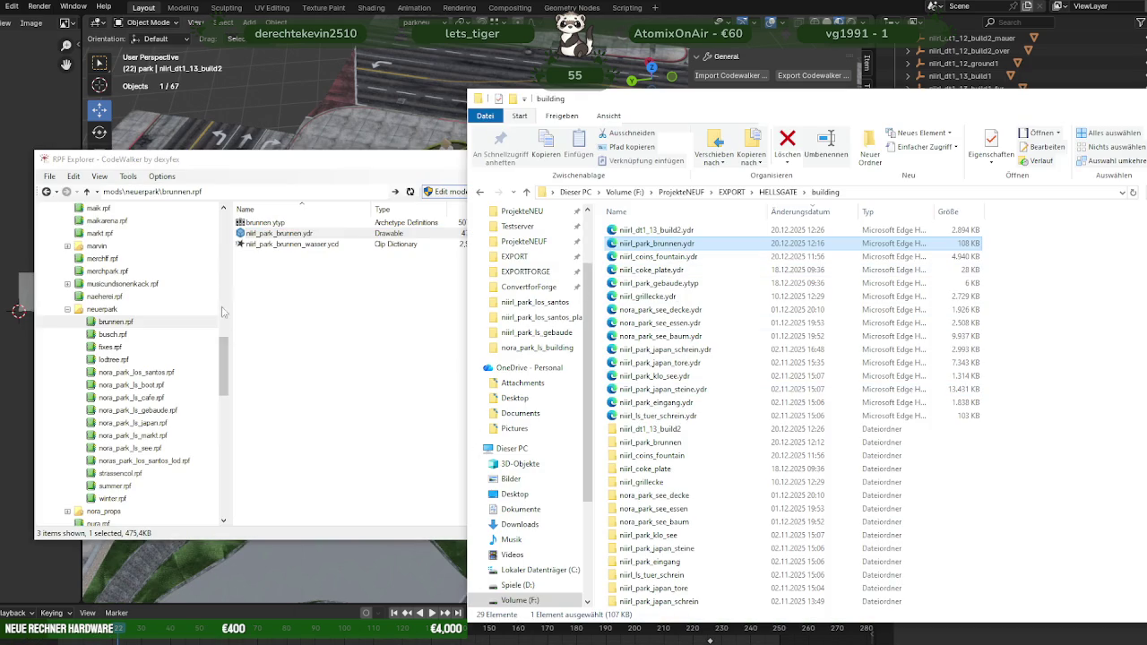
pyautogui.click(271, 352)
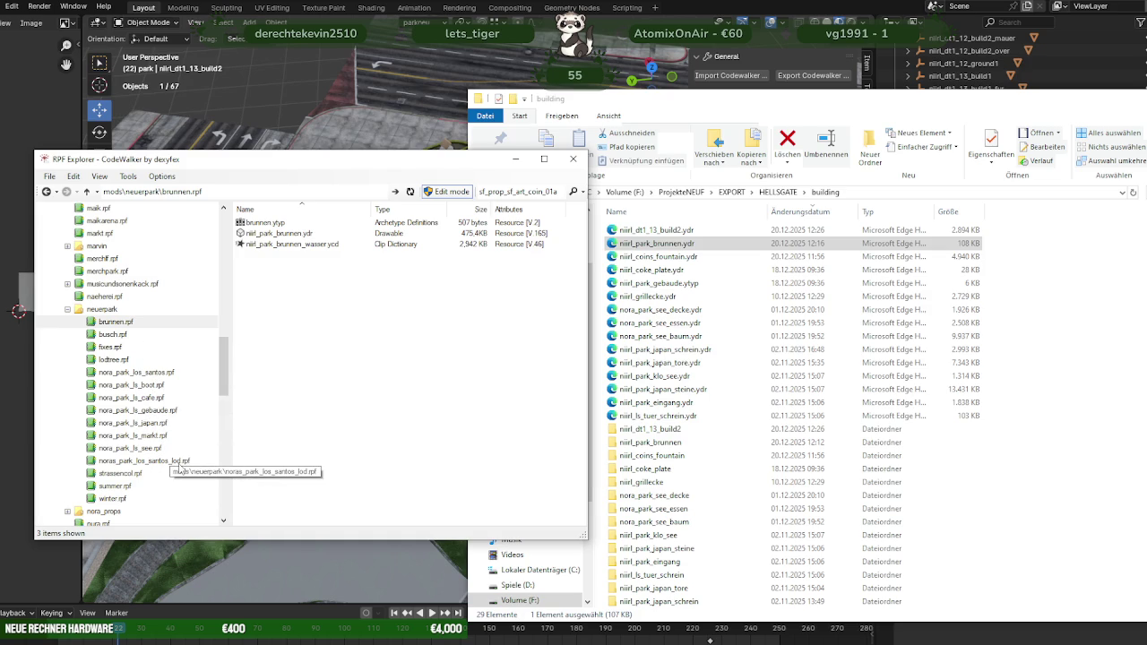
pyautogui.click(154, 373)
# Step: Select the exported nlrl_dt1_13_build2.ydr and navigate Explorer to the nora_park_los_santos stream folder
pyautogui.click(655, 230)
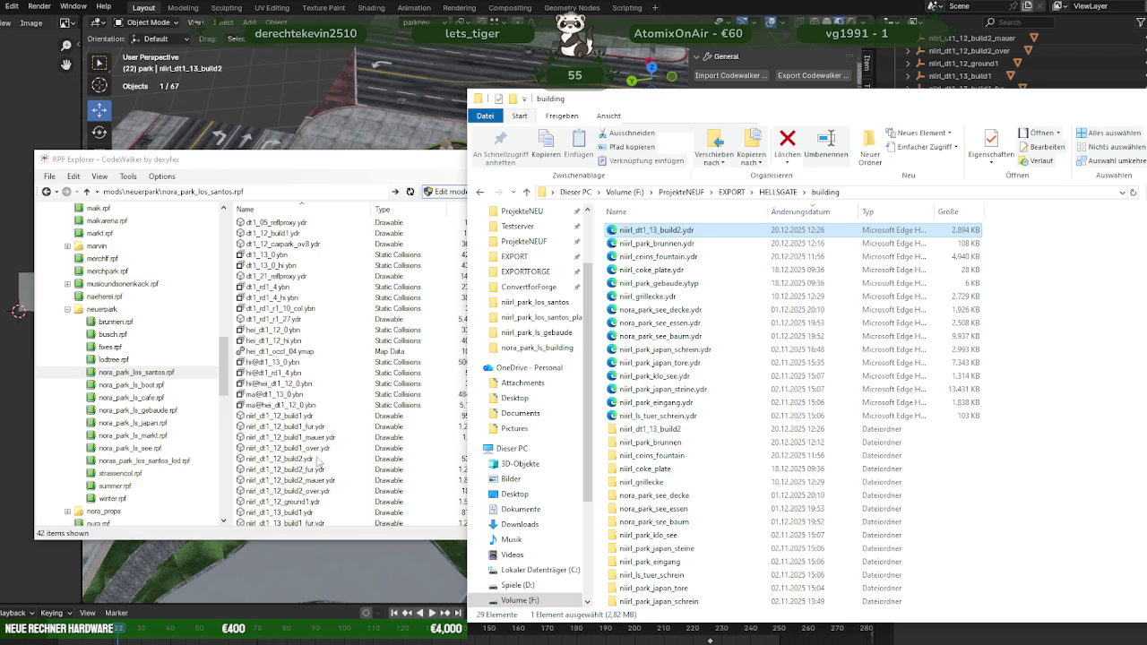
pyautogui.scroll(-1, 317, 465)
pyautogui.scroll(-1, 318, 465)
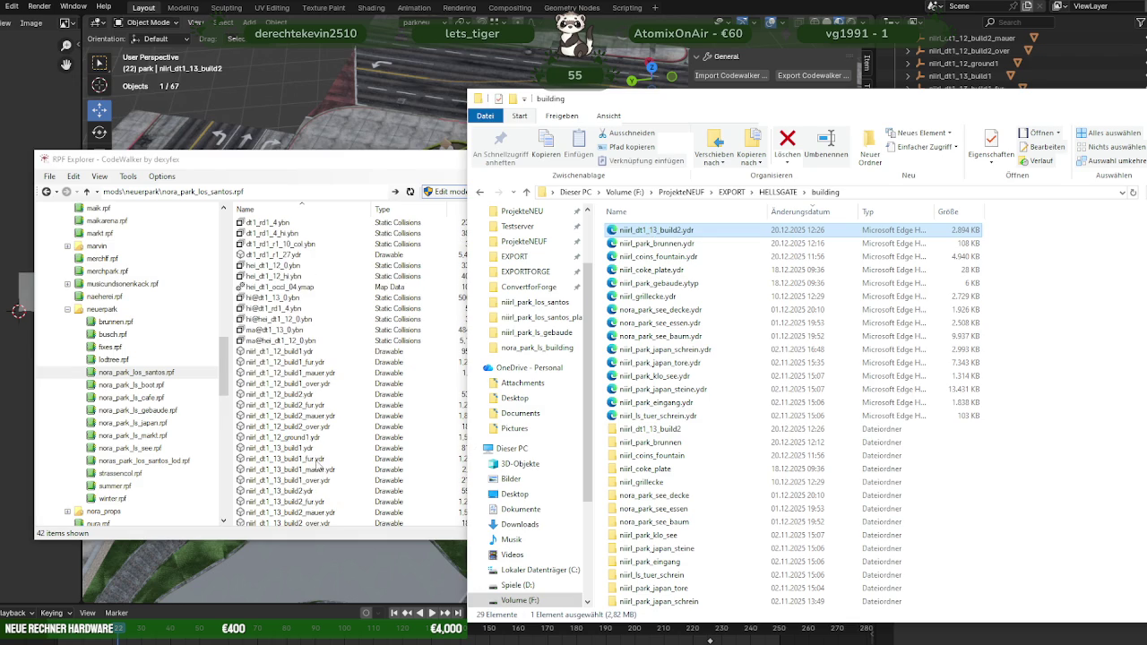
pyautogui.scroll(-1, 328, 459)
pyautogui.moveTo(659, 230); pyautogui.dragTo(352, 448)
pyautogui.scroll(-1, 332, 447)
pyautogui.moveTo(170, 632)
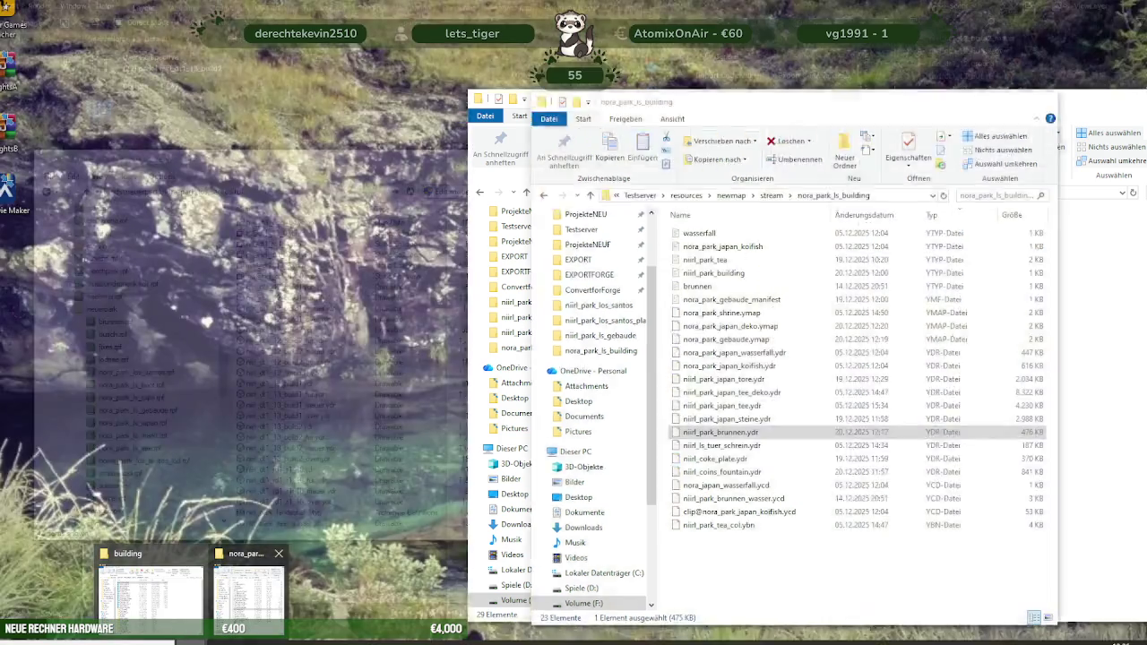
pyautogui.click(309, 627)
pyautogui.click(765, 194)
pyautogui.doubleClick(719, 313)
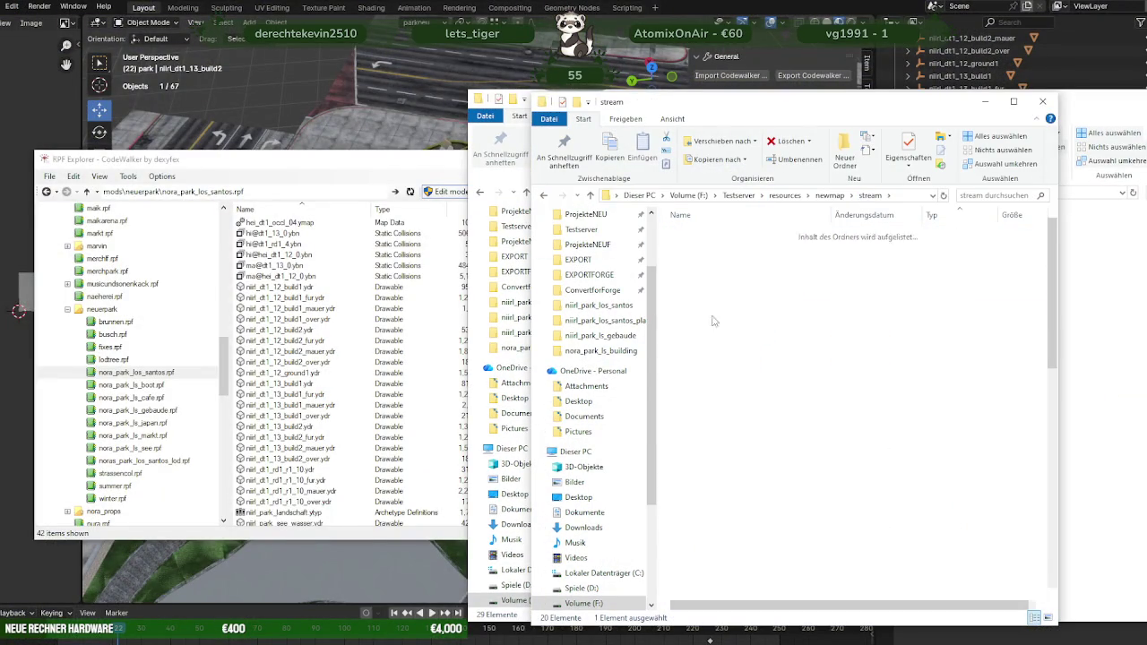
# Step: Preview niirl_dt1_13_build2.ydr in CodeWalker's 3-D viewer, orbiting the park model
pyautogui.doubleClick(306, 430)
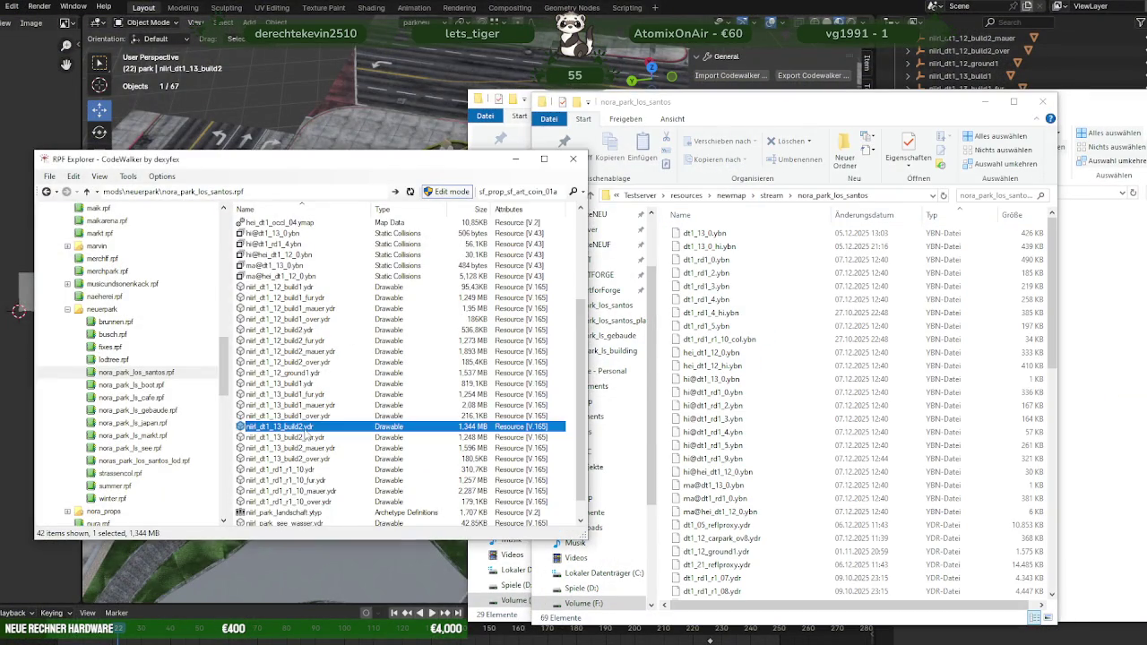
pyautogui.scroll(3, 383, 387)
pyautogui.scroll(3, 461, 379)
pyautogui.scroll(3, 460, 379)
pyautogui.scroll(2, 483, 361)
pyautogui.moveTo(482, 361); pyautogui.dragTo(673, 157)
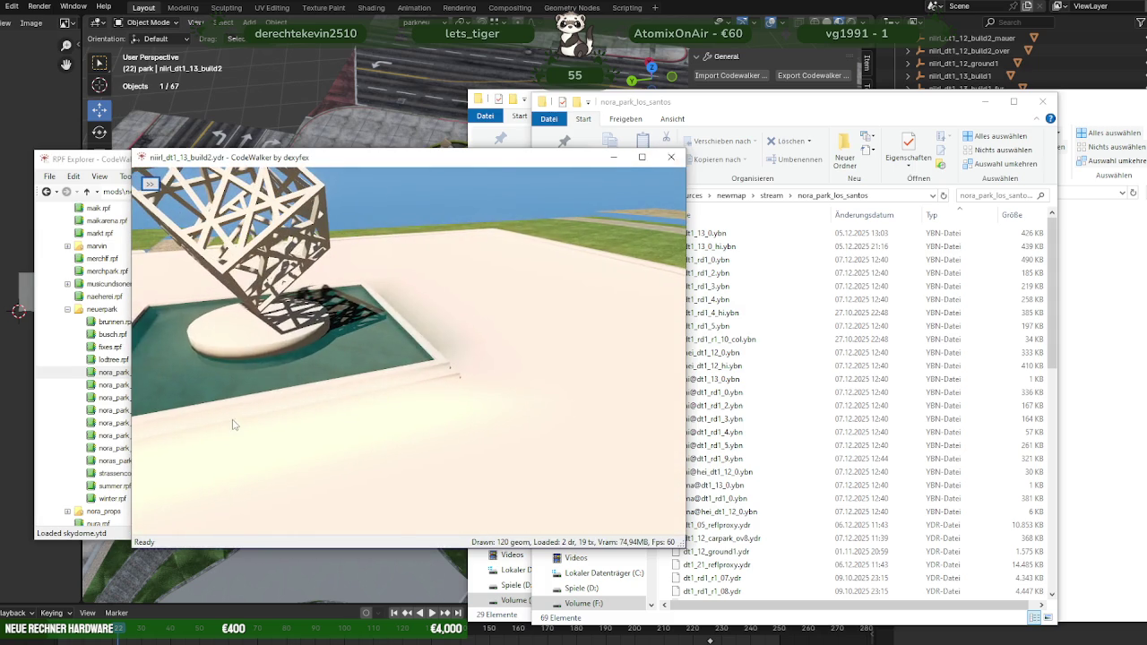
pyautogui.click(673, 157)
# Step: Copy the .ydr into the stream folder, replacing the old file, and start the local server
pyautogui.moveTo(613, 488); pyautogui.dragTo(802, 374)
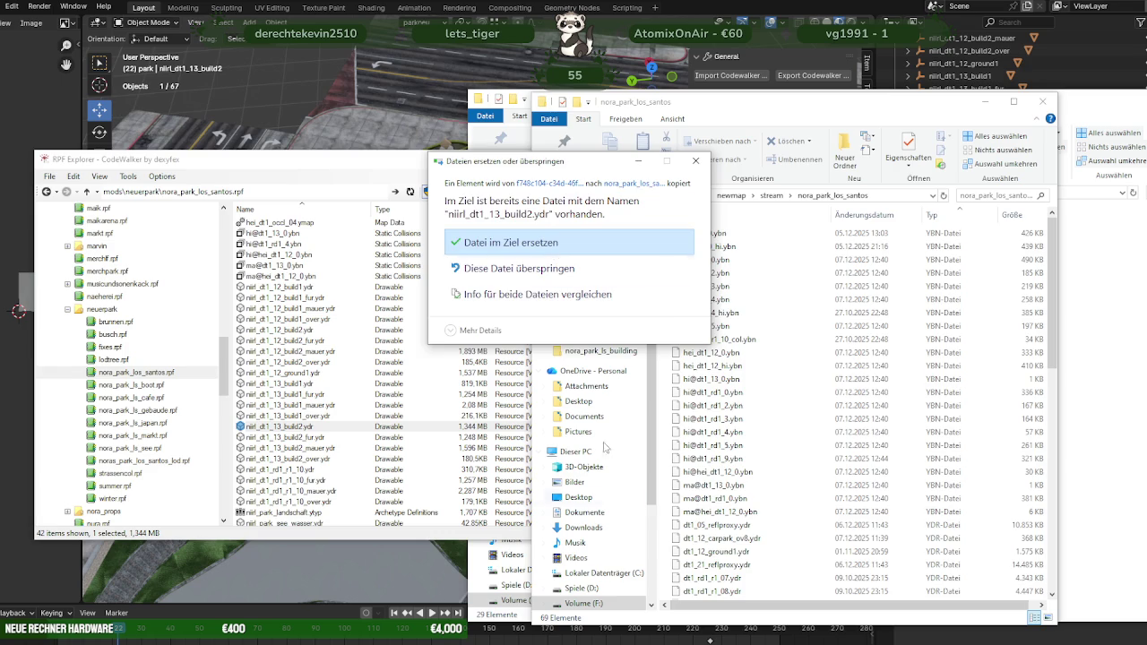
pyautogui.click(538, 243)
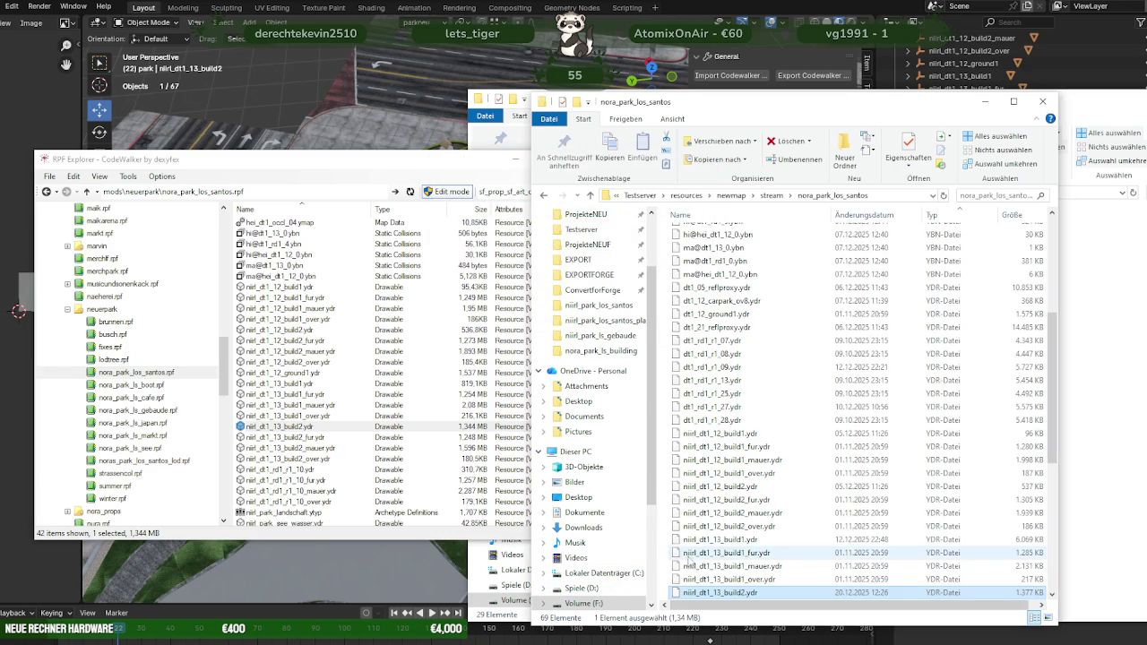
pyautogui.click(710, 640)
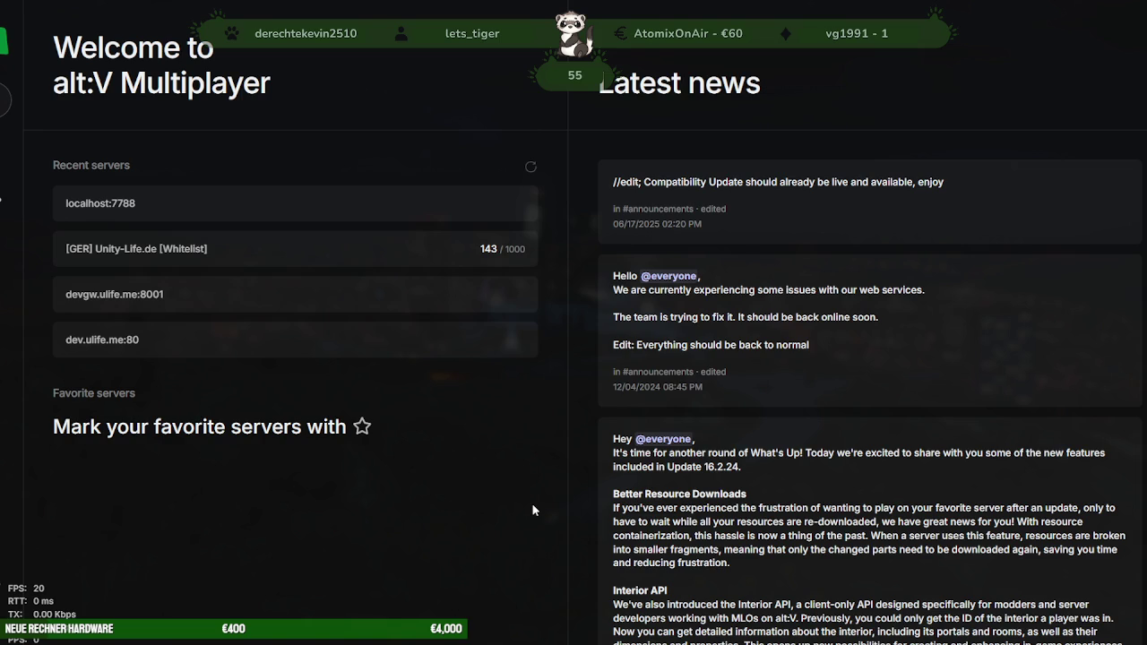
# Step: Rejoin localhost:7788, set a waypoint on the pause-menu map and teleport to it
pyautogui.click(302, 204)
pyautogui.click(670, 371)
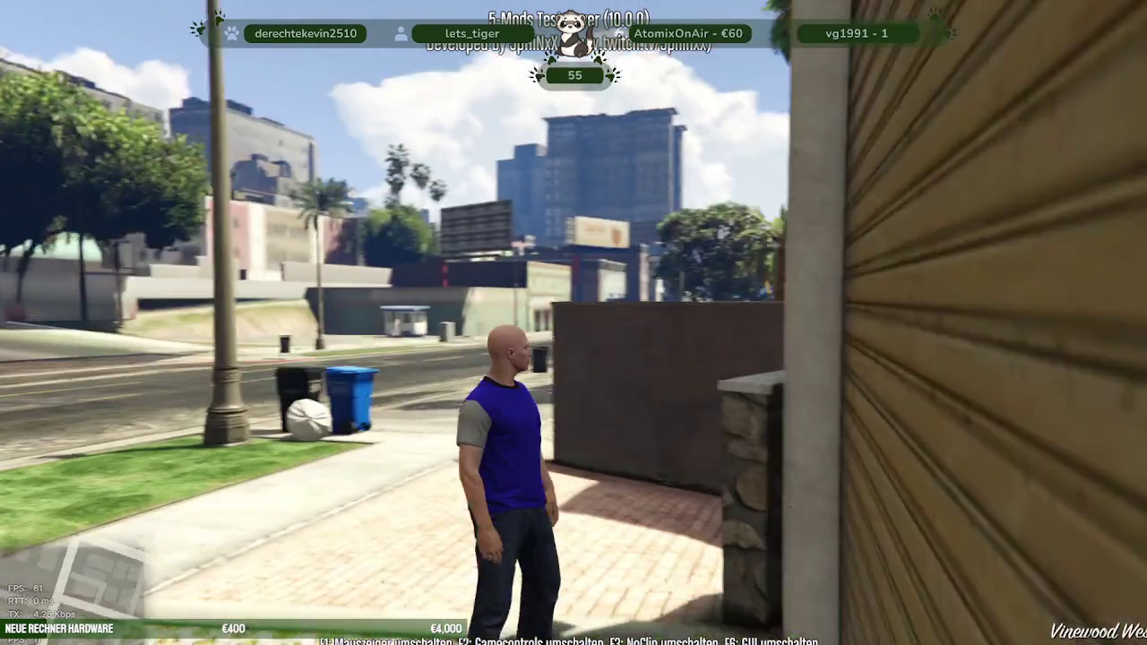
pyautogui.press('Escape')
pyautogui.click(446, 405)
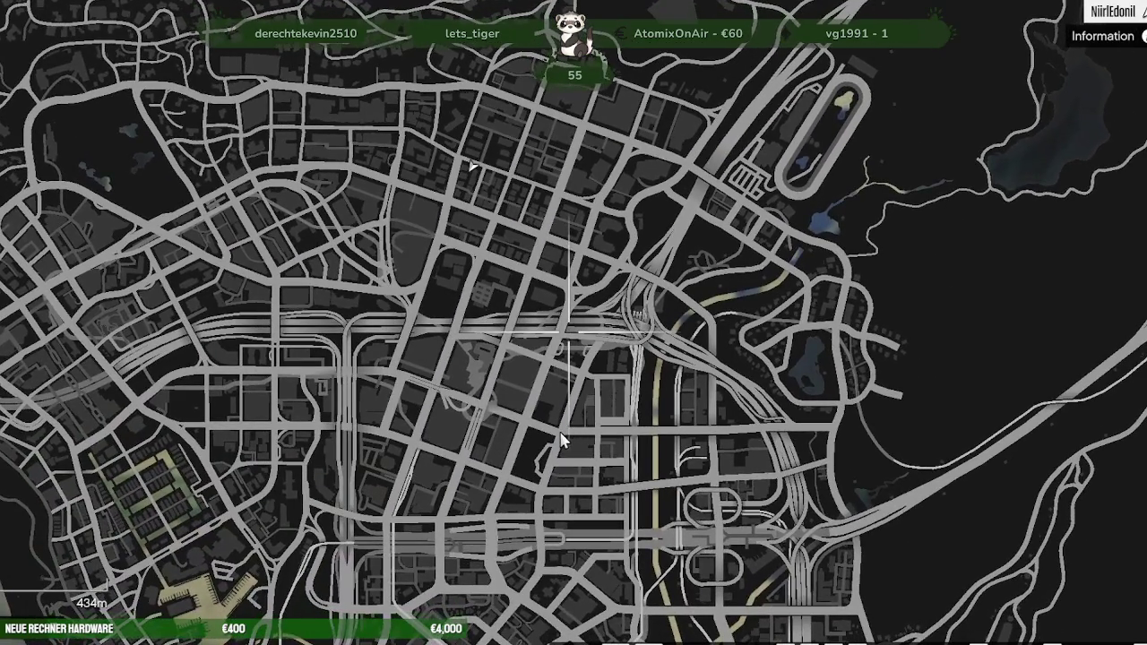
pyautogui.click(561, 439)
pyautogui.press('Escape')
pyautogui.press('m')
pyautogui.press('Return')
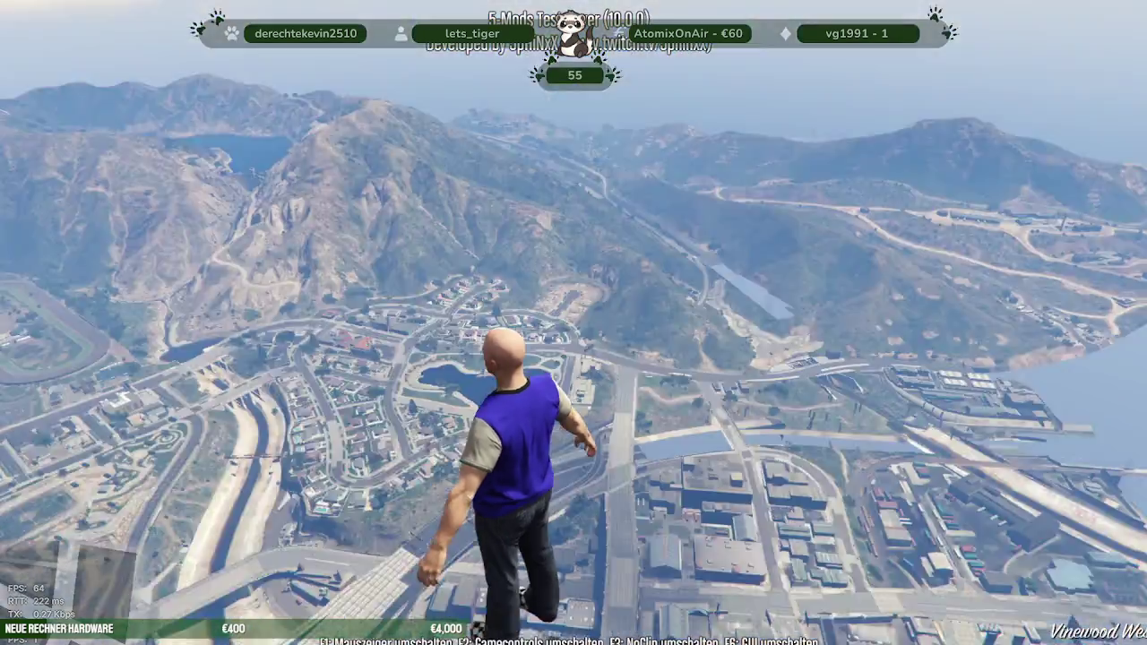
# Step: Run into Legion Square, inspect the cube sculpture from the pool rim, then head toward the park path
pyautogui.press('w')
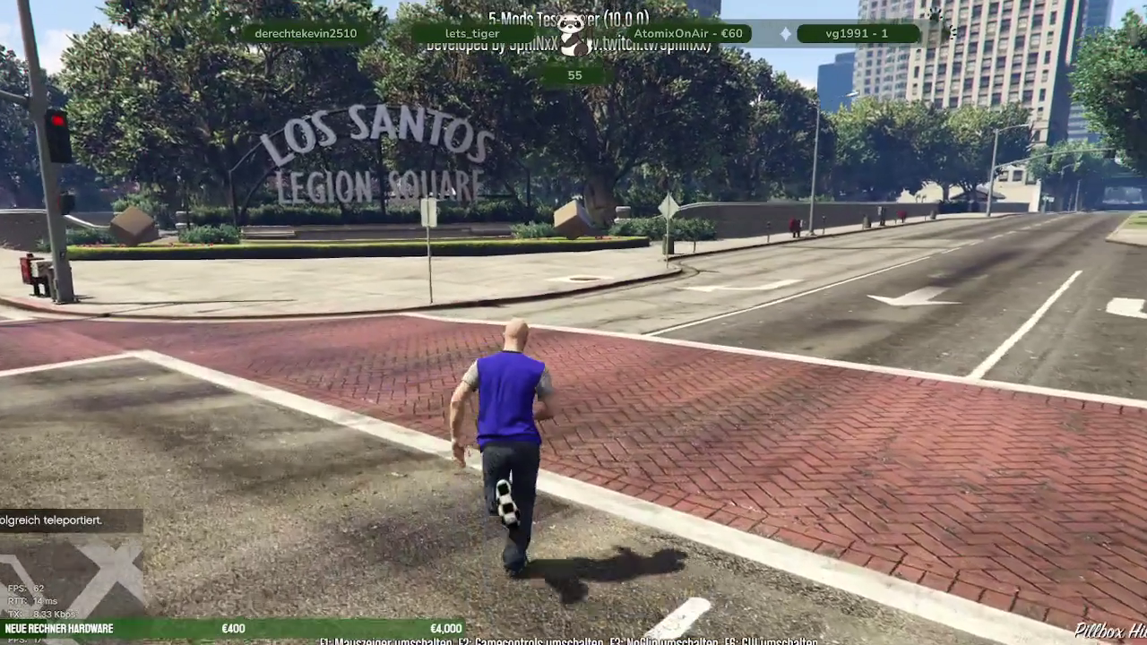
pyautogui.press('w')
pyautogui.press('w')
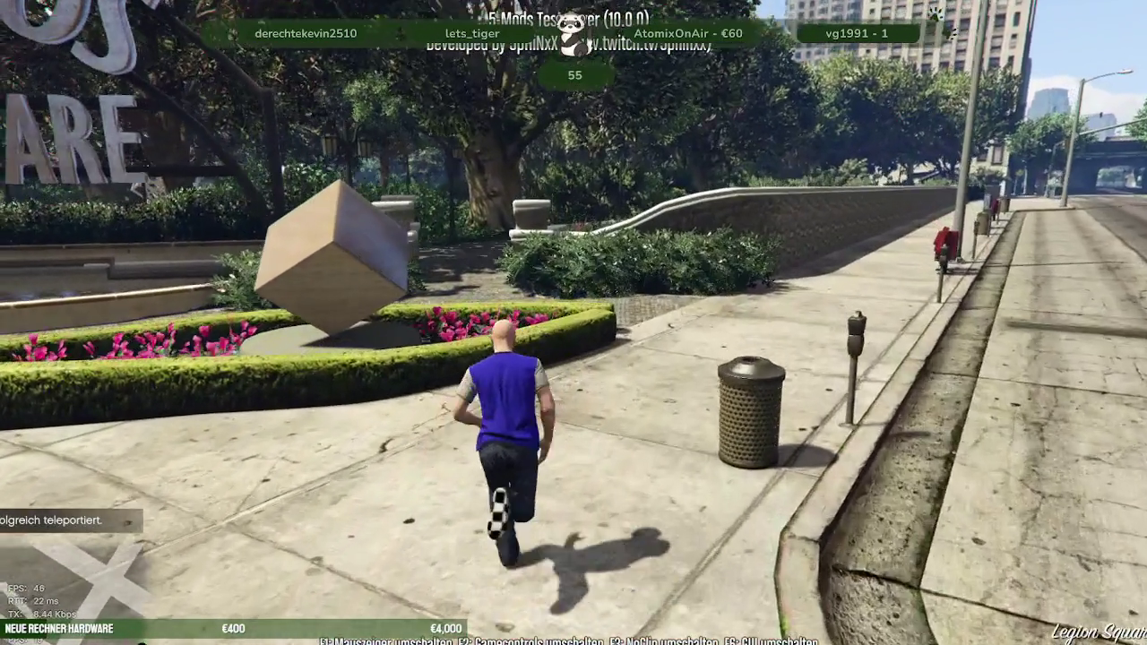
pyautogui.press('w')
pyautogui.press('w')
pyautogui.press('w')
pyautogui.press('w')
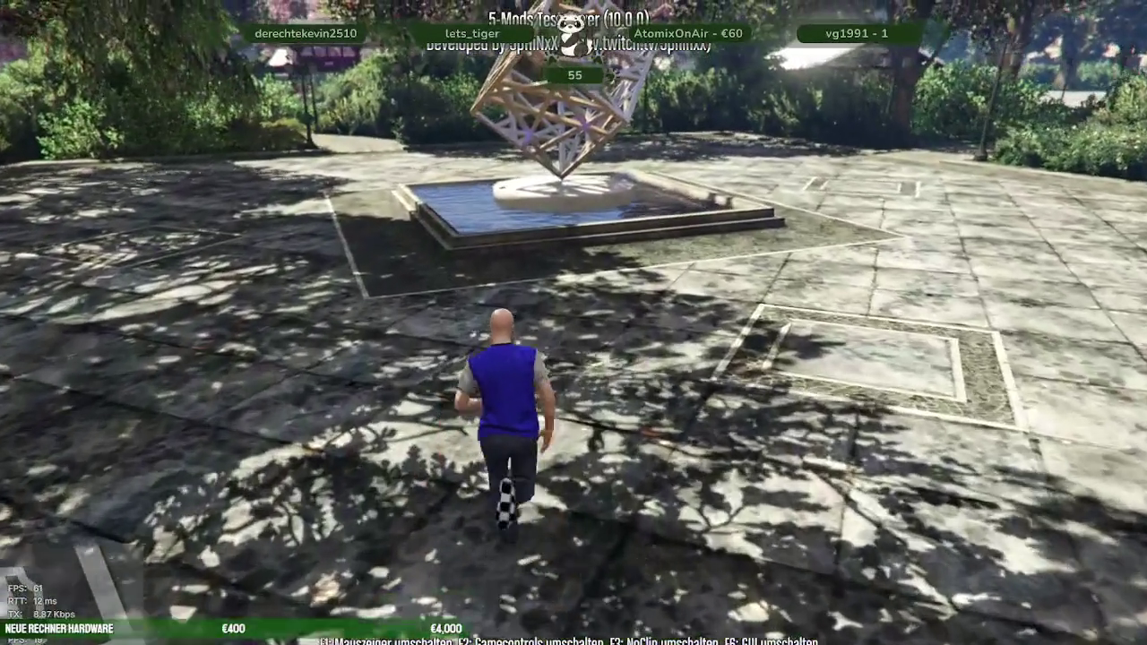
pyautogui.press('w')
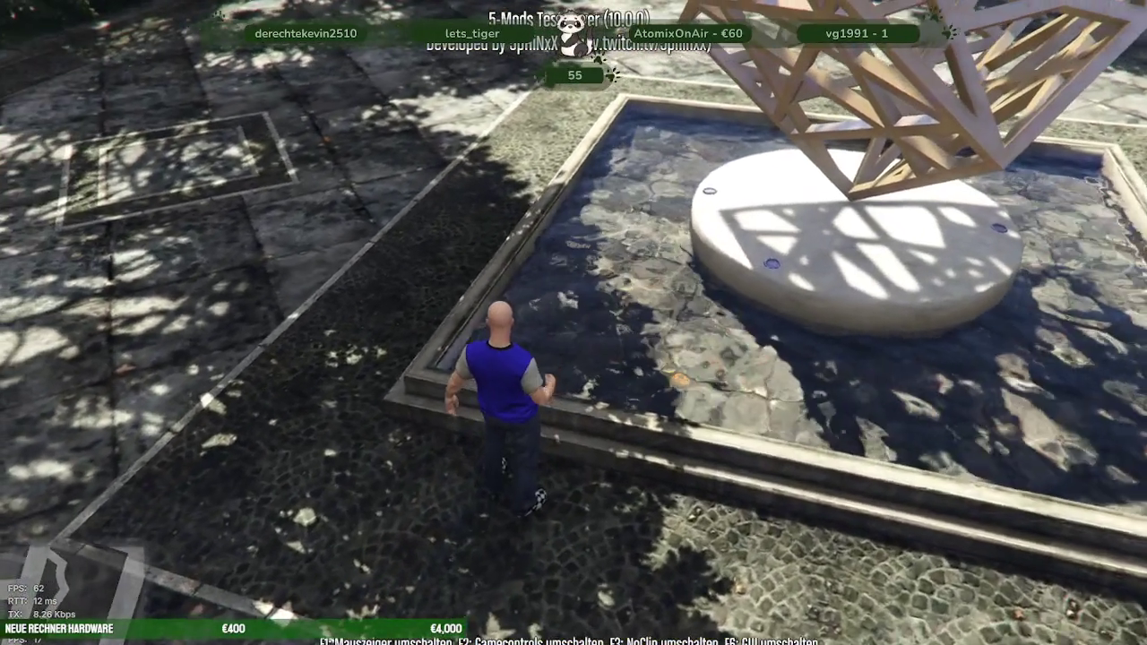
pyautogui.press('w')
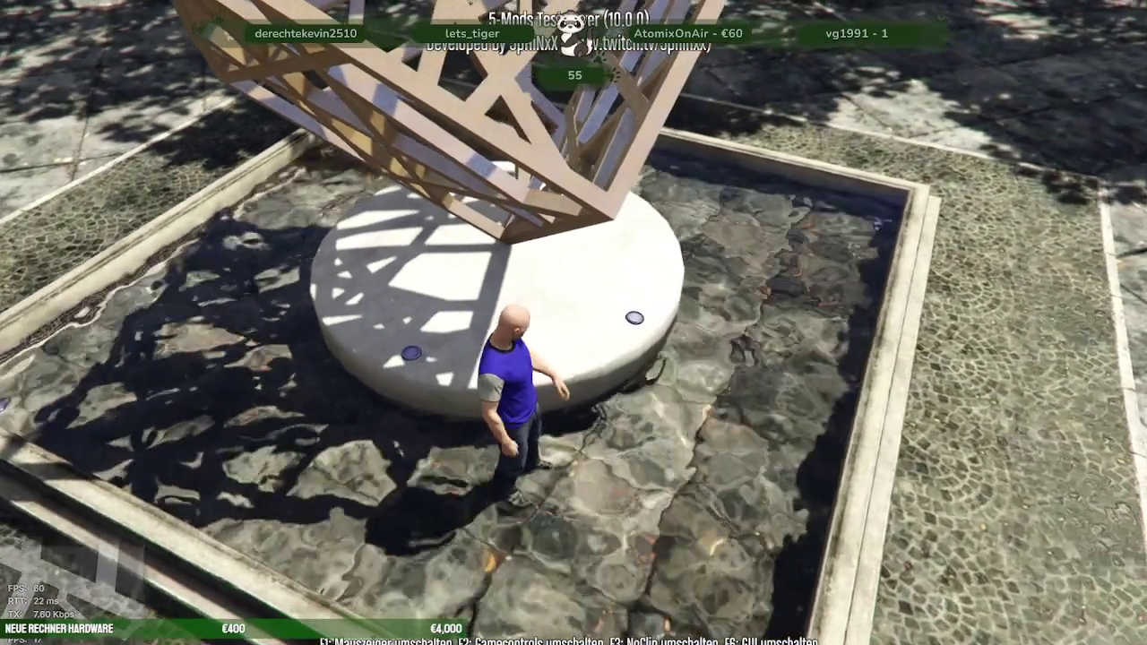
pyautogui.press('s')
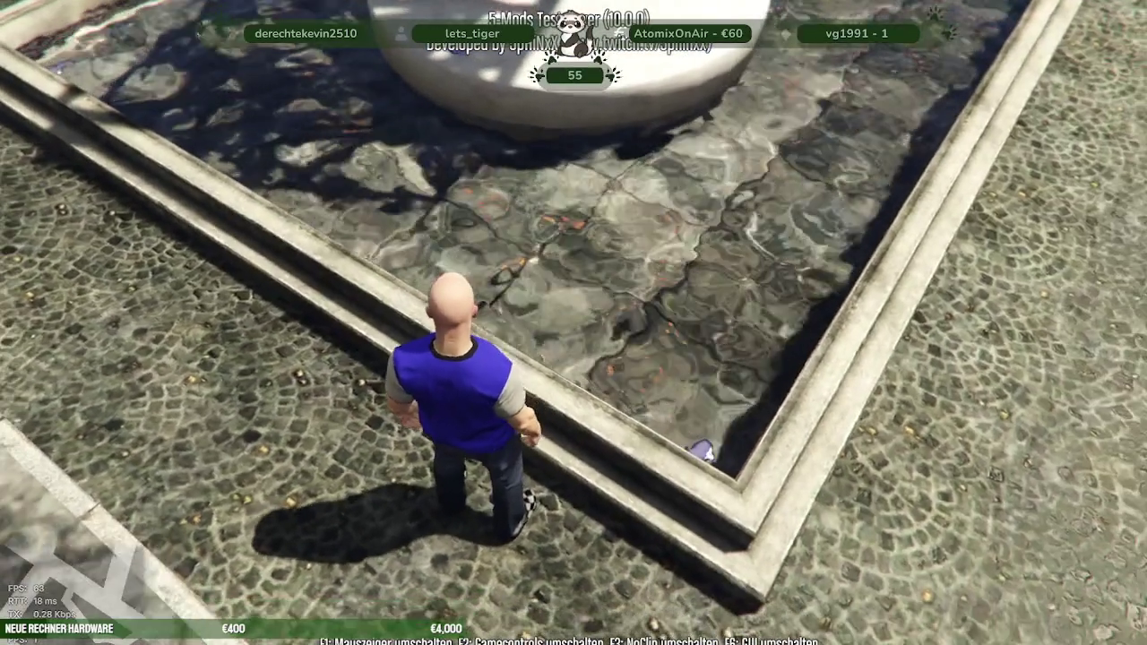
pyautogui.press('v')
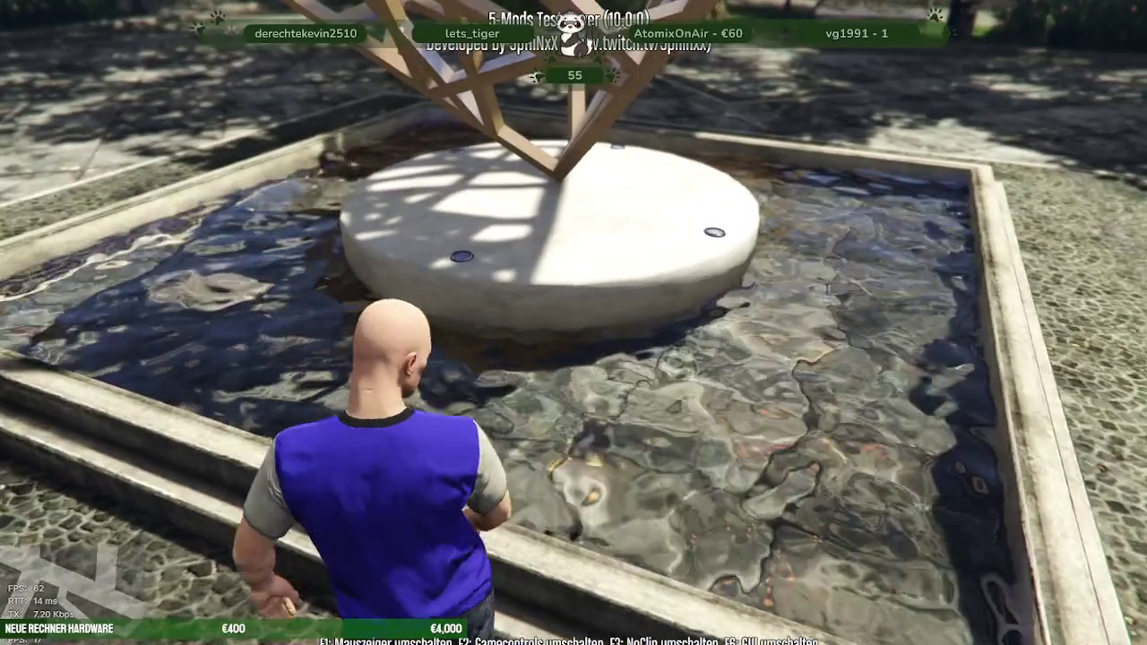
pyautogui.press('w')
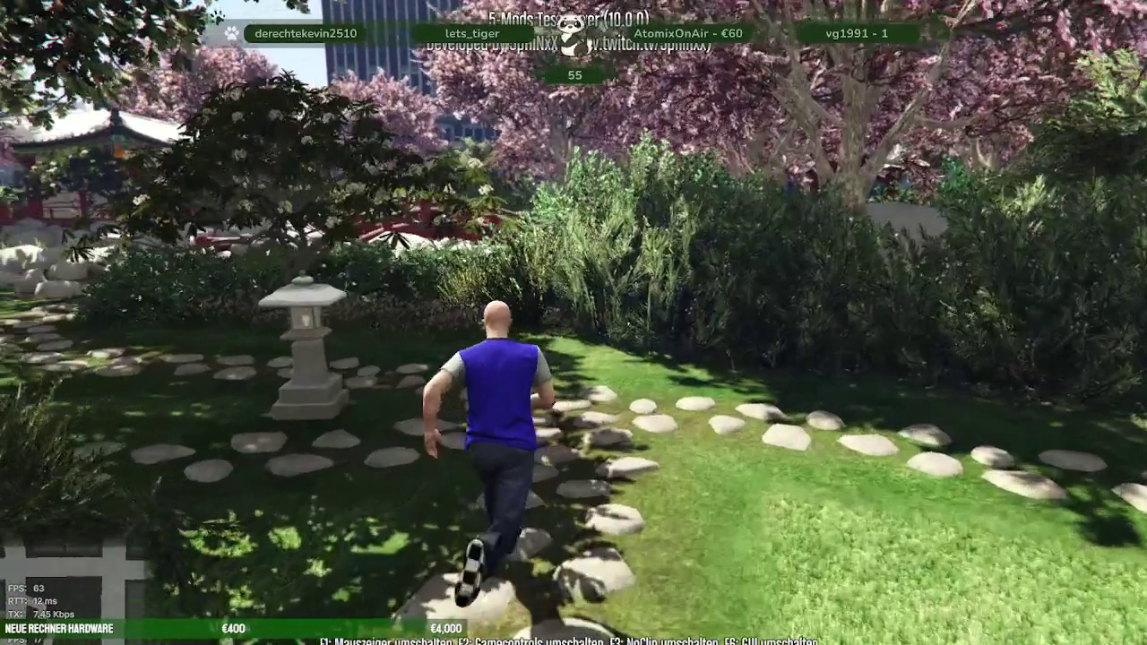
# Step: Unload the park's winter IPL via the Hauptmenü, run back through the park, and open the F8 console
pyautogui.press('m')
pyautogui.press('Down')
pyautogui.press('Down')
pyautogui.press('Down')
pyautogui.press('Down')
pyautogui.press('Down')
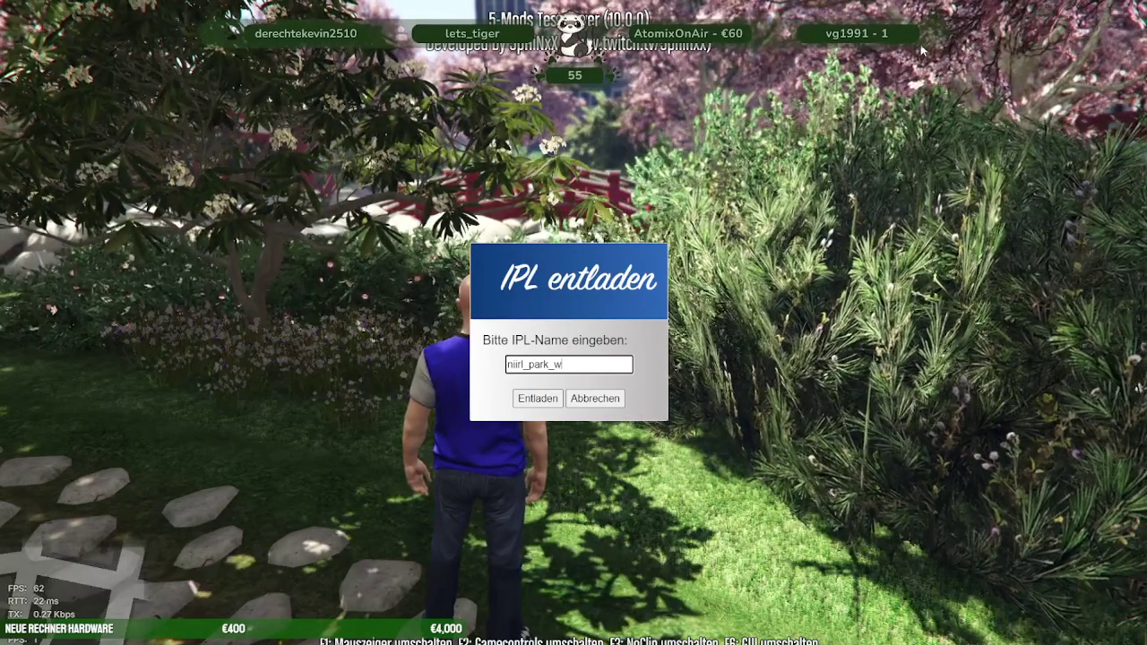
pyautogui.press('Return')
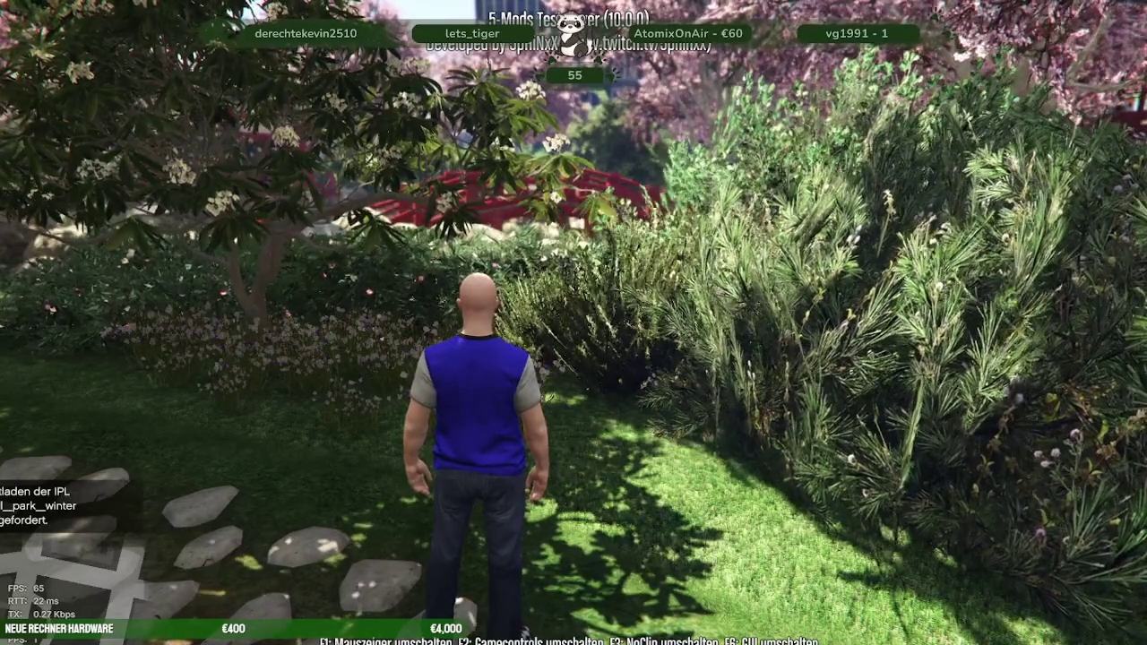
pyautogui.press('w')
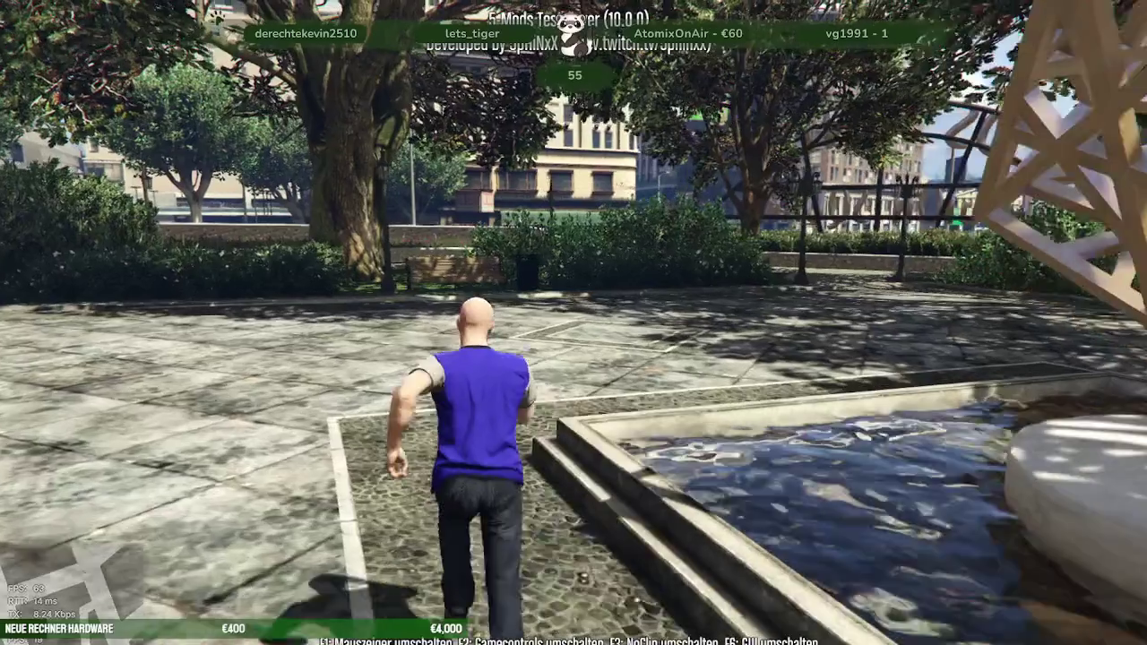
pyautogui.press('F8')
pyautogui.press('F8')
# Step: Add YTYP brunnen_neue_bbmin_bbmax and auto-create an archetype from the selected nilrl_park_brunnen object
pyautogui.hotkey('alt', 'Tab')
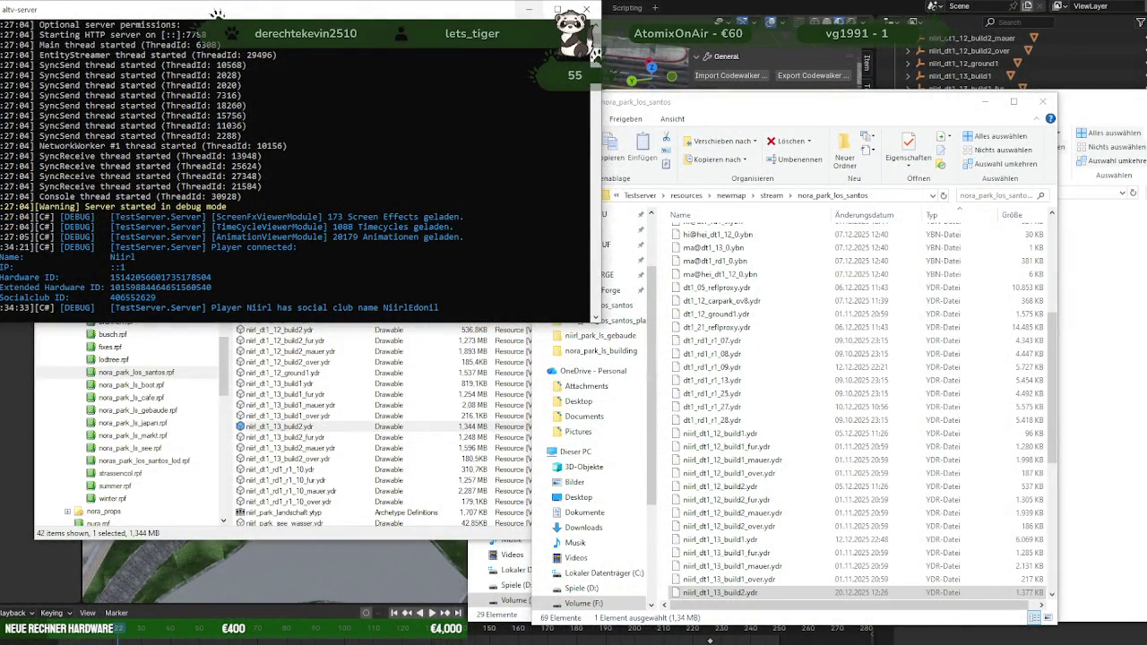
pyautogui.hotkey('alt', 'Tab')
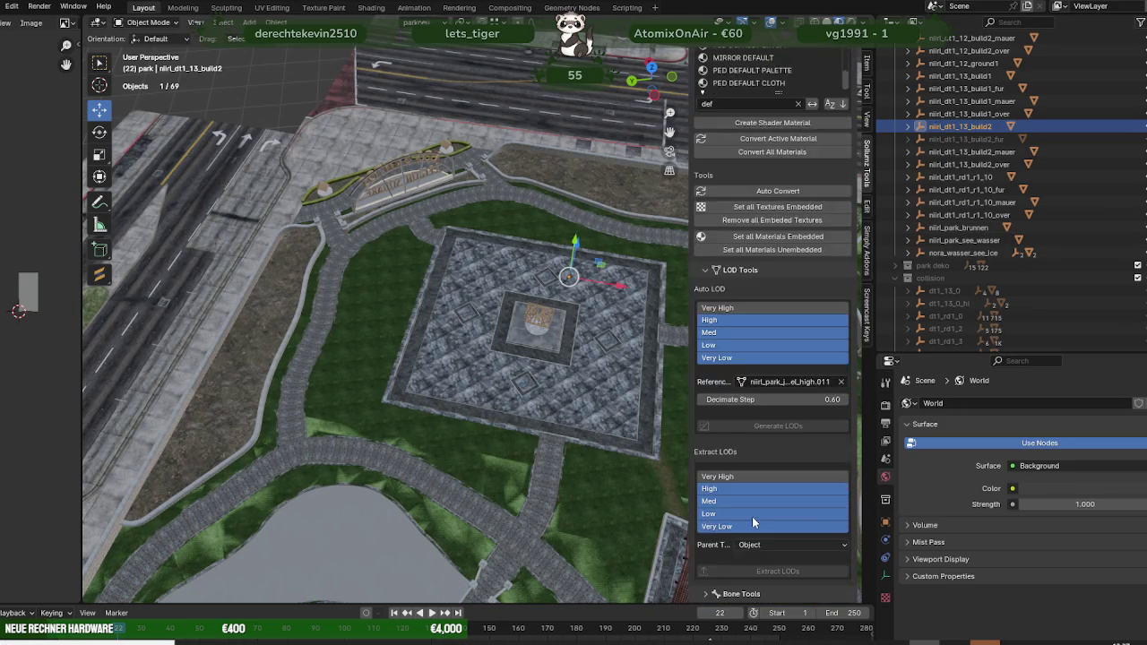
pyautogui.scroll(-4, 752, 516)
pyautogui.scroll(-5, 744, 498)
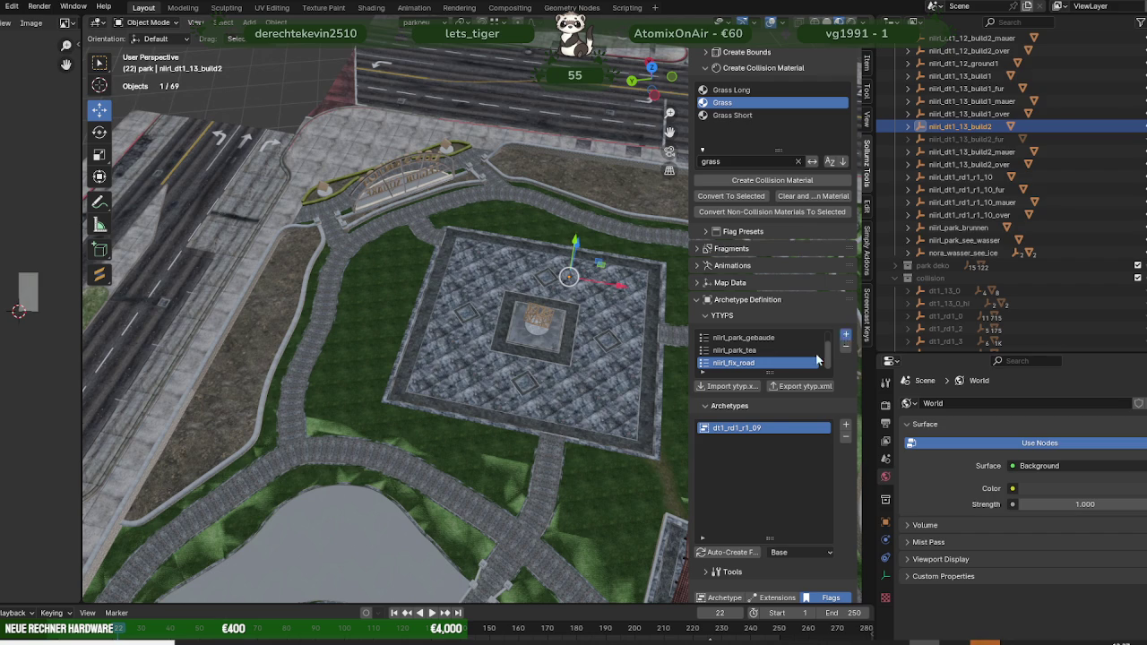
pyautogui.click(844, 339)
pyautogui.doubleClick(737, 402)
pyautogui.write('brunnen_neue_bbmin_bbma')
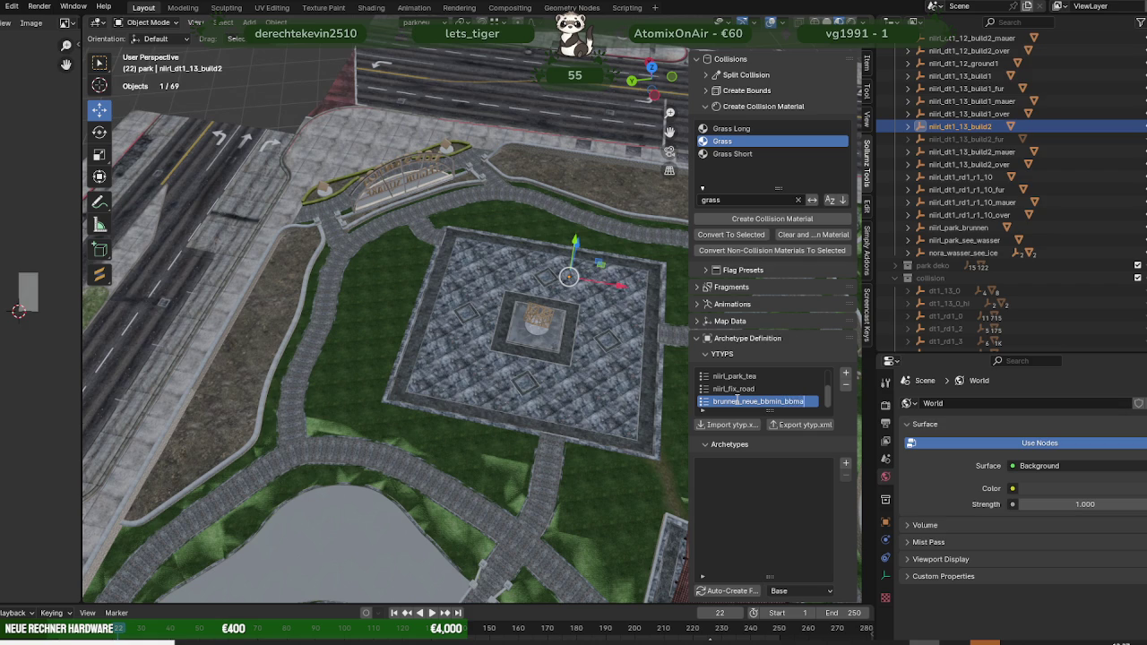
pyautogui.write('x')
pyautogui.press('Return')
pyautogui.click(952, 228)
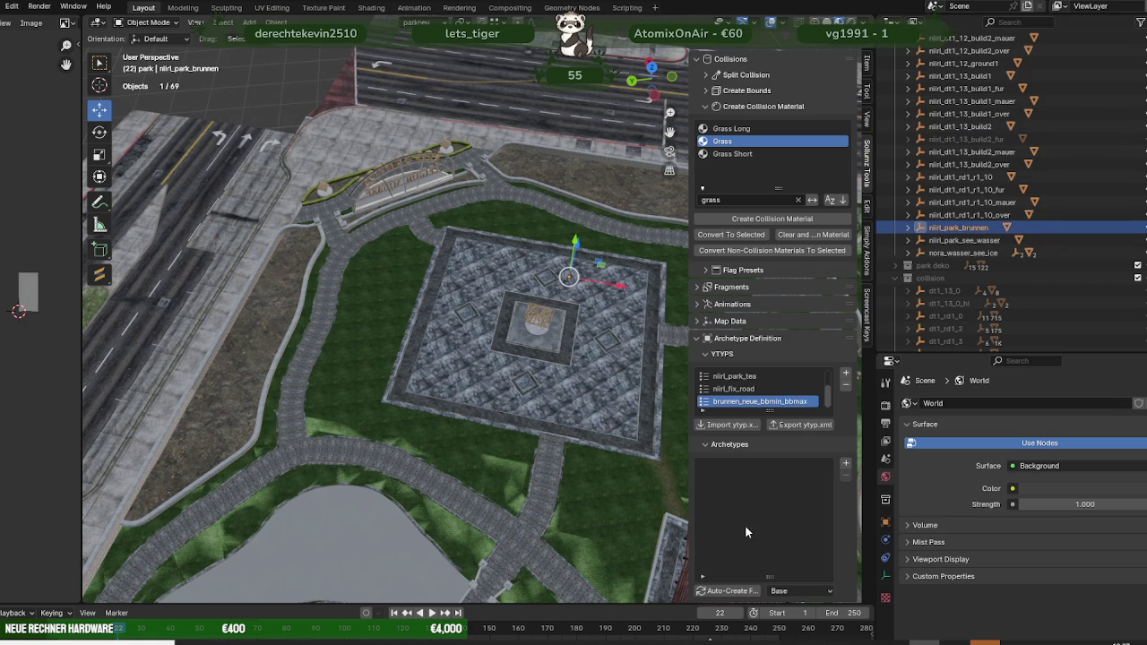
pyautogui.click(733, 590)
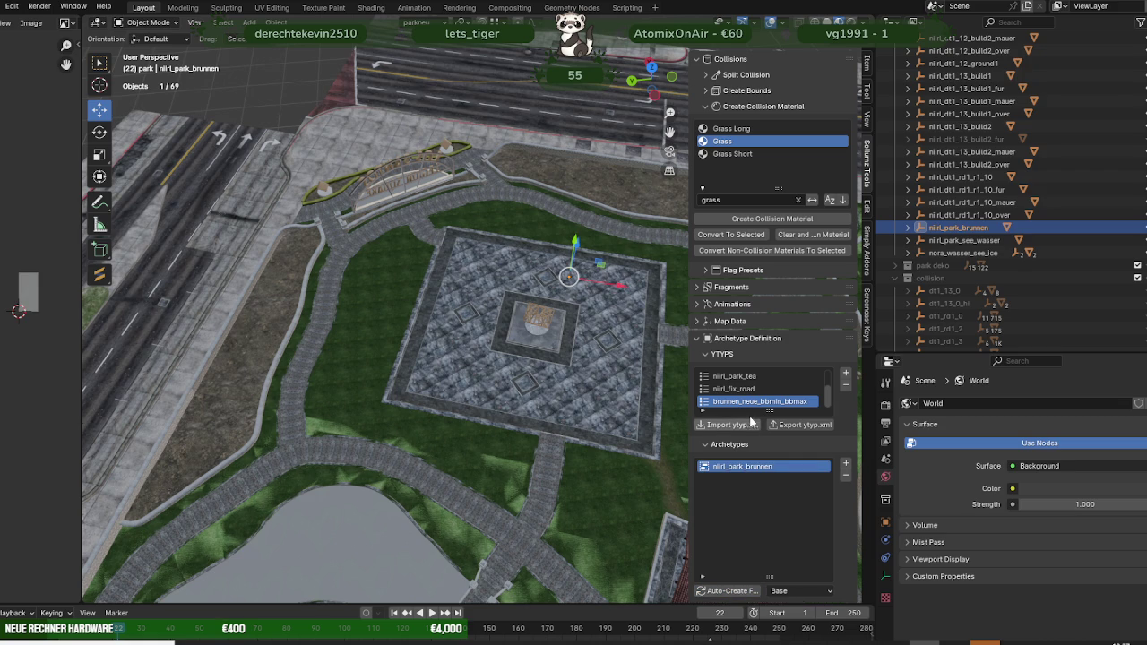
# Step: Export the YTYP as XML to F:\ProjekteNEUF\EXPORT\HELLSGATE\building and orbit to a side view of the sculpture
pyautogui.click(792, 425)
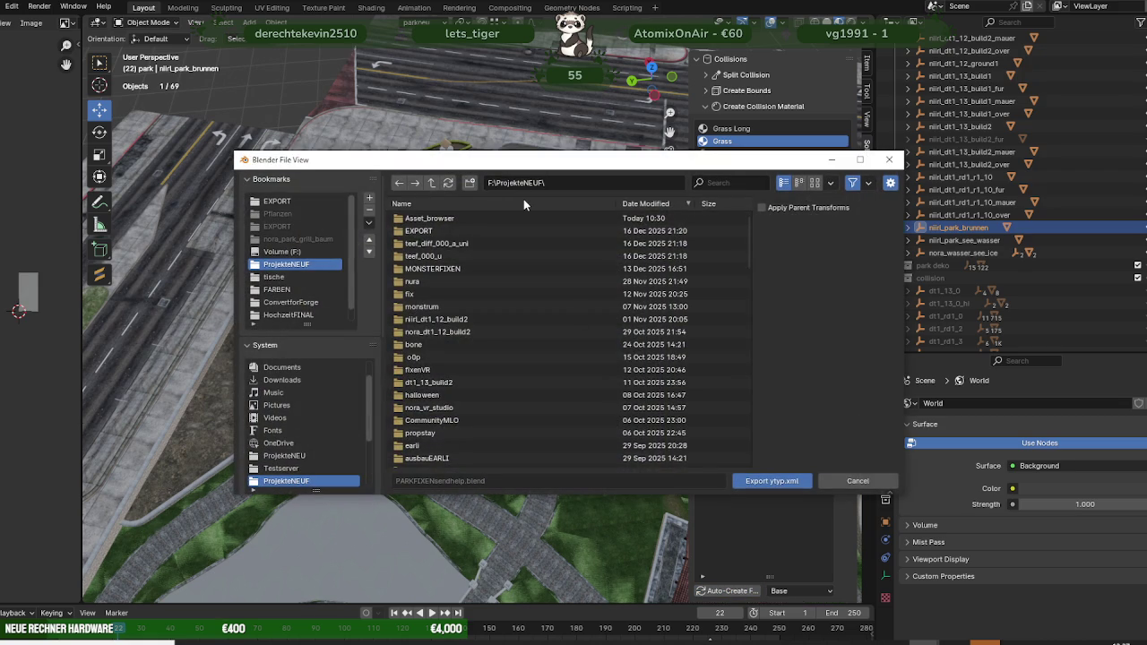
pyautogui.doubleClick(436, 231)
pyautogui.doubleClick(428, 218)
pyautogui.doubleClick(428, 218)
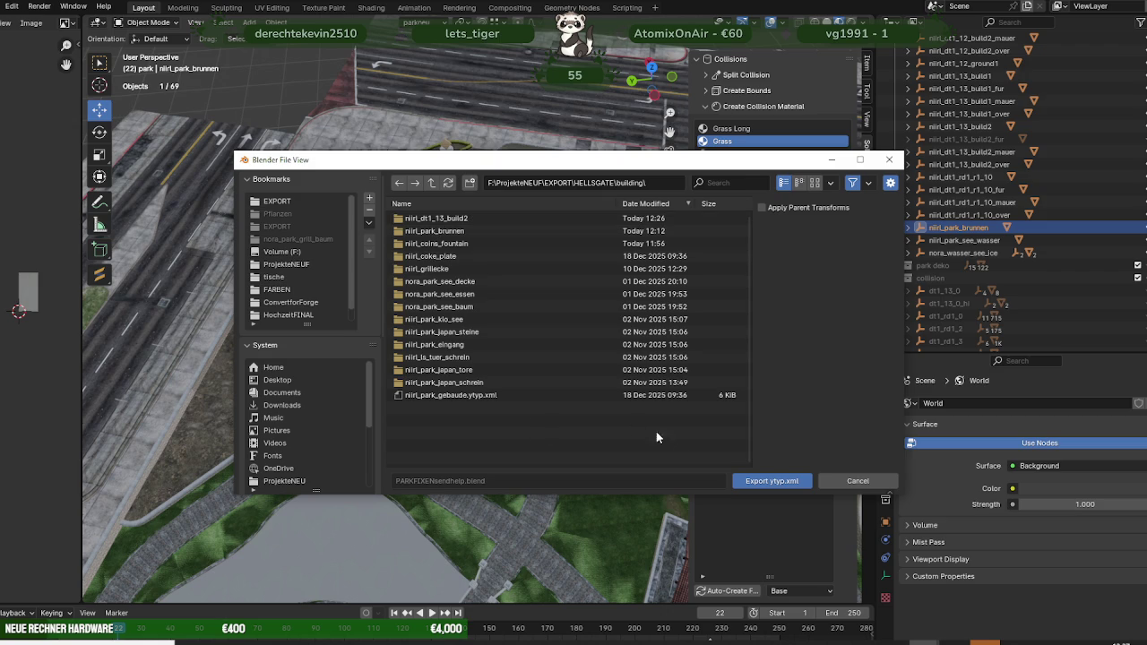
pyautogui.click(763, 481)
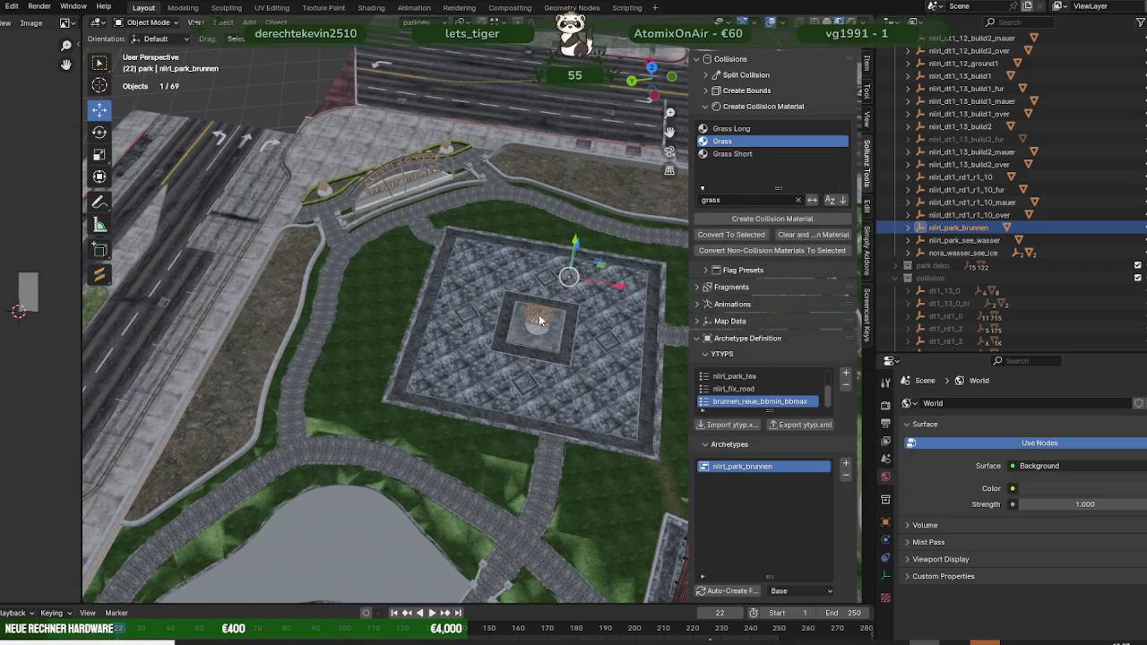
pyautogui.scroll(3, 522, 327)
pyautogui.scroll(3, 520, 341)
pyautogui.moveTo(520, 340)
pyautogui.mouseDown(button='middle')
pyautogui.moveTo(484, 397)
pyautogui.moveTo(461, 376)
pyautogui.mouseUp(button='middle')
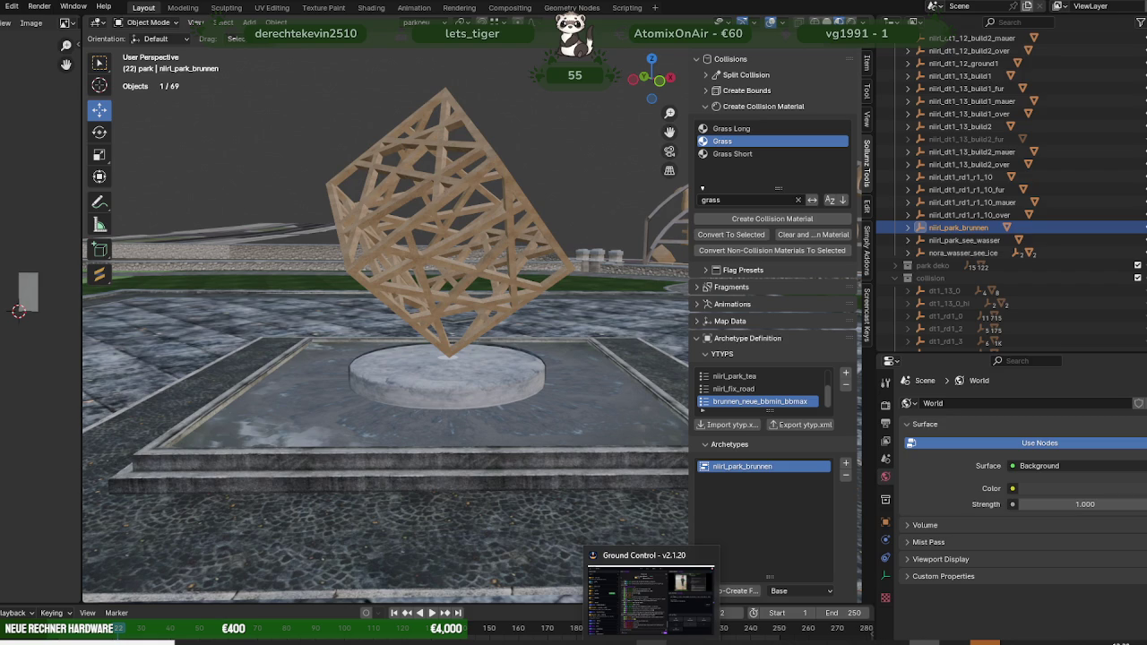
# Step: Add brunnen_neue_bbmin_bbmax.ytyp from the building folder into brunnen.rpf
pyautogui.moveTo(652, 642)
pyautogui.click(384, 596)
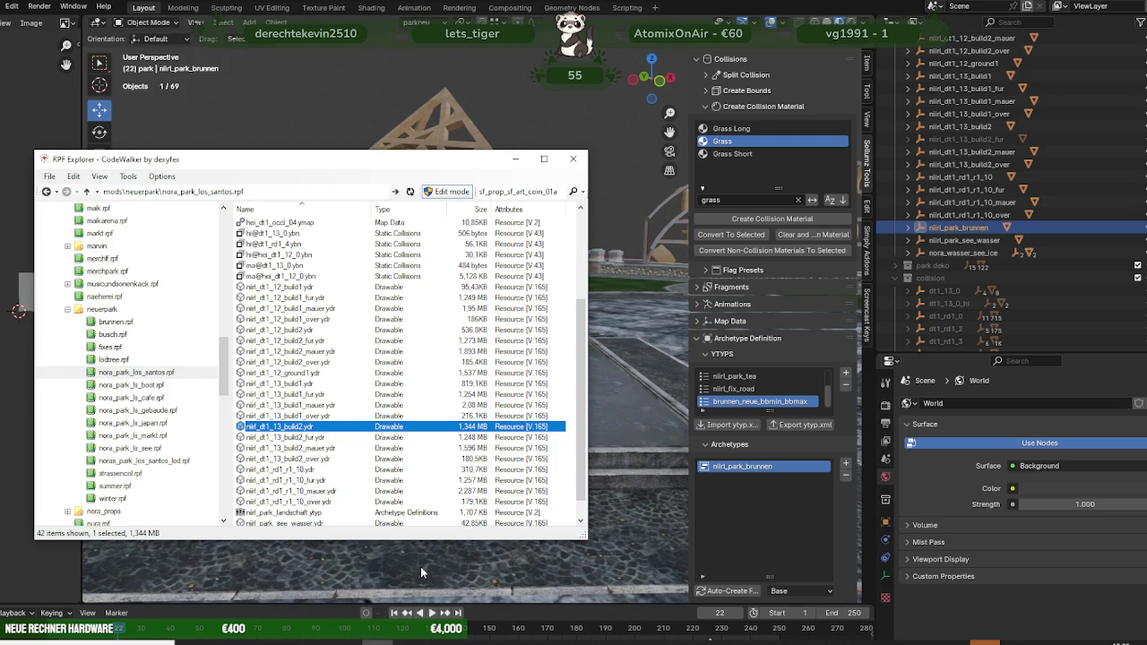
pyautogui.click(112, 322)
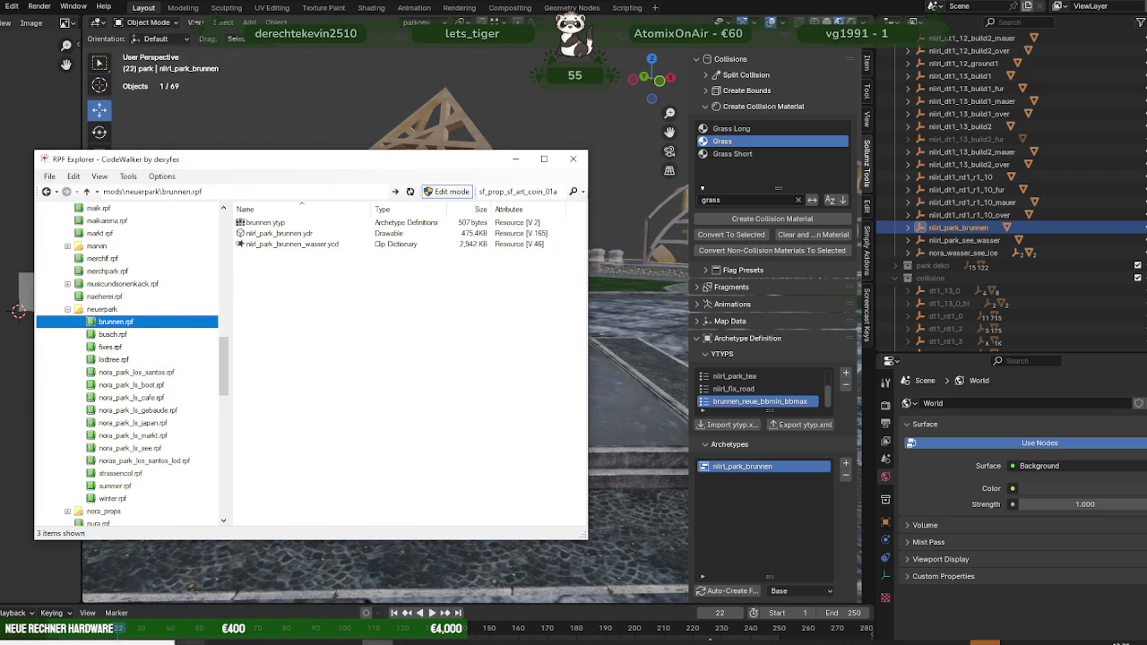
pyautogui.click(148, 573)
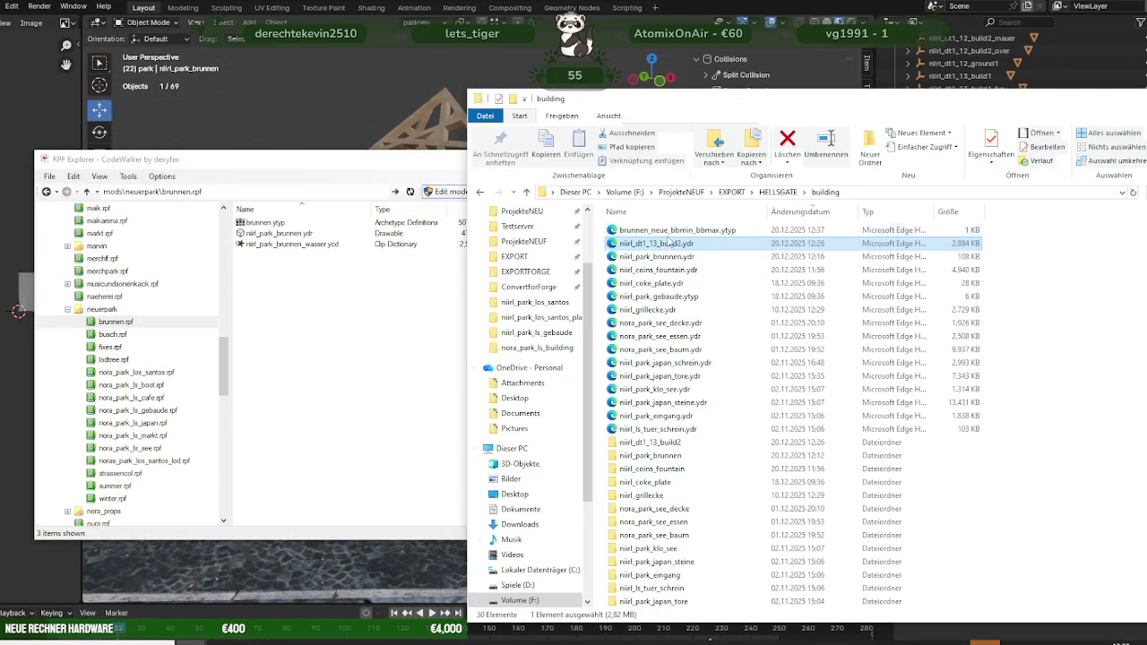
pyautogui.moveTo(668, 230); pyautogui.dragTo(319, 306)
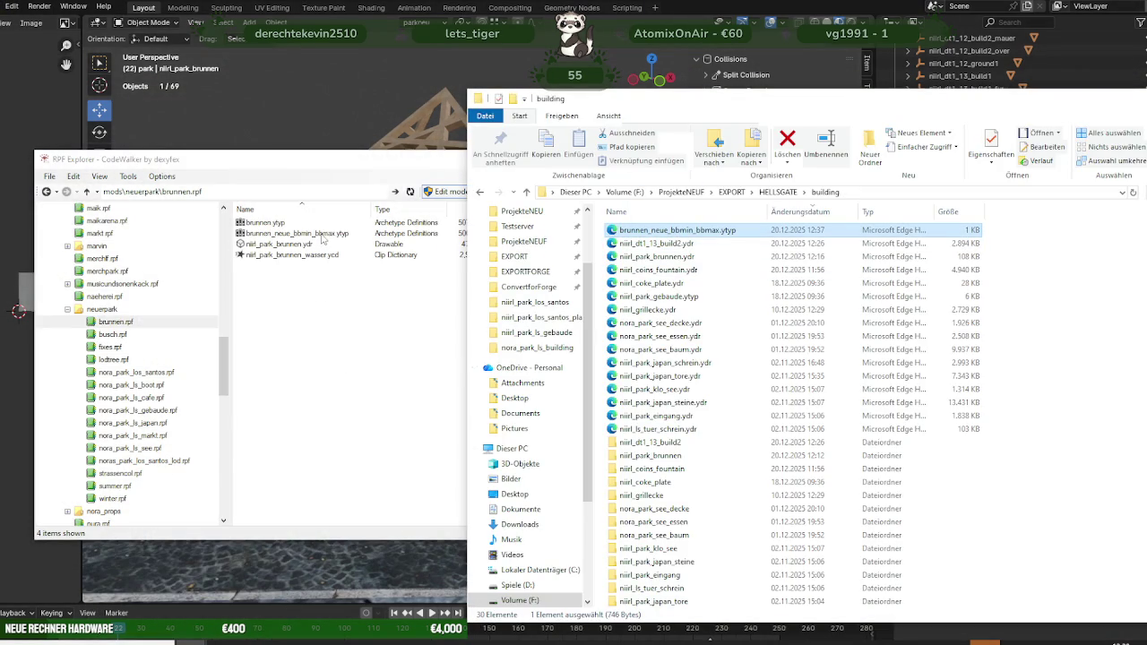
# Step: Open brunnen_neue_bbmin_bbmax.ytyp and brunnen.ytyp side by side in Meta Editor
pyautogui.doubleClick(321, 235)
pyautogui.moveTo(300, 135)
pyautogui.mouseDown()
pyautogui.moveTo(477, 121)
pyautogui.moveTo(933, 147)
pyautogui.mouseUp()
pyautogui.doubleClick(296, 224)
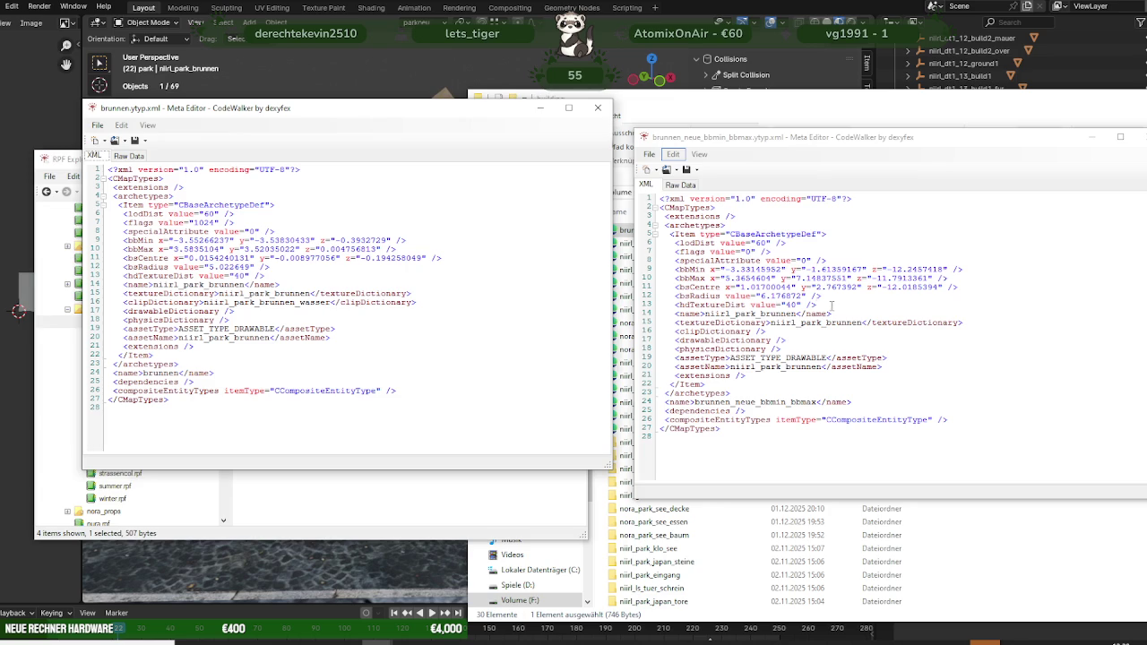
# Step: Copy the new bbMin, bbMax, bsCentre and bsRadius lines into brunnen.ytyp and save it
pyautogui.moveTo(831, 306); pyautogui.dragTo(659, 260)
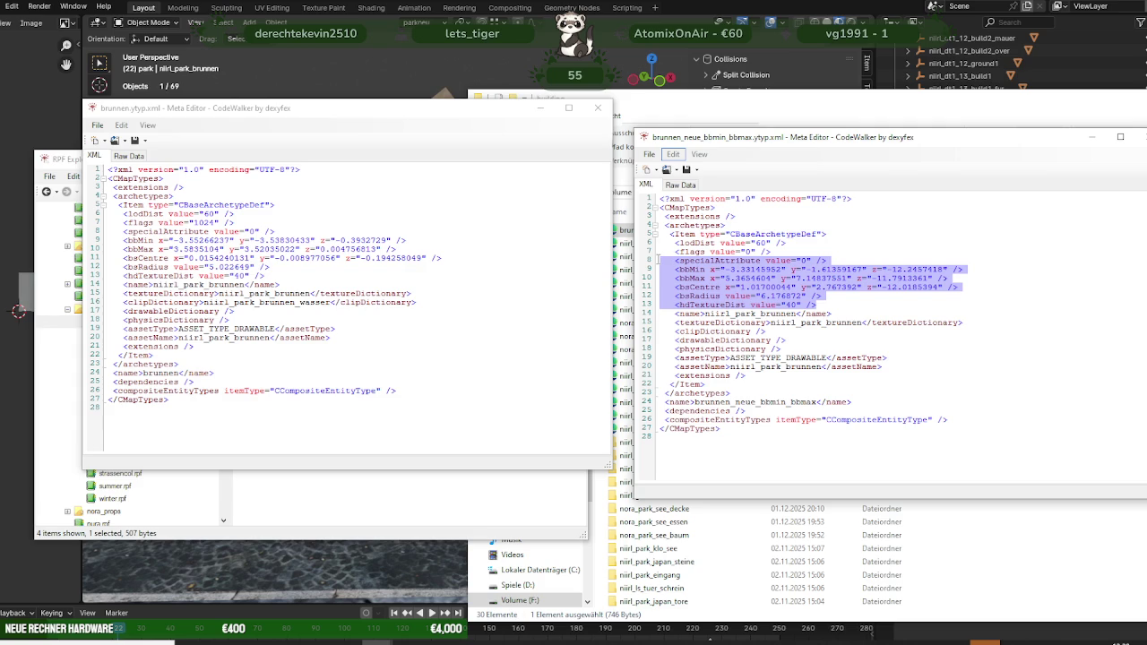
pyautogui.click(201, 276)
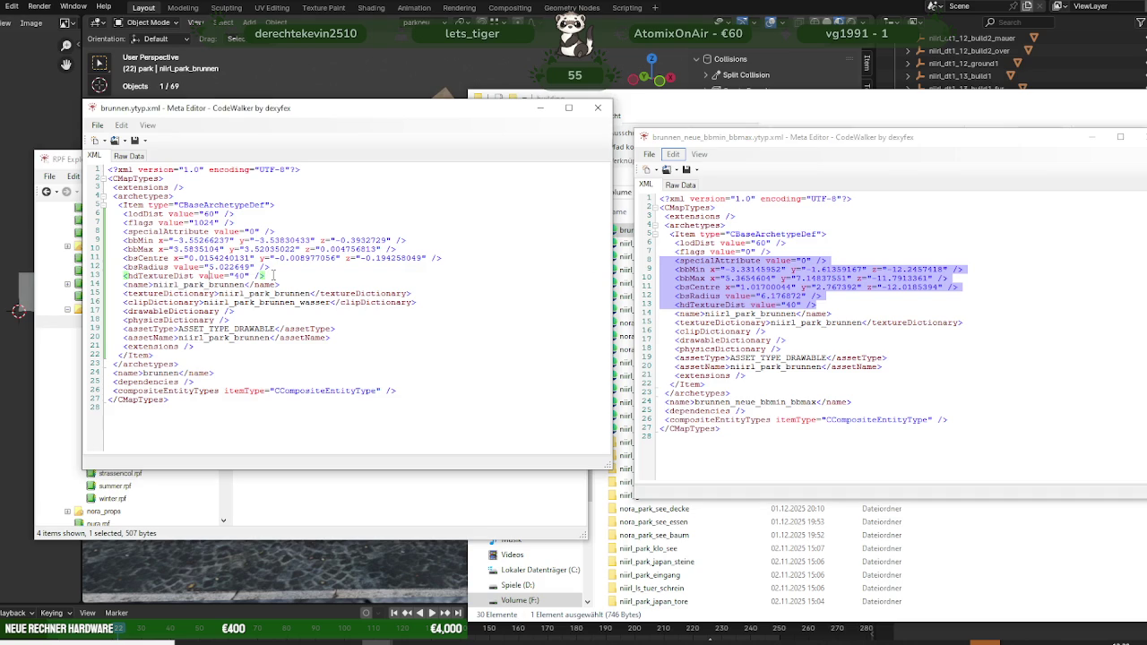
pyautogui.moveTo(273, 276); pyautogui.dragTo(102, 231)
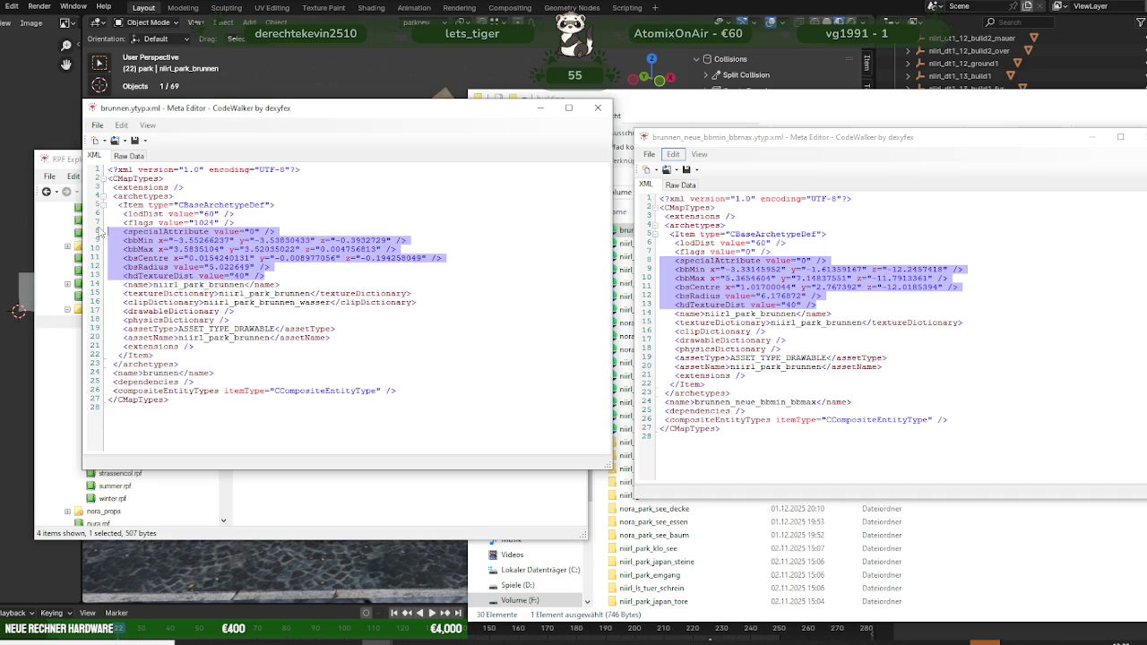
pyautogui.write('<specialAttribute value="0" />    <bbMin x="-3.33145952" y="-1.61359167" z="-12.2457418" />    <bbMax x="5.3654604" y="7.14837551" z="-11.7913361" />    <bsCentre x="1.01700044" y="2.767392" z="-12.0185394" />    <bsRadius value="6.176872" />    <hdTextureDist value="40" />')
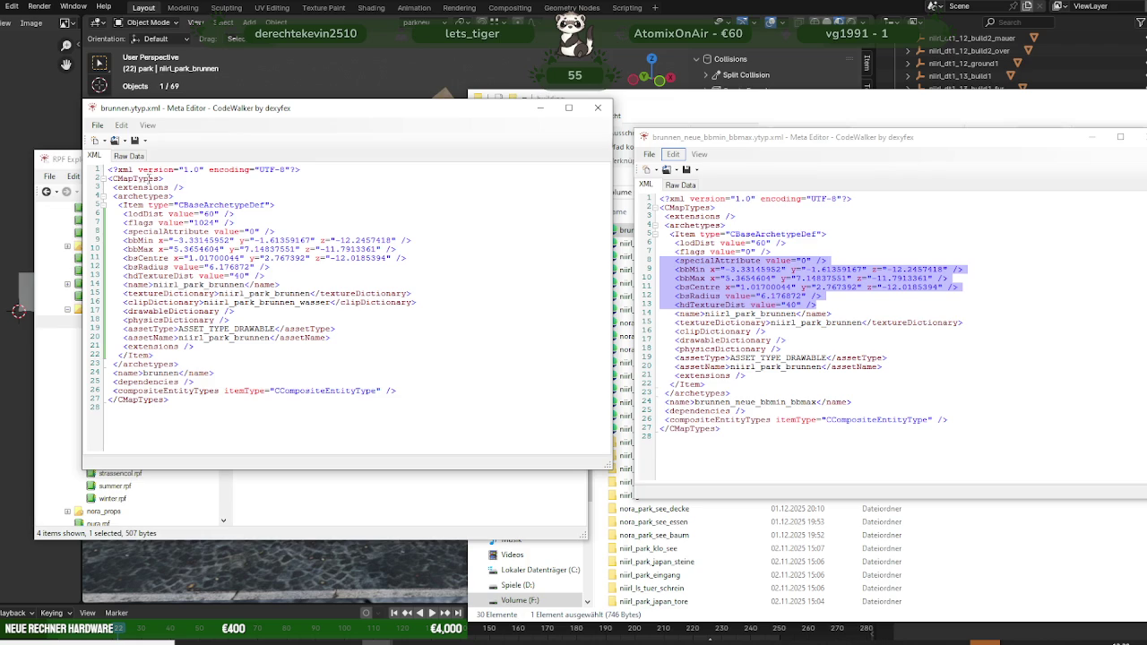
pyautogui.click(134, 141)
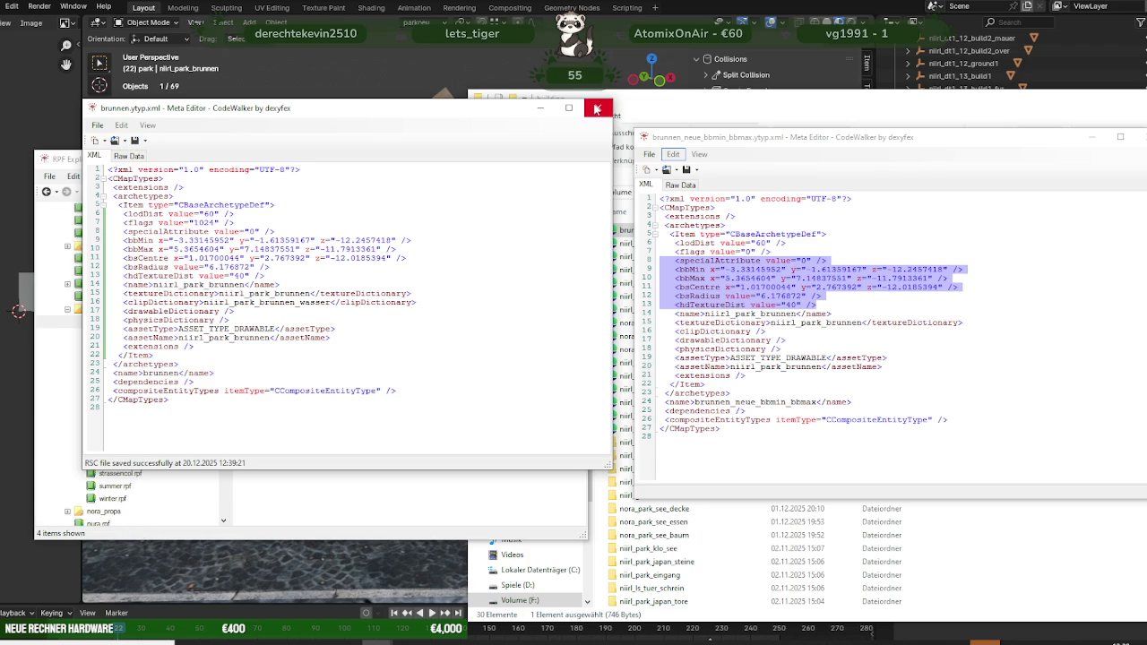
# Step: Close both Meta Editor windows
pyautogui.click(597, 109)
pyautogui.moveTo(804, 144); pyautogui.dragTo(654, 143)
pyautogui.click(999, 140)
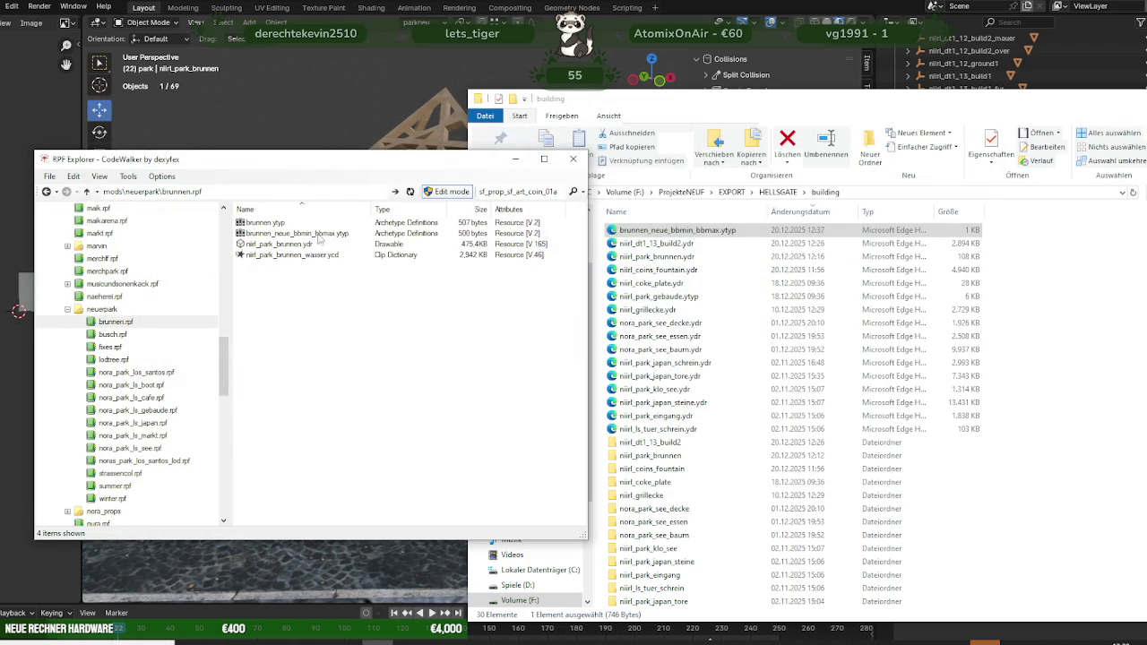
# Step: Preview the niirl_park_brunnen.ydr fountain model, rotating and zooming around it
pyautogui.doubleClick(305, 244)
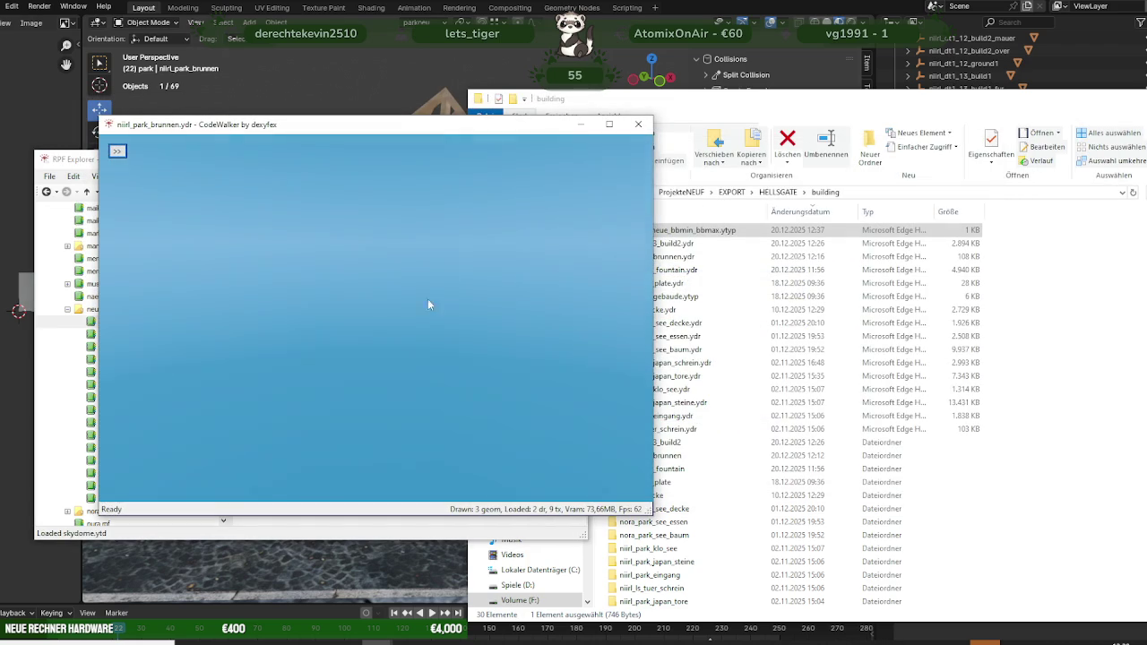
pyautogui.moveTo(468, 396); pyautogui.dragTo(324, 391)
pyautogui.scroll(5, 286, 386)
pyautogui.moveTo(245, 380)
pyautogui.mouseDown()
pyautogui.moveTo(146, 301)
pyautogui.moveTo(352, 301)
pyautogui.moveTo(419, 264)
pyautogui.moveTo(399, 280)
pyautogui.moveTo(477, 290)
pyautogui.moveTo(274, 311)
pyautogui.moveTo(410, 305)
pyautogui.moveTo(429, 287)
pyautogui.mouseUp()
pyautogui.scroll(-3, 172, 279)
pyautogui.scroll(2, 172, 278)
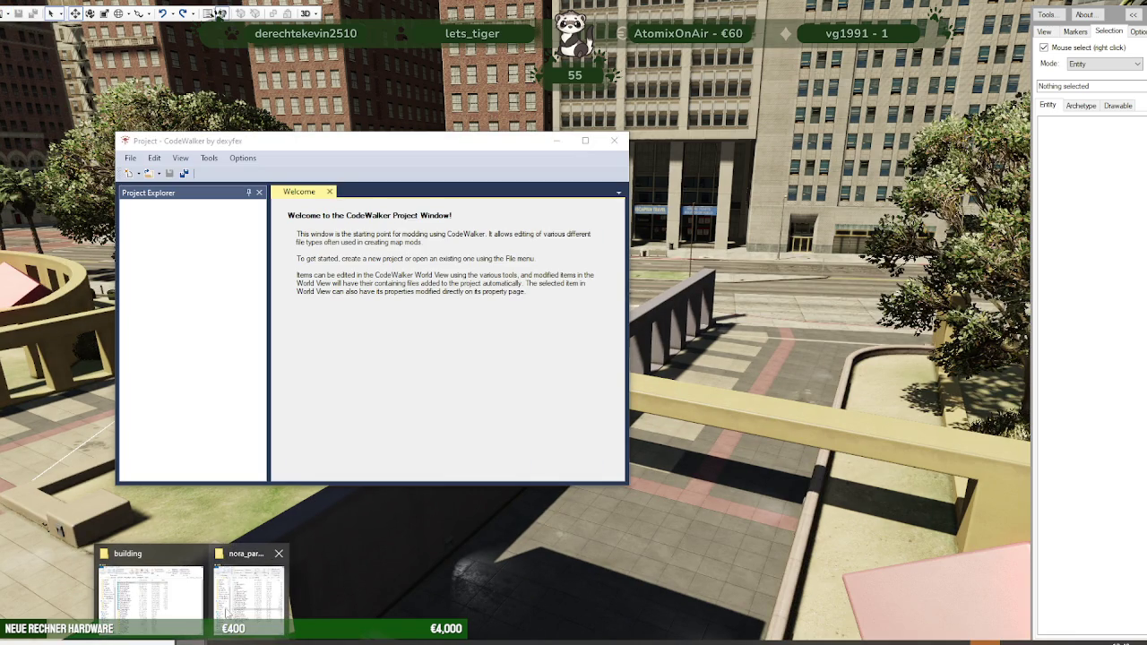
# Step: In the project, expand brunnen.ytyp and nora_park_japan_deko.ymap and select the nirl_park_brunnen entity
pyautogui.click(238, 609)
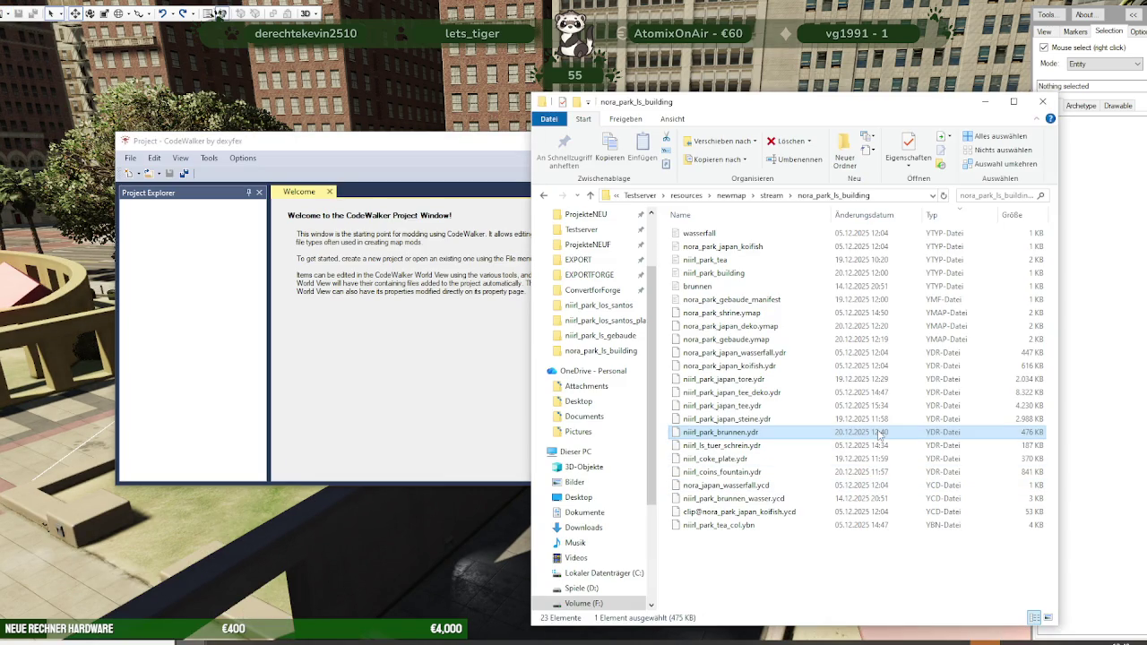
pyautogui.click(436, 358)
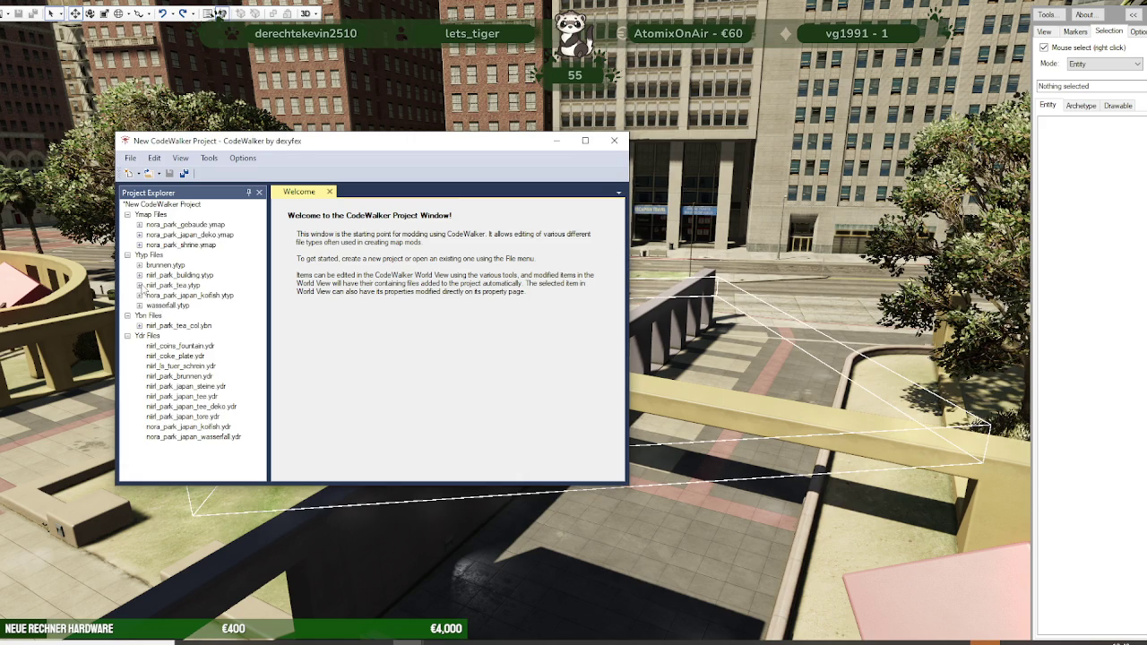
pyautogui.click(140, 265)
pyautogui.click(152, 275)
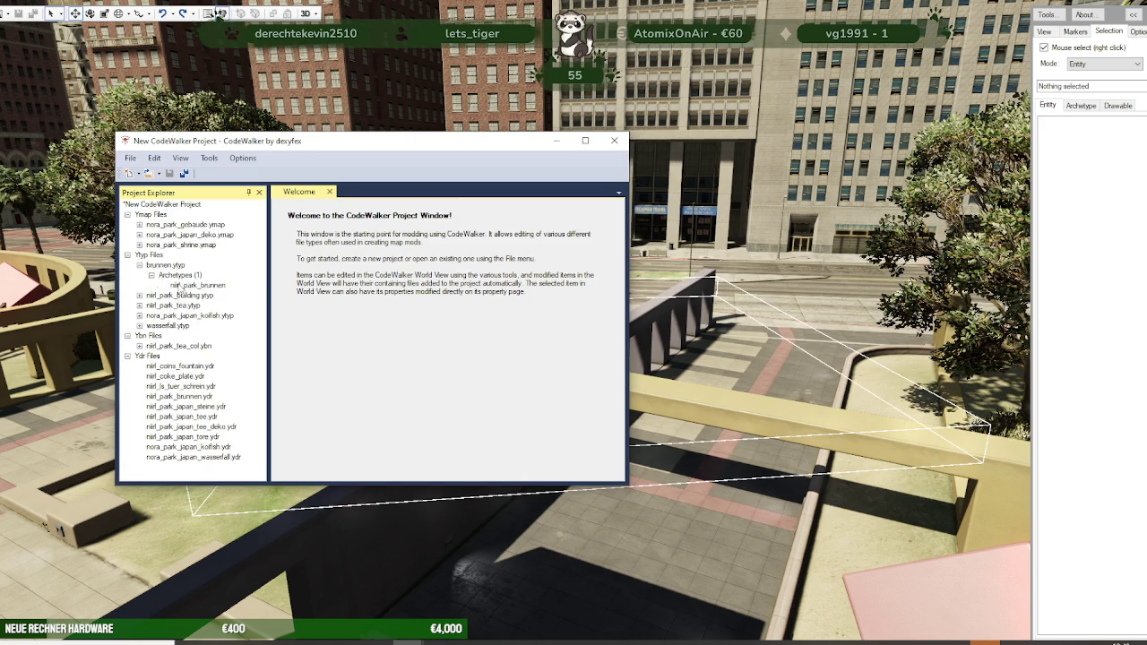
pyautogui.click(197, 285)
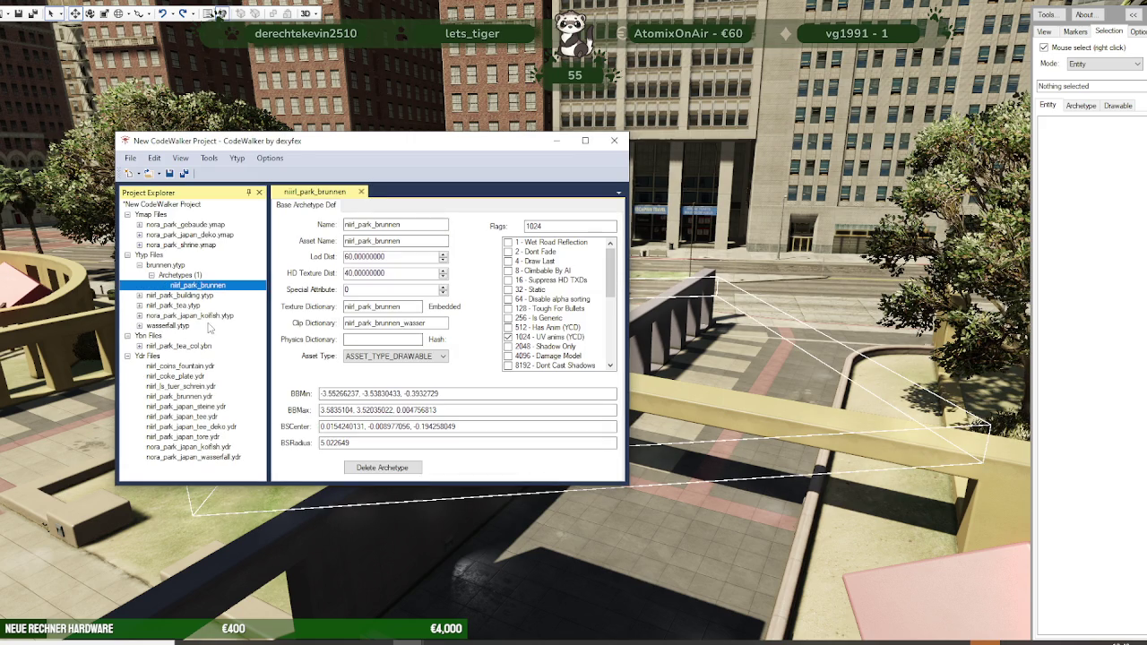
pyautogui.click(139, 235)
pyautogui.click(151, 245)
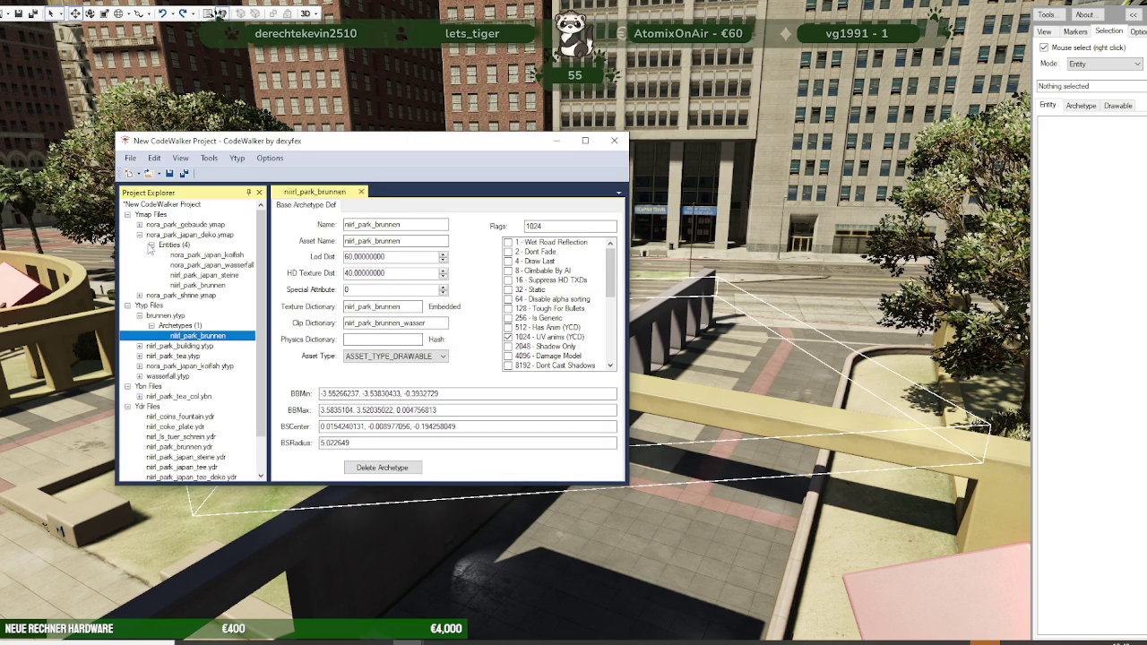
pyautogui.click(192, 285)
# Step: Jump the world view to the fountain entity in Legion Square and orbit around it
pyautogui.click(597, 227)
pyautogui.moveTo(457, 146); pyautogui.dragTo(125, 171)
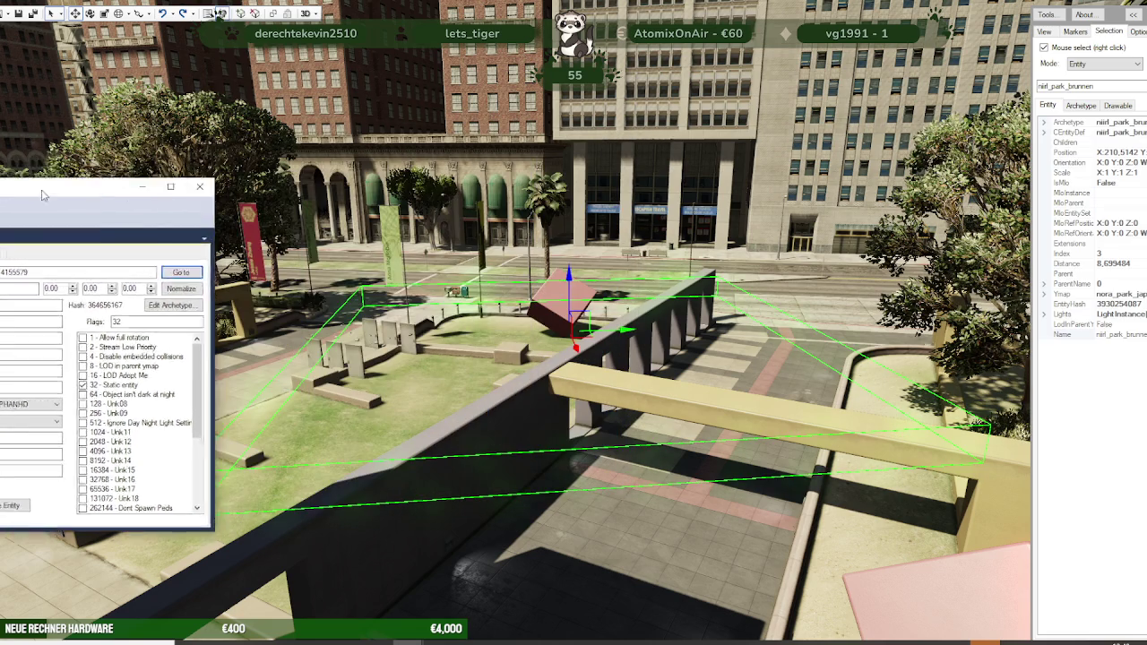
pyautogui.scroll(-5, 580, 443)
pyautogui.scroll(5, 580, 441)
pyautogui.moveTo(579, 441); pyautogui.dragTo(566, 425)
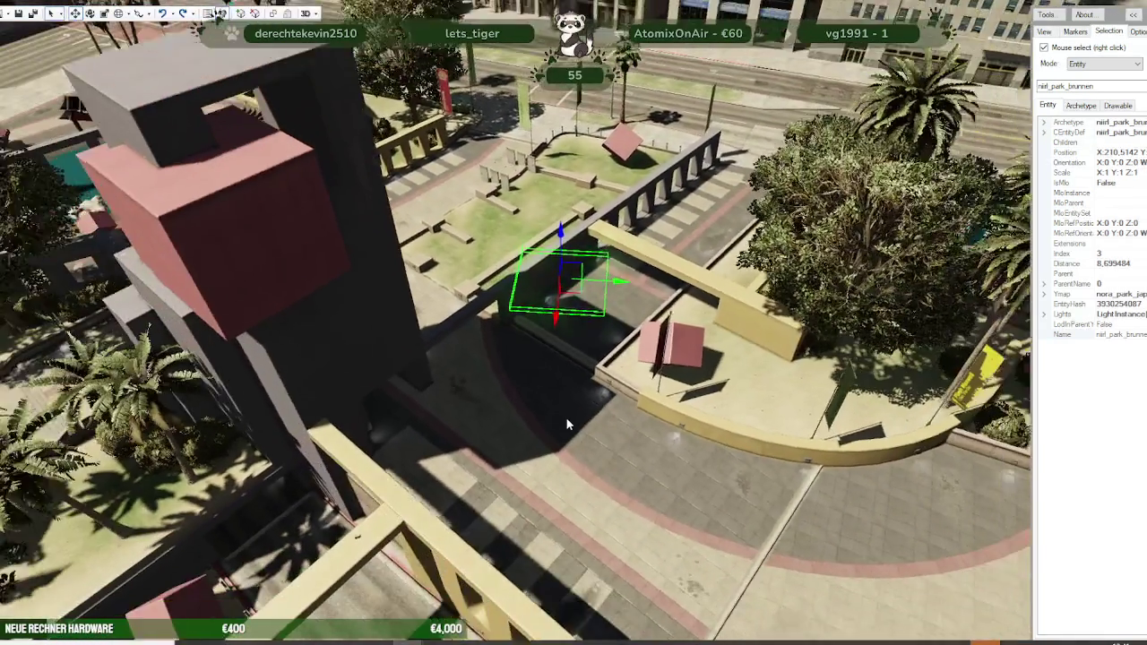
pyautogui.scroll(-5, 567, 420)
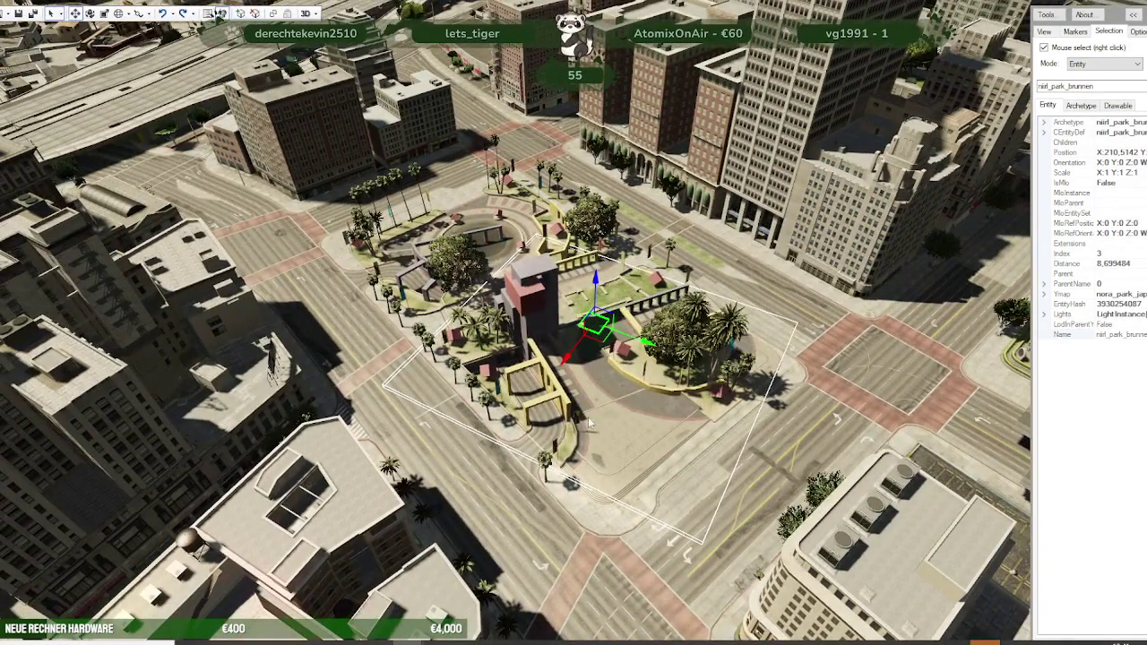
# Step: Reselect the niirl_park_brunnen fountain entity and fly the camera in close beside the plaza
pyautogui.rightClick(620, 408)
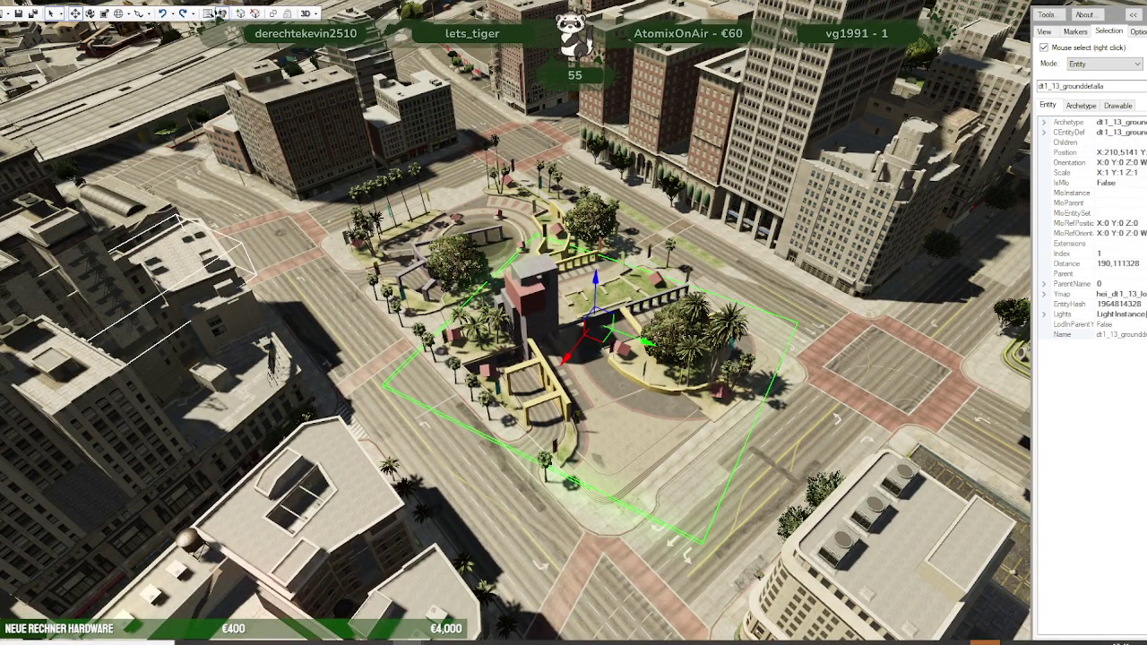
pyautogui.rightClick(596, 325)
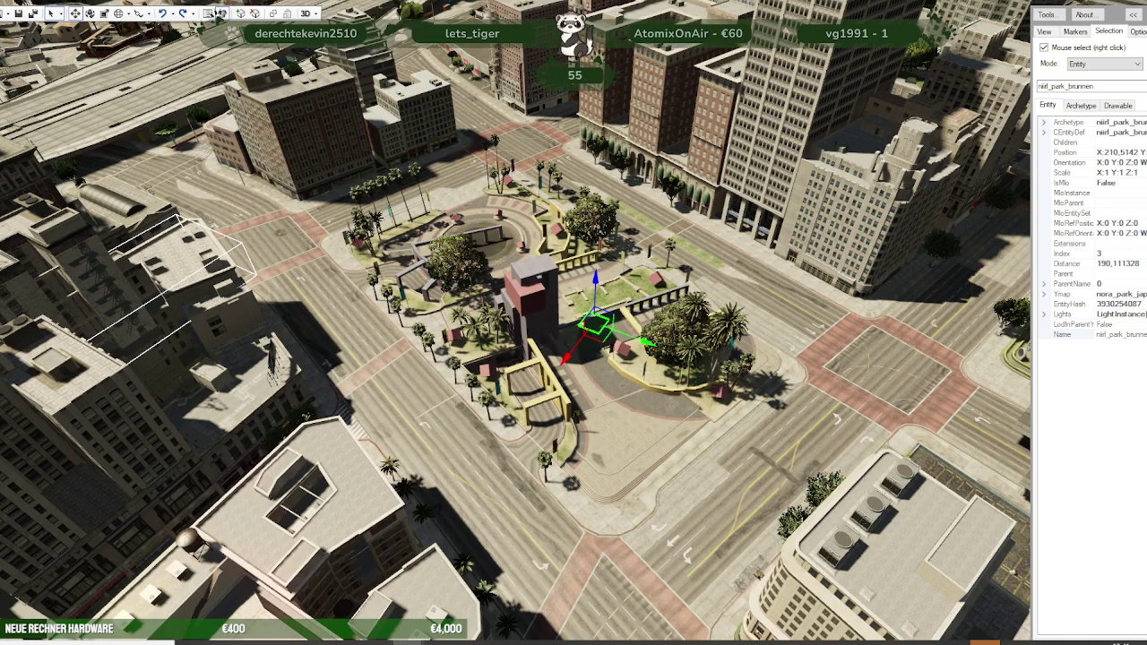
pyautogui.scroll(-10, 341, 397)
pyautogui.moveTo(341, 397)
pyautogui.mouseDown()
pyautogui.moveTo(423, 352)
pyautogui.moveTo(519, 422)
pyautogui.mouseUp()
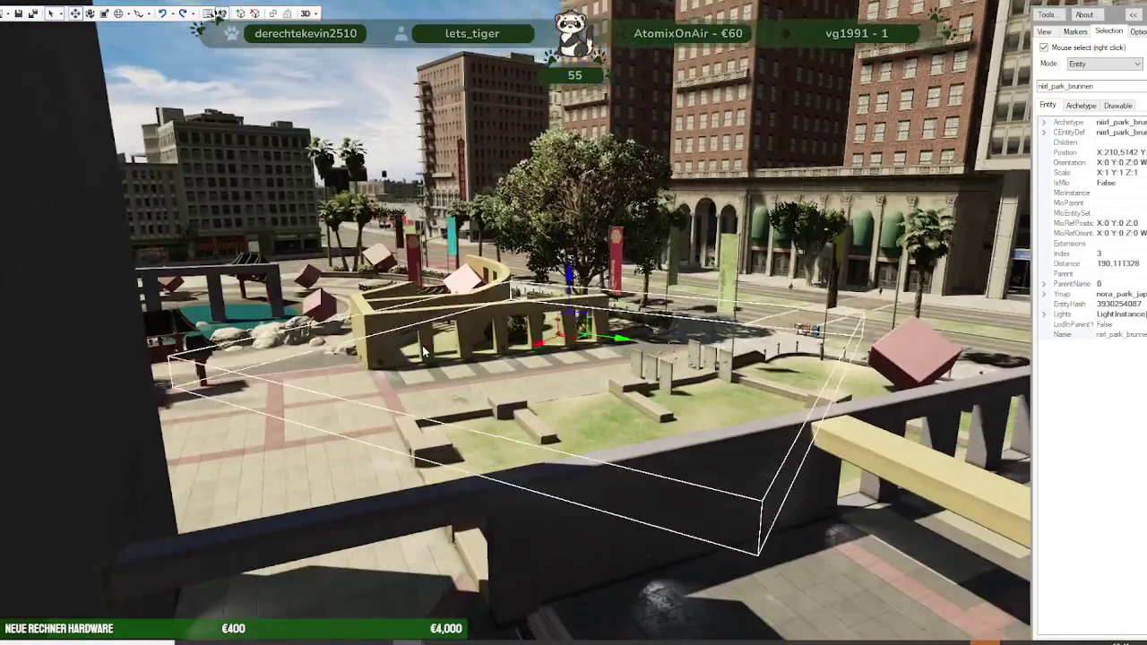
pyautogui.scroll(5, 520, 422)
pyautogui.scroll(-3, 387, 407)
pyautogui.scroll(-5, 387, 408)
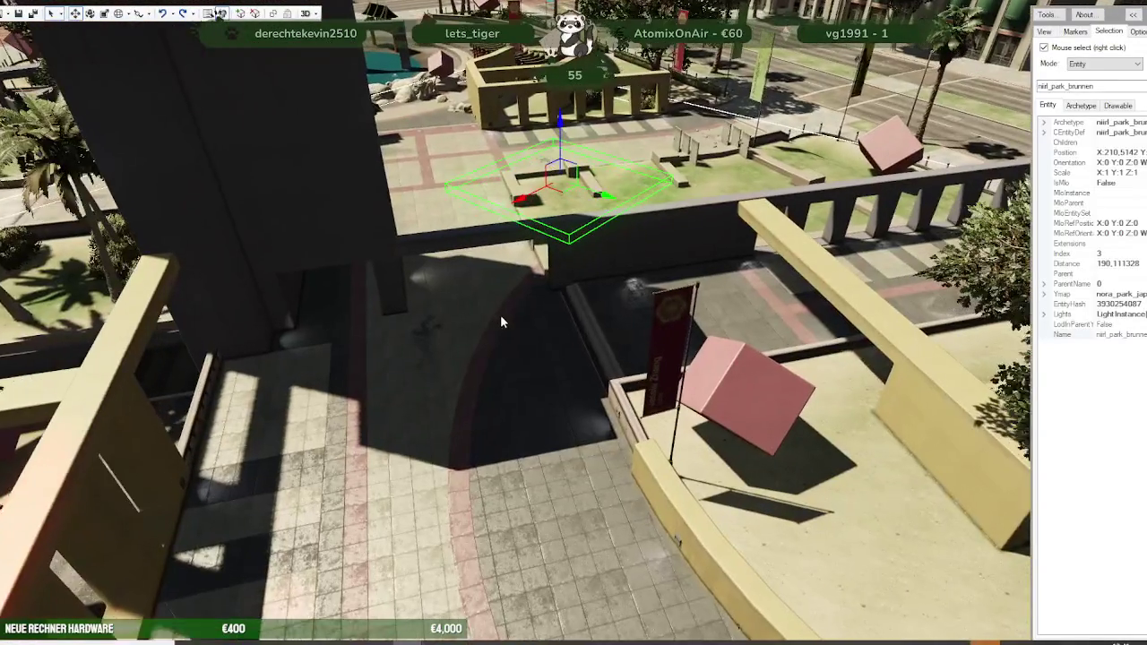
pyautogui.scroll(-2, 500, 315)
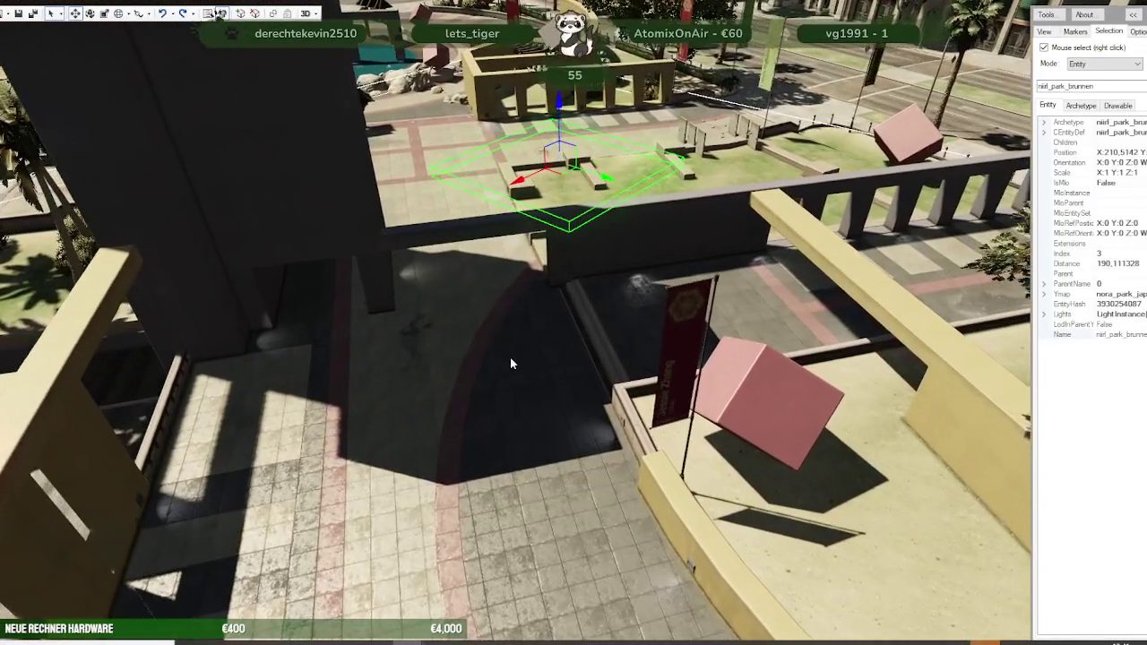
pyautogui.moveTo(509, 363); pyautogui.dragTo(520, 319)
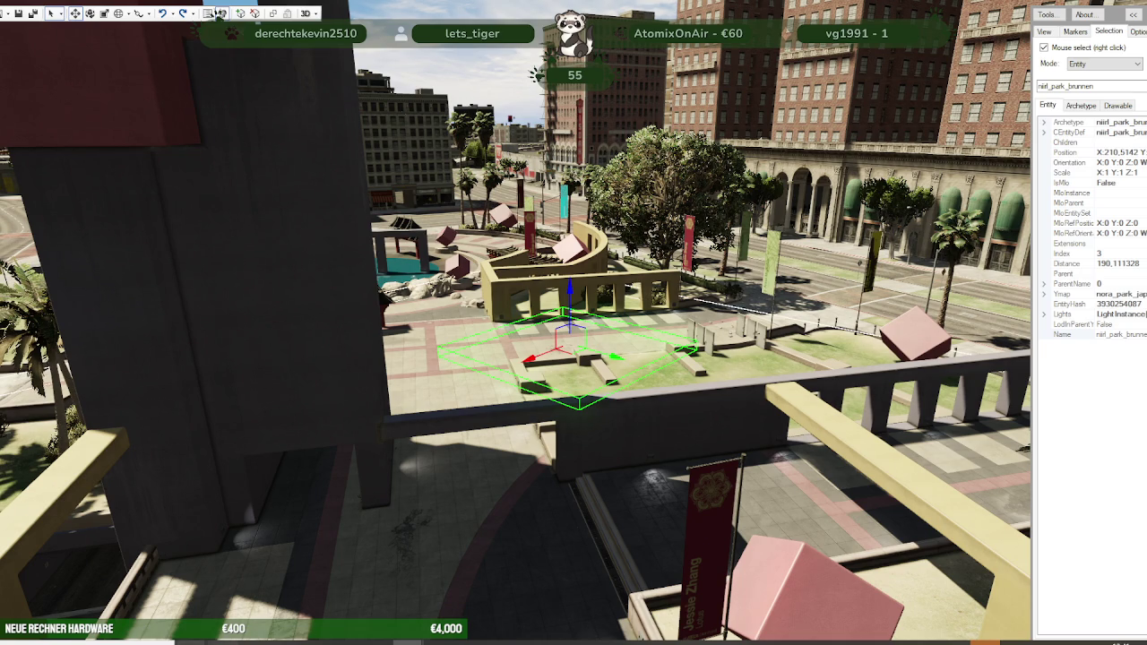
pyautogui.click(153, 613)
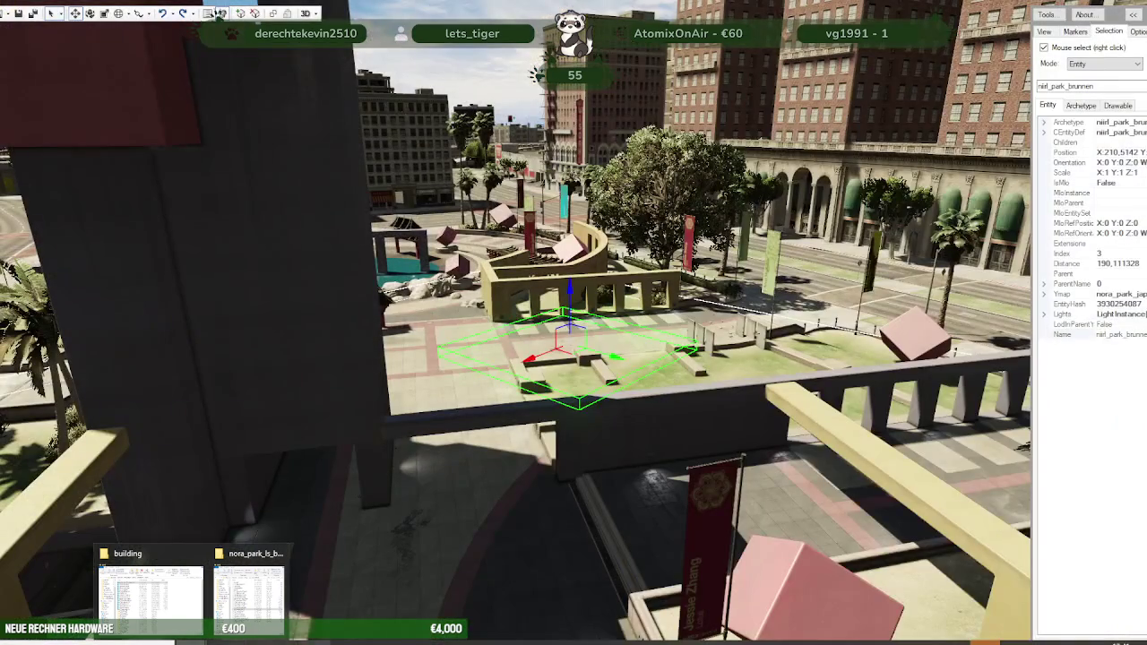
# Step: Open niirl_park_brunnen.ydr from brunnen.rpf in the model viewer, expand its side panel and rotate it
pyautogui.click(219, 13)
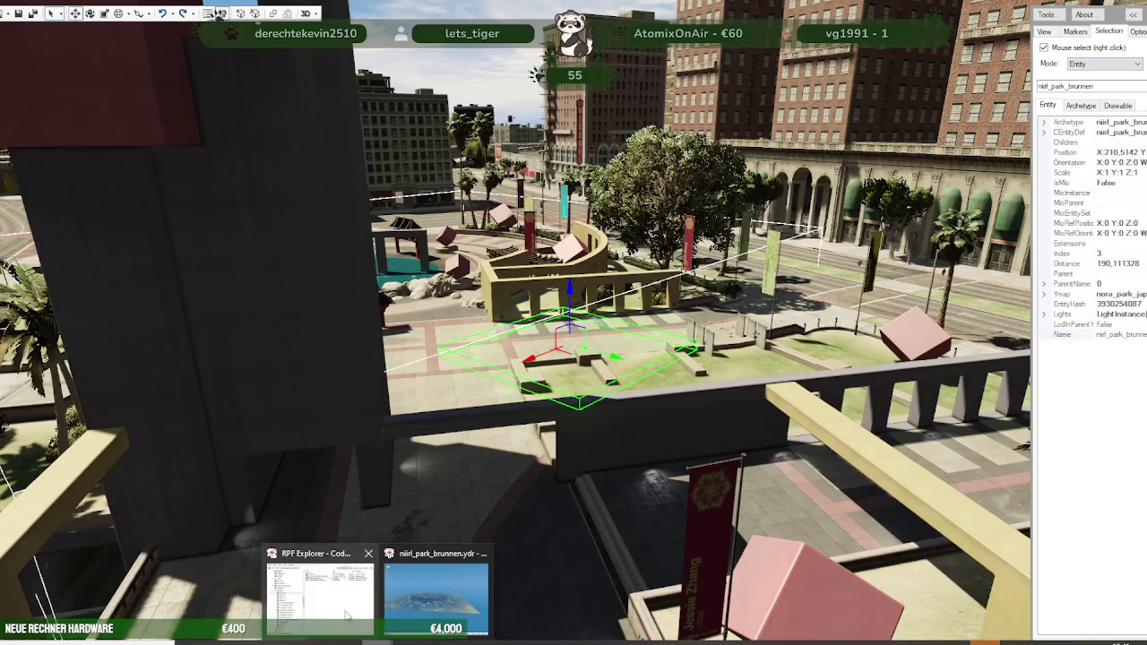
pyautogui.click(210, 587)
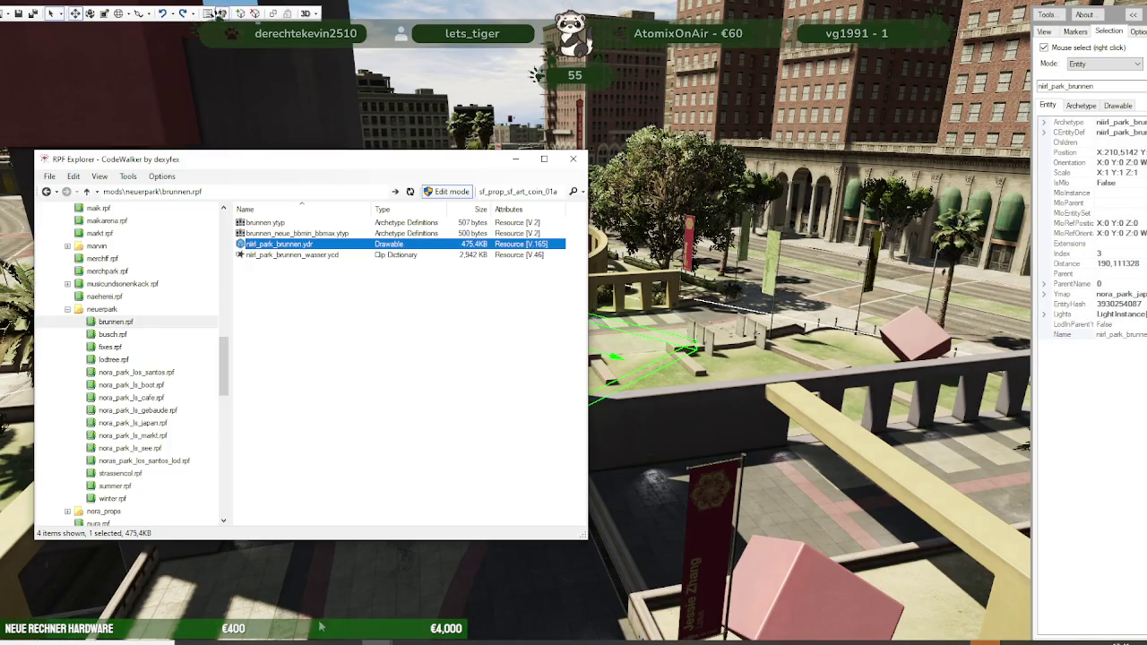
pyautogui.doubleClick(298, 245)
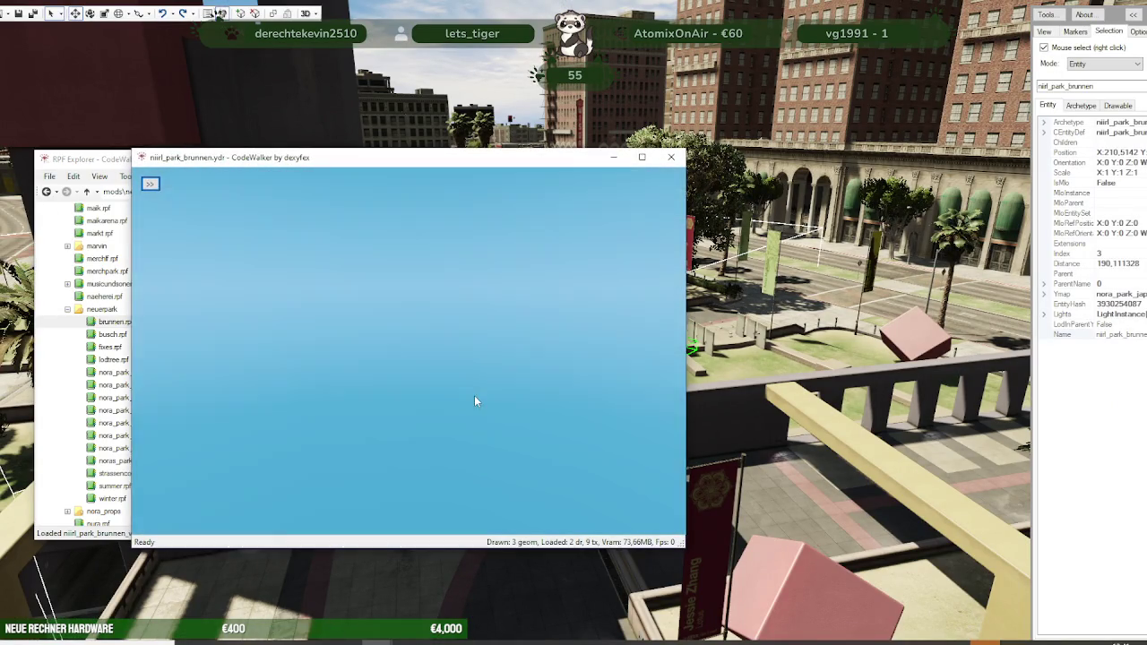
pyautogui.click(151, 184)
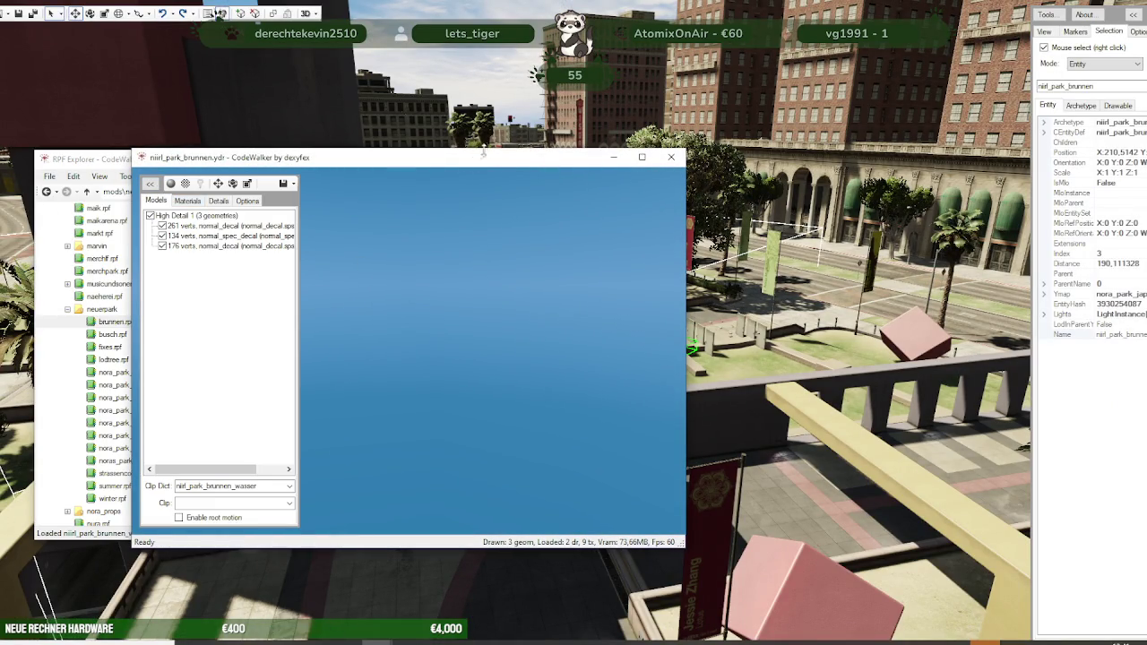
pyautogui.moveTo(487, 296)
pyautogui.mouseDown()
pyautogui.moveTo(533, 418)
pyautogui.moveTo(419, 409)
pyautogui.moveTo(417, 333)
pyautogui.moveTo(404, 395)
pyautogui.moveTo(432, 432)
pyautogui.moveTo(469, 448)
pyautogui.mouseUp()
pyautogui.scroll(-2, 419, 397)
pyautogui.scroll(-2, 427, 406)
pyautogui.moveTo(433, 485)
pyautogui.mouseDown()
pyautogui.moveTo(446, 502)
pyautogui.moveTo(437, 498)
pyautogui.mouseUp()
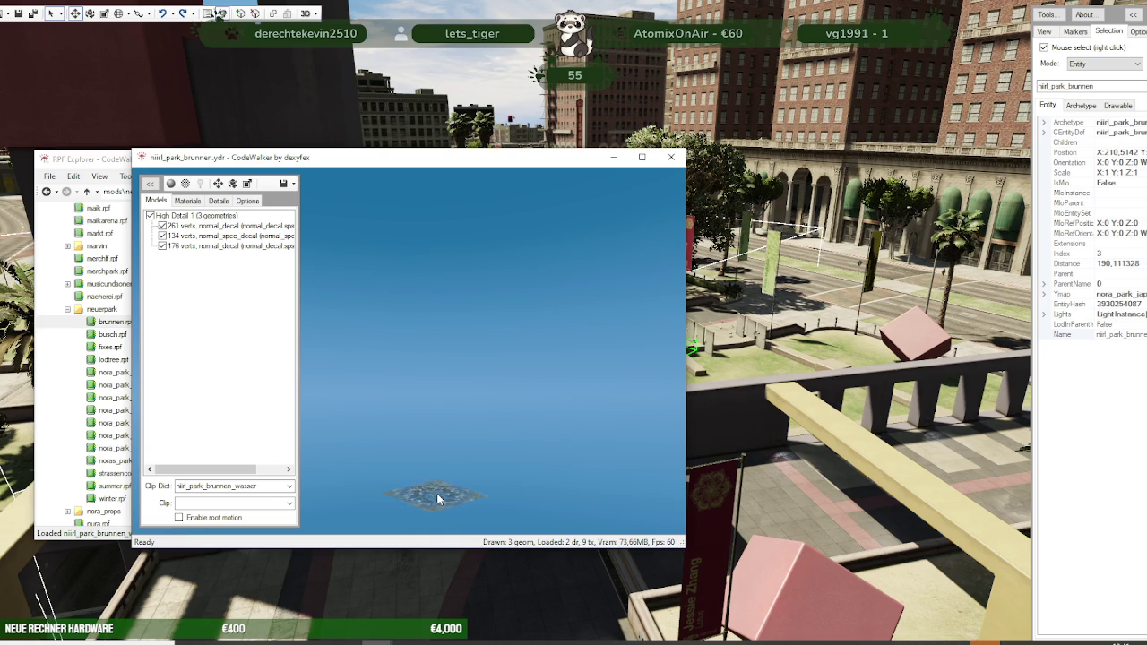
pyautogui.click(777, 482)
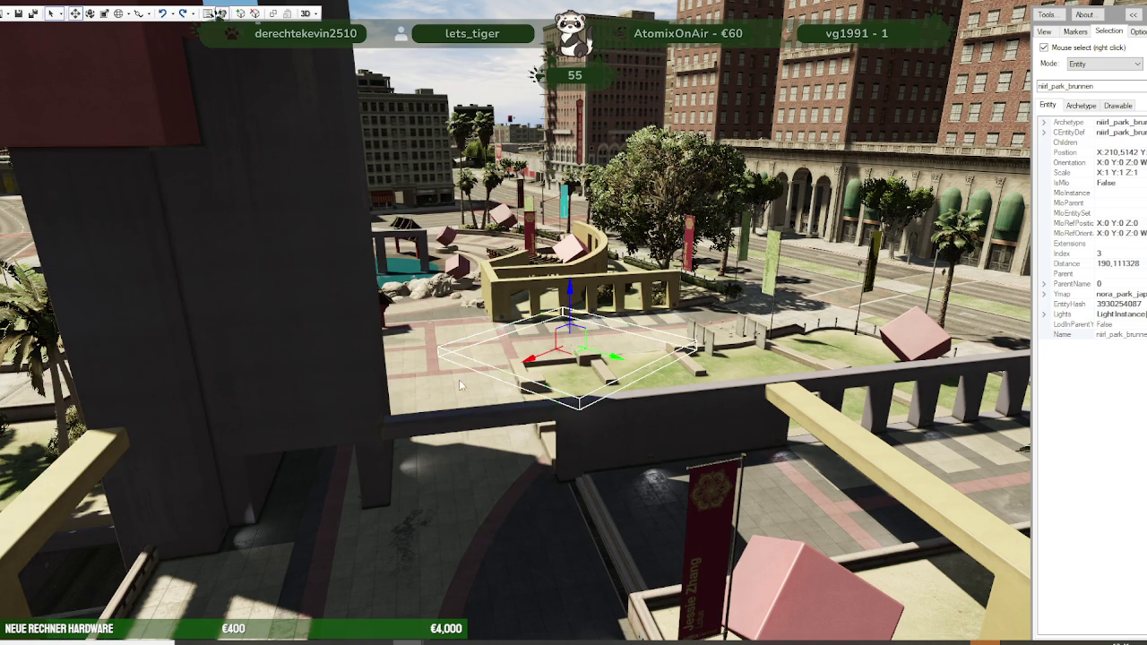
# Step: Tilt the camera over the plaza, undo the accidental fountain move, and dismiss the Open dropdown
pyautogui.moveTo(499, 374); pyautogui.dragTo(428, 452)
pyautogui.moveTo(425, 378); pyautogui.dragTo(419, 408)
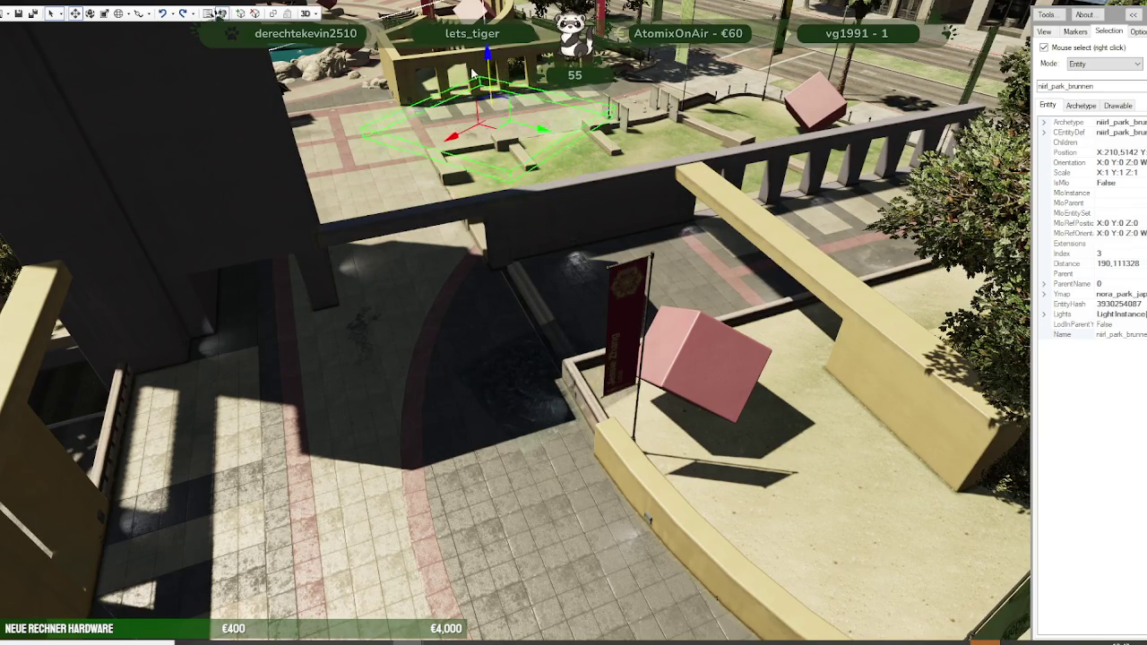
pyautogui.moveTo(474, 71); pyautogui.dragTo(473, 78)
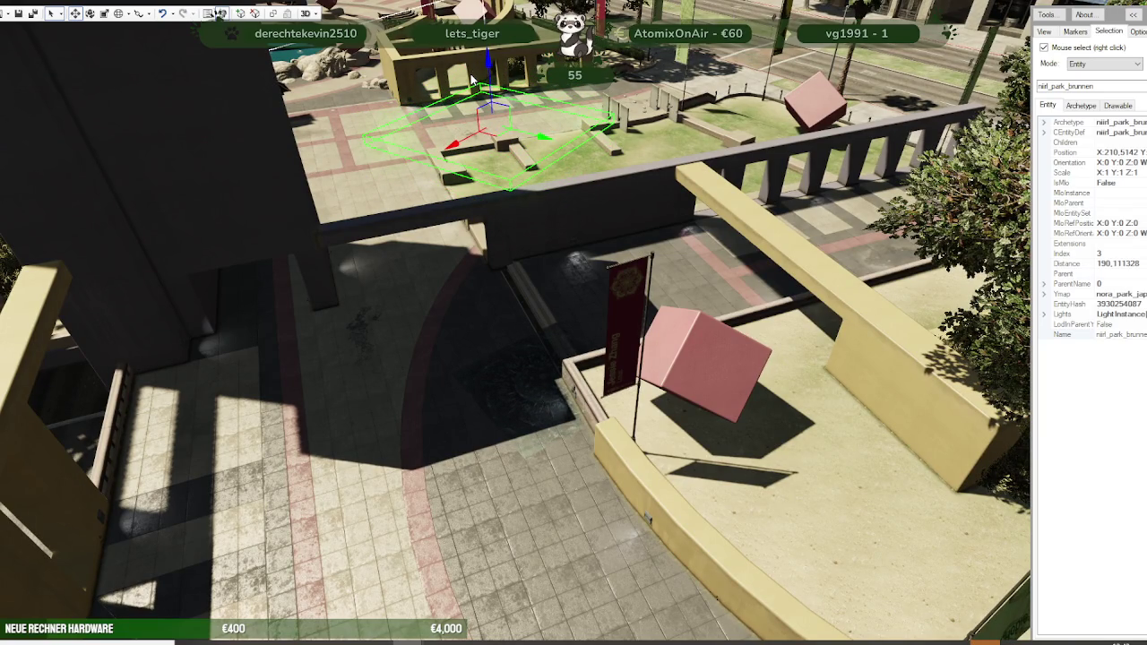
pyautogui.hotkey('ctrl', 'z')
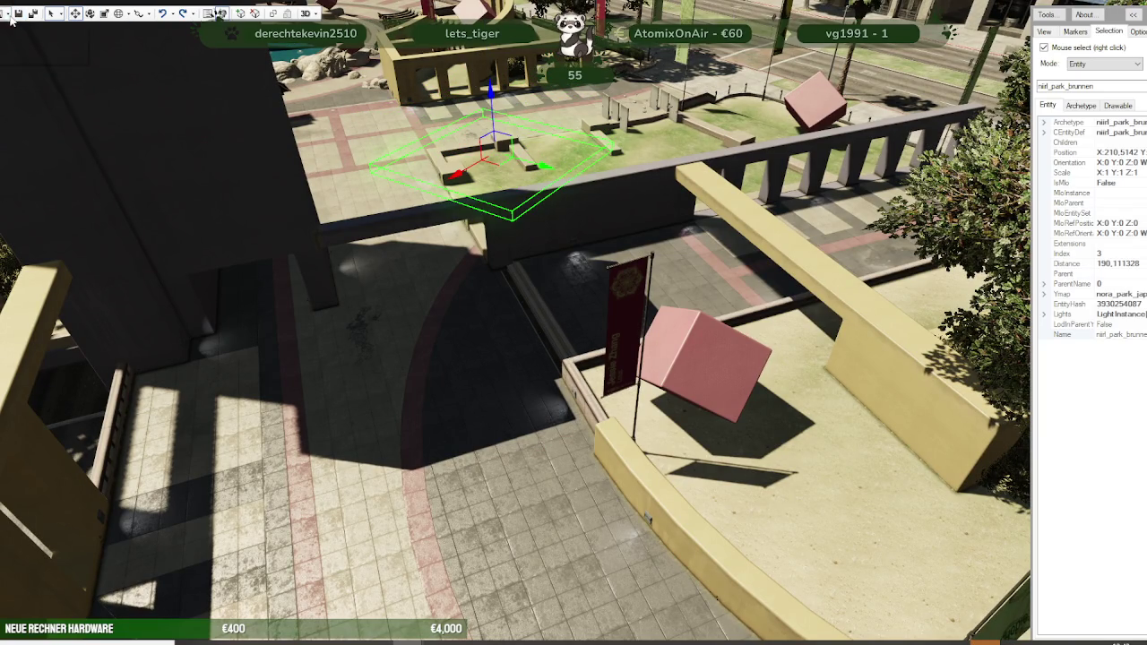
pyautogui.click(180, 131)
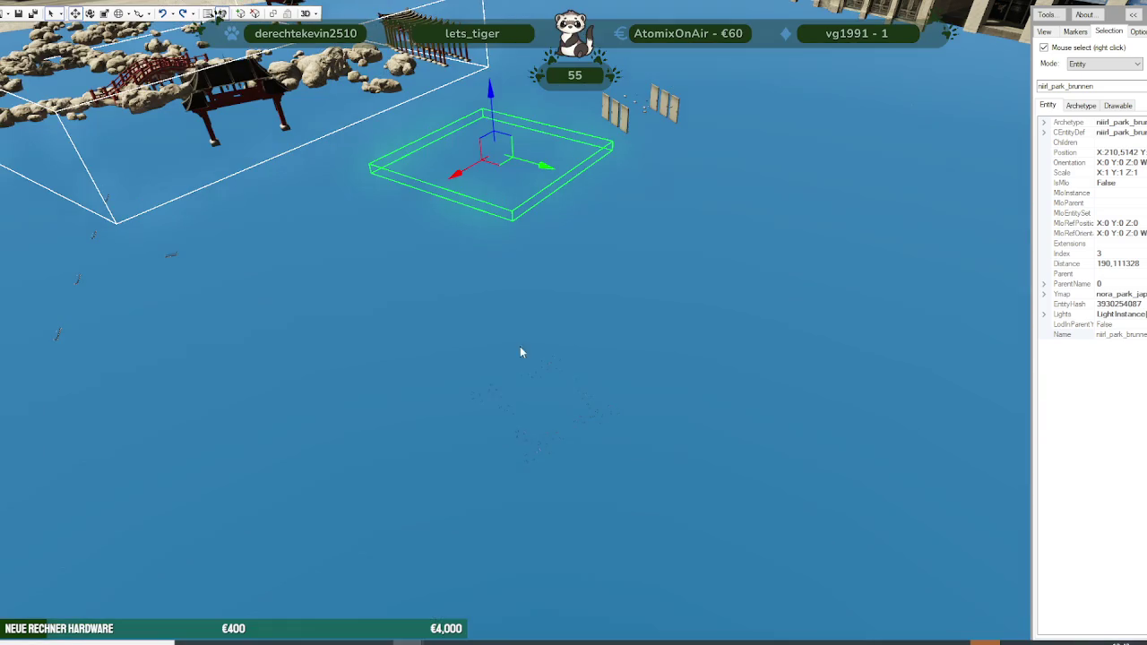
# Step: Zoom and orbit until the lattice cube sculpture loads above the fountain pool
pyautogui.scroll(-3, 467, 363)
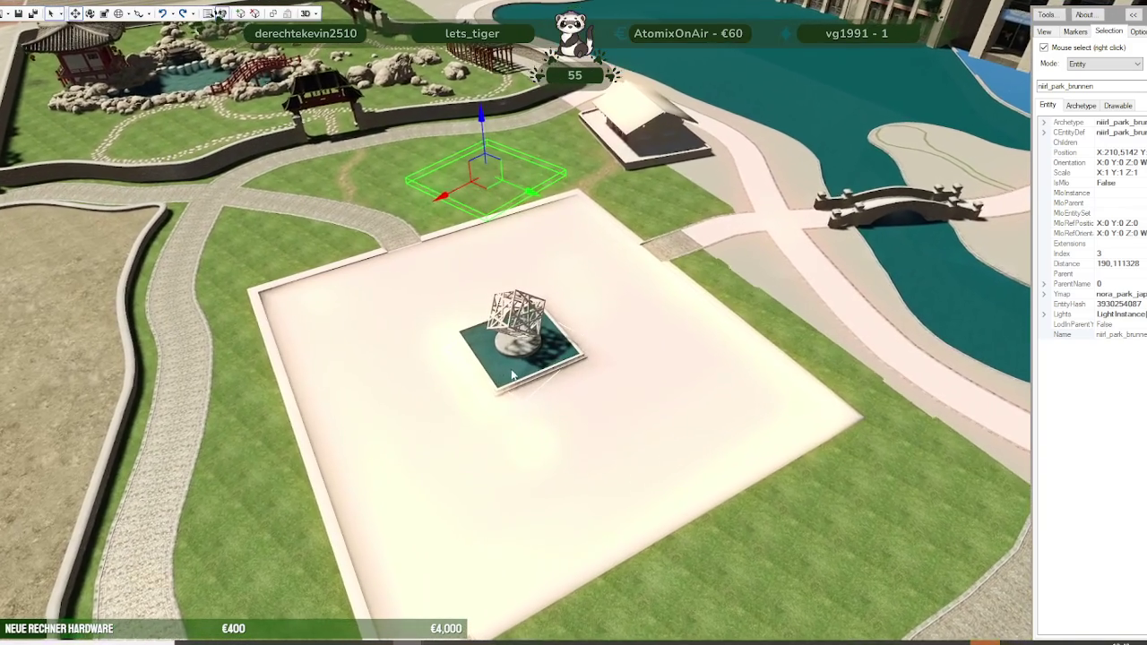
pyautogui.scroll(2, 502, 372)
pyautogui.scroll(2, 545, 403)
pyautogui.scroll(2, 543, 394)
pyautogui.scroll(2, 538, 394)
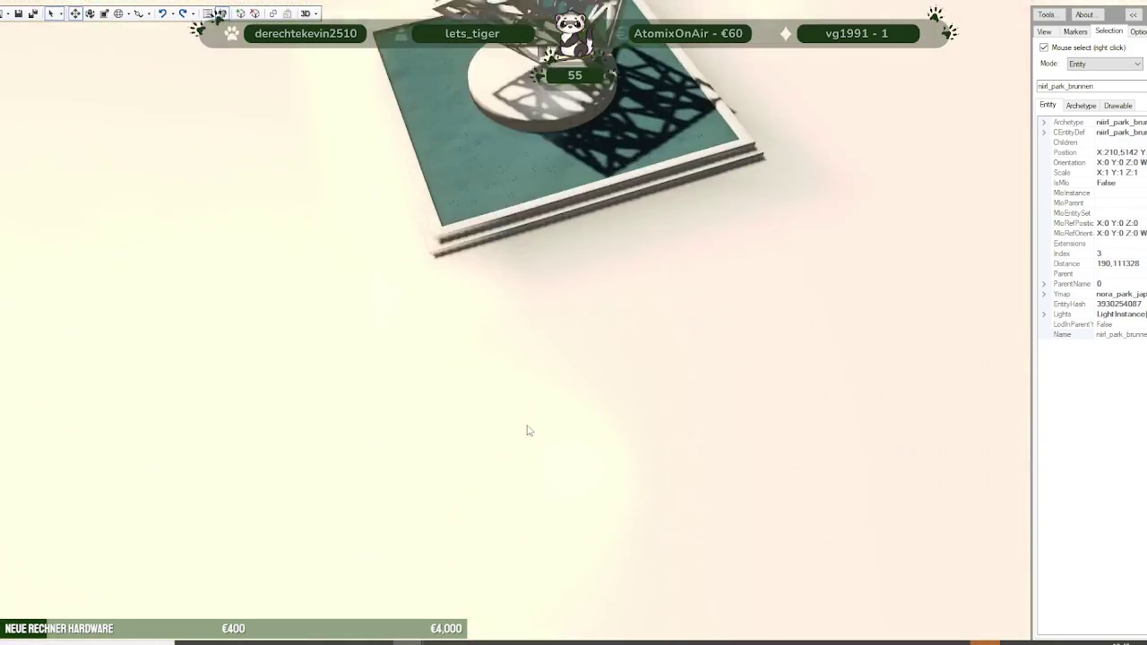
pyautogui.scroll(2, 528, 430)
pyautogui.scroll(2, 518, 356)
pyautogui.scroll(-10, 518, 357)
pyautogui.moveTo(518, 357)
pyautogui.mouseDown()
pyautogui.moveTo(509, 273)
pyautogui.moveTo(524, 343)
pyautogui.mouseUp()
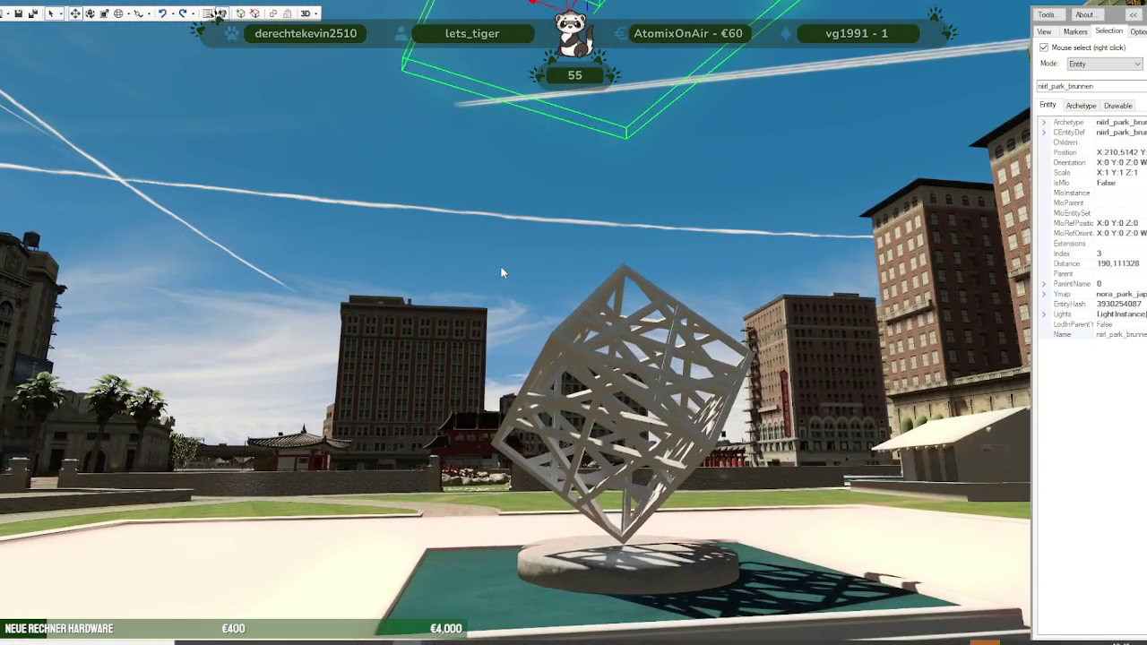
pyautogui.scroll(2, 526, 317)
pyautogui.scroll(2, 519, 328)
pyautogui.scroll(2, 483, 350)
pyautogui.scroll(-3, 483, 354)
pyautogui.scroll(-2, 476, 352)
pyautogui.scroll(-2, 479, 341)
pyautogui.scroll(-2, 480, 331)
pyautogui.moveTo(480, 331); pyautogui.dragTo(475, 80)
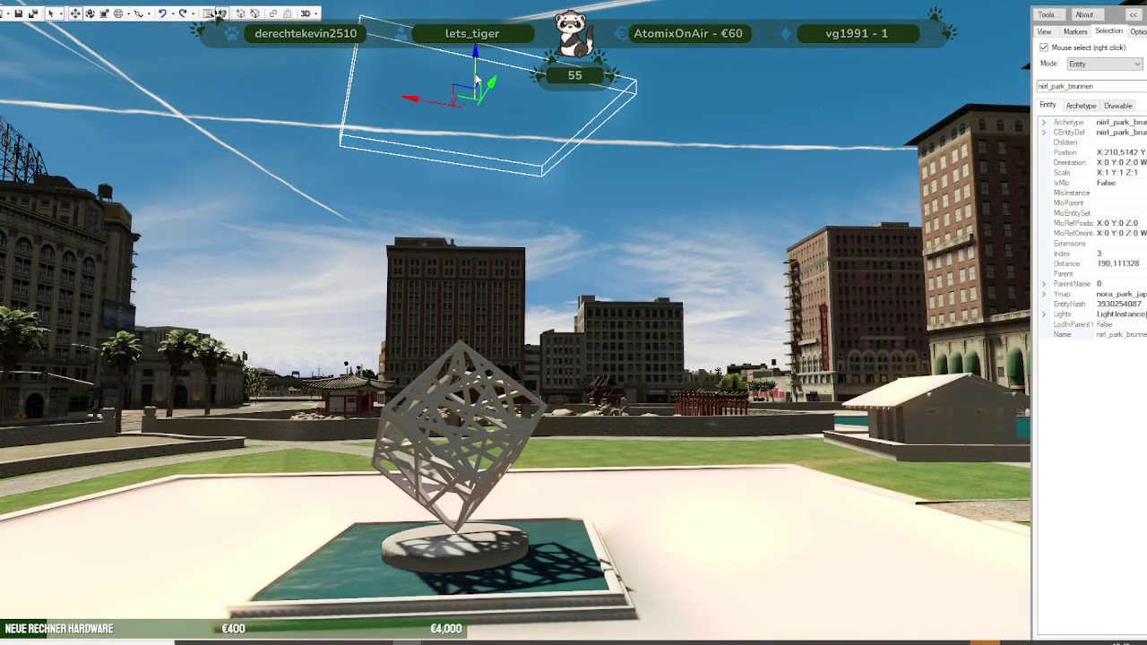
# Step: Zoom in and out over the fountain to check the cube sculpture's wood texture
pyautogui.moveTo(513, 213)
pyautogui.mouseDown()
pyautogui.moveTo(591, 448)
pyautogui.moveTo(451, 510)
pyautogui.moveTo(365, 516)
pyautogui.moveTo(115, 495)
pyautogui.moveTo(104, 476)
pyautogui.moveTo(201, 457)
pyautogui.moveTo(281, 403)
pyautogui.moveTo(514, 498)
pyautogui.moveTo(638, 462)
pyautogui.moveTo(958, 500)
pyautogui.moveTo(925, 506)
pyautogui.moveTo(882, 551)
pyautogui.moveTo(687, 475)
pyautogui.moveTo(538, 468)
pyautogui.moveTo(584, 459)
pyautogui.mouseUp()
pyautogui.scroll(2, 601, 475)
pyautogui.scroll(2, 606, 480)
pyautogui.scroll(2, 583, 469)
pyautogui.scroll(-3, 450, 510)
pyautogui.scroll(3, 365, 515)
pyautogui.scroll(-3, 364, 515)
pyautogui.scroll(-3, 957, 500)
pyautogui.scroll(3, 700, 478)
pyautogui.scroll(3, 694, 484)
pyautogui.scroll(3, 663, 479)
pyautogui.scroll(2, 632, 475)
pyautogui.scroll(2, 591, 457)
pyautogui.scroll(2, 661, 479)
pyautogui.scroll(3, 628, 466)
pyautogui.scroll(-3, 560, 430)
# Step: Inspect the lattice sculpture and basin wall up close, and bring up the niirl_park_brunnen project window
pyautogui.moveTo(560, 430)
pyautogui.mouseDown()
pyautogui.moveTo(425, 276)
pyautogui.moveTo(458, 400)
pyautogui.moveTo(325, 421)
pyautogui.mouseUp()
pyautogui.scroll(2, 429, 400)
pyautogui.scroll(2, 282, 407)
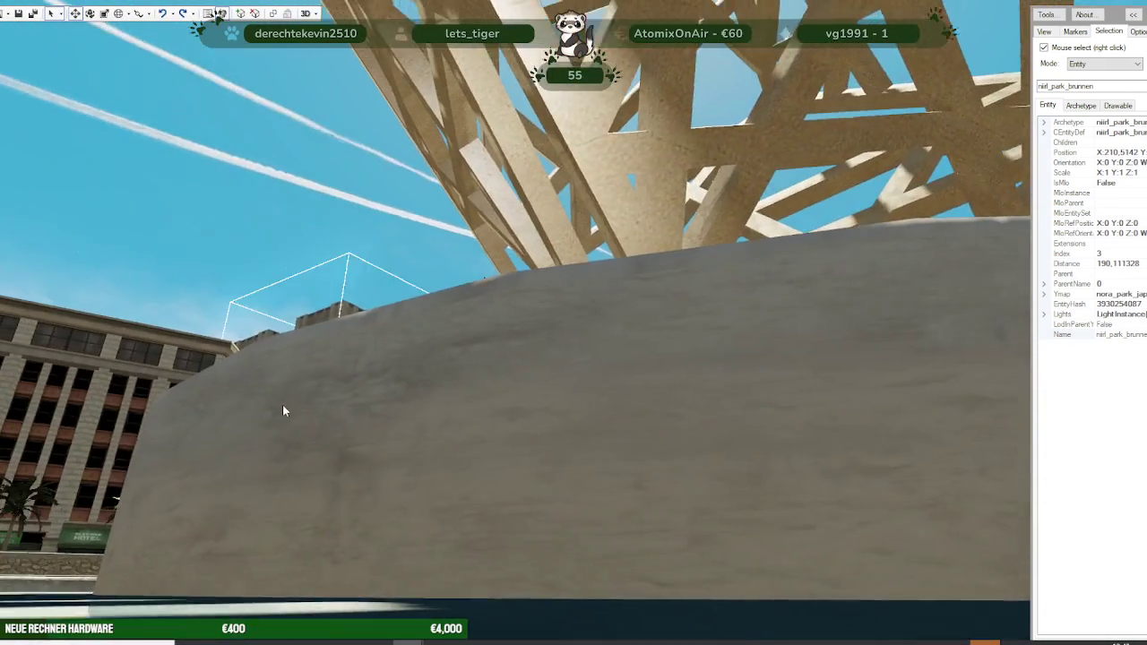
pyautogui.scroll(3, 282, 408)
pyautogui.scroll(-2, 283, 408)
pyautogui.moveTo(277, 381)
pyautogui.mouseDown()
pyautogui.moveTo(380, 499)
pyautogui.moveTo(583, 490)
pyautogui.moveTo(475, 476)
pyautogui.moveTo(404, 357)
pyautogui.moveTo(408, 476)
pyautogui.moveTo(414, 428)
pyautogui.moveTo(462, 498)
pyautogui.moveTo(431, 489)
pyautogui.moveTo(375, 513)
pyautogui.moveTo(425, 484)
pyautogui.moveTo(420, 530)
pyautogui.moveTo(423, 503)
pyautogui.mouseUp()
pyautogui.scroll(-2, 385, 497)
pyautogui.scroll(2, 437, 493)
pyautogui.scroll(-2, 583, 484)
pyautogui.scroll(-3, 408, 475)
pyautogui.scroll(-3, 403, 492)
pyautogui.scroll(-2, 423, 499)
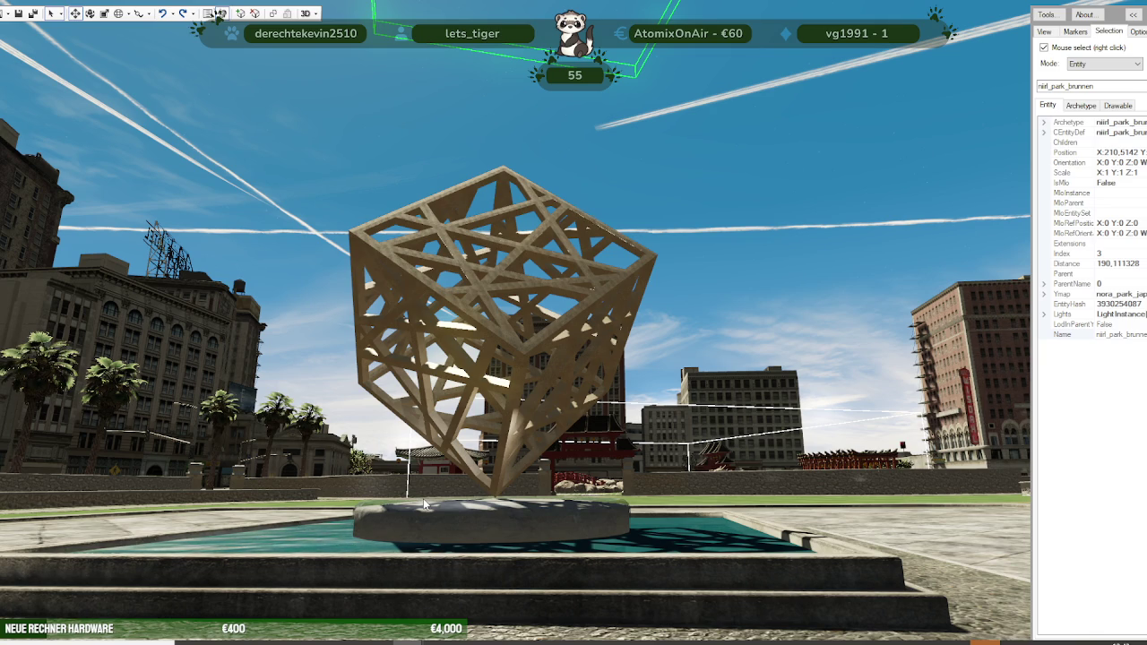
pyautogui.moveTo(424, 504)
pyautogui.mouseDown()
pyautogui.moveTo(505, 520)
pyautogui.moveTo(500, 533)
pyautogui.mouseUp()
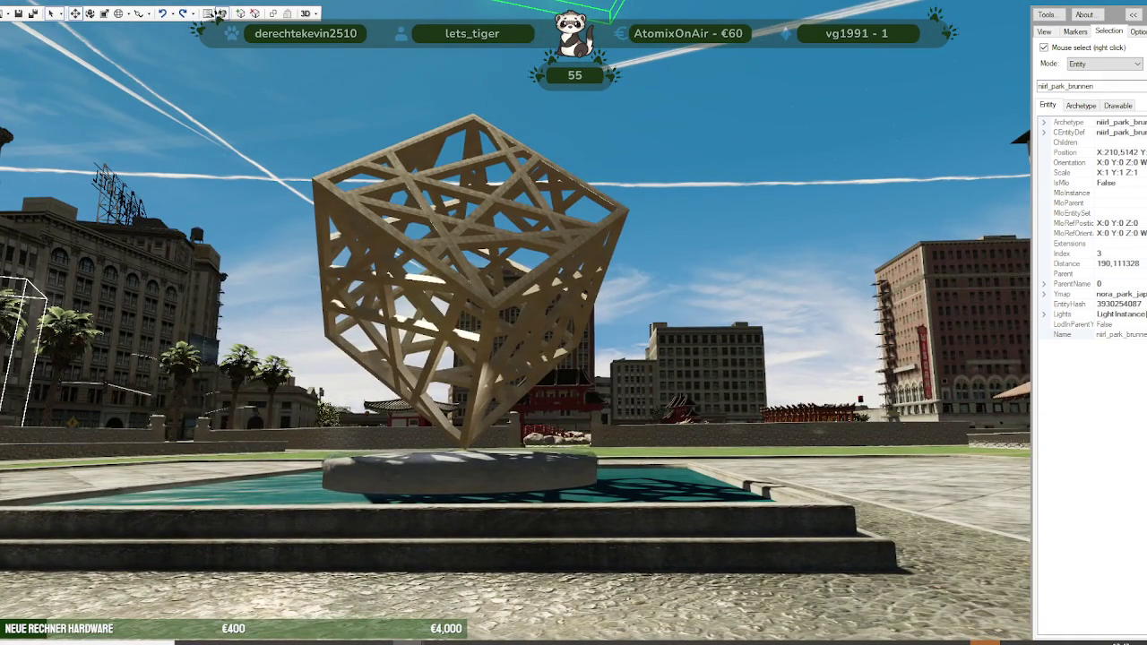
pyautogui.click(215, 13)
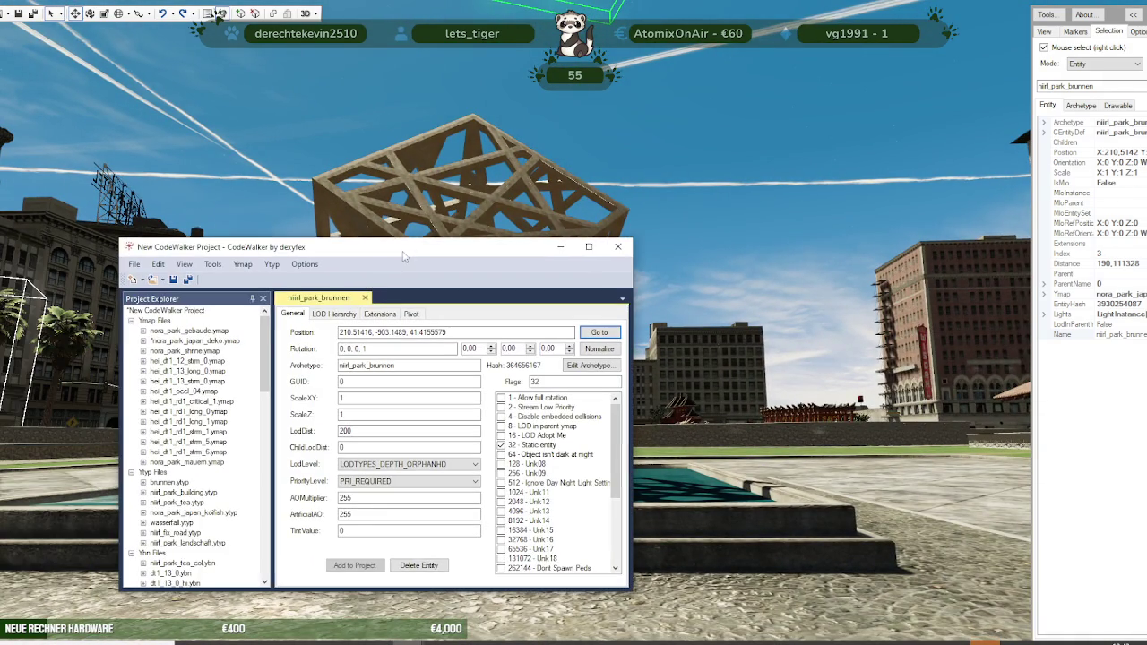
# Step: Delete the niirl_park_brunnen archetype from brunnen.ytyp
pyautogui.click(143, 483)
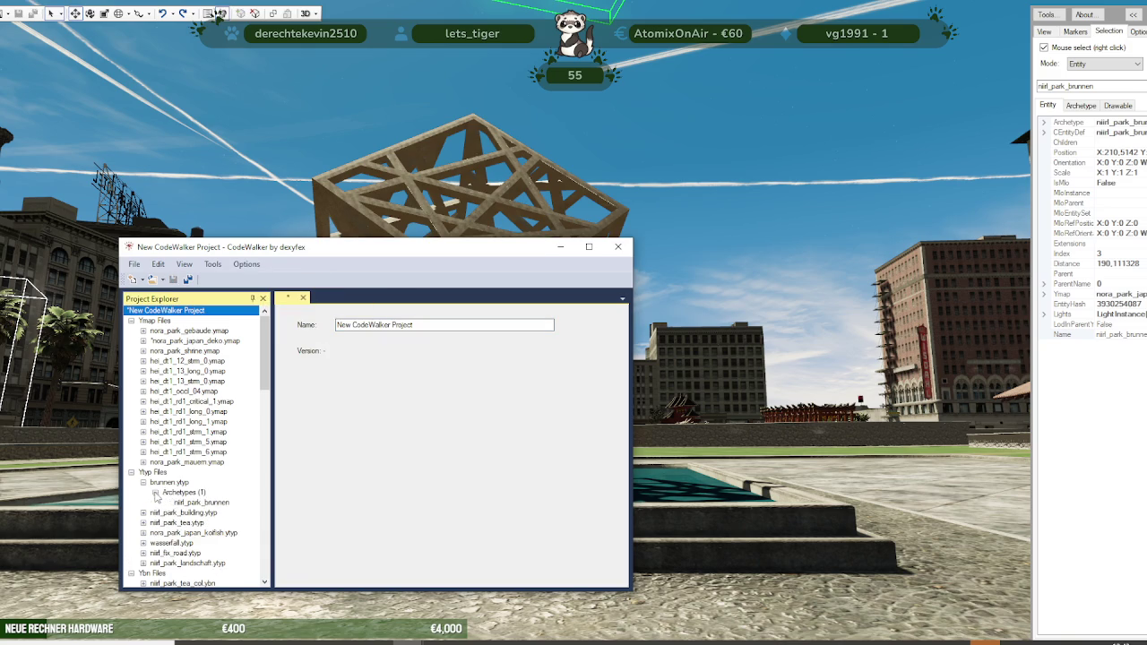
pyautogui.click(202, 503)
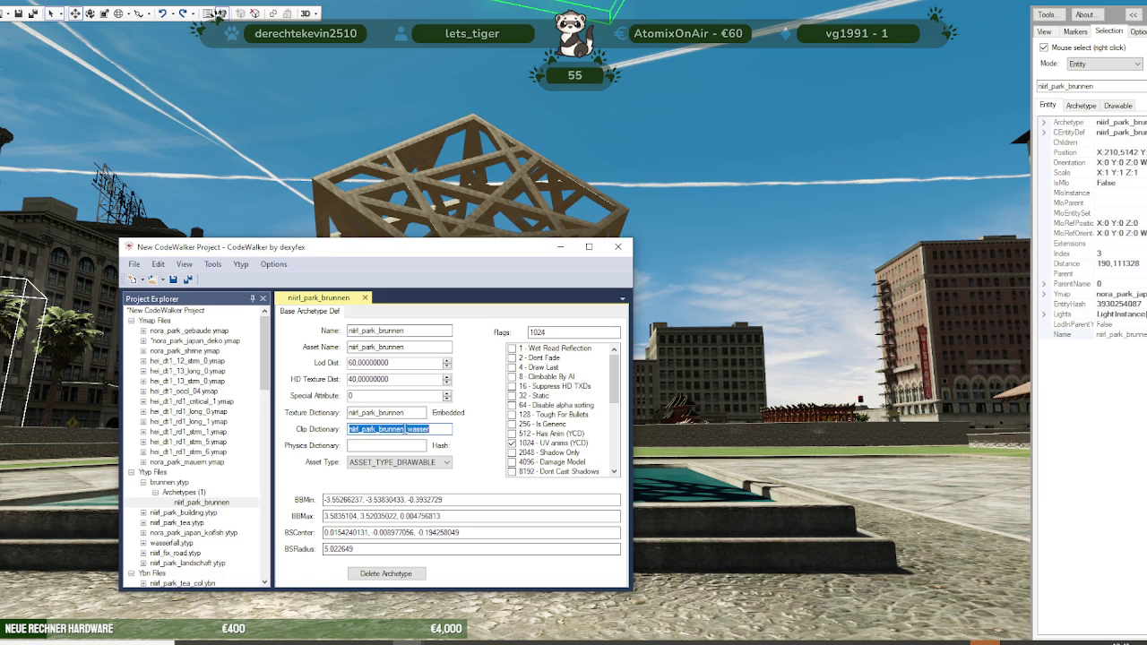
pyautogui.click(179, 493)
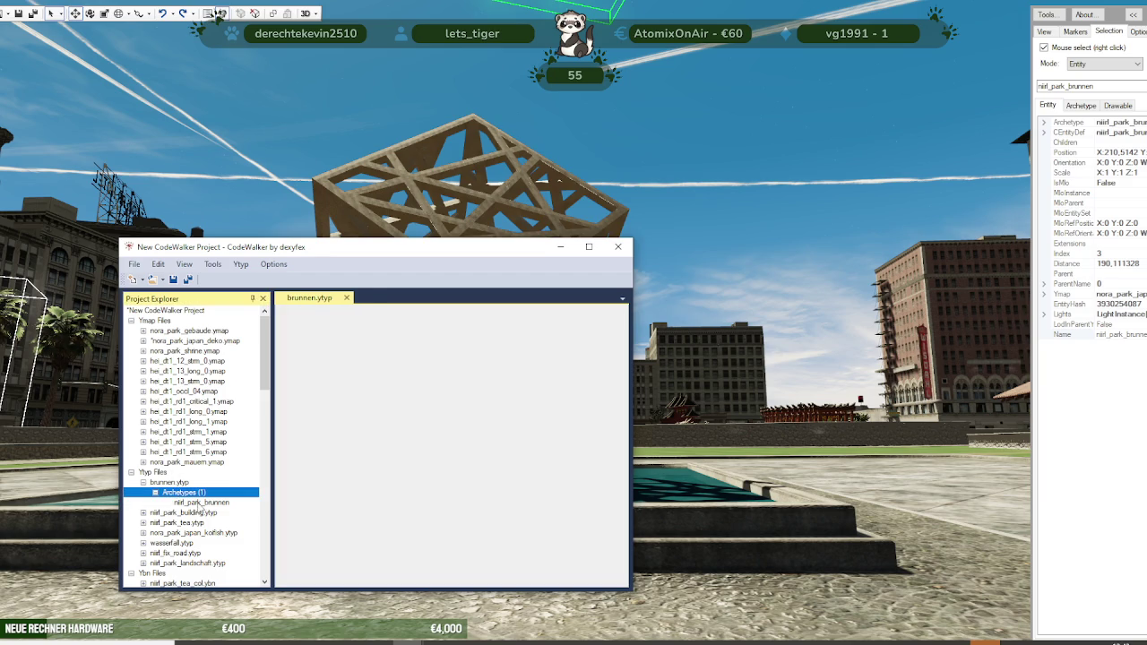
pyautogui.click(203, 502)
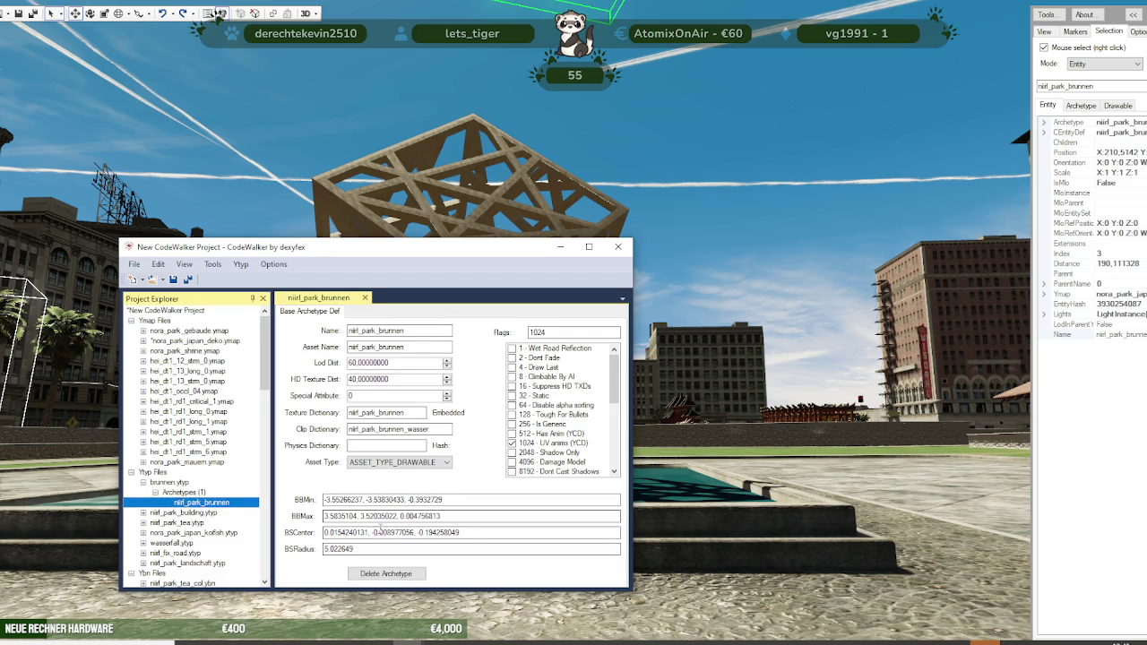
pyautogui.click(386, 575)
pyautogui.click(563, 384)
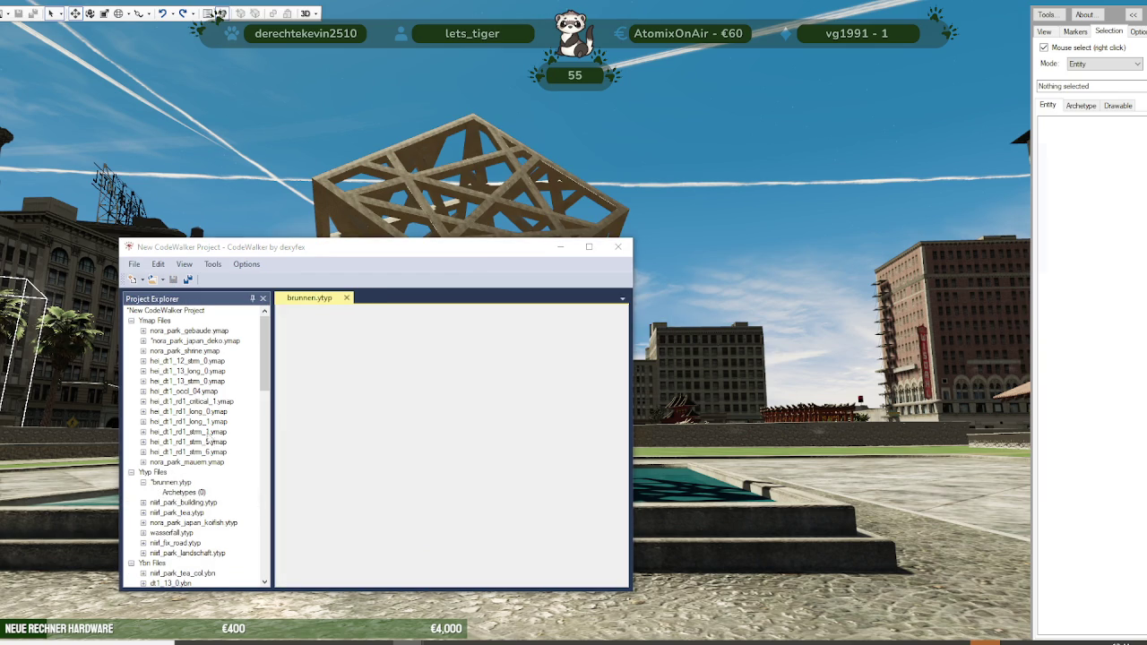
# Step: Start a new archetype from a YDR model via Ytyp > New Archetype from YDR
pyautogui.click(180, 492)
pyautogui.click(242, 264)
pyautogui.click(261, 313)
pyautogui.scroll(-3, 394, 322)
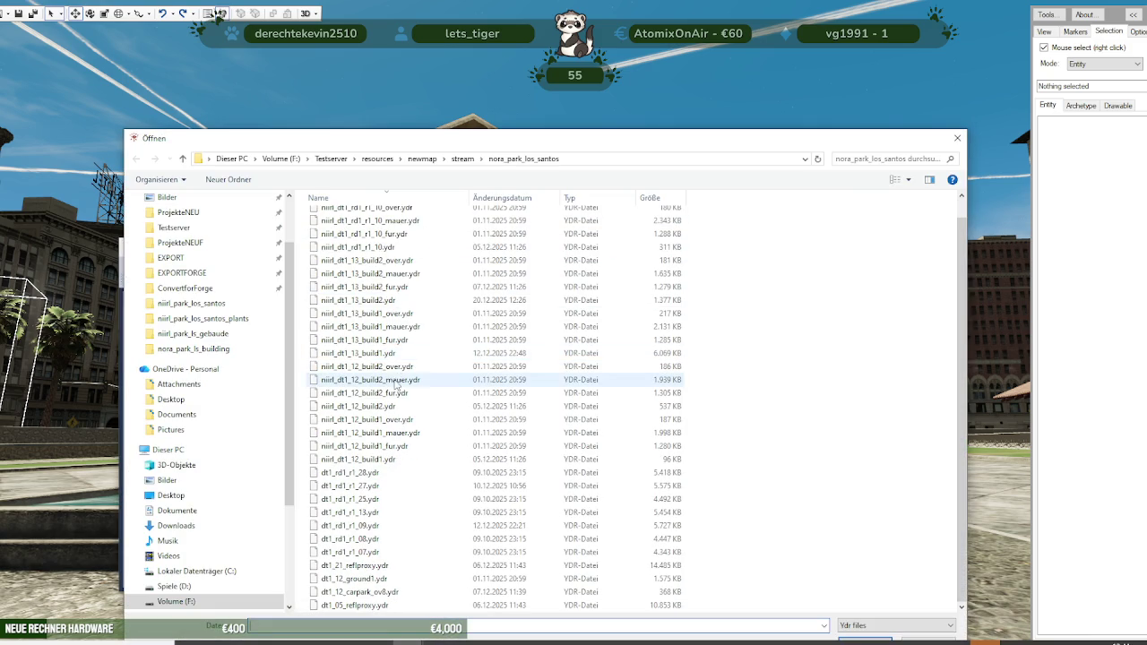
# Step: Build the new archetype from niirl_park_brunnen.ydr in the nora_park_ls_building folder
pyautogui.click(462, 158)
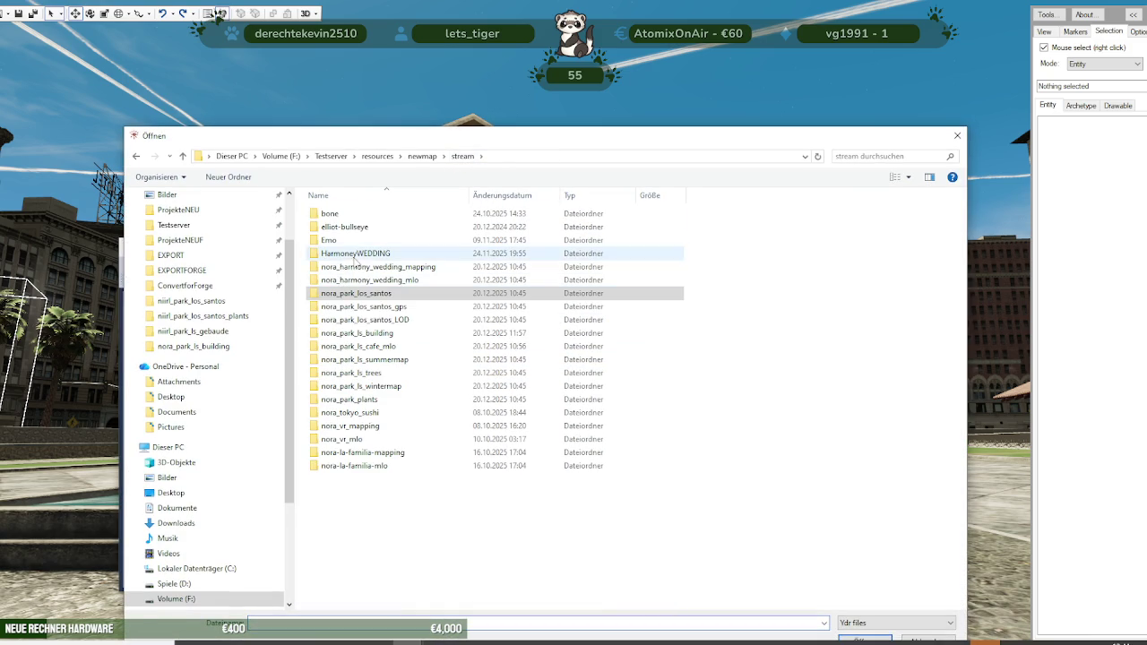
pyautogui.doubleClick(362, 333)
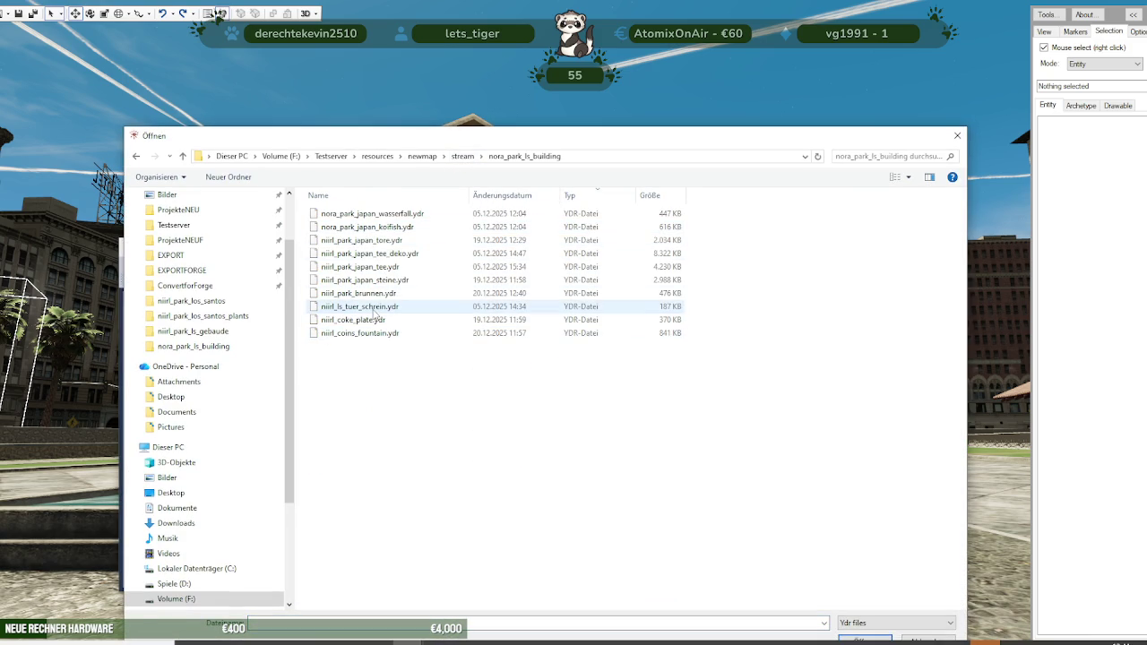
pyautogui.doubleClick(359, 293)
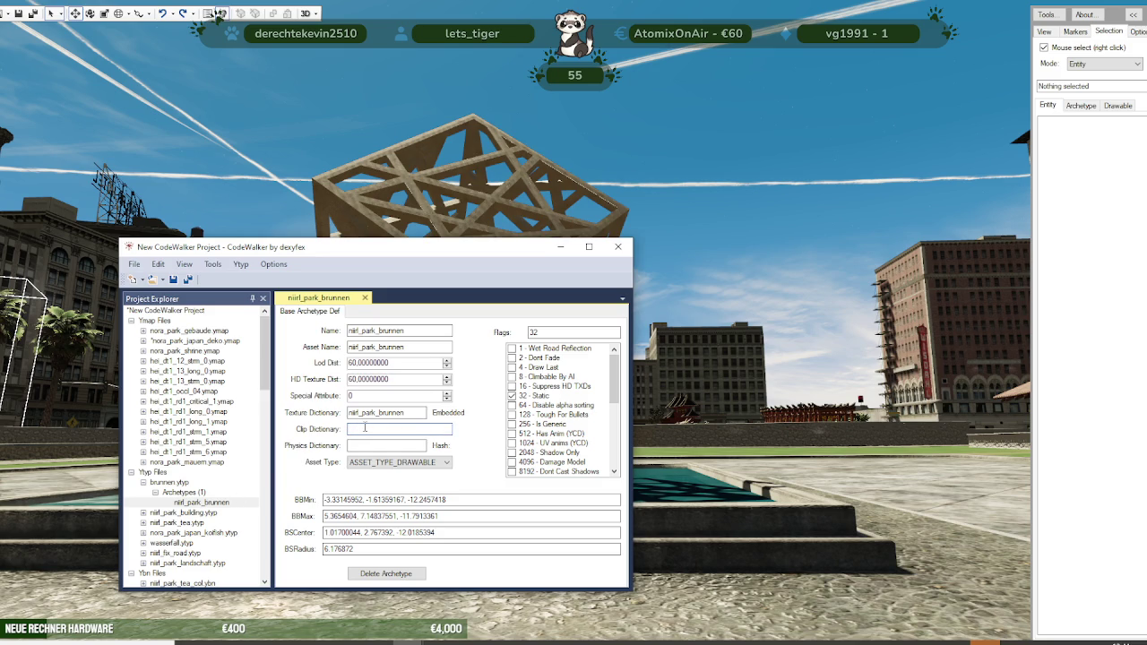
pyautogui.write('nirl_park_brunnen_wasser')
# Step: Save brunnen.ytyp over the existing file in nora_park_ls_building
pyautogui.click(182, 493)
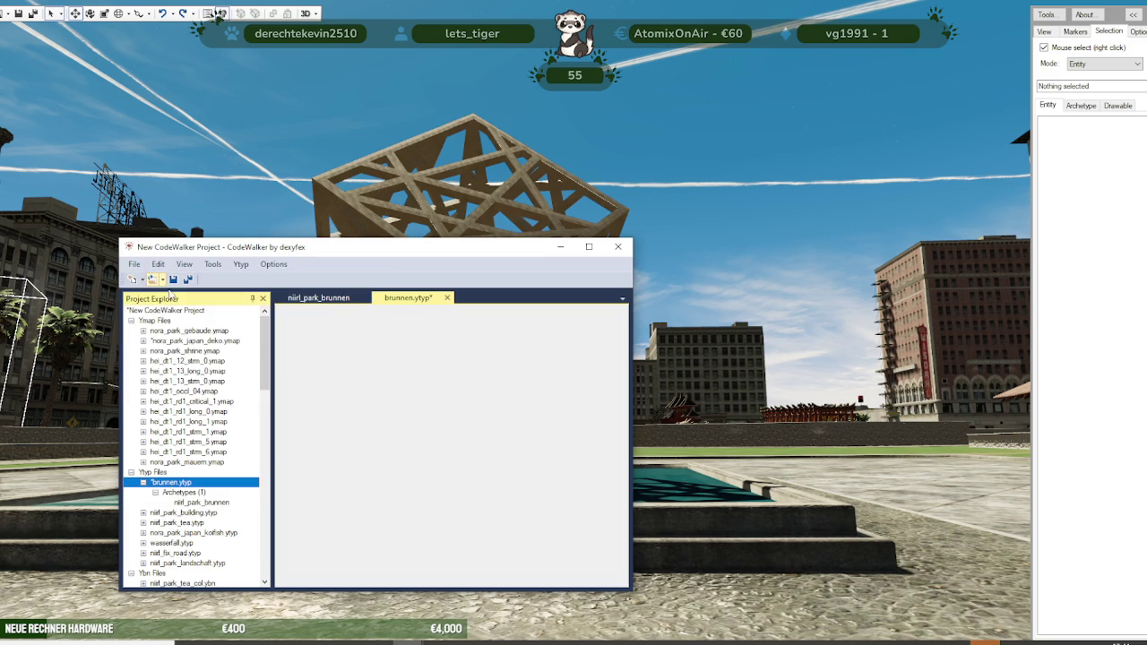
pyautogui.click(134, 264)
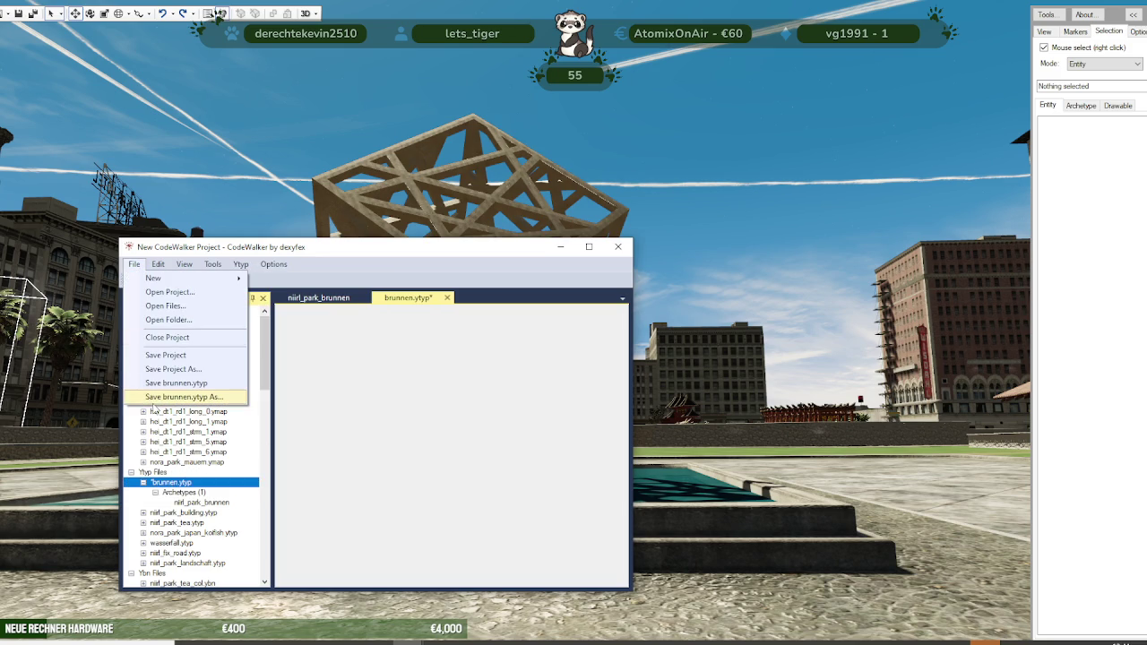
pyautogui.click(159, 399)
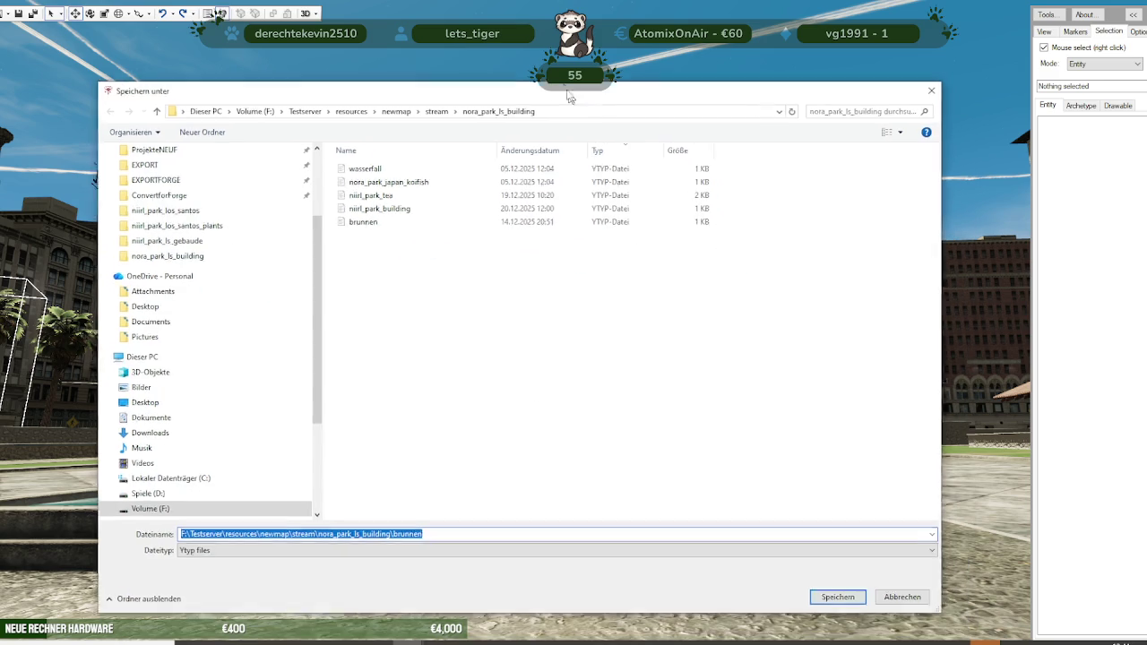
pyautogui.click(824, 587)
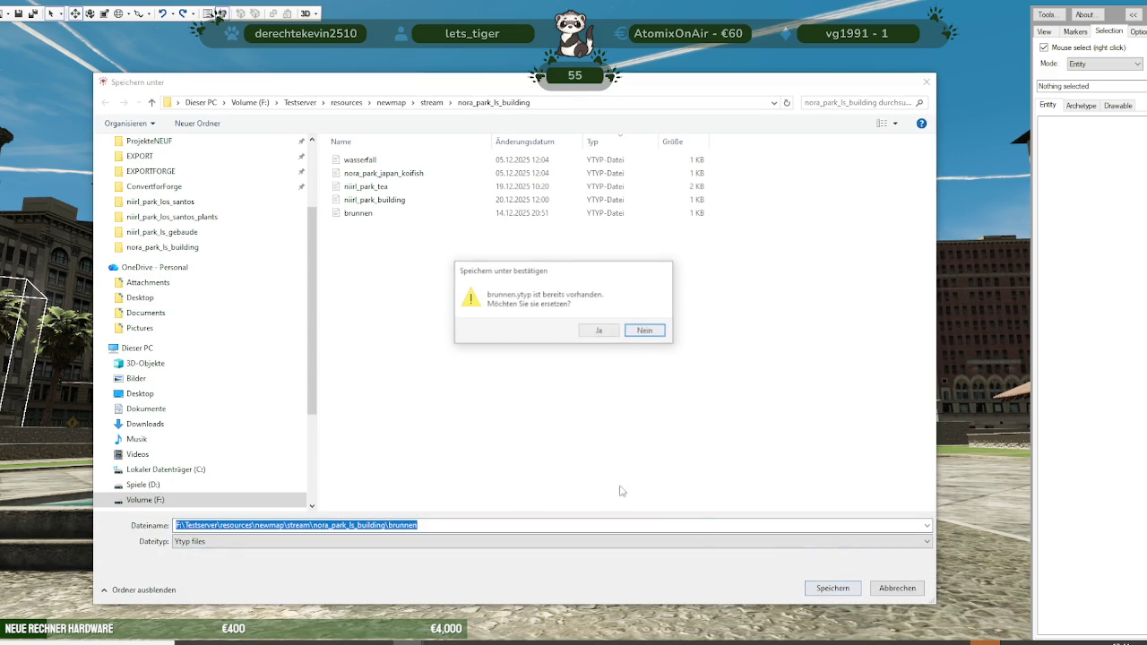
pyautogui.click(594, 333)
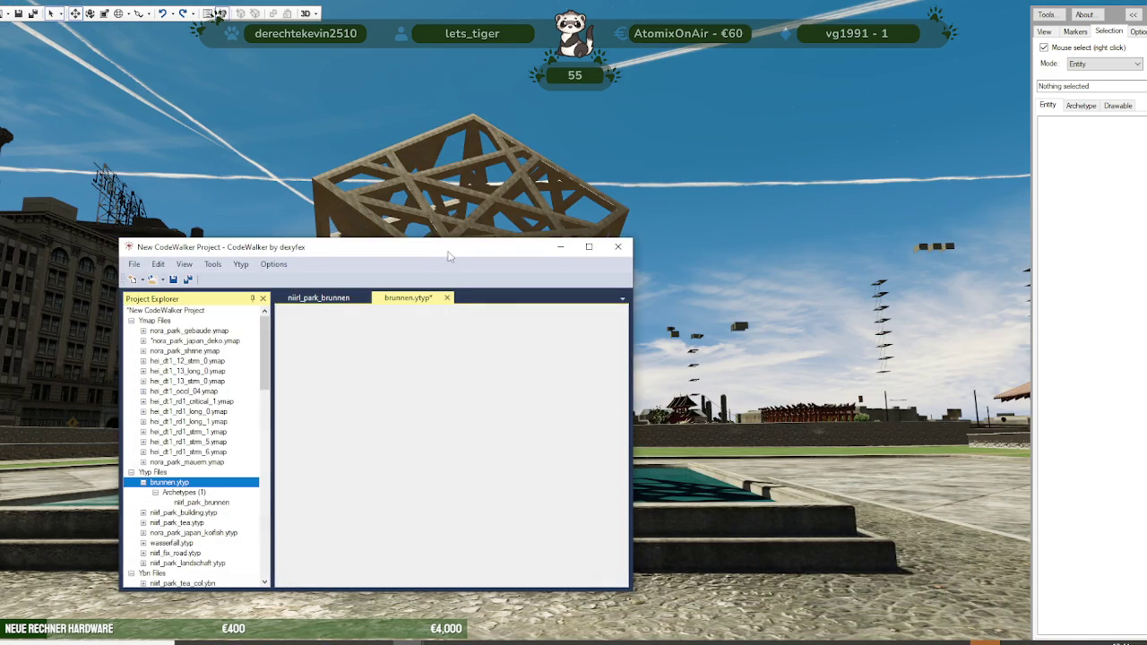
# Step: Hide the project window and orbit and zoom around the lattice-cube fountain before restoring it
pyautogui.click(560, 247)
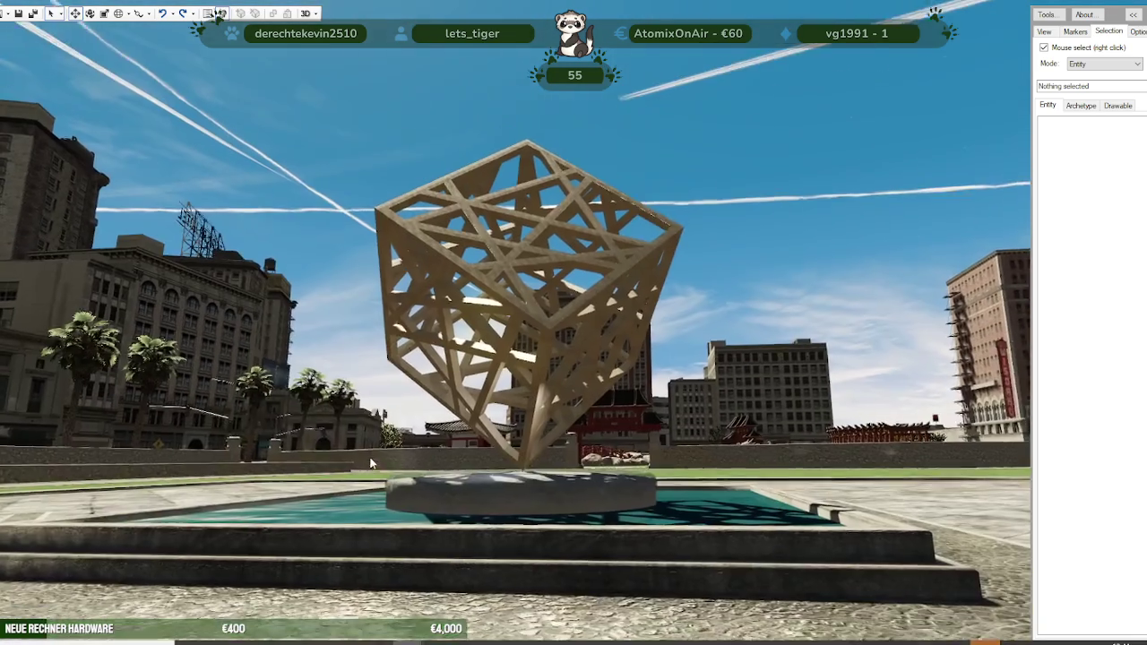
pyautogui.moveTo(352, 461)
pyautogui.mouseDown()
pyautogui.moveTo(371, 463)
pyautogui.moveTo(339, 543)
pyautogui.mouseUp()
pyautogui.scroll(-5, 338, 541)
pyautogui.scroll(5, 411, 531)
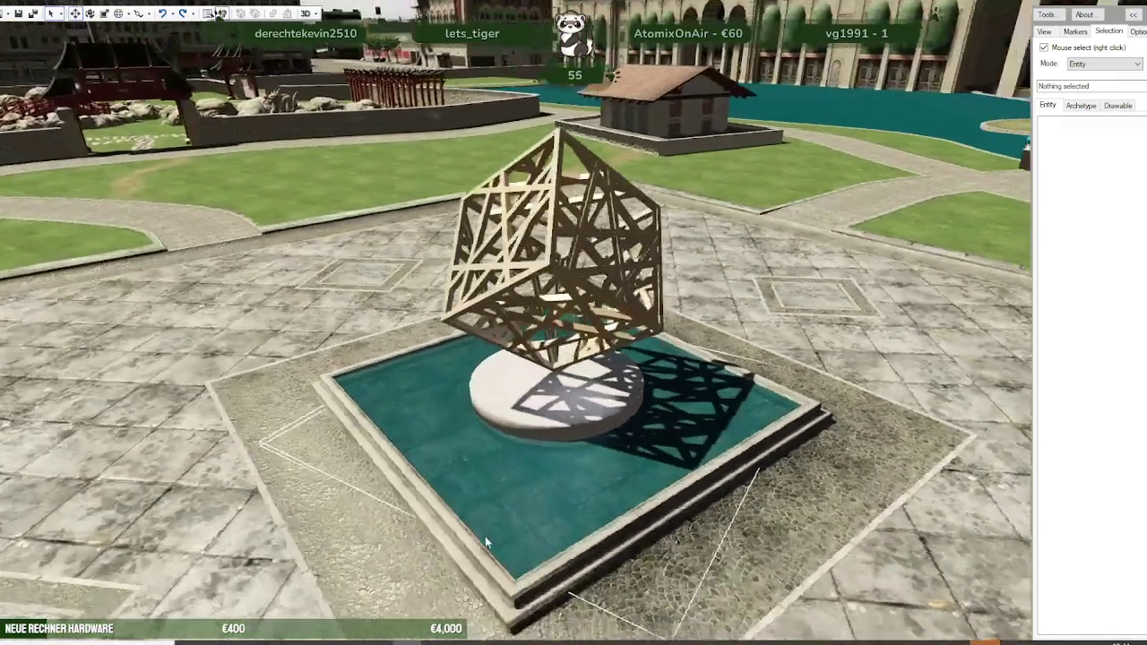
pyautogui.scroll(-5, 499, 546)
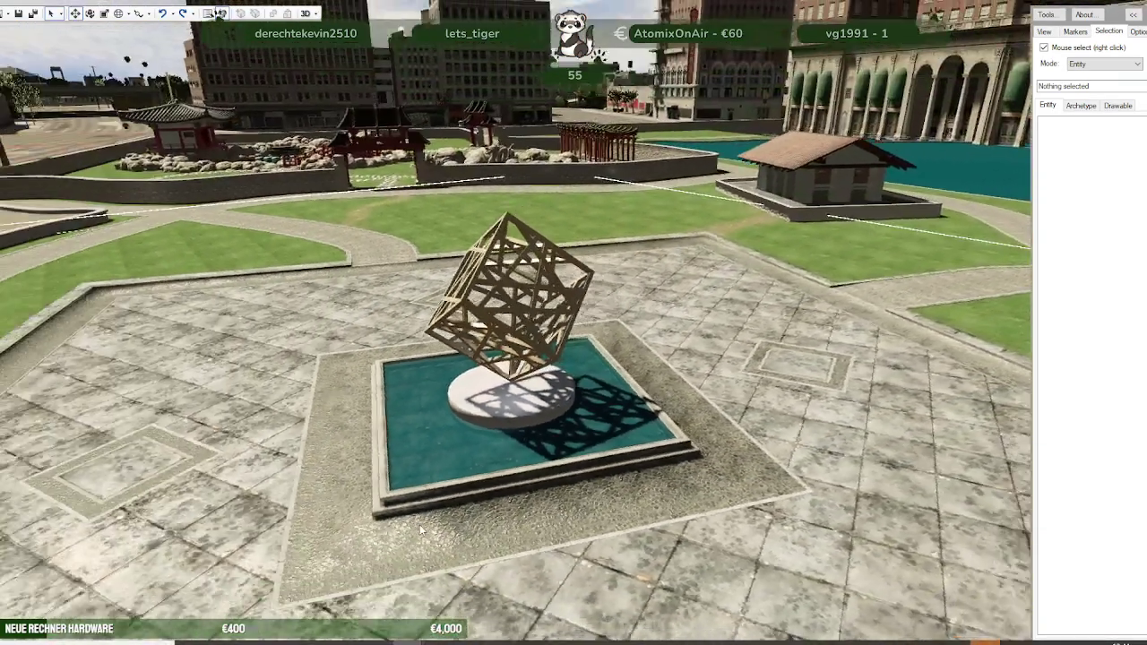
pyautogui.moveTo(499, 546)
pyautogui.mouseDown()
pyautogui.moveTo(396, 528)
pyautogui.moveTo(461, 528)
pyautogui.mouseUp()
pyautogui.scroll(-3, 396, 528)
pyautogui.scroll(5, 462, 528)
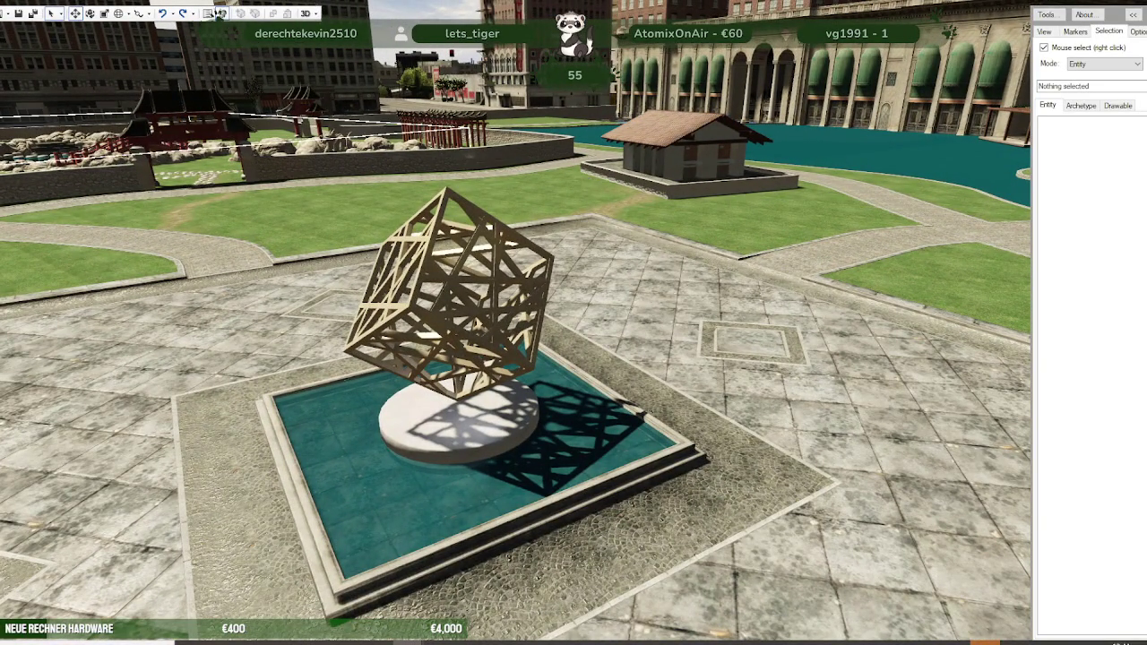
pyautogui.hotkey('alt', 'Tab')
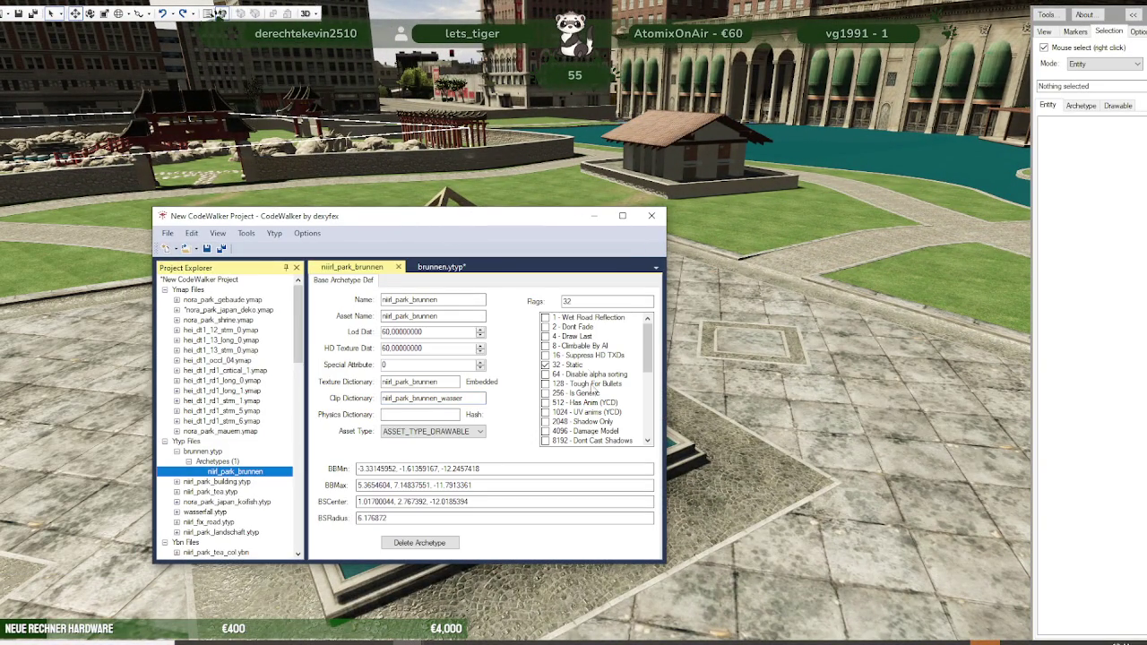
# Step: Enable Dont Fade on niirl_park_brunnen and save brunnen.ytyp over the existing file
pyautogui.click(545, 327)
pyautogui.write('120')
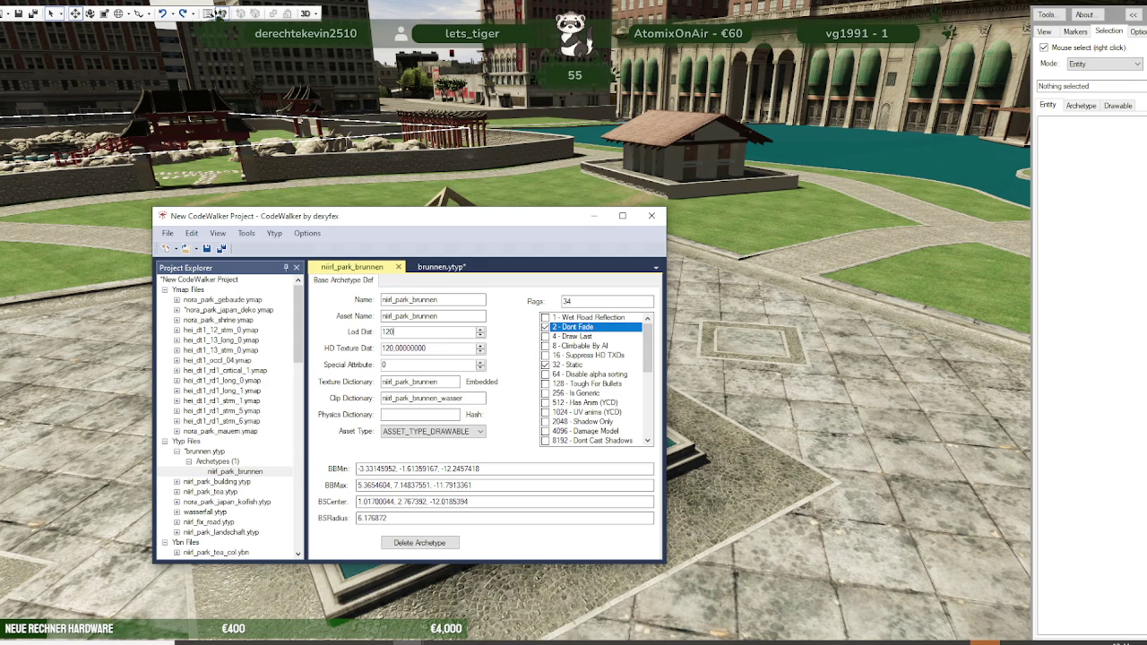
pyautogui.click(211, 451)
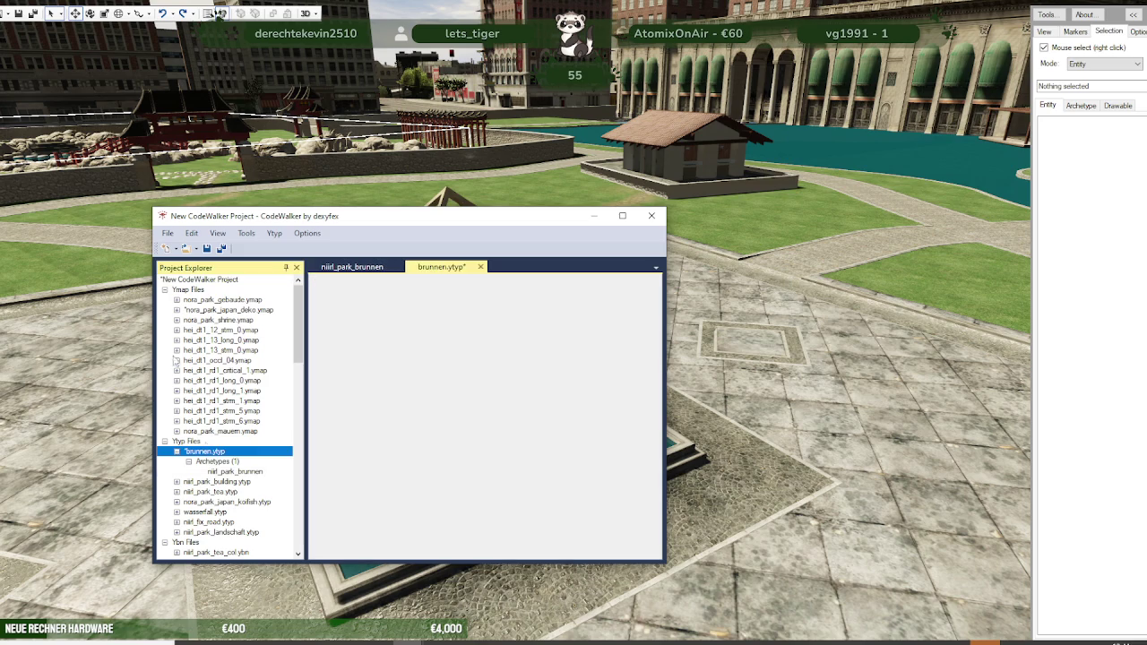
pyautogui.click(171, 235)
pyautogui.click(206, 364)
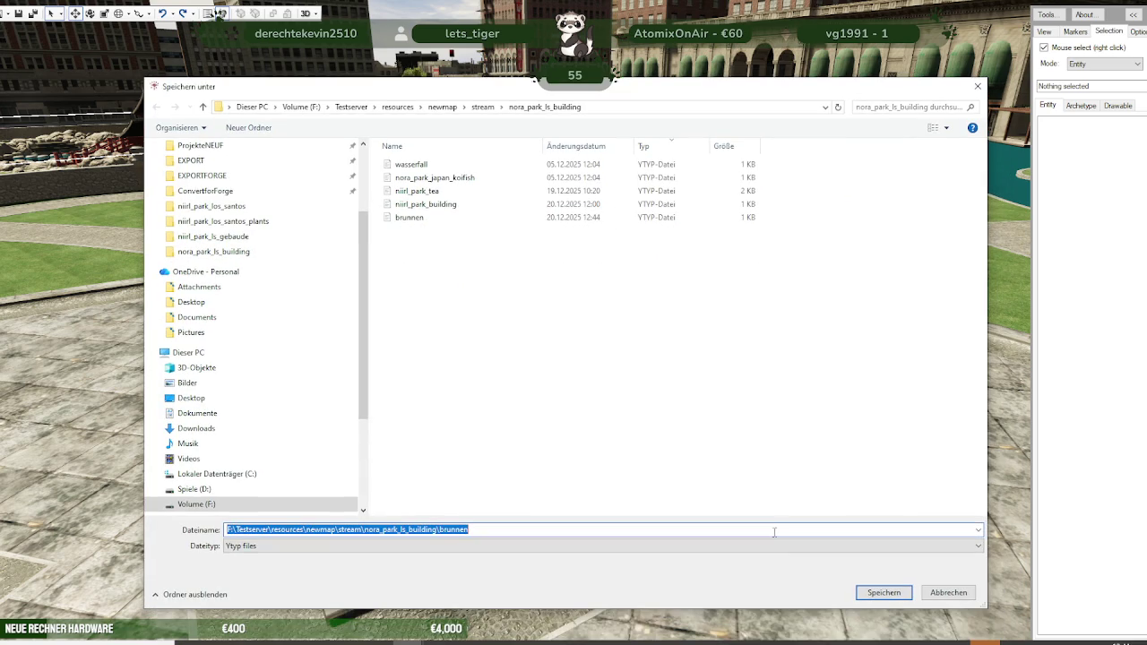
pyautogui.click(884, 592)
pyautogui.click(594, 333)
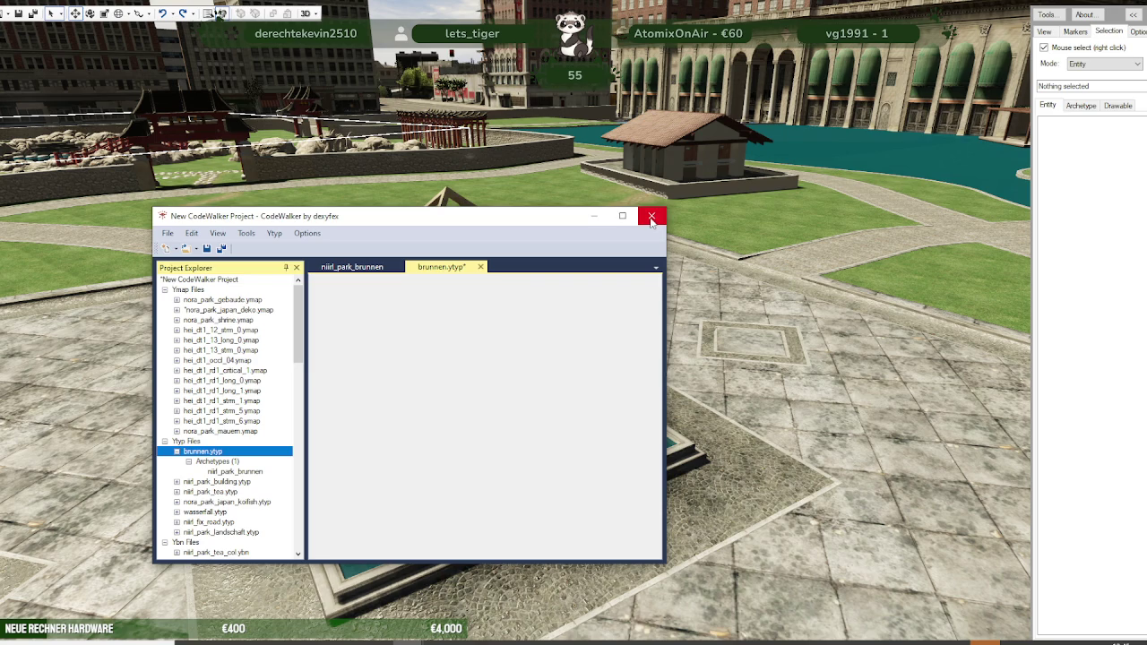
# Step: Close the project without saving nora_park_japan_deko.ymap or the project
pyautogui.click(657, 219)
pyautogui.click(585, 369)
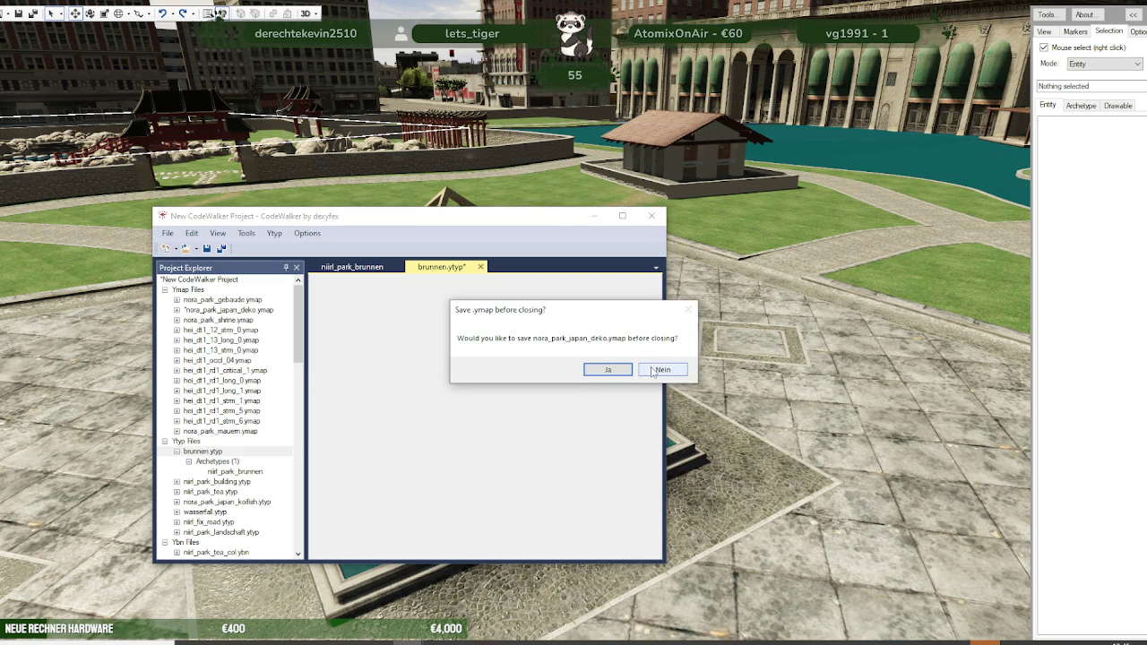
pyautogui.click(653, 371)
pyautogui.click(652, 370)
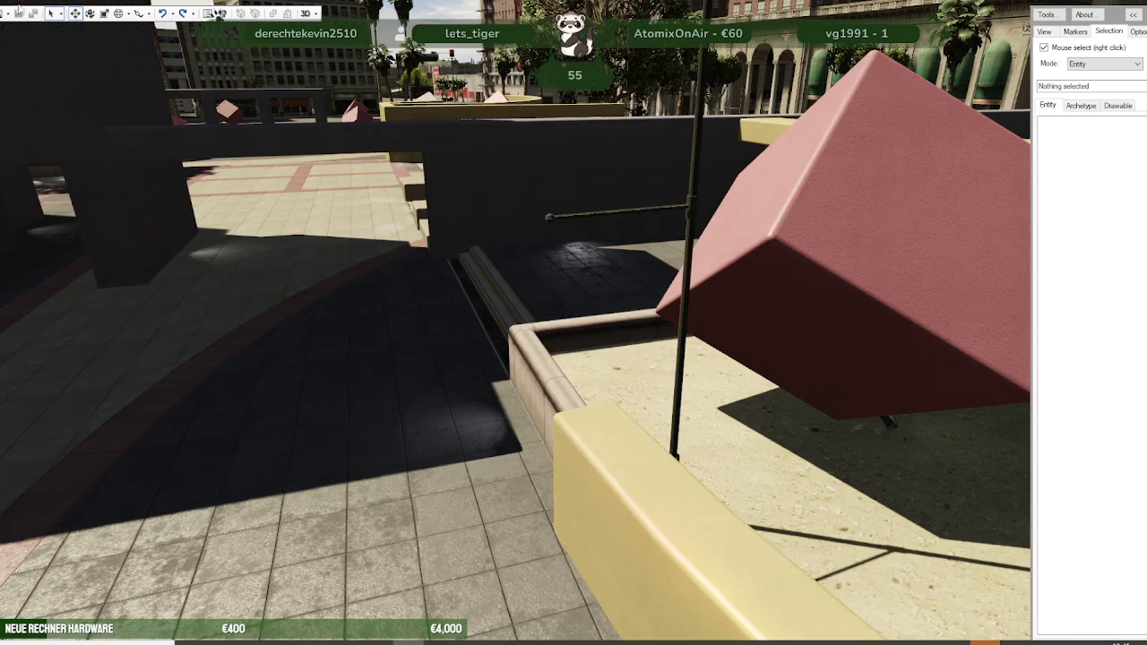
# Step: Load the nora_park_ls_building folder into CodeWalker
pyautogui.click(31, 12)
pyautogui.click(31, 61)
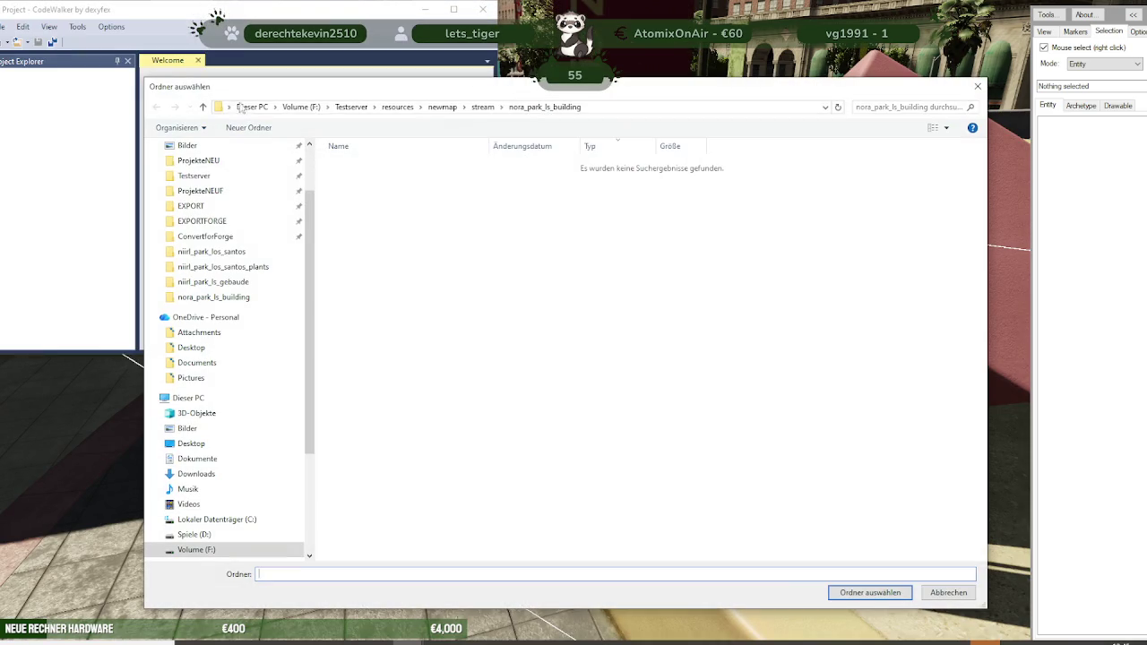
pyautogui.click(862, 592)
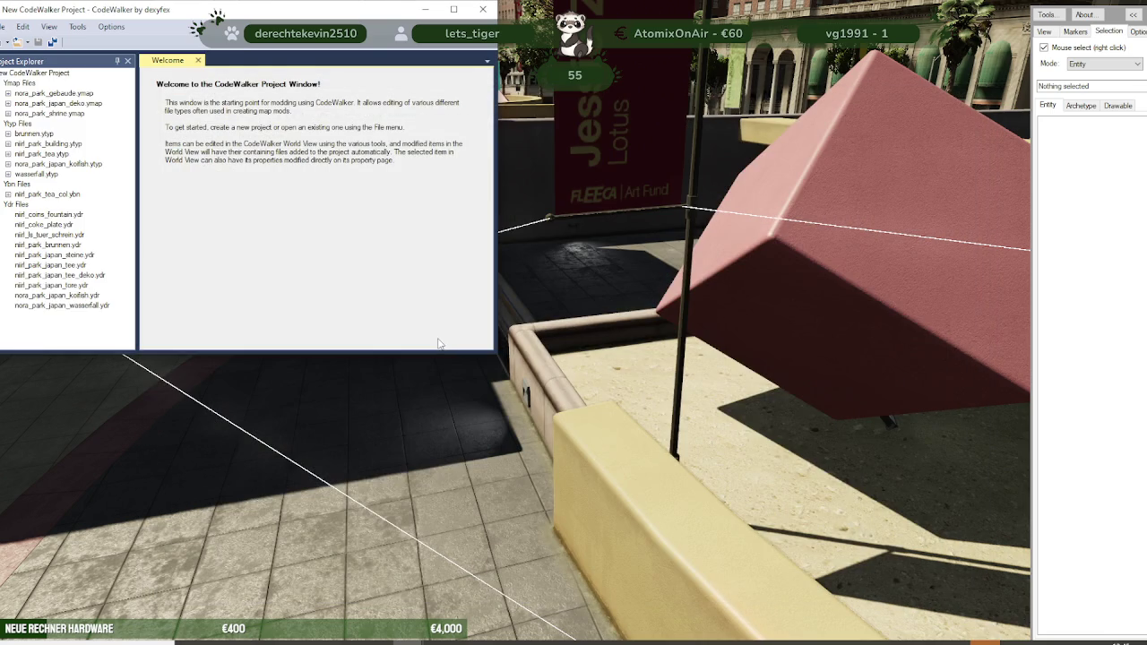
# Step: Load the nora_park_los_santos stream folder and return to the 3D world view
pyautogui.click(22, 43)
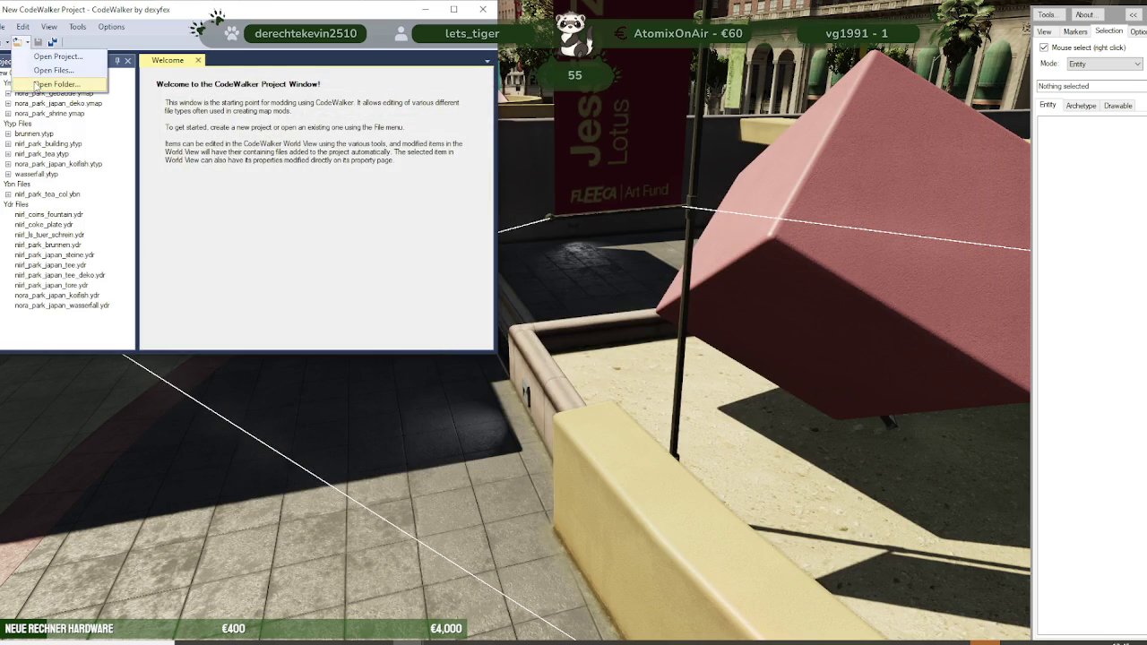
pyautogui.click(36, 84)
pyautogui.click(482, 107)
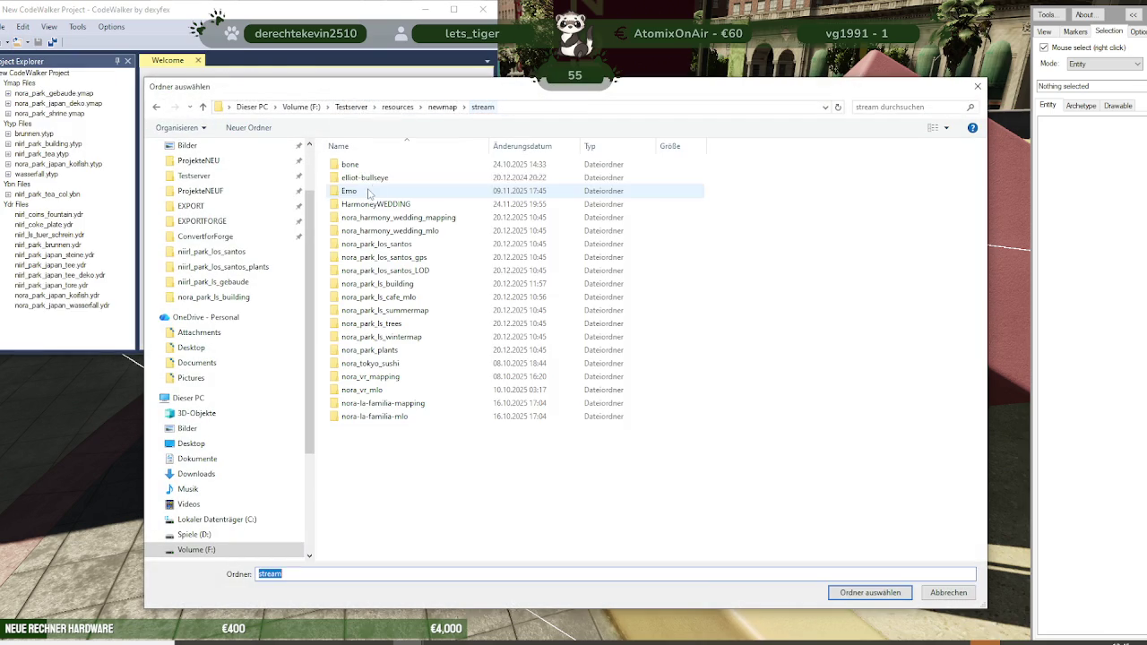
pyautogui.click(377, 244)
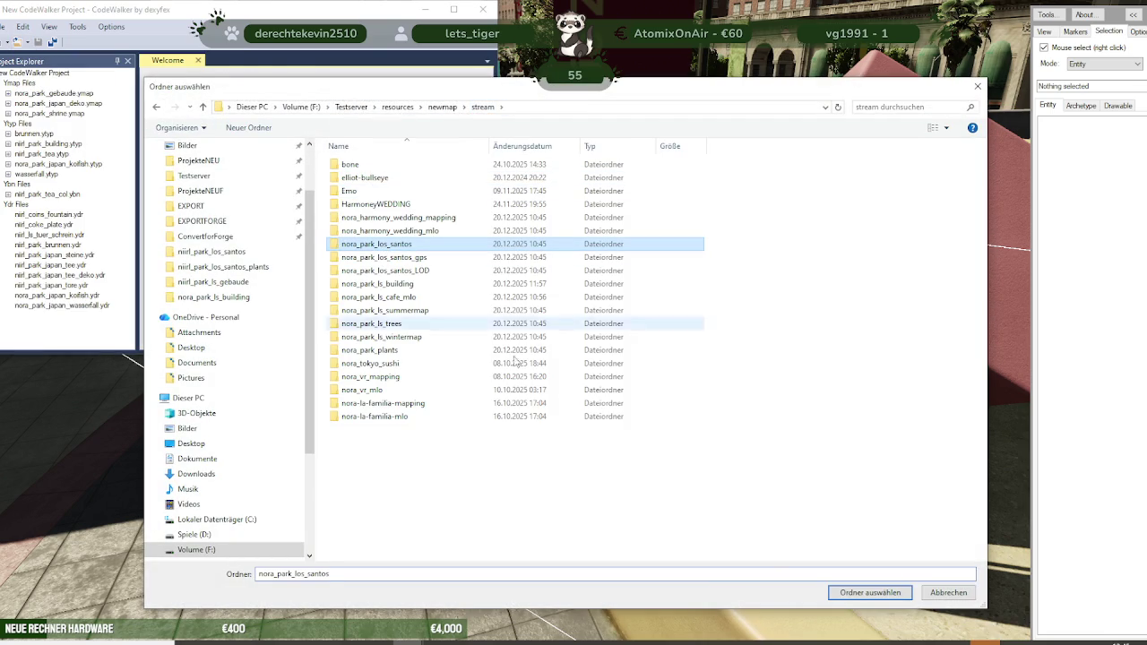
pyautogui.click(862, 593)
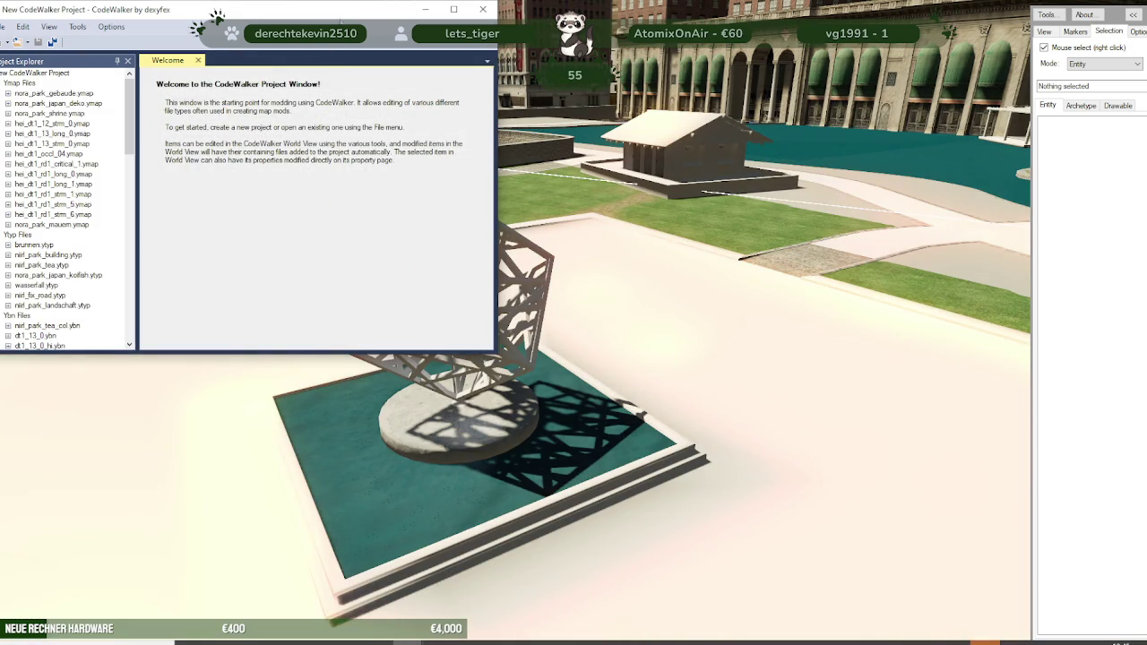
pyautogui.click(360, 436)
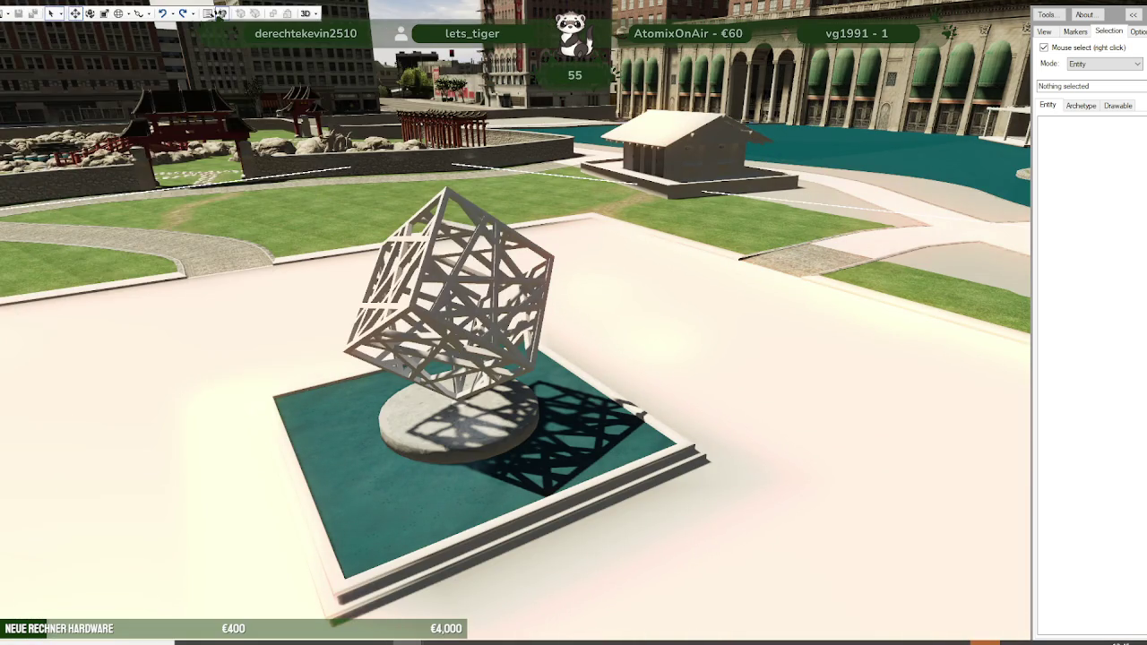
# Step: Orbit and zoom the camera around the cube fountain, viewing it from water height and above
pyautogui.scroll(3, 360, 437)
pyautogui.scroll(5, 360, 430)
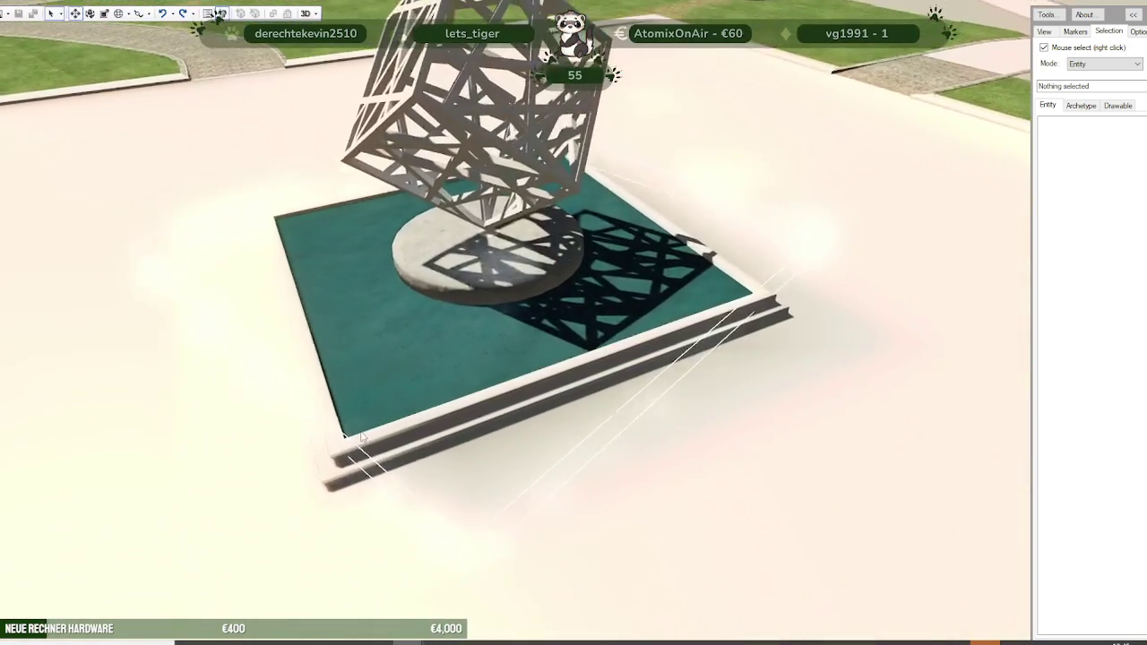
pyautogui.moveTo(361, 430); pyautogui.dragTo(323, 385)
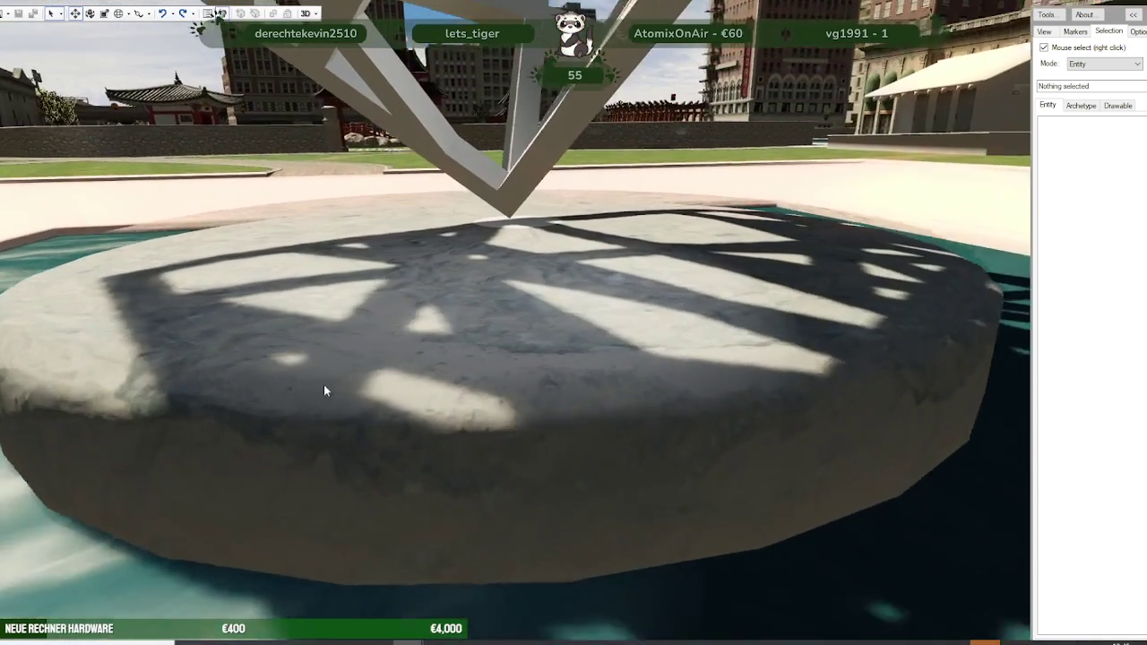
pyautogui.scroll(-2, 325, 391)
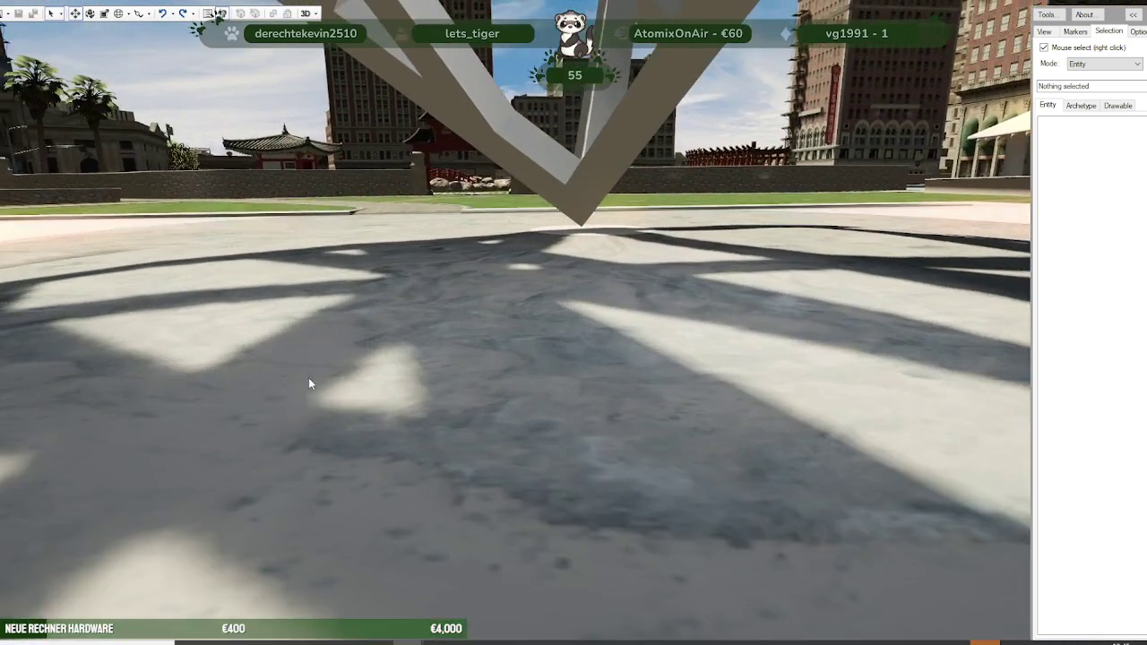
pyautogui.scroll(-4, 310, 384)
pyautogui.scroll(-4, 302, 389)
pyautogui.scroll(-2, 302, 385)
pyautogui.scroll(-3, 314, 370)
pyautogui.scroll(-3, 379, 397)
pyautogui.moveTo(379, 397); pyautogui.dragTo(502, 408)
pyautogui.scroll(-3, 506, 410)
pyautogui.scroll(3, 507, 409)
pyautogui.scroll(3, 505, 408)
pyautogui.scroll(3, 502, 408)
pyautogui.scroll(3, 499, 407)
pyautogui.moveTo(499, 408)
pyautogui.mouseDown()
pyautogui.moveTo(446, 371)
pyautogui.moveTo(476, 366)
pyautogui.moveTo(308, 395)
pyautogui.mouseUp()
pyautogui.scroll(-3, 444, 363)
pyautogui.scroll(2, 446, 361)
pyautogui.scroll(2, 457, 368)
pyautogui.scroll(3, 476, 367)
pyautogui.scroll(-3, 314, 394)
pyautogui.scroll(1, 300, 394)
pyautogui.scroll(3, 289, 394)
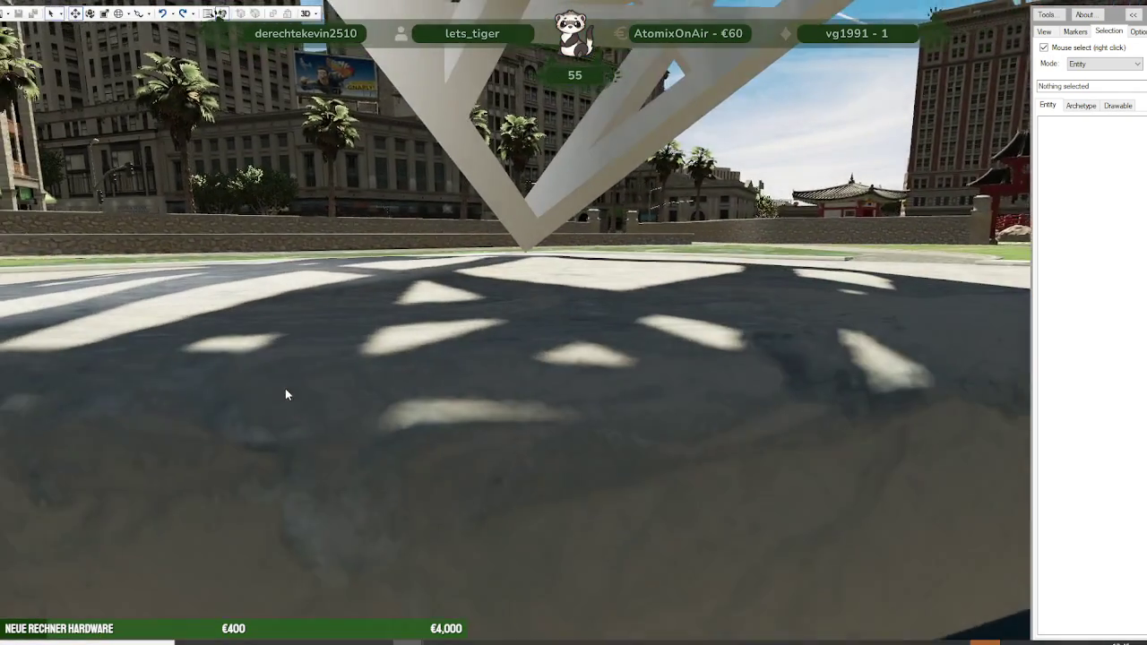
pyautogui.scroll(-2, 269, 385)
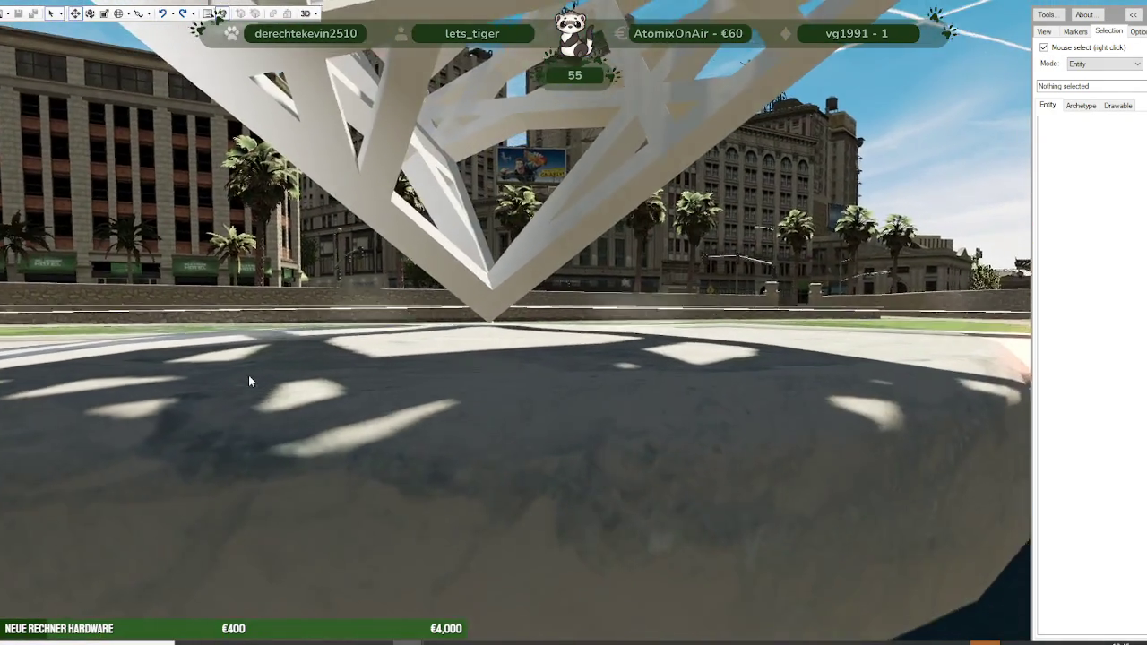
pyautogui.scroll(-2, 248, 375)
pyautogui.scroll(-2, 248, 374)
pyautogui.scroll(-2, 269, 374)
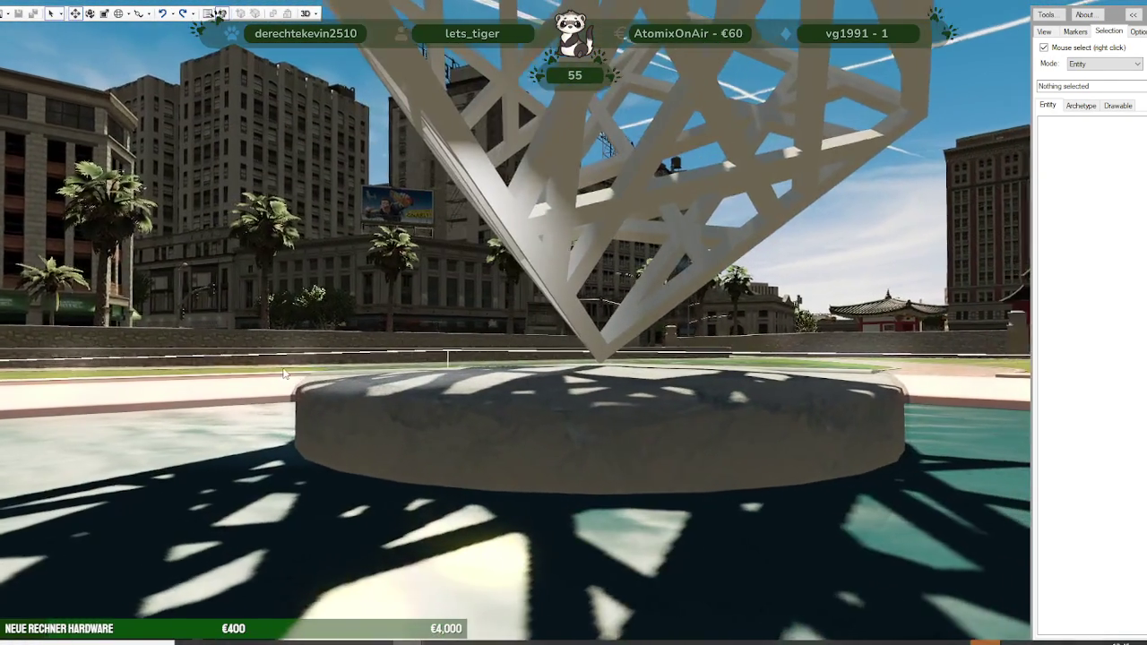
pyautogui.moveTo(285, 375); pyautogui.dragTo(434, 403)
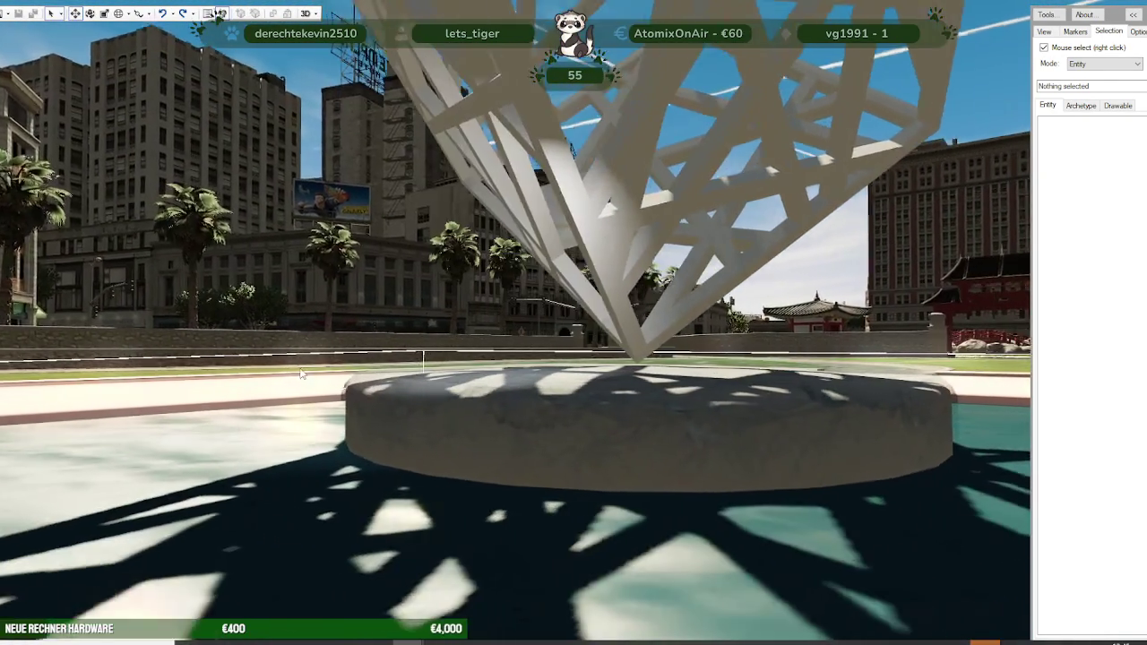
# Step: Zoom out and launch the local alt:V server and game client
pyautogui.scroll(-3, 433, 403)
pyautogui.scroll(-3, 434, 404)
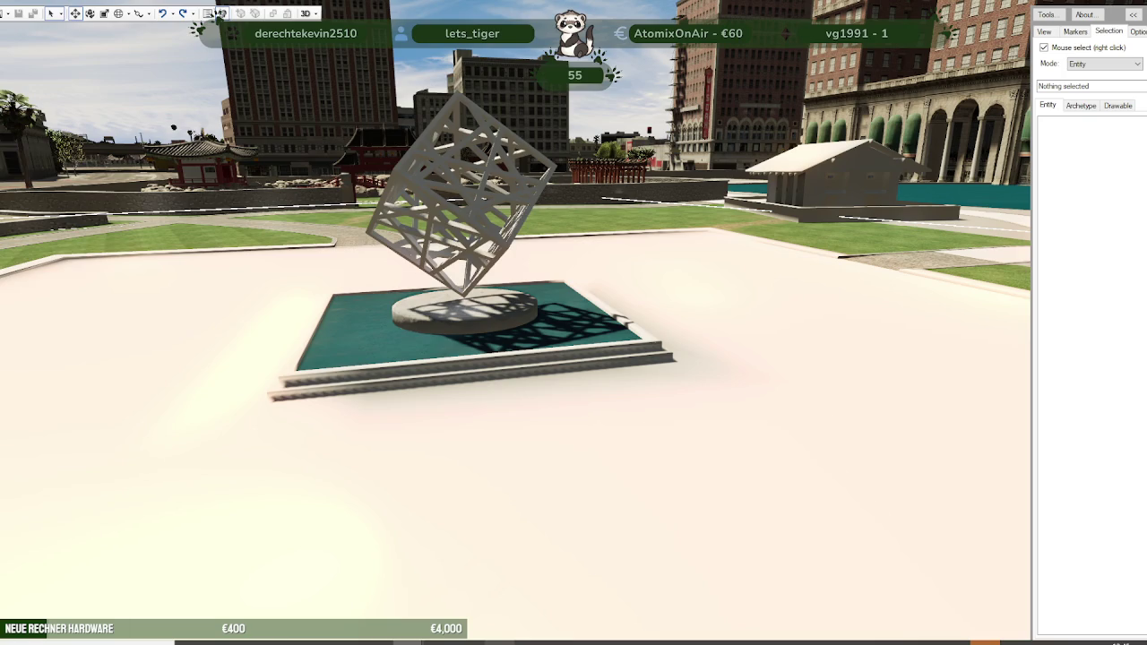
pyautogui.click(219, 14)
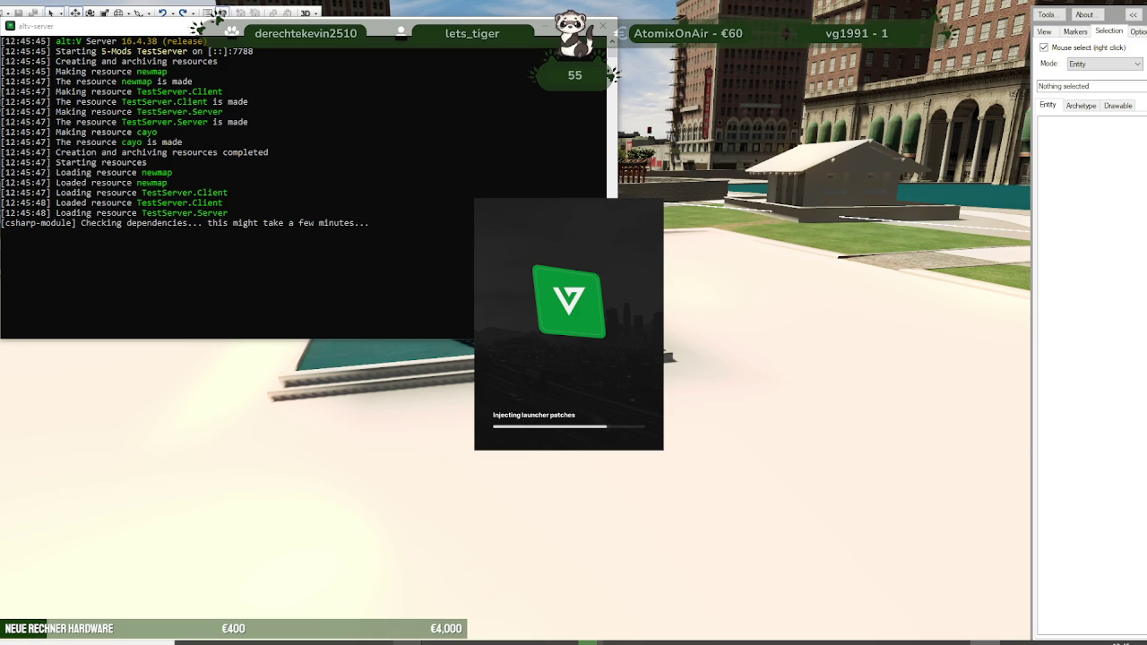
# Step: Return to the CodeWalker world view while the alt:V server and launcher load
pyautogui.click(361, 617)
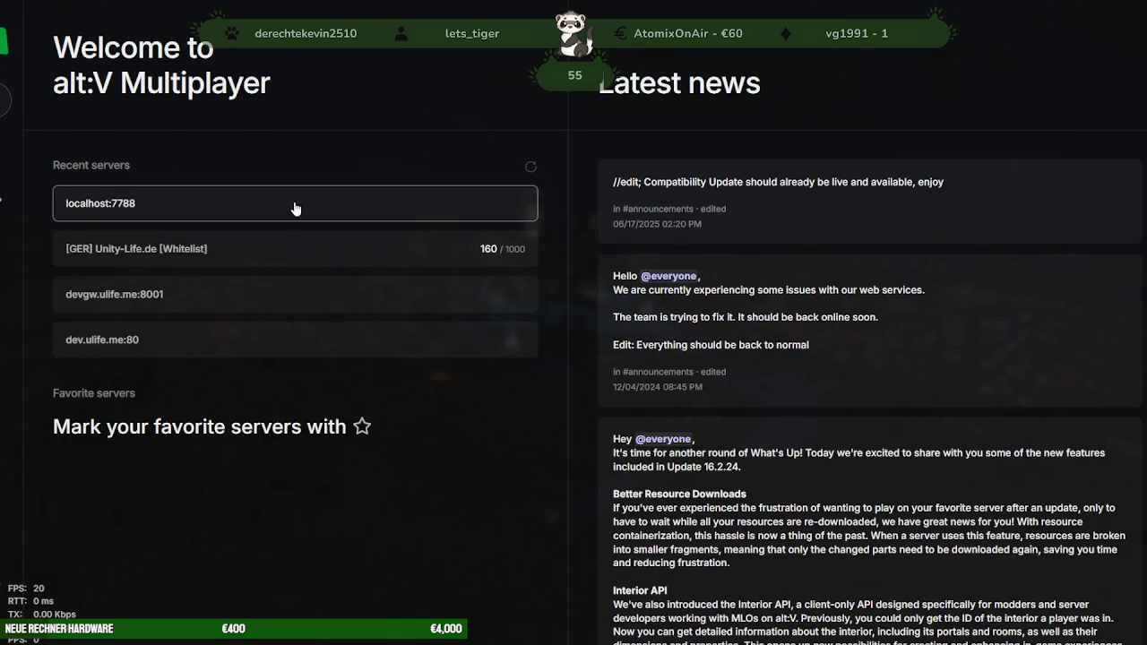
# Step: Join the local server localhost:7788 from the Recent servers list
pyautogui.click(179, 205)
pyautogui.click(663, 371)
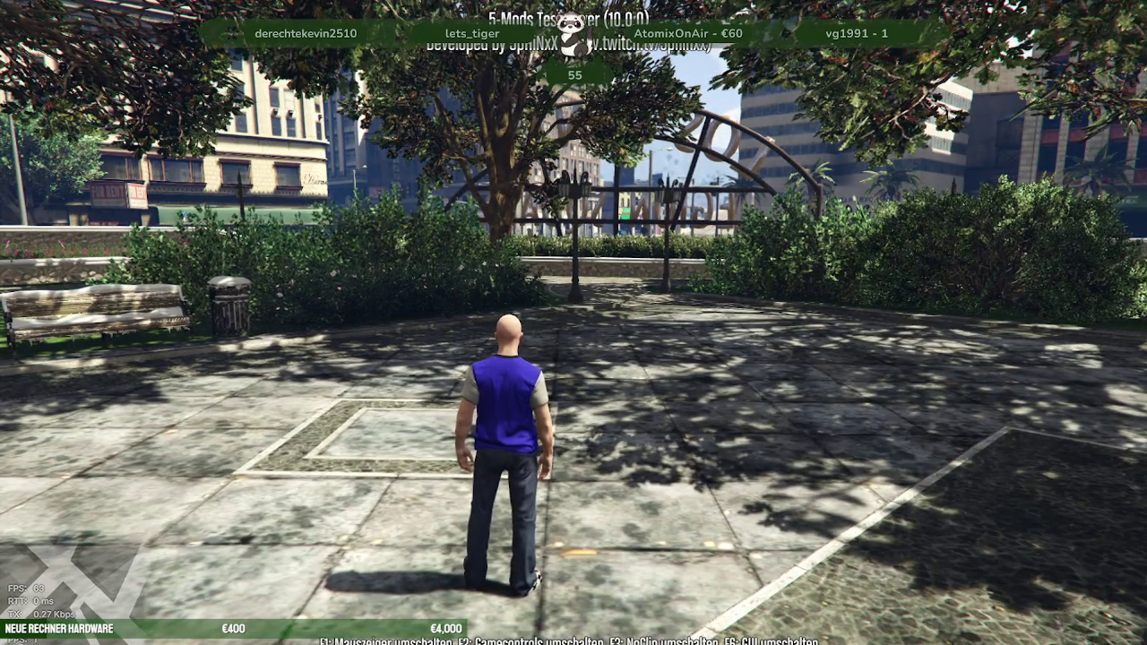
# Step: Walk the character into the fountain water and along its rim
pyautogui.press('w')
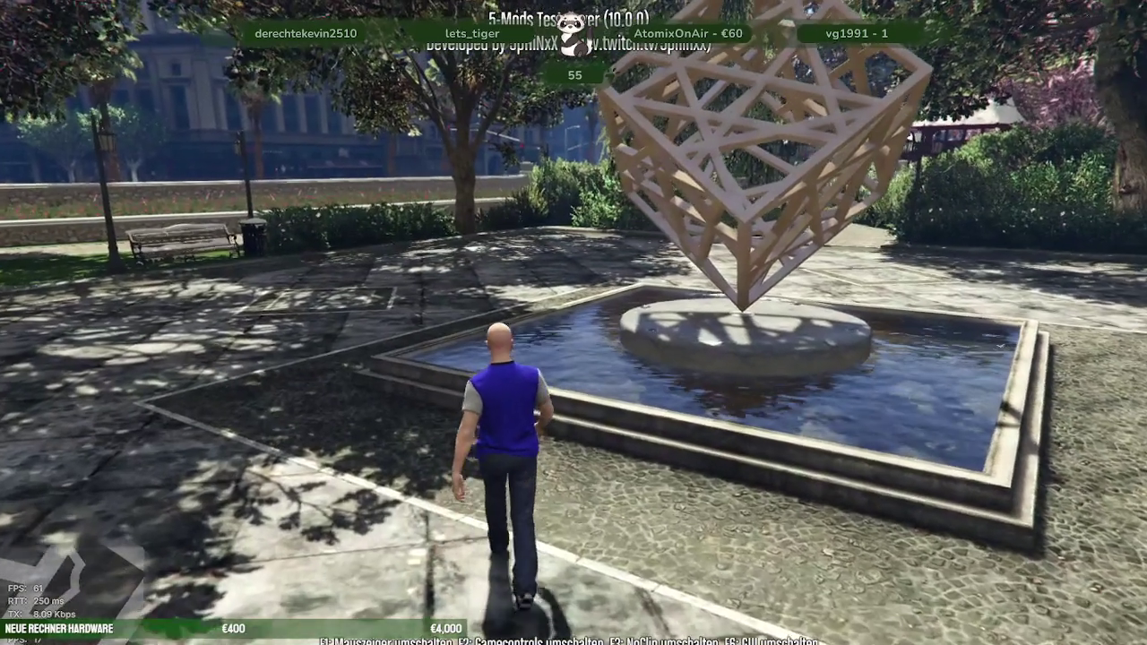
pyautogui.press('w')
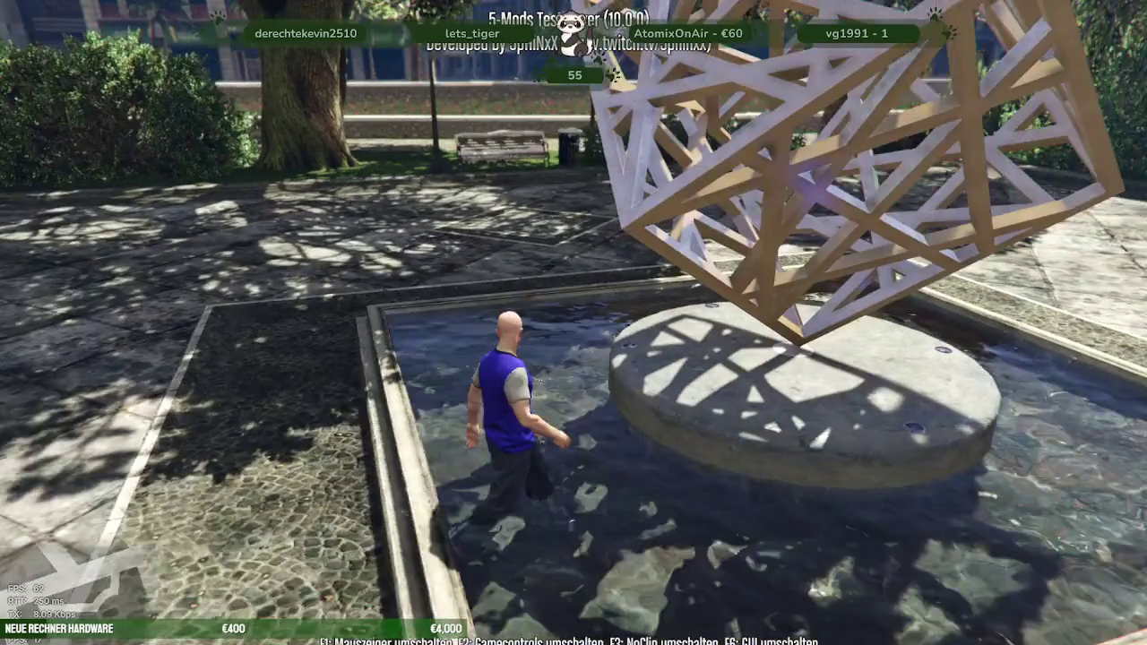
pyautogui.press('s')
pyautogui.press('s')
pyautogui.press('d')
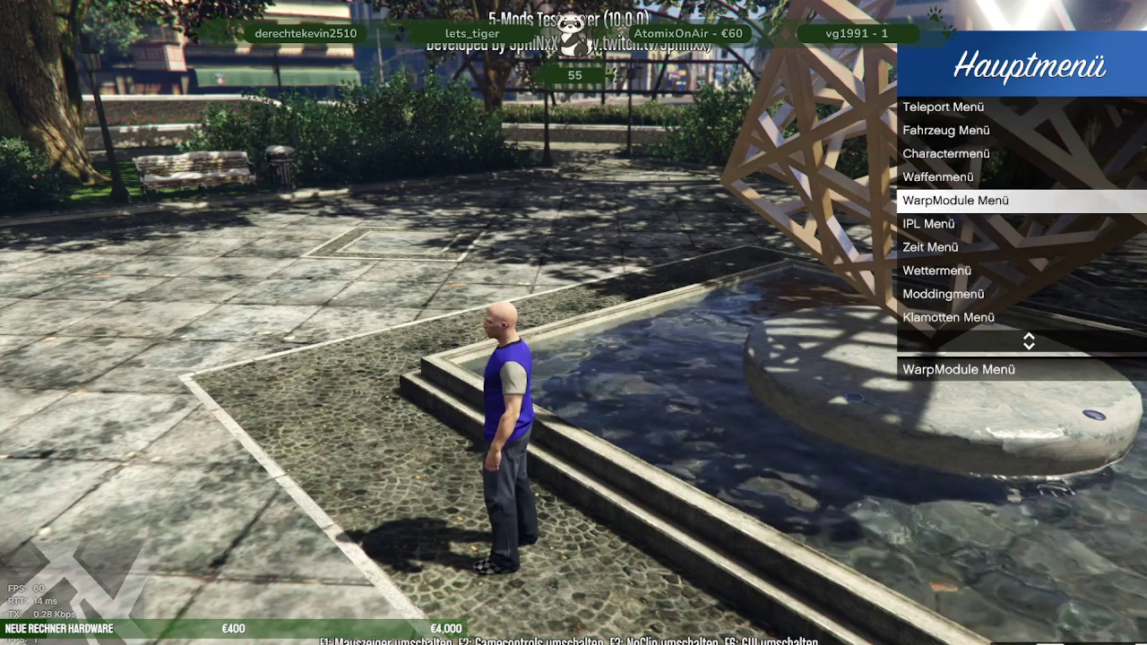
# Step: Unload the winter park IPL through the mod menu's IPL Menü
pyautogui.press('Return')
pyautogui.press('Down')
pyautogui.press('Down')
pyautogui.press('Up')
pyautogui.press('BackSpace')
pyautogui.press('BackSpace')
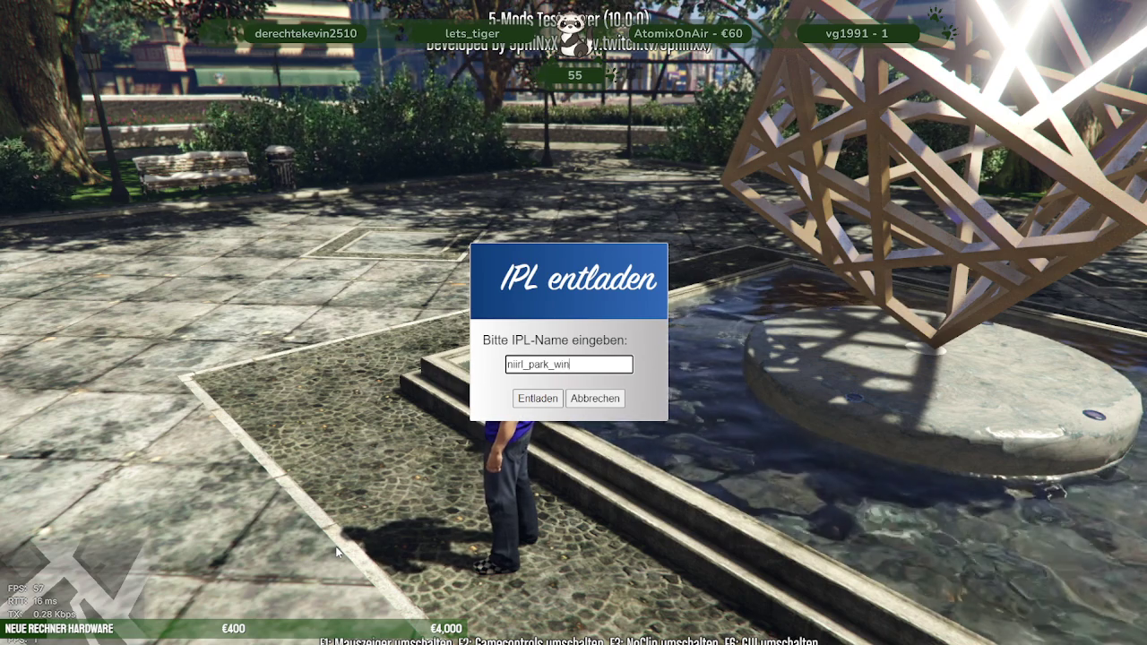
pyautogui.press('Return')
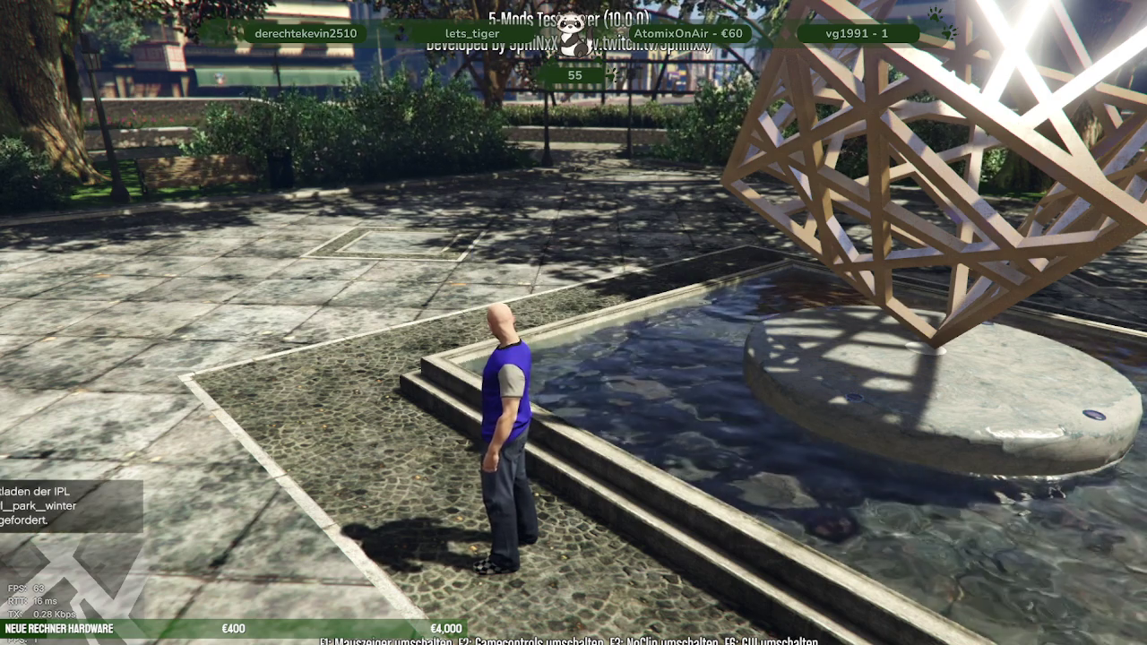
# Step: Walk the character around the cube sculpture to view it from several sides
pyautogui.press('a')
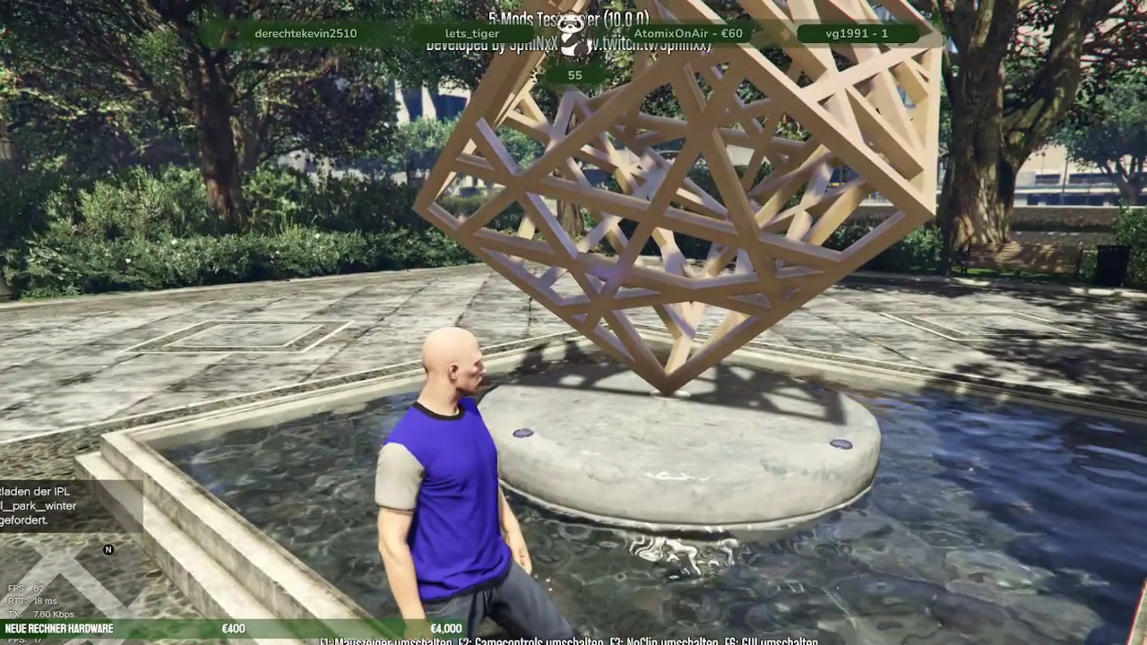
pyautogui.press('s')
pyautogui.press('w')
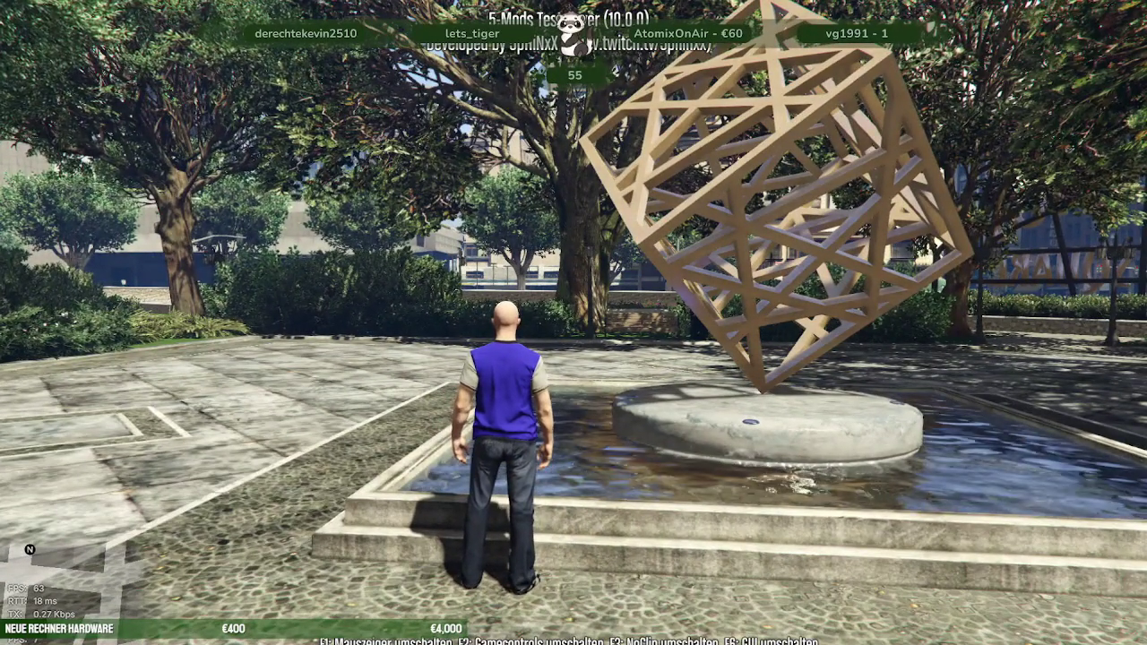
pyautogui.press('s')
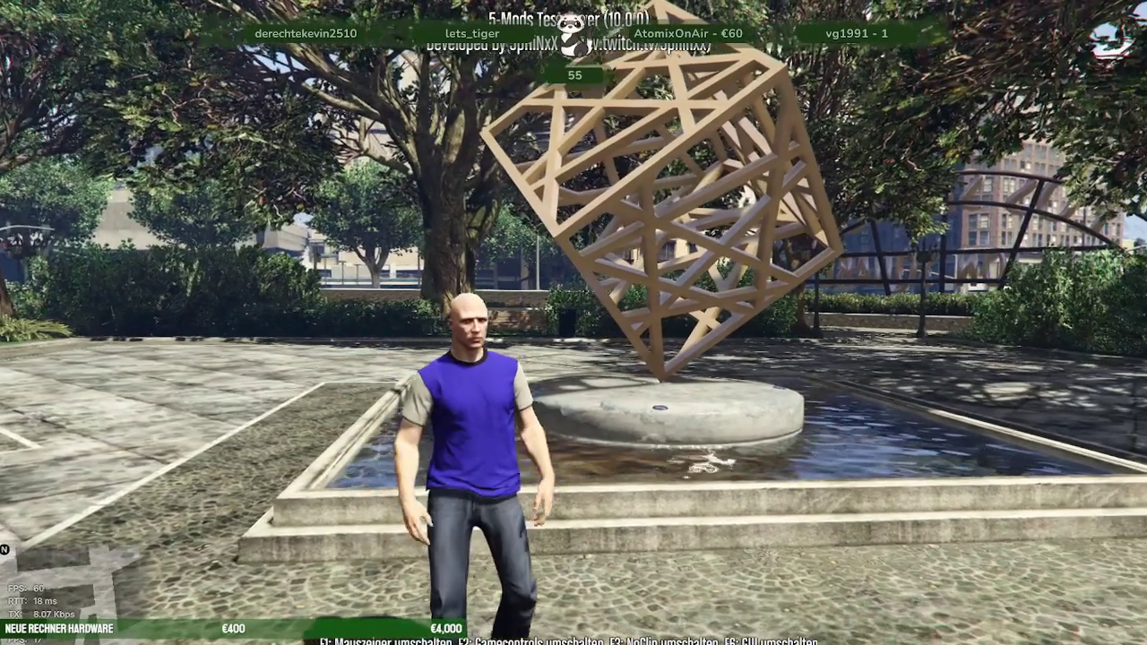
pyautogui.press('w')
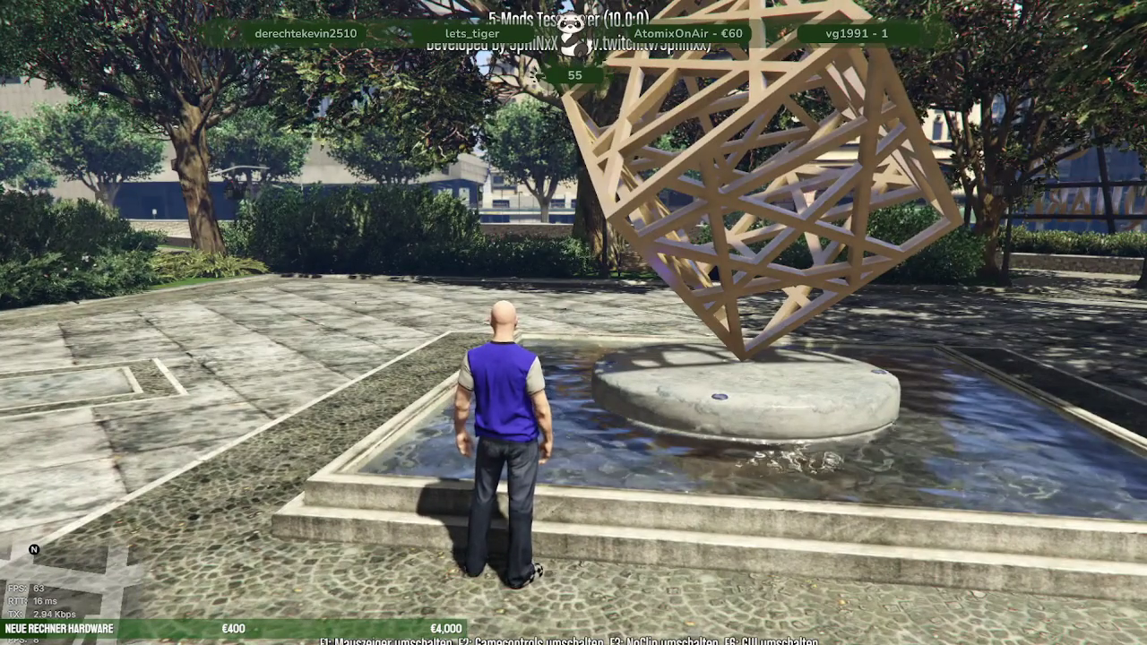
pyautogui.hotkey('alt', 'Tab')
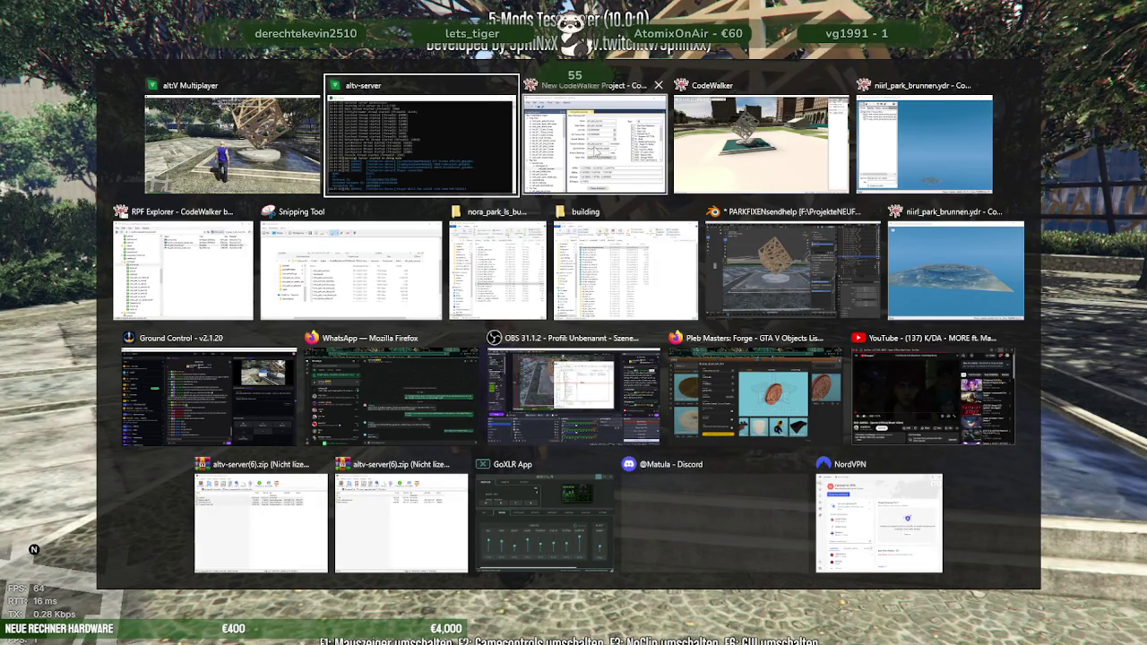
pyautogui.press('Escape')
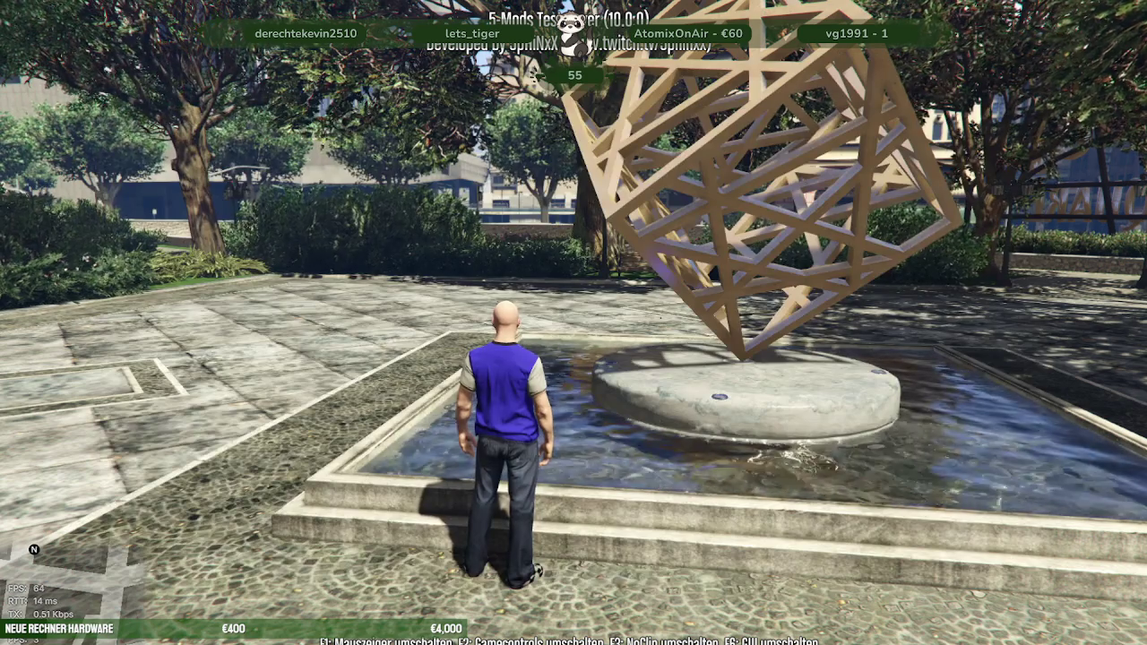